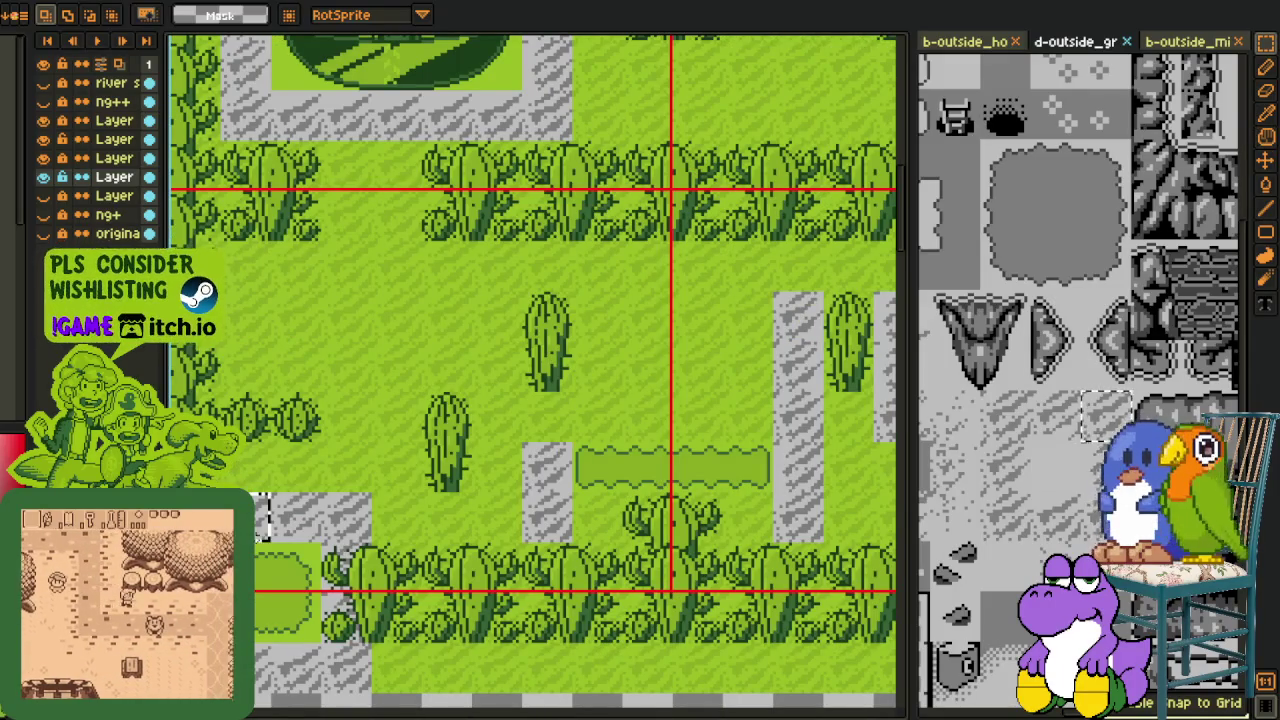
Step: Paste a grey path tile beside the light-green strip and commit it
{"action": "key", "text": "ctrl+v"}
{"action": "left_click_drag", "start_coordinate": [270, 515], "coordinate": [552, 425]}
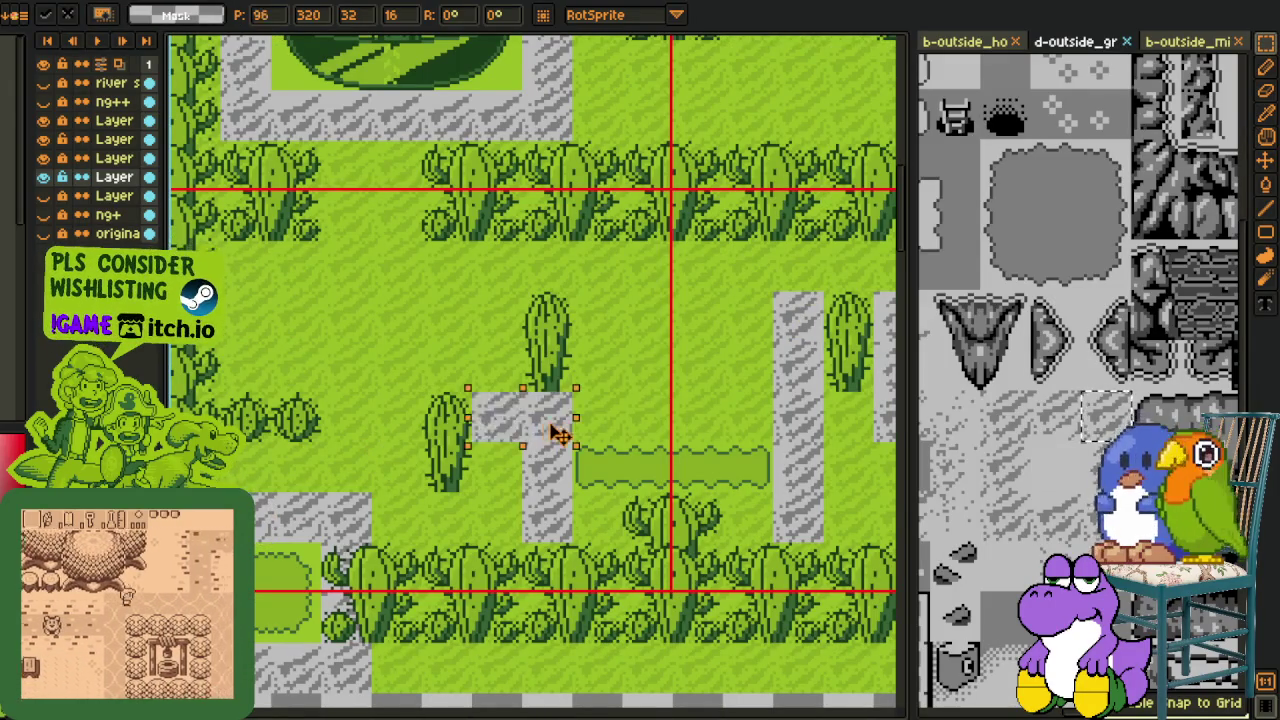
{"action": "key", "text": "Return"}
Step: Copy another stretch of grey path and paste a duplicate of it
{"action": "mouse_move", "coordinate": [255, 493]}
{"action": "left_mouse_down"}
{"action": "mouse_move", "coordinate": [315, 540]}
{"action": "mouse_move", "coordinate": [657, 425]}
{"action": "left_mouse_up"}
{"action": "key", "text": "ctrl+c"}
{"action": "key", "text": "ctrl+v"}
{"action": "key", "text": "Return"}
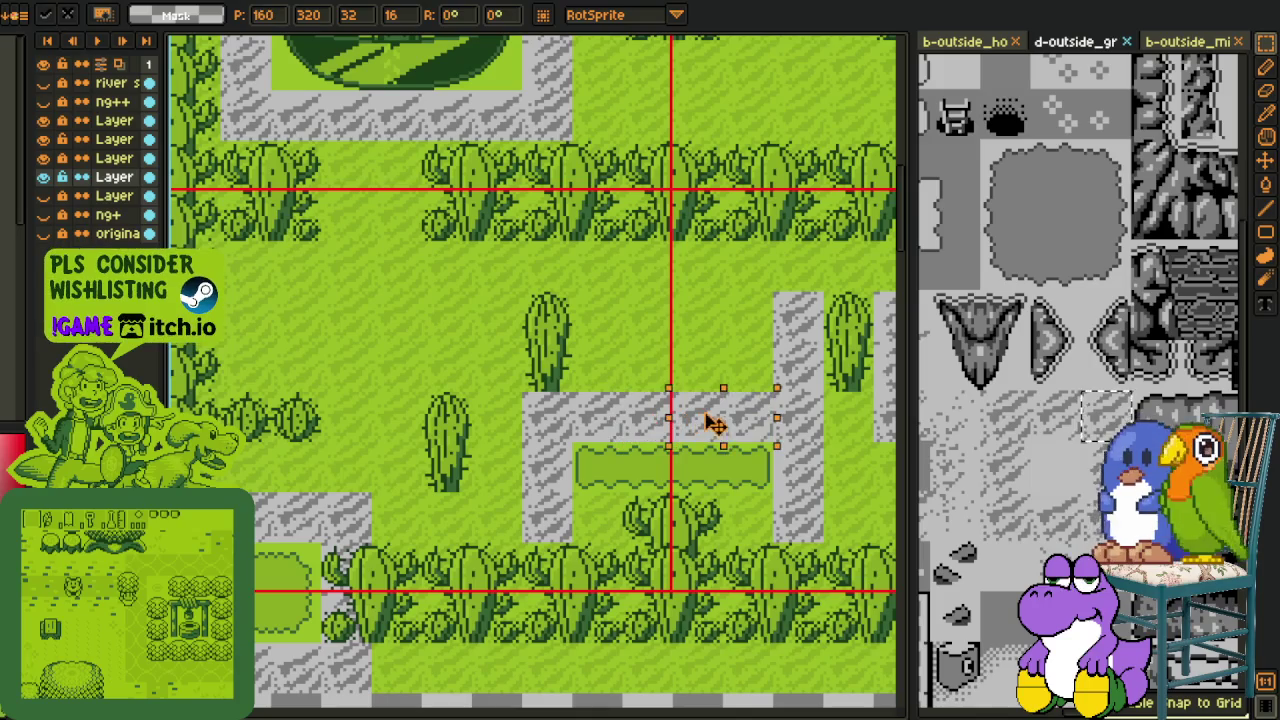
Step: Copy and paste a further grey path region, cancelling the stray paste over the cactus
{"action": "scroll", "coordinate": [272, 627], "scroll_direction": "down", "scroll_amount": 5}
{"action": "mouse_move", "coordinate": [274, 408]}
{"action": "left_mouse_down"}
{"action": "mouse_move", "coordinate": [432, 464]}
{"action": "mouse_move", "coordinate": [680, 437]}
{"action": "left_mouse_up"}
{"action": "key", "text": "ctrl+c"}
{"action": "key", "text": "ctrl+v"}
{"action": "key", "text": "Return"}
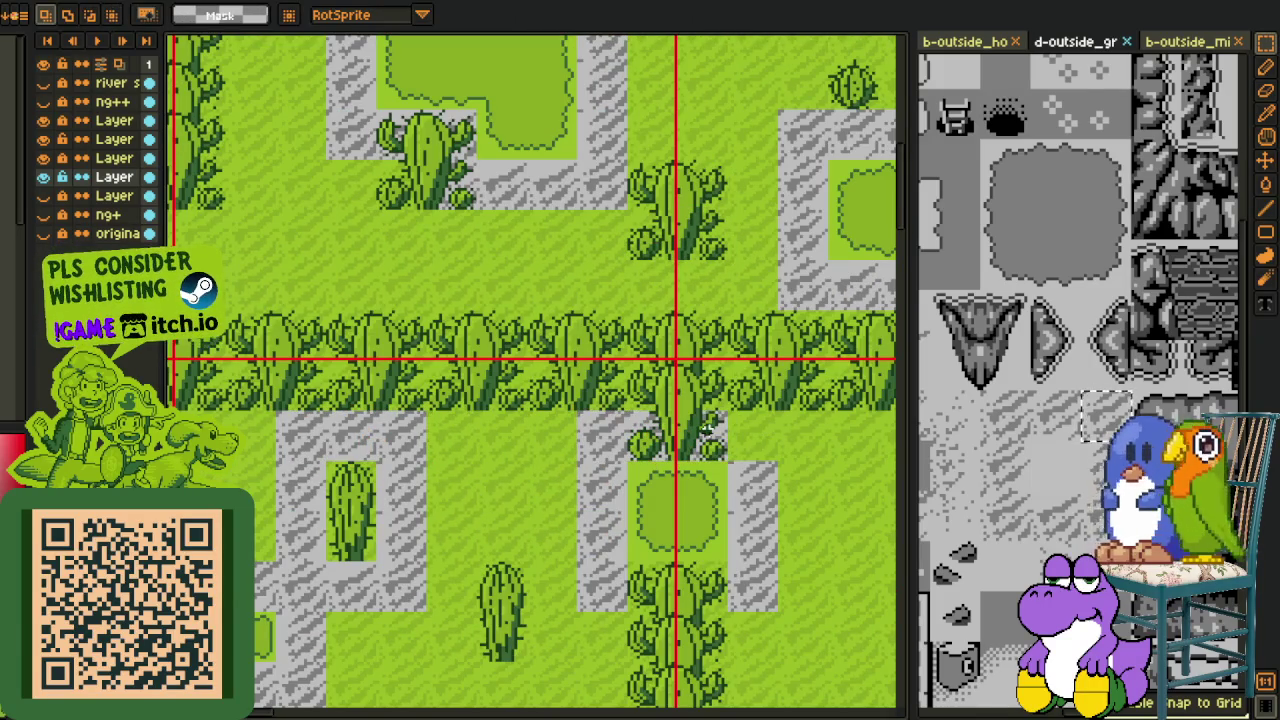
{"action": "key", "text": "Escape"}
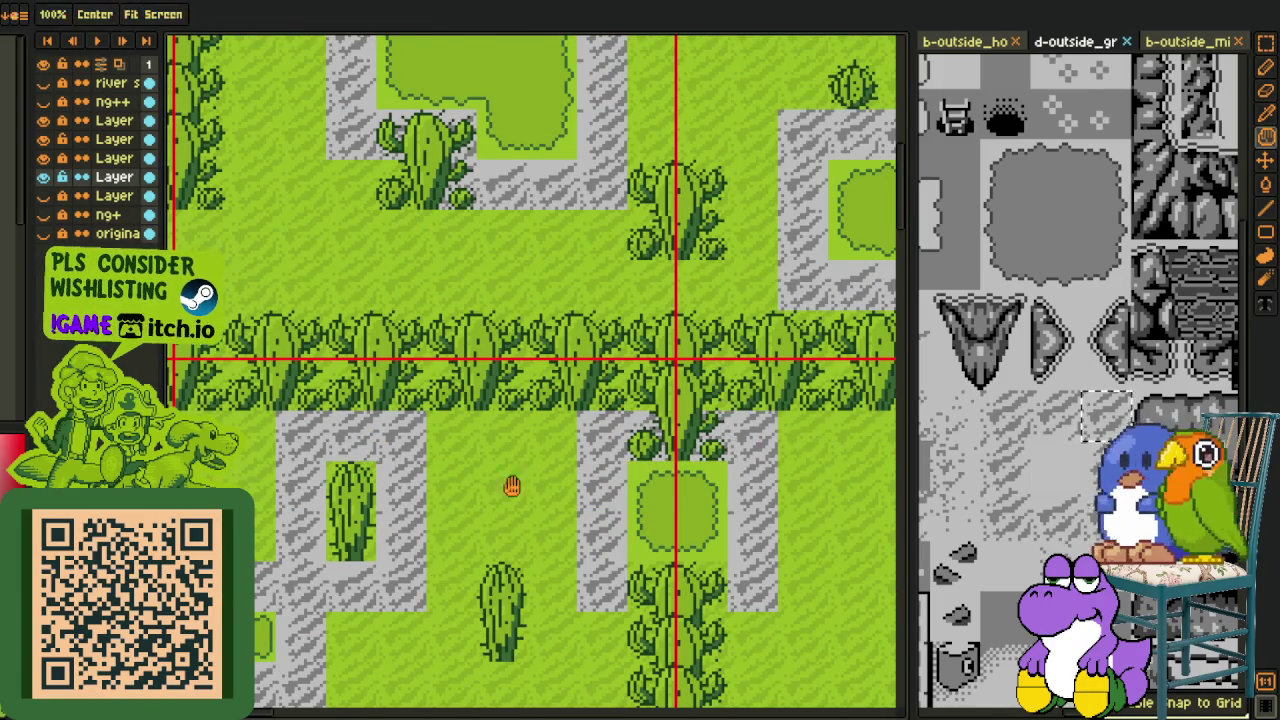
Step: Undo the misplaced paste and place the grey path tile among the right-hand cacti
{"action": "scroll", "coordinate": [424, 486], "scroll_direction": "down", "scroll_amount": 2}
{"action": "scroll", "coordinate": [424, 486], "scroll_direction": "left", "scroll_amount": 2}
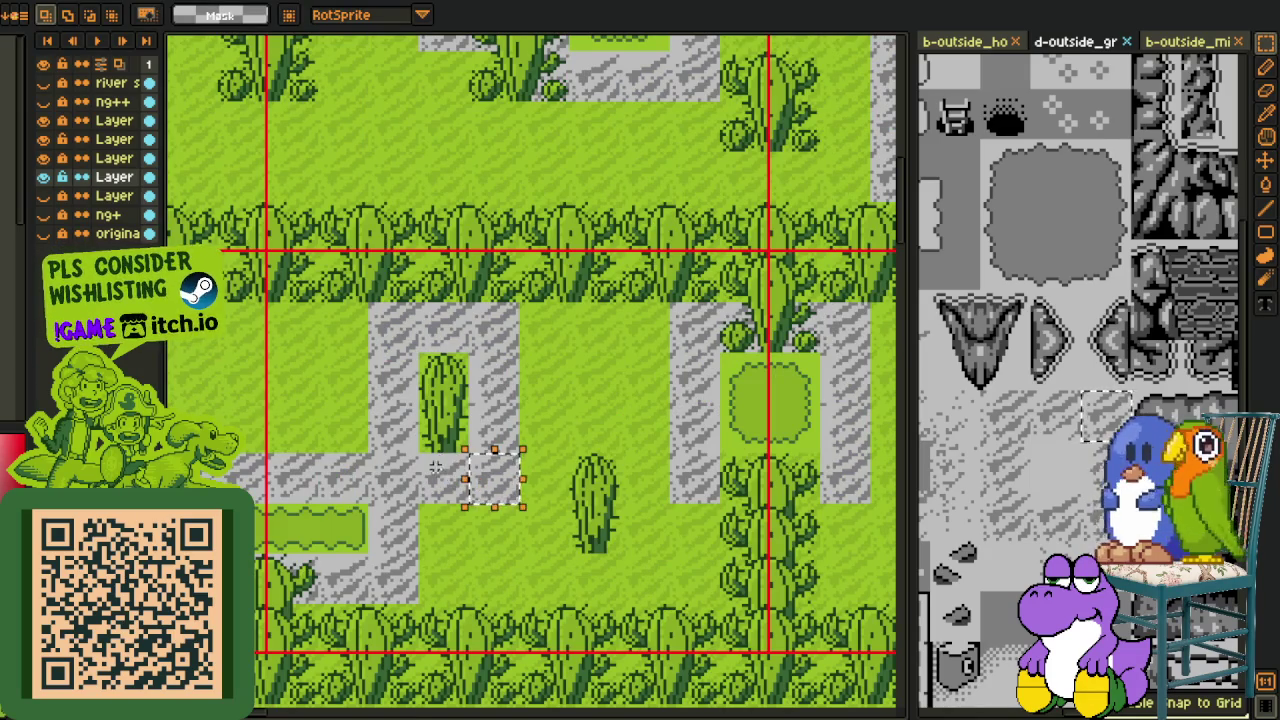
{"action": "left_click_drag", "start_coordinate": [475, 485], "coordinate": [675, 525]}
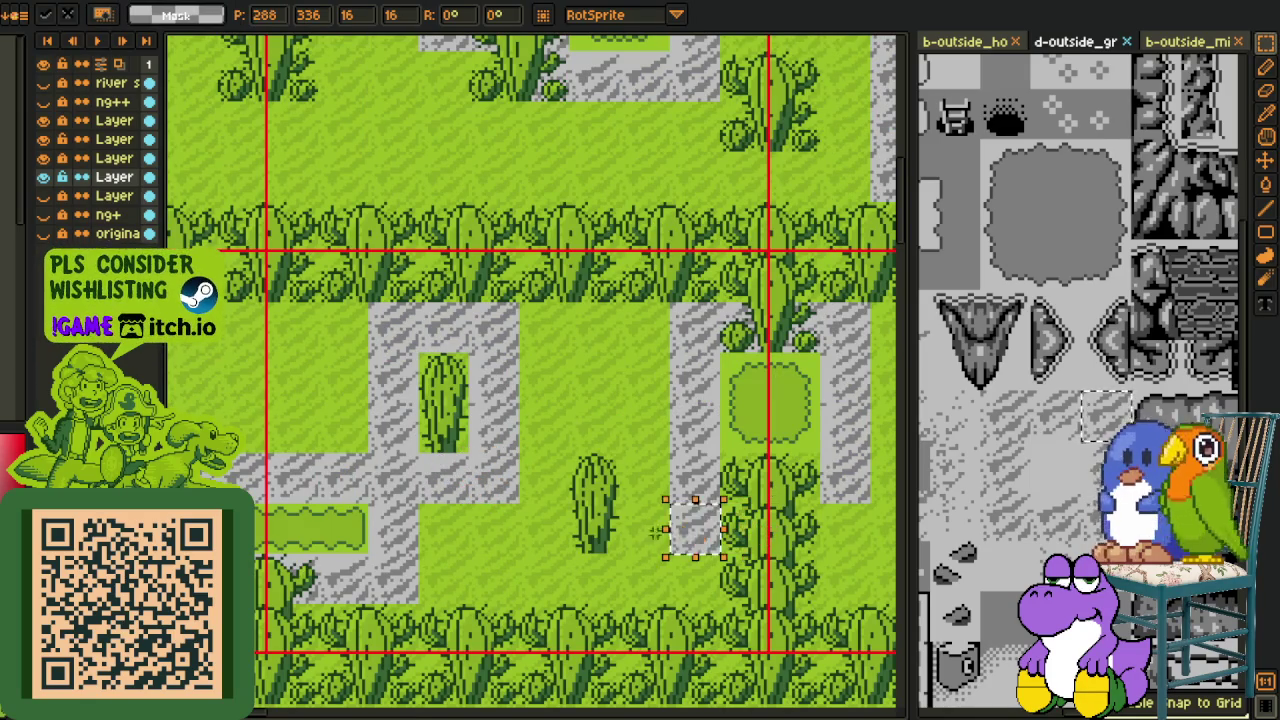
{"action": "key", "text": "ctrl+z"}
{"action": "key", "text": "ctrl+v"}
{"action": "left_click_drag", "start_coordinate": [517, 486], "coordinate": [808, 490]}
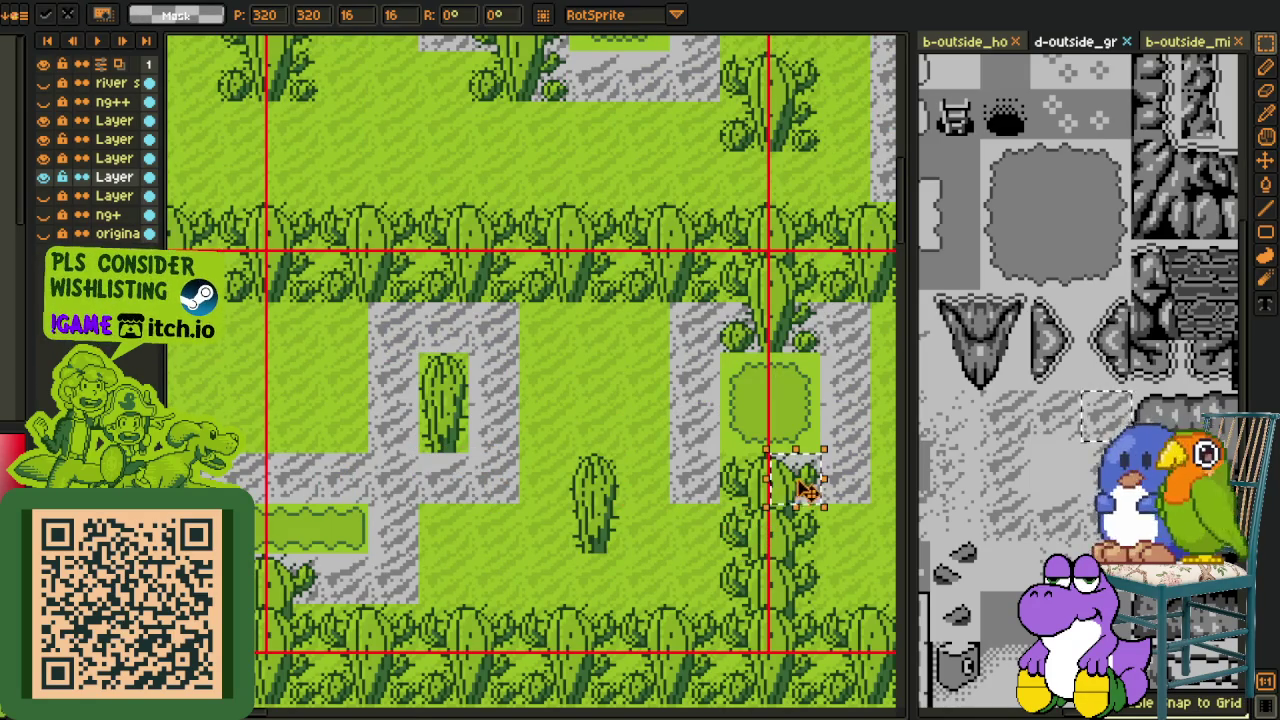
Step: Bring the whole train into view and save the map file
{"action": "scroll", "coordinate": [609, 455], "scroll_direction": "down", "scroll_amount": 3}
{"action": "scroll", "coordinate": [609, 455], "scroll_direction": "up", "scroll_amount": 3}
{"action": "mouse_move", "coordinate": [670, 460]}
{"action": "left_mouse_down"}
{"action": "mouse_move", "coordinate": [371, 463]}
{"action": "mouse_move", "coordinate": [414, 514]}
{"action": "mouse_move", "coordinate": [443, 443]}
{"action": "mouse_move", "coordinate": [700, 497]}
{"action": "left_mouse_up"}
{"action": "left_click_drag", "start_coordinate": [450, 477], "coordinate": [651, 455]}
{"action": "key", "text": "ctrl+s"}
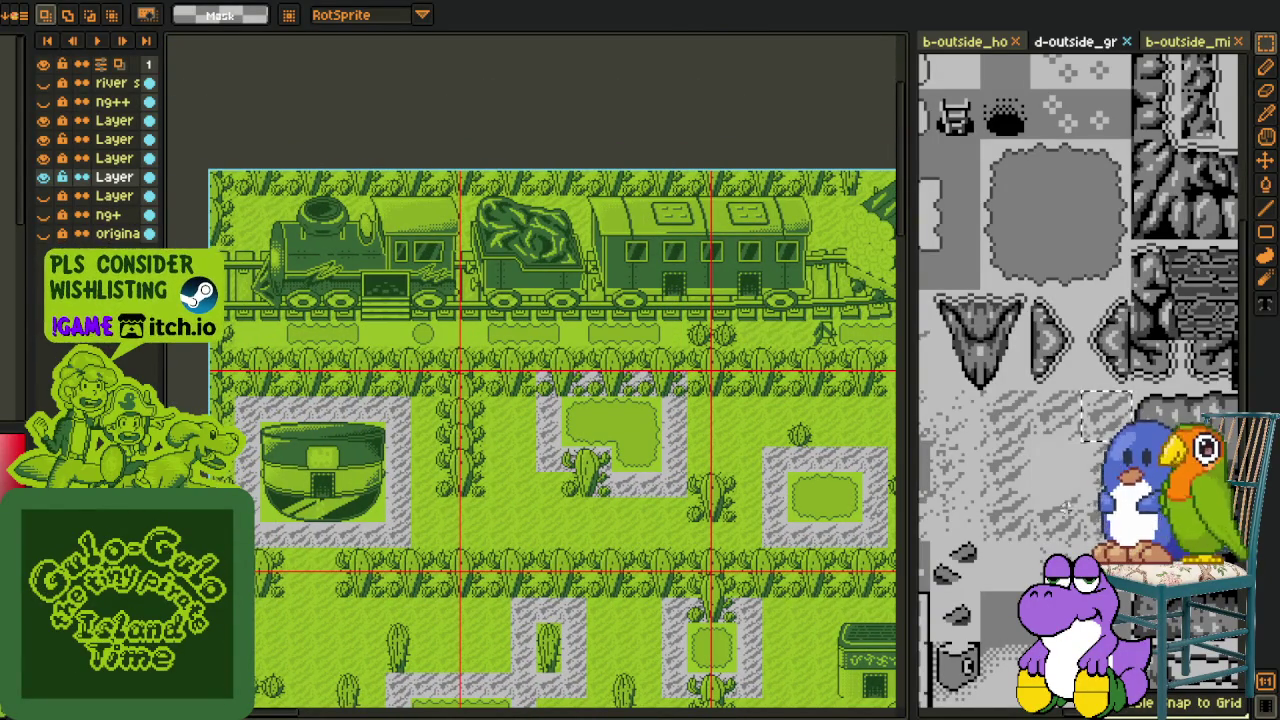
Step: Pan the tileset sheet and map canvas to reach the cactus below the carriage
{"action": "scroll", "coordinate": [1047, 501], "scroll_direction": "down", "scroll_amount": 1}
{"action": "scroll", "coordinate": [1065, 451], "scroll_direction": "up", "scroll_amount": 1}
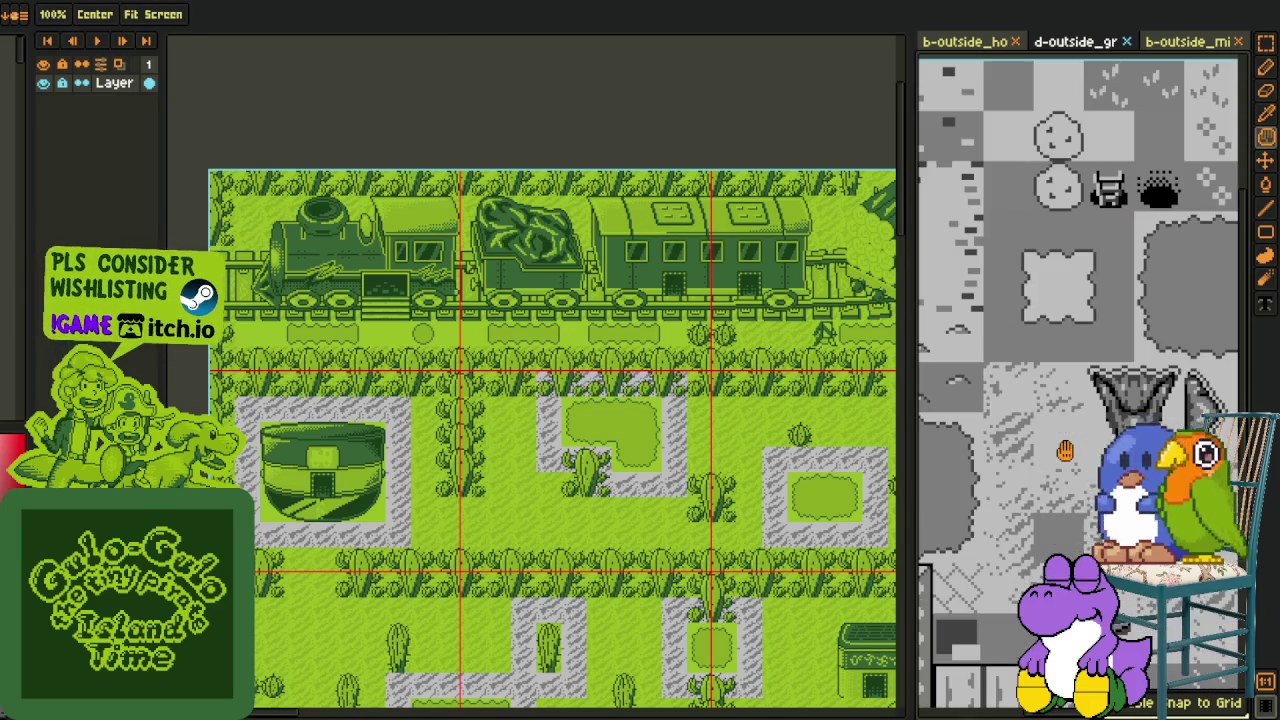
{"action": "scroll", "coordinate": [1065, 455], "scroll_direction": "down", "scroll_amount": 1}
{"action": "scroll", "coordinate": [1081, 478], "scroll_direction": "up", "scroll_amount": 1}
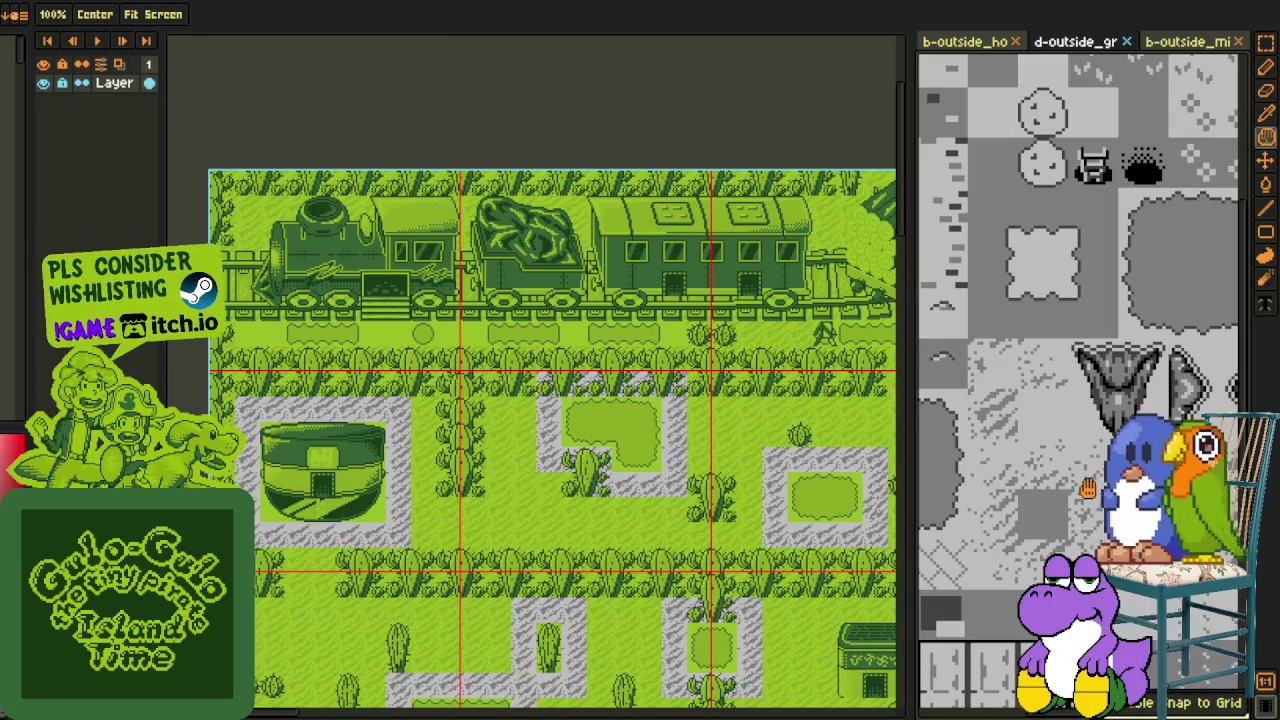
{"action": "left_click_drag", "start_coordinate": [1087, 488], "coordinate": [1059, 488]}
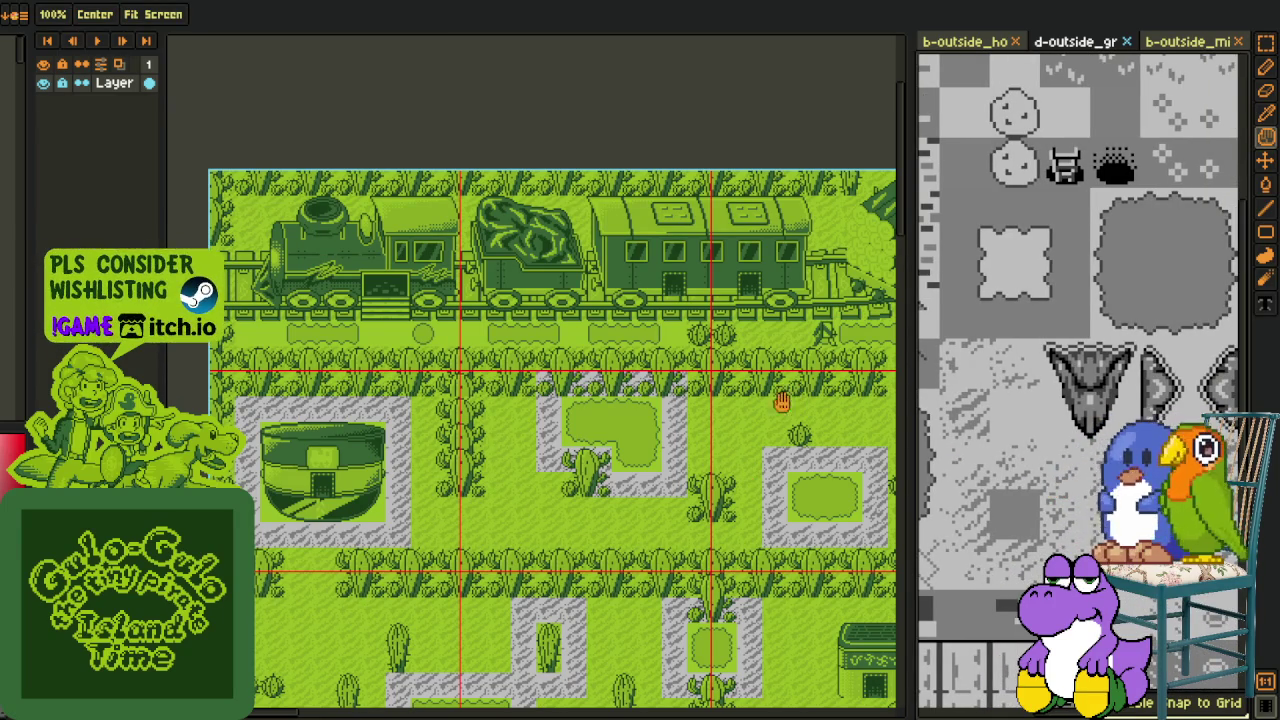
{"action": "left_click_drag", "start_coordinate": [793, 398], "coordinate": [668, 462]}
{"action": "scroll", "coordinate": [652, 398], "scroll_direction": "up", "scroll_amount": 1}
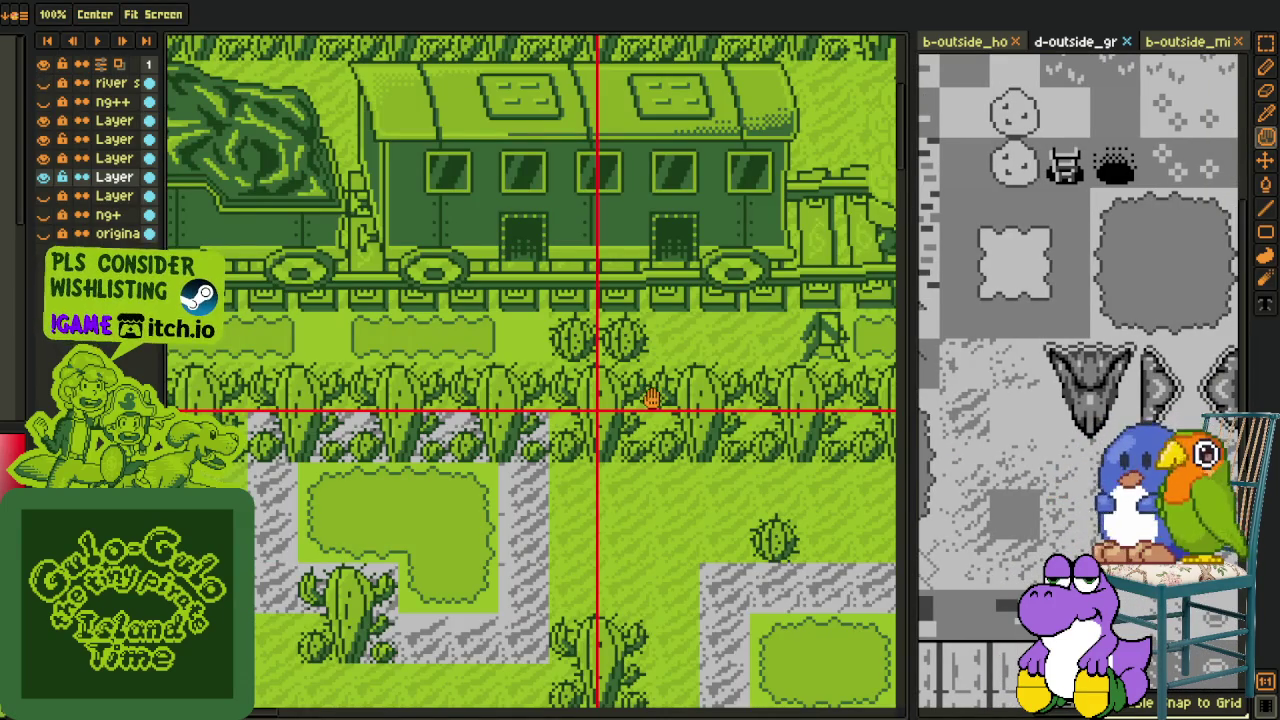
Step: Marquee the cactus tile below the carriage and move it to a new spot
{"action": "key", "text": "m"}
{"action": "mouse_move", "coordinate": [496, 510]}
{"action": "left_mouse_down"}
{"action": "mouse_move", "coordinate": [552, 566]}
{"action": "mouse_move", "coordinate": [610, 380]}
{"action": "mouse_move", "coordinate": [540, 364]}
{"action": "mouse_move", "coordinate": [583, 370]}
{"action": "left_mouse_up"}
{"action": "left_click", "coordinate": [531, 527]}
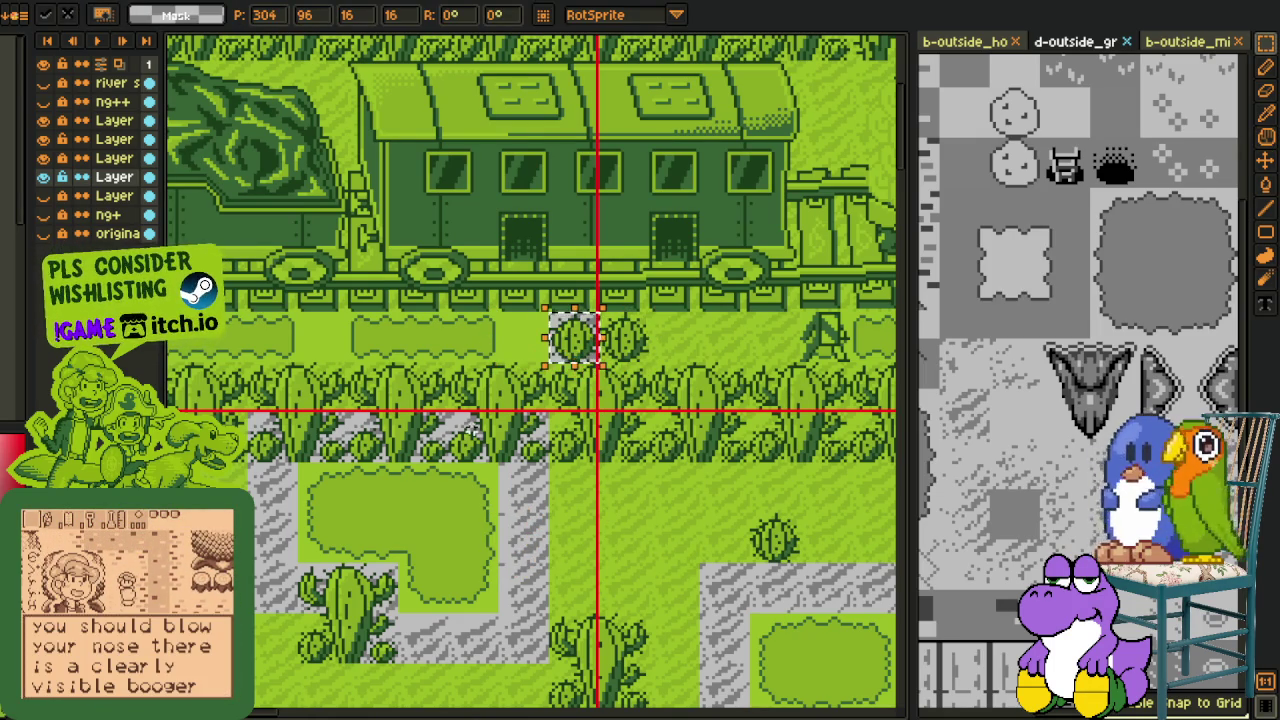
{"action": "key", "text": "Return"}
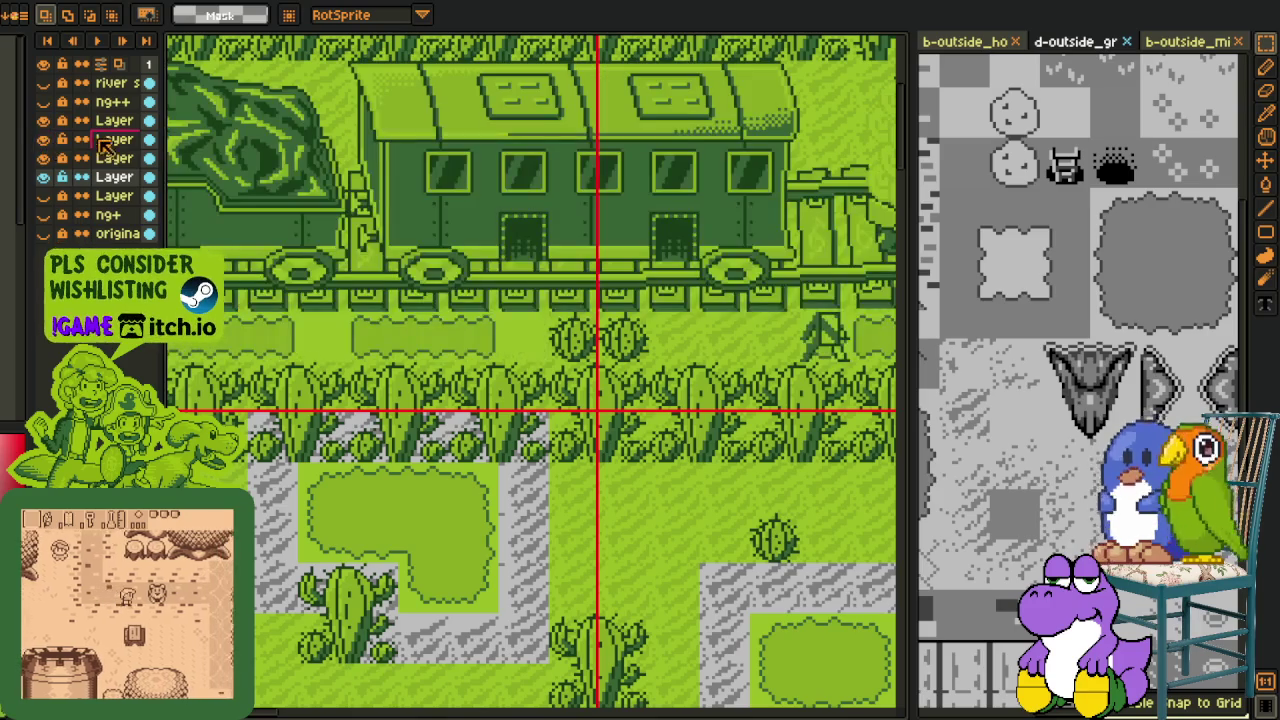
{"action": "right_click", "coordinate": [114, 124]}
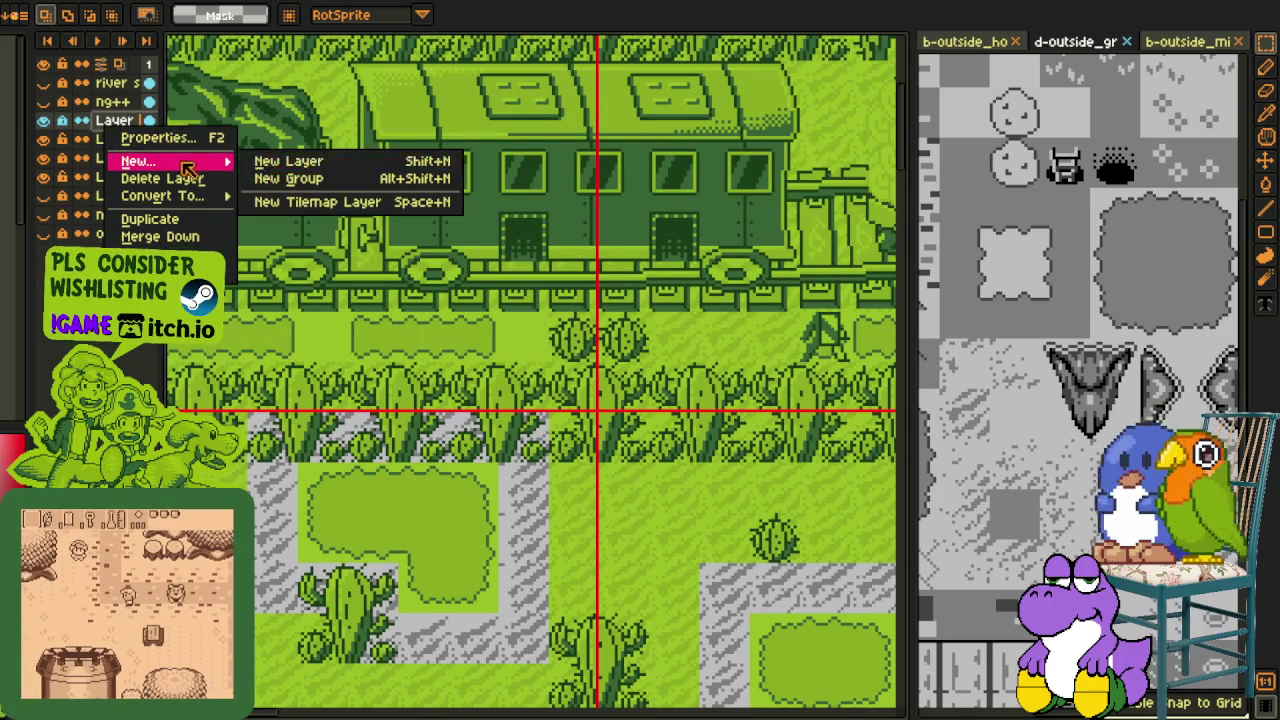
Step: Add a new empty layer and lay grey path tiles along the strip under the train
{"action": "left_click", "coordinate": [290, 157]}
{"action": "left_click", "coordinate": [590, 368]}
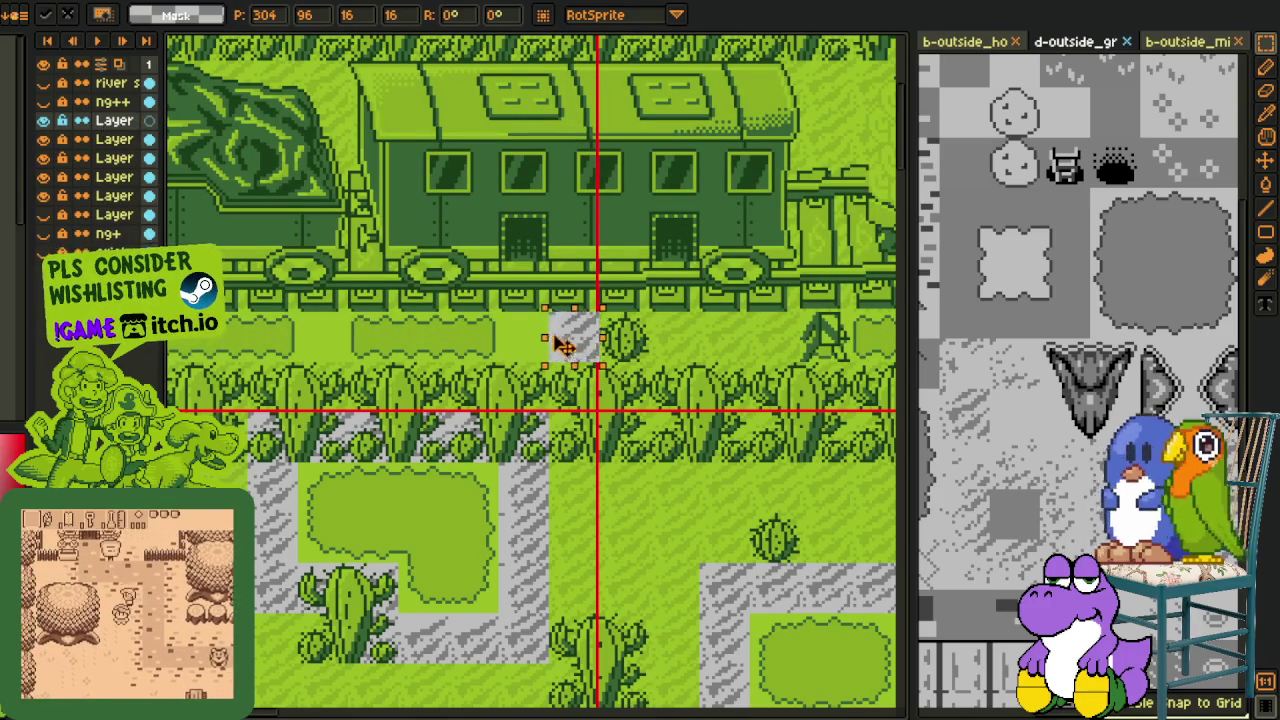
{"action": "left_click_drag", "start_coordinate": [570, 345], "coordinate": [523, 345]}
{"action": "key", "text": "Return"}
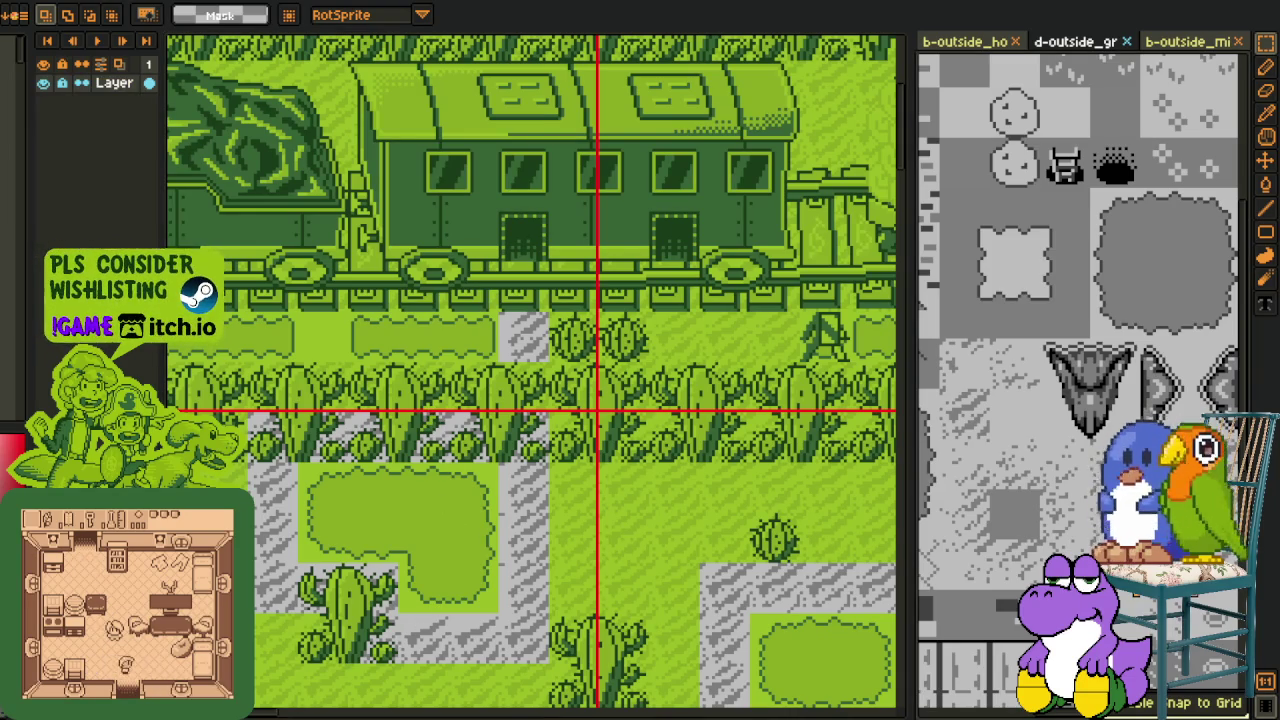
{"action": "key", "text": "ctrl+v"}
{"action": "mouse_move", "coordinate": [530, 540]}
{"action": "left_mouse_down"}
{"action": "mouse_move", "coordinate": [474, 400]}
{"action": "mouse_move", "coordinate": [434, 380]}
{"action": "mouse_move", "coordinate": [340, 388]}
{"action": "mouse_move", "coordinate": [390, 390]}
{"action": "mouse_move", "coordinate": [545, 440]}
{"action": "mouse_move", "coordinate": [304, 432]}
{"action": "mouse_move", "coordinate": [637, 445]}
{"action": "mouse_move", "coordinate": [251, 449]}
{"action": "left_mouse_up"}
Step: Extend the grey path under the train to the map's left end
{"action": "left_click", "coordinate": [406, 400]}
{"action": "scroll", "coordinate": [406, 400], "scroll_direction": "down", "scroll_amount": 3}
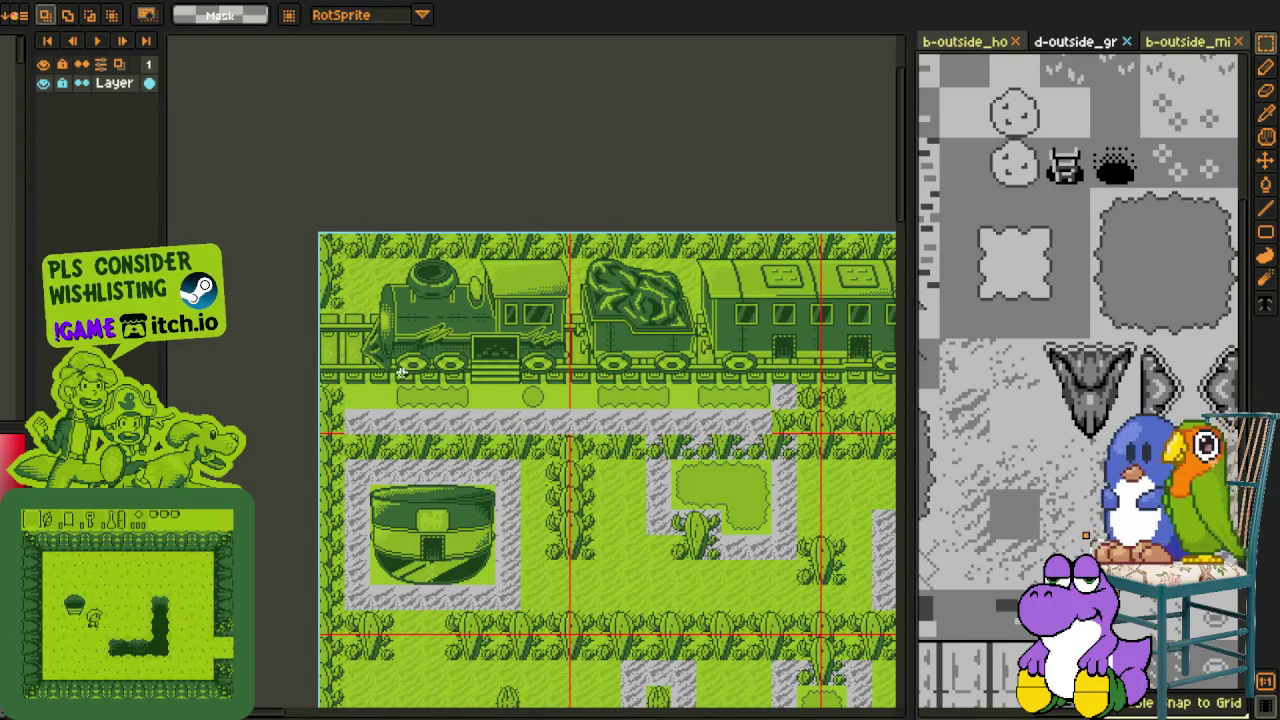
{"action": "scroll", "coordinate": [511, 541], "scroll_direction": "up", "scroll_amount": 3}
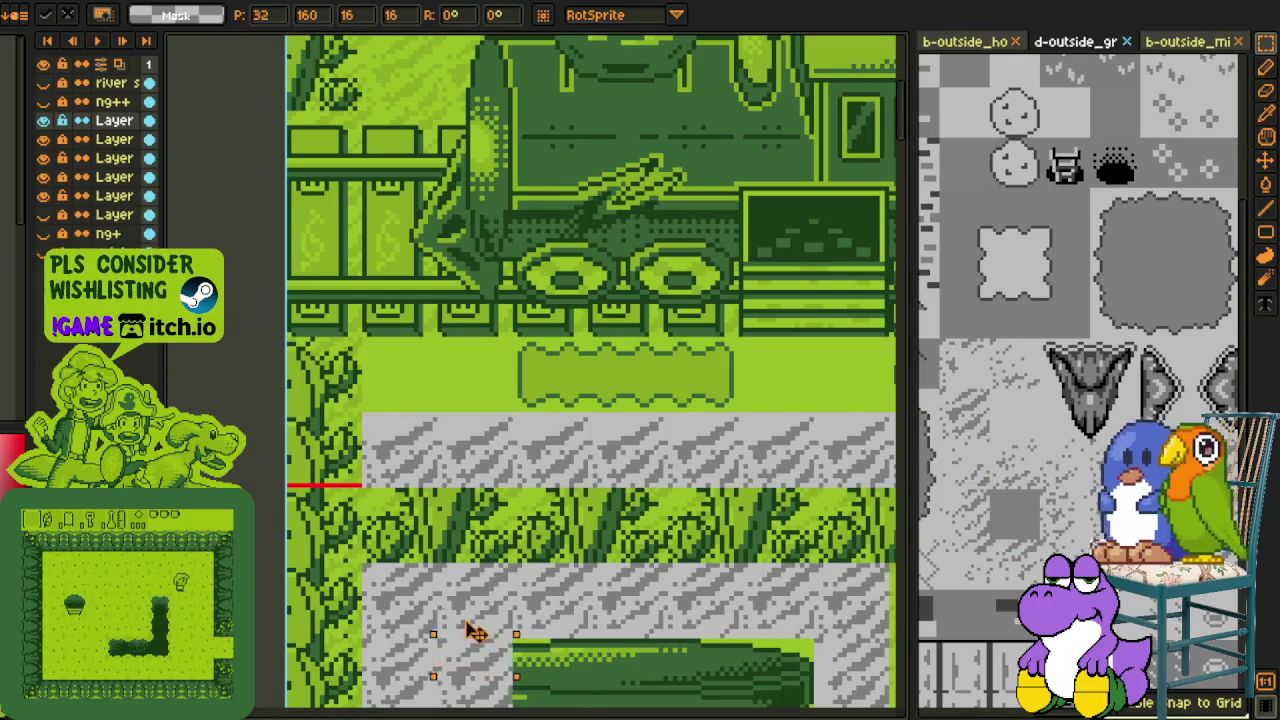
{"action": "left_click_drag", "start_coordinate": [500, 666], "coordinate": [338, 452]}
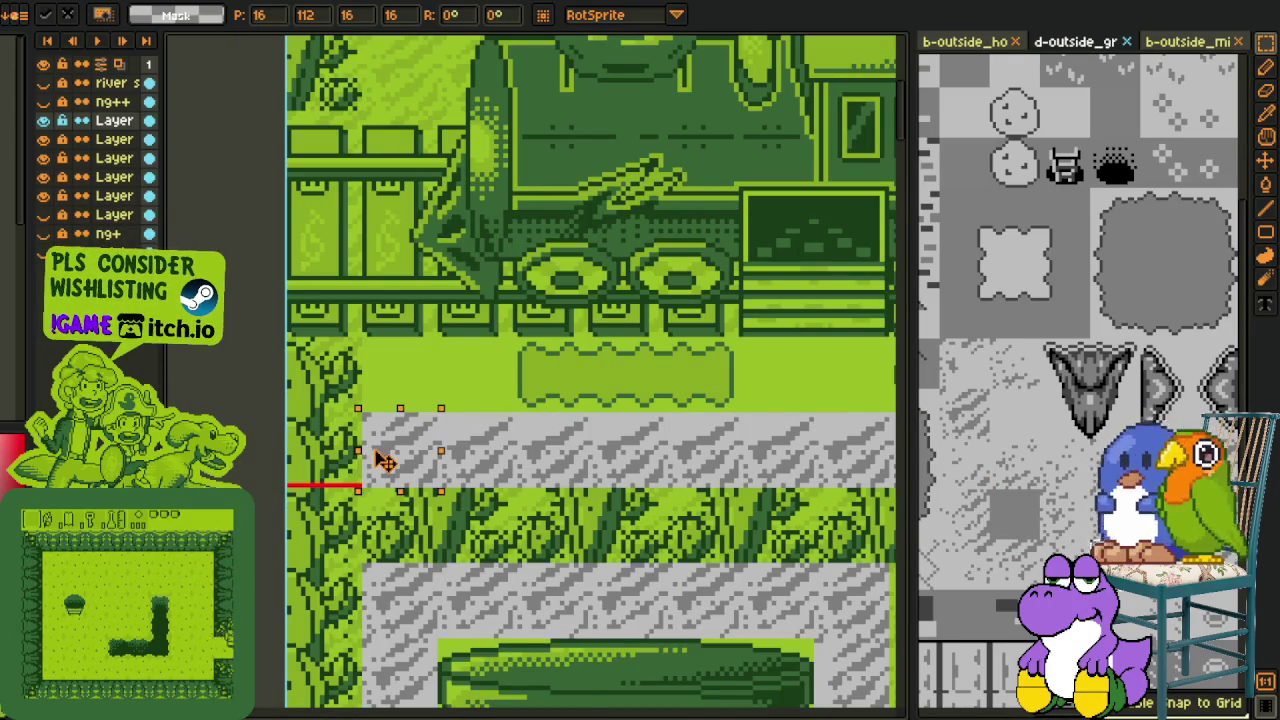
{"action": "key", "text": "ctrl+z"}
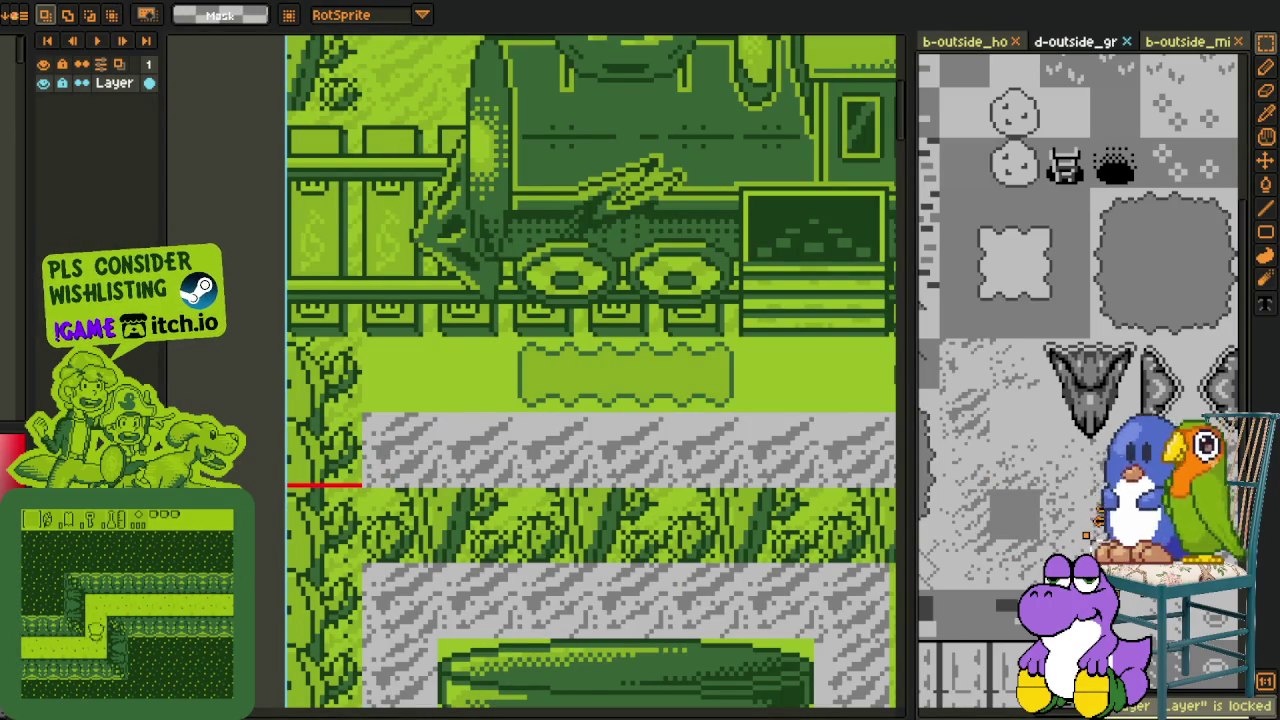
Step: Add a grey tile turning the path up onto the light-green strip, then review it
{"action": "key", "text": "shift+s"}
{"action": "key", "text": "ctrl+z"}
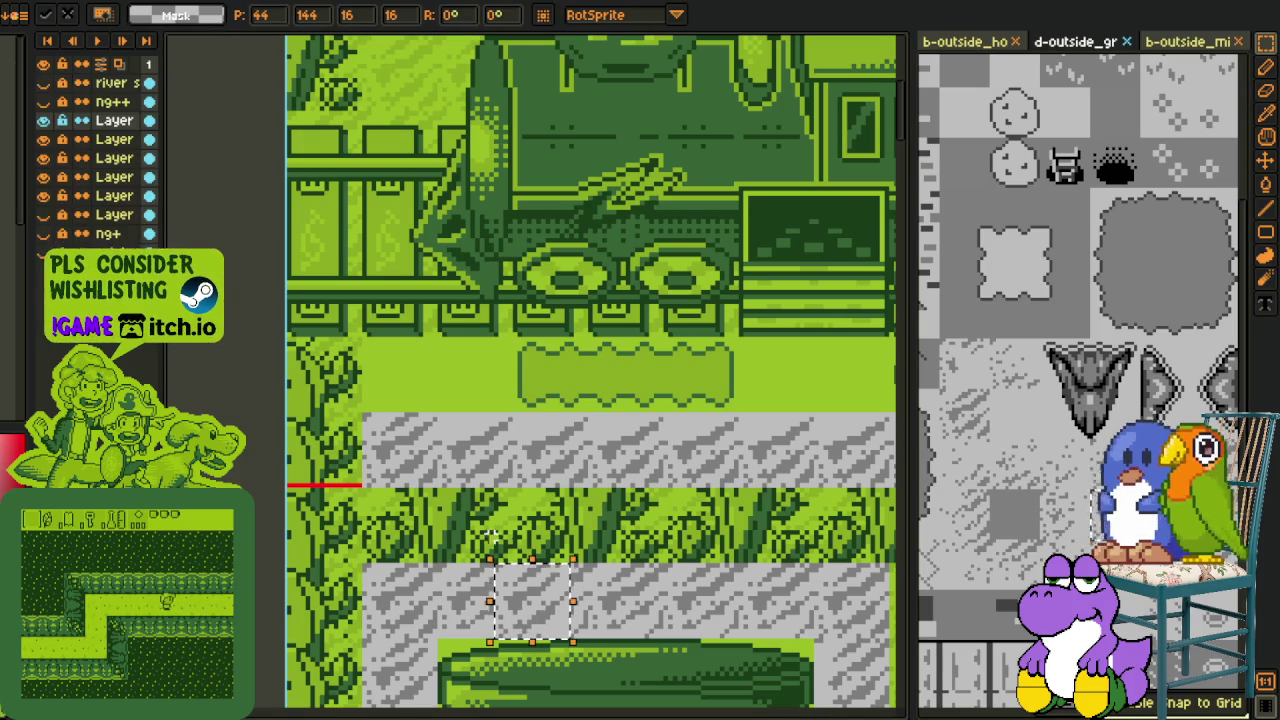
{"action": "left_click_drag", "start_coordinate": [540, 610], "coordinate": [428, 394]}
{"action": "key", "text": "h"}
{"action": "scroll", "coordinate": [428, 394], "scroll_direction": "down", "scroll_amount": 2}
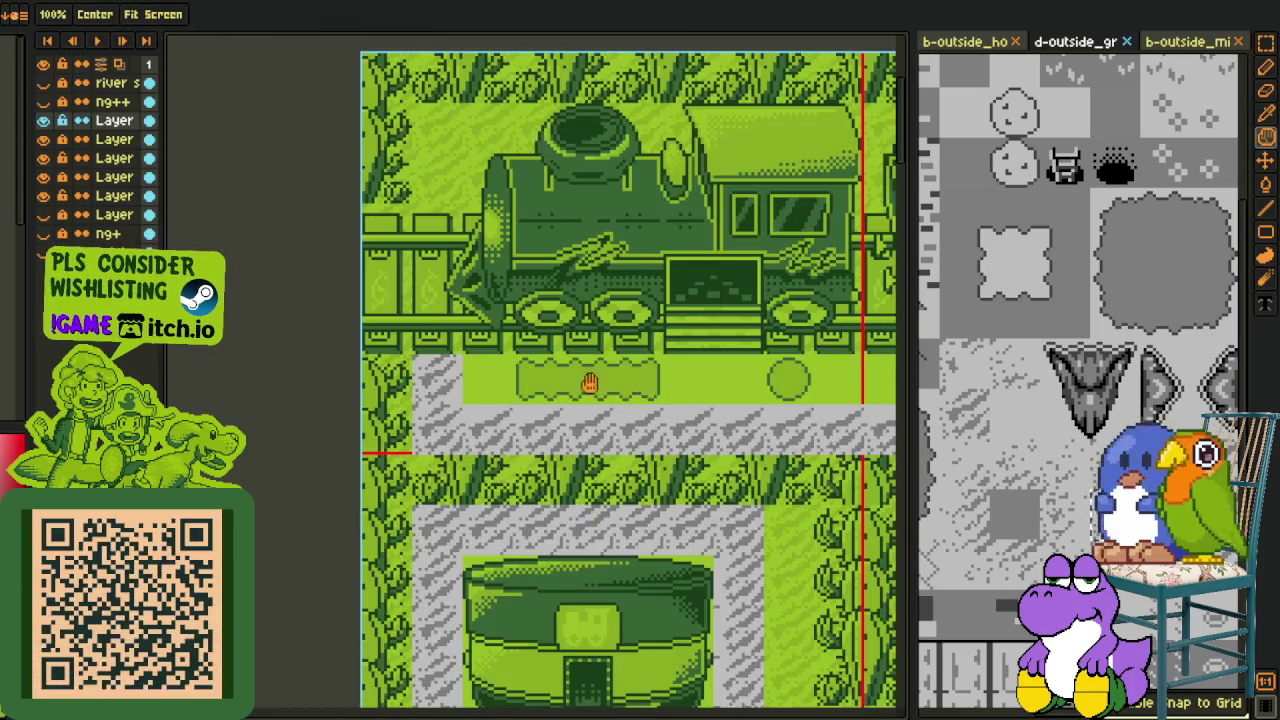
{"action": "left_click_drag", "start_coordinate": [621, 377], "coordinate": [422, 377]}
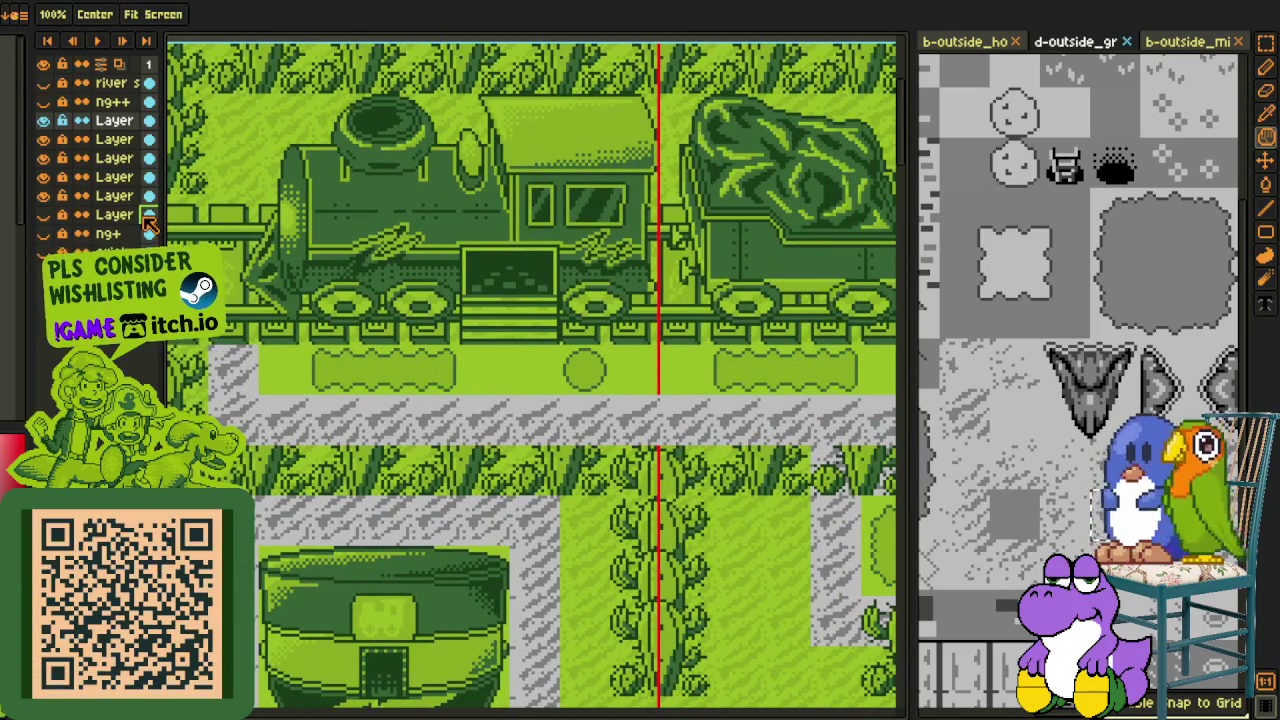
Step: Toggle the new path layer's visibility repeatedly to compare the map with and without it
{"action": "left_click", "coordinate": [43, 121]}
{"action": "left_click", "coordinate": [43, 121]}
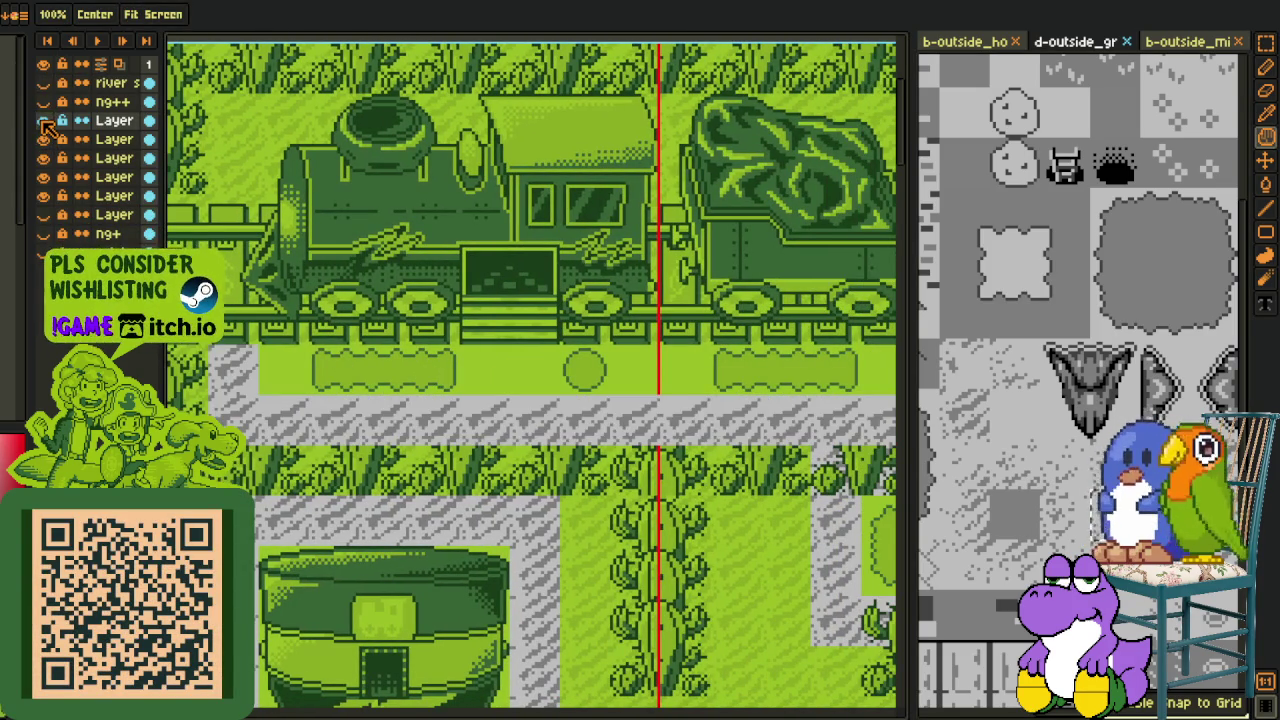
{"action": "key", "text": "r"}
{"action": "scroll", "coordinate": [310, 370], "scroll_direction": "down", "scroll_amount": 3}
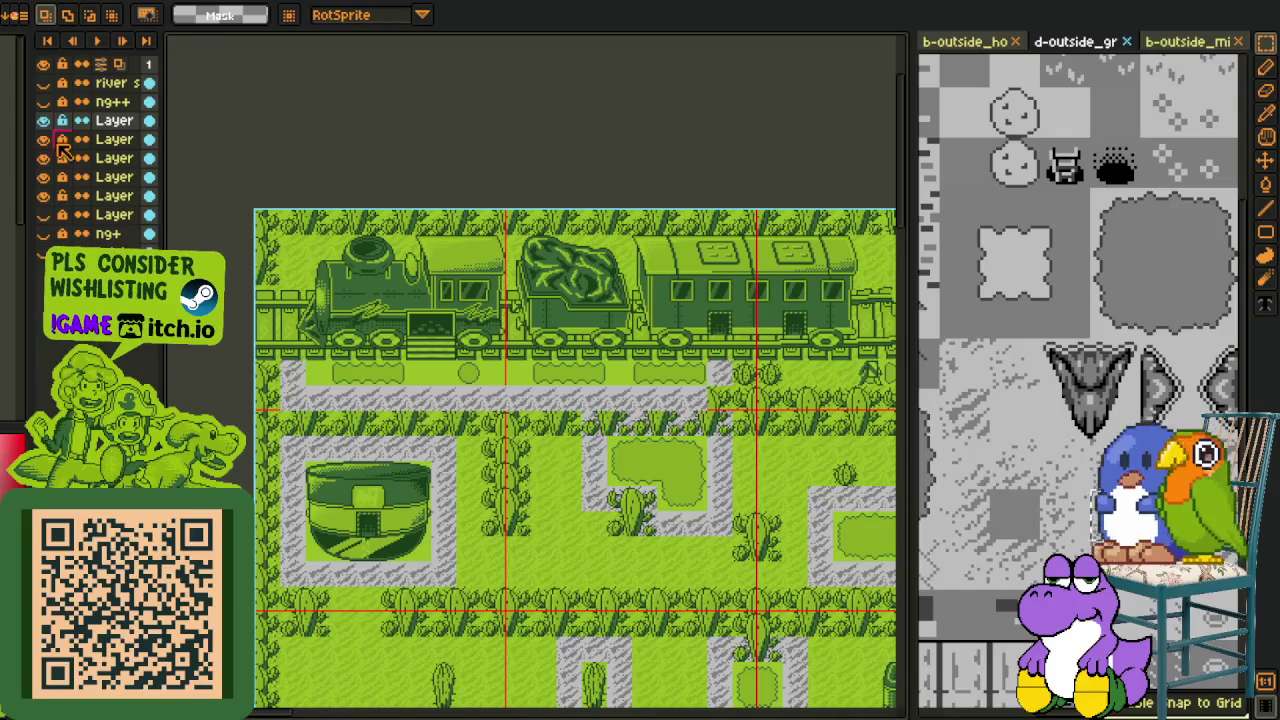
{"action": "left_click", "coordinate": [44, 120]}
{"action": "left_click", "coordinate": [43, 120]}
{"action": "left_click", "coordinate": [43, 120]}
{"action": "left_click", "coordinate": [43, 120]}
{"action": "left_click", "coordinate": [43, 120]}
{"action": "left_click", "coordinate": [43, 120]}
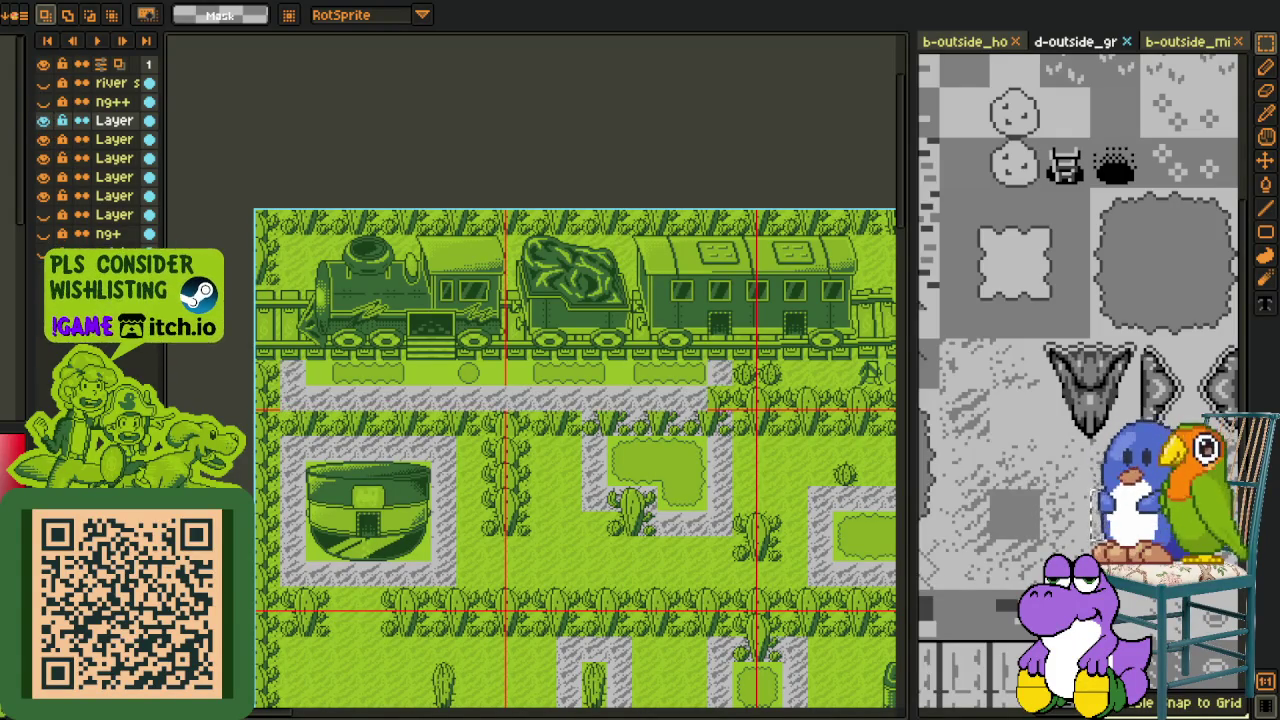
{"action": "scroll", "coordinate": [318, 388], "scroll_direction": "up", "scroll_amount": 2}
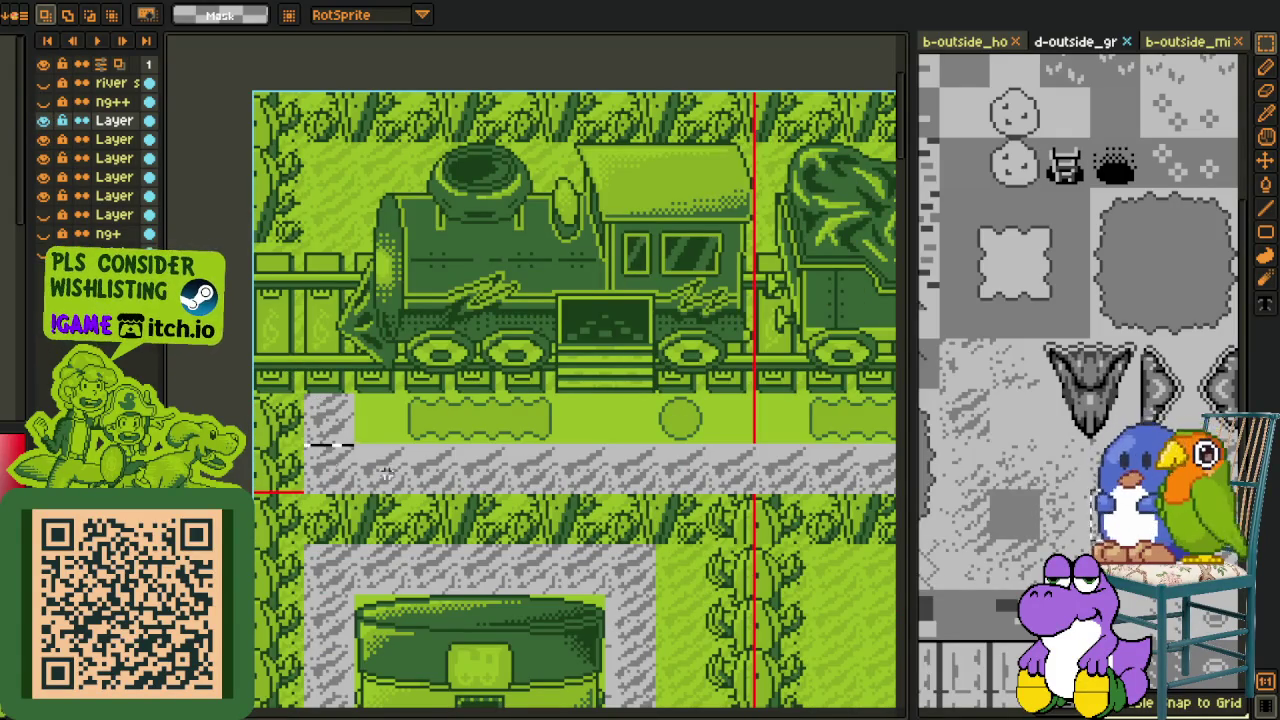
{"action": "scroll", "coordinate": [333, 459], "scroll_direction": "right", "scroll_amount": 4}
{"action": "scroll", "coordinate": [333, 459], "scroll_direction": "right", "scroll_amount": 1}
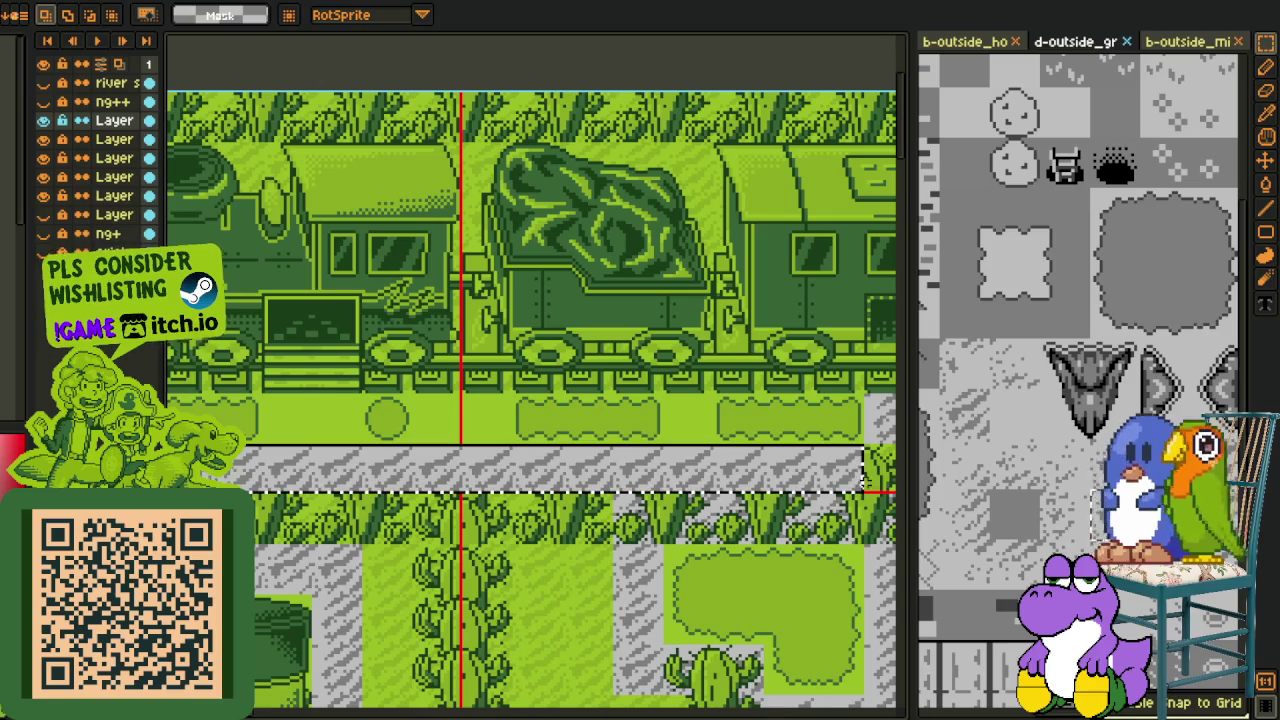
Step: Remove the grey gravel strip below the train and toggle the other layers to inspect them
{"action": "key", "text": "ctrl+z"}
{"action": "left_click", "coordinate": [43, 140]}
{"action": "left_click", "coordinate": [43, 140]}
{"action": "left_click", "coordinate": [43, 177]}
{"action": "left_click", "coordinate": [43, 177]}
{"action": "left_click", "coordinate": [43, 177]}
{"action": "left_click", "coordinate": [43, 177]}
{"action": "left_click", "coordinate": [43, 177]}
{"action": "left_click", "coordinate": [43, 177]}
{"action": "left_click", "coordinate": [43, 158]}
{"action": "left_click", "coordinate": [43, 158]}
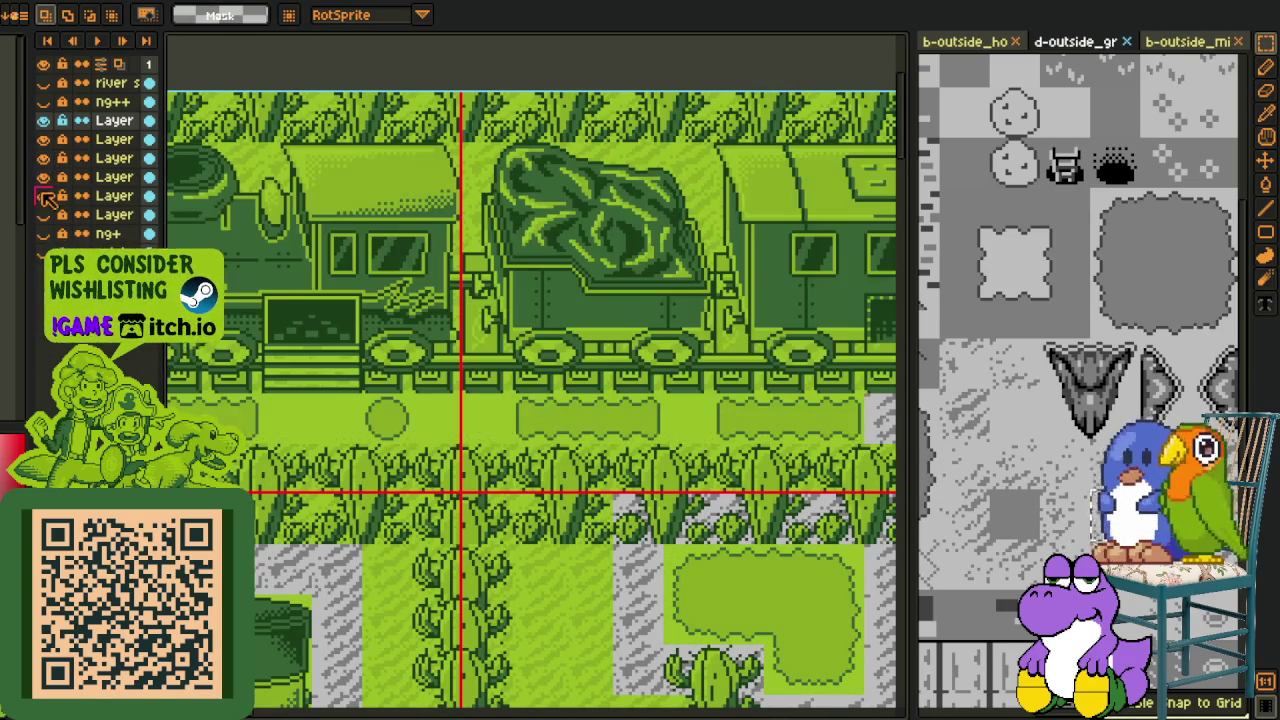
Step: Make the lower cactus layer active and select the 272×16 strip across the map
{"action": "left_click", "coordinate": [43, 196]}
{"action": "left_click", "coordinate": [43, 196]}
{"action": "left_click", "coordinate": [110, 196]}
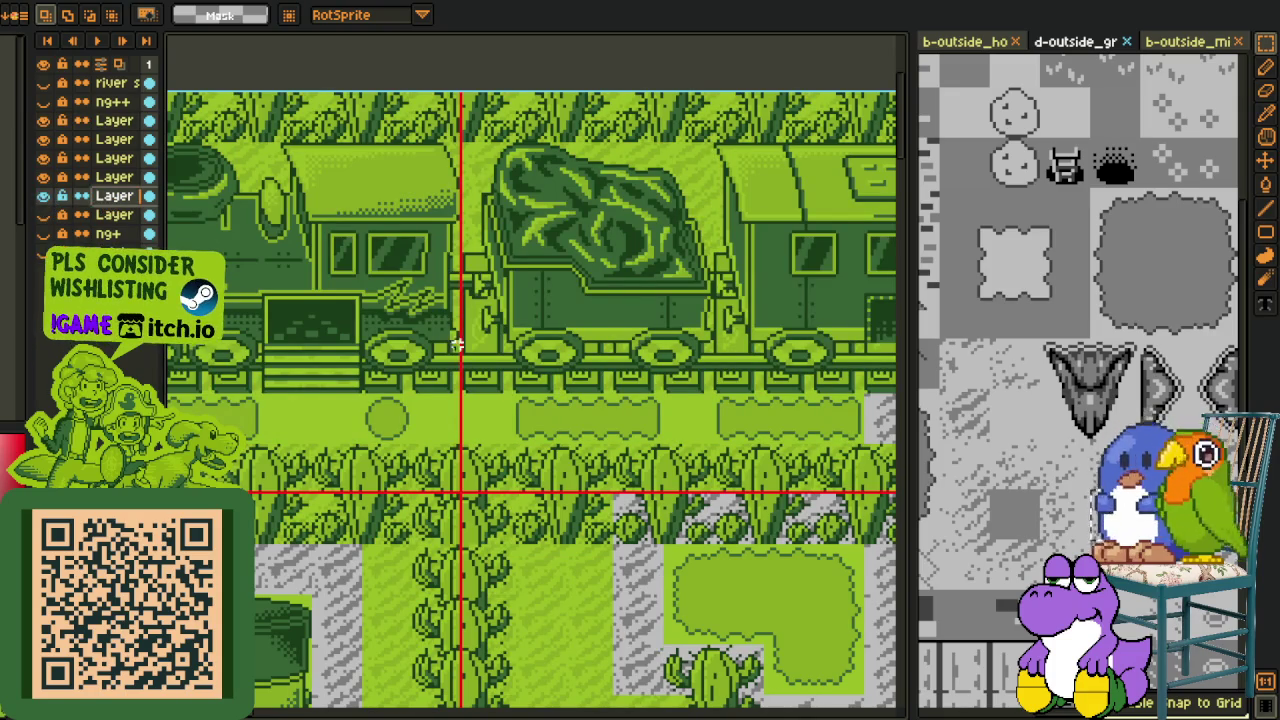
{"action": "key", "text": "ctrl+a"}
{"action": "scroll", "coordinate": [410, 405], "scroll_direction": "down", "scroll_amount": 2}
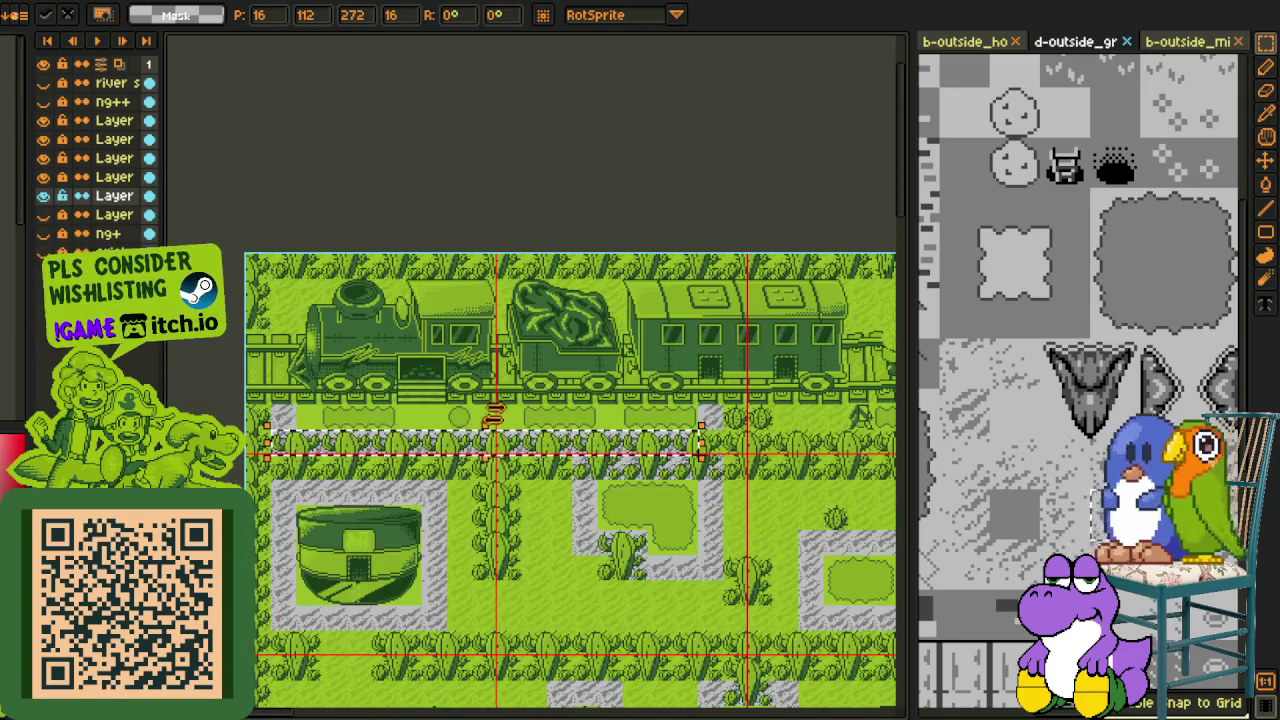
Step: Pan to the train engine and clear the tile at the pale strip's left end on the higher layer
{"action": "scroll", "coordinate": [410, 405], "scroll_direction": "up", "scroll_amount": 2}
{"action": "key", "text": "h"}
{"action": "left_click_drag", "start_coordinate": [306, 377], "coordinate": [474, 415]}
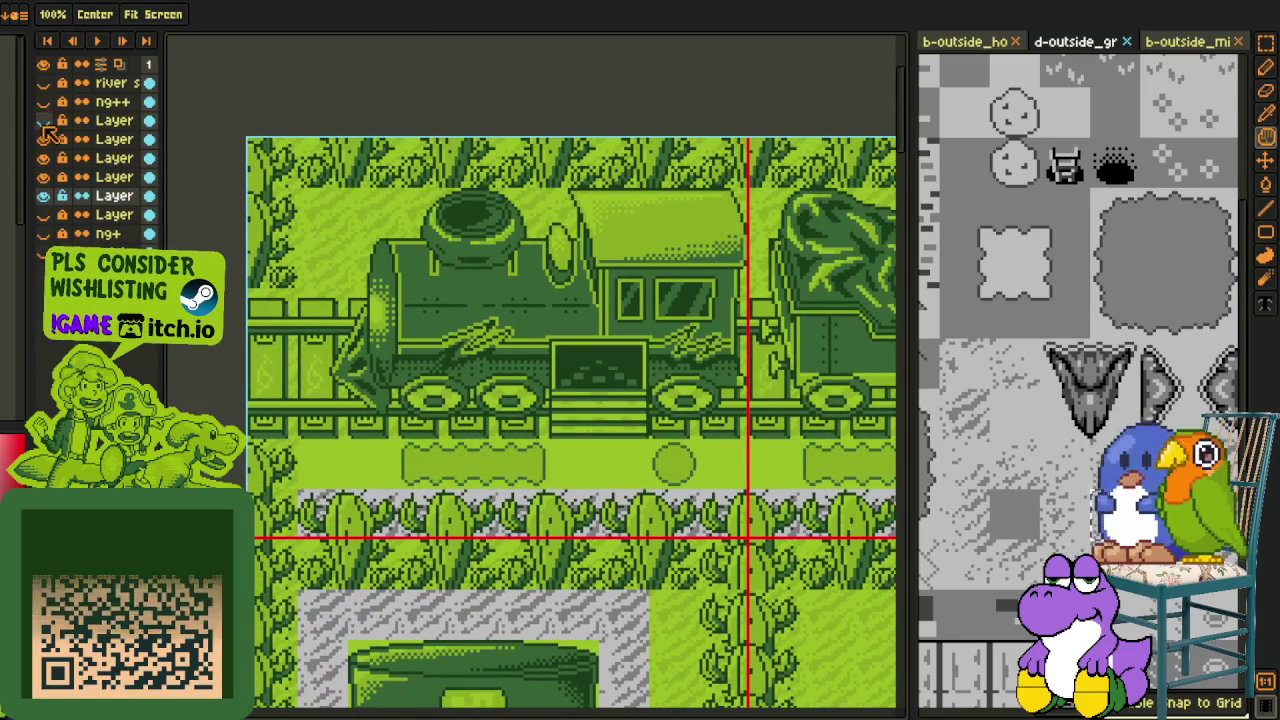
{"action": "left_click", "coordinate": [110, 120]}
{"action": "key", "text": "m"}
{"action": "key", "text": "ctrl+z"}
{"action": "left_click", "coordinate": [110, 196]}
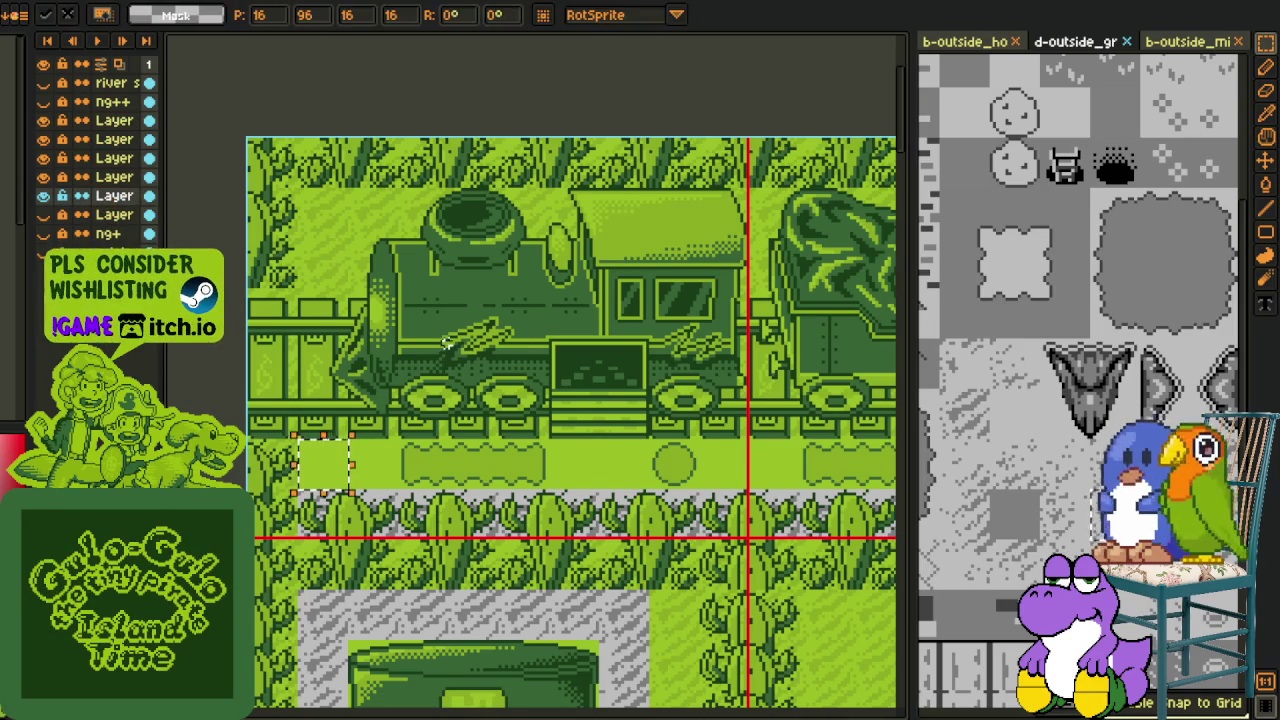
{"action": "left_click", "coordinate": [112, 125]}
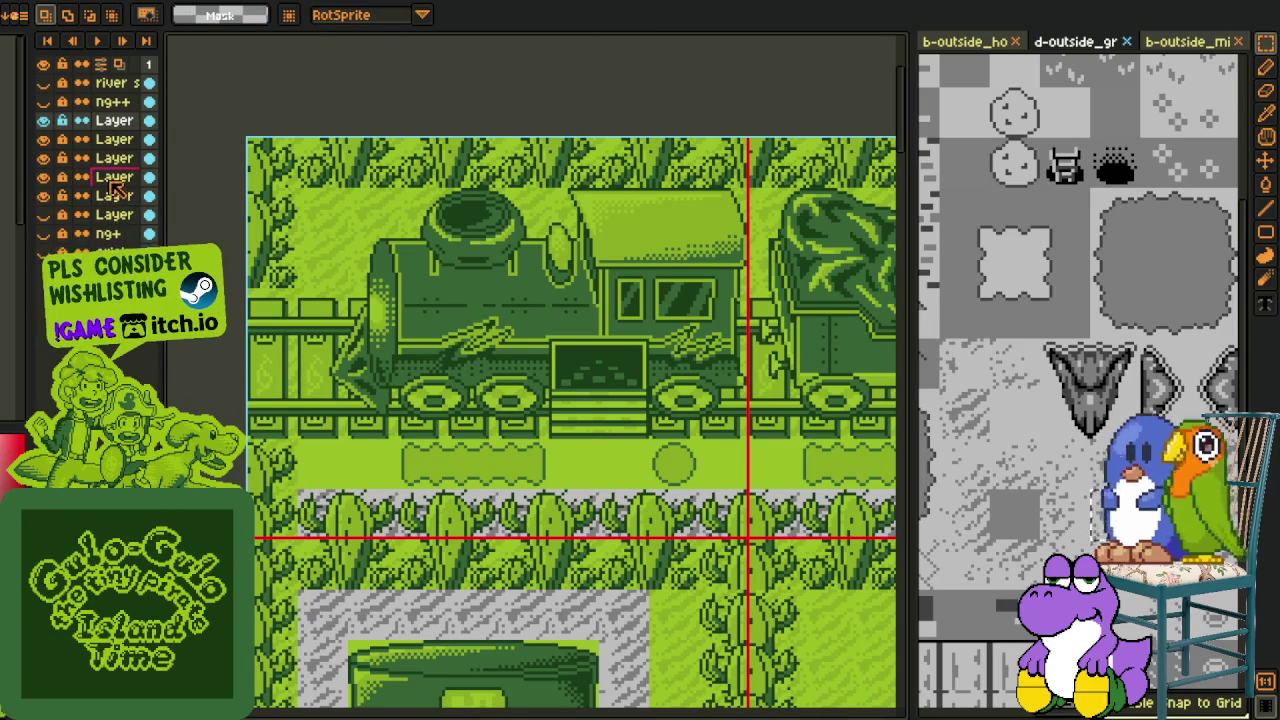
Step: Hide the train layers to see underneath, then show them again and switch layers
{"action": "left_click", "coordinate": [44, 139]}
{"action": "left_click", "coordinate": [44, 158]}
{"action": "left_click", "coordinate": [45, 177]}
{"action": "left_click", "coordinate": [44, 139]}
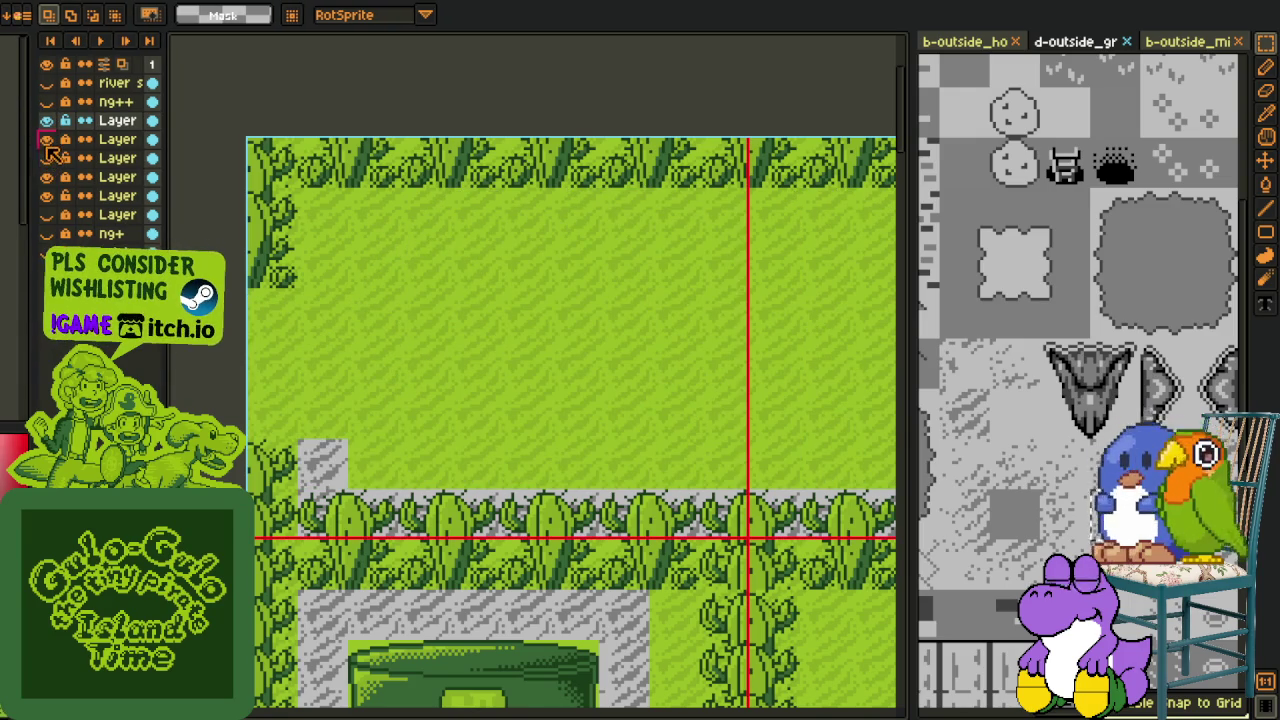
{"action": "left_click", "coordinate": [45, 158]}
{"action": "left_click", "coordinate": [115, 159]}
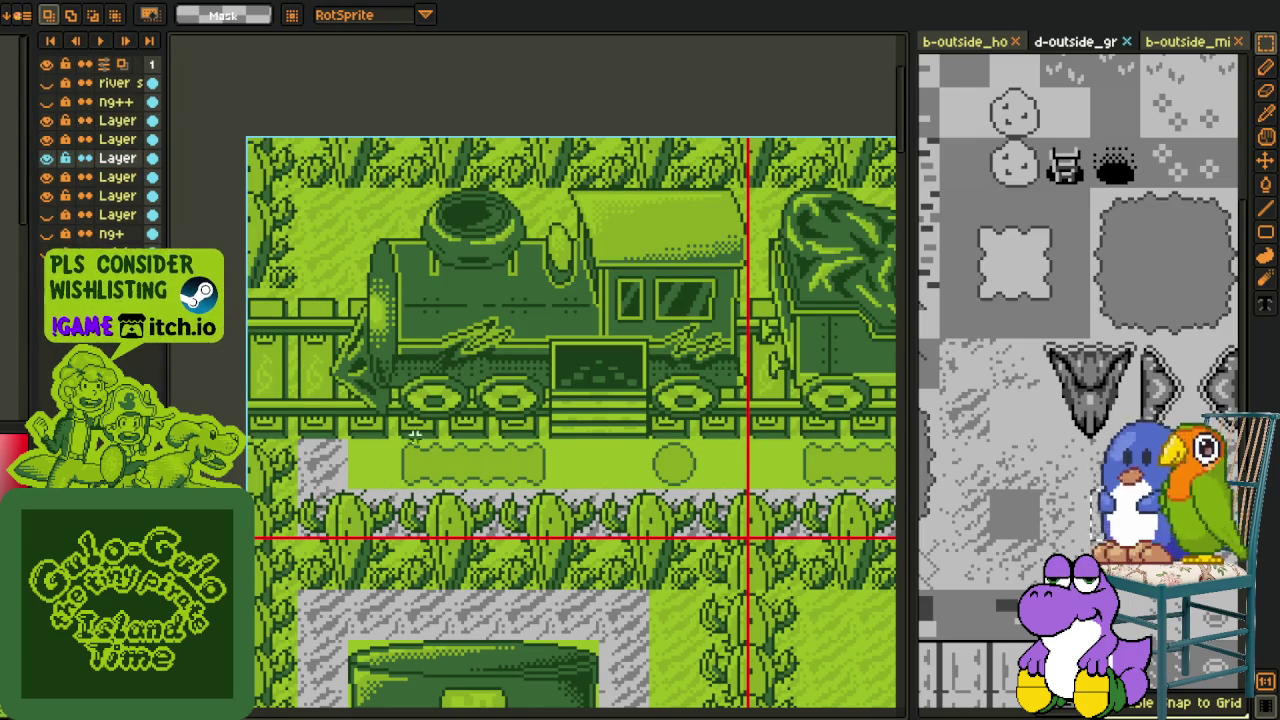
Step: Pan the view to bring the train carriages into view
{"action": "key", "text": "p"}
{"action": "left_click_drag", "start_coordinate": [700, 450], "coordinate": [420, 440]}
{"action": "scroll", "coordinate": [613, 448], "scroll_direction": "up", "scroll_amount": 2}
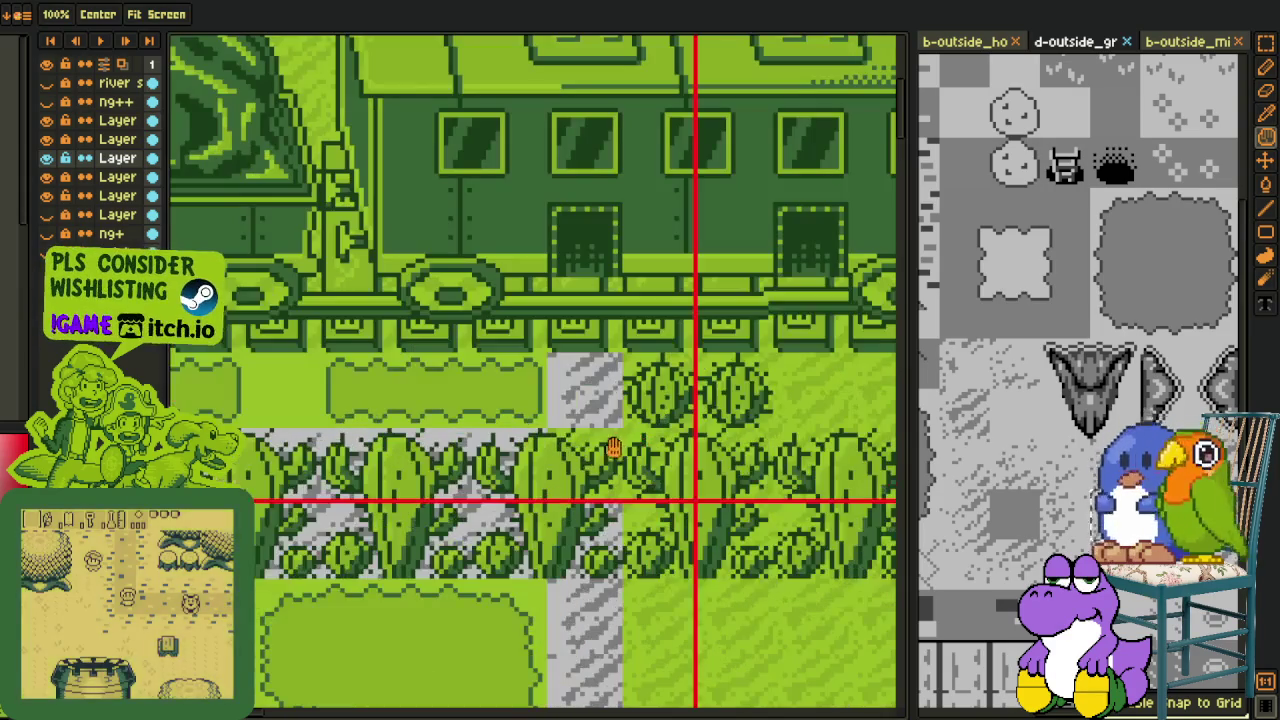
{"action": "key", "text": "m"}
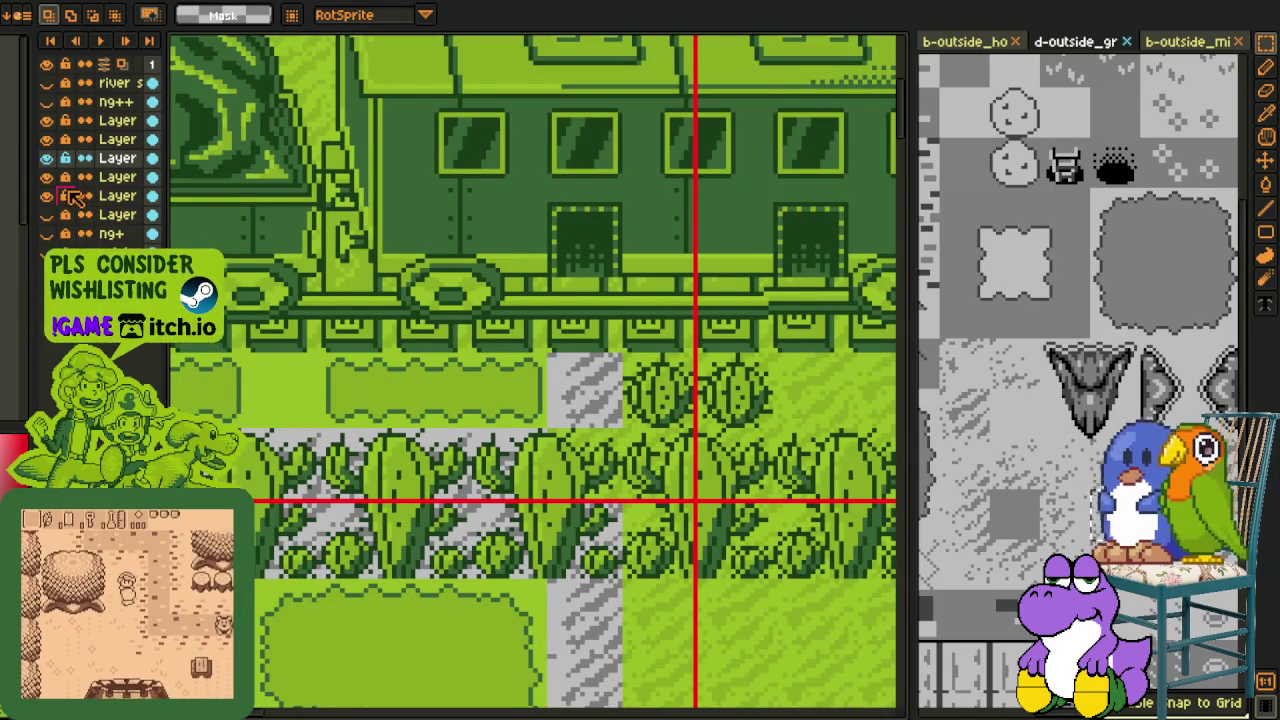
Step: Switch to another layer and pan to the paths below the train
{"action": "left_click", "coordinate": [72, 197]}
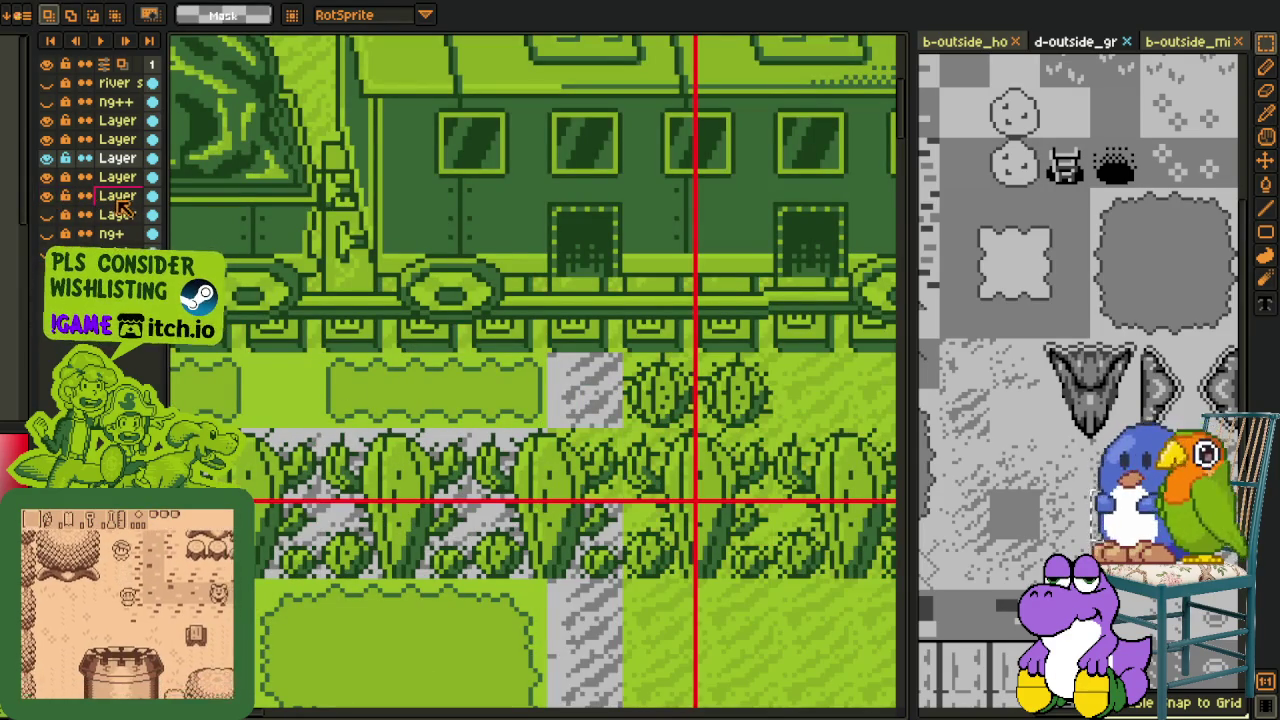
{"action": "scroll", "coordinate": [324, 382], "scroll_direction": "down", "scroll_amount": 1}
{"action": "key", "text": "h"}
{"action": "left_click_drag", "start_coordinate": [474, 666], "coordinate": [479, 568]}
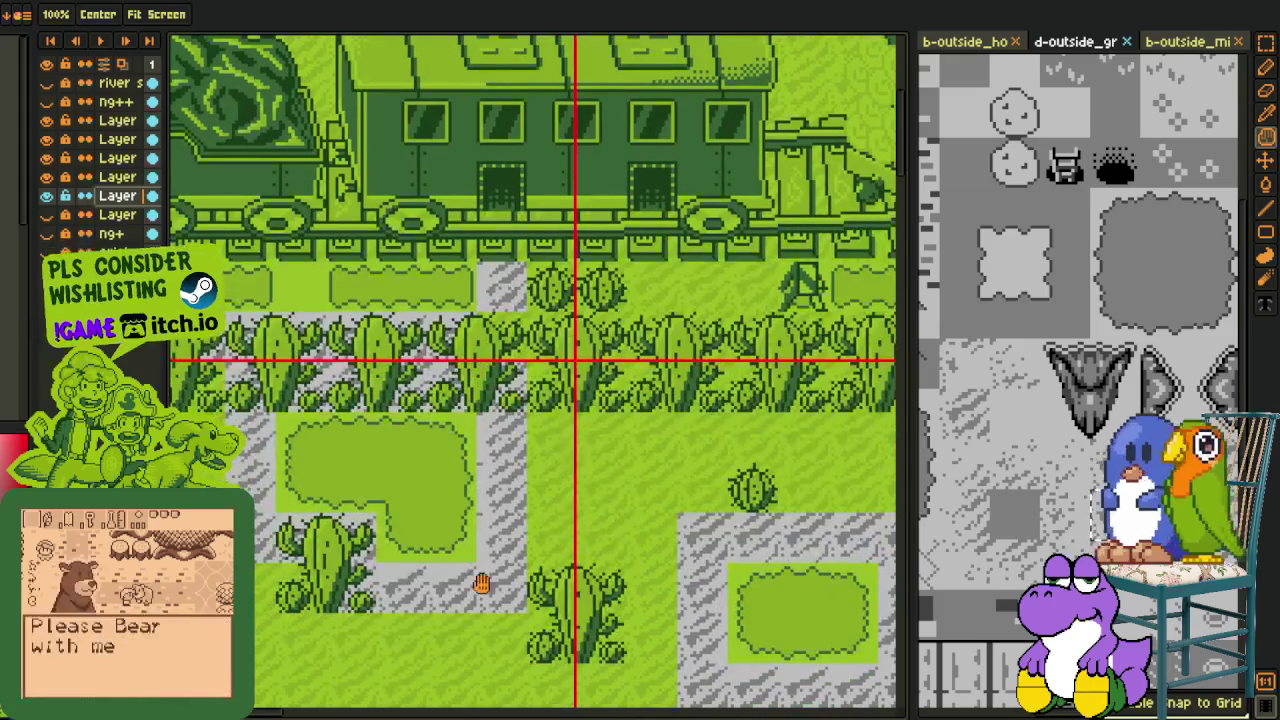
{"action": "key", "text": "m"}
{"action": "scroll", "coordinate": [495, 323], "scroll_direction": "up", "scroll_amount": 1}
{"action": "scroll", "coordinate": [495, 323], "scroll_direction": "up", "scroll_amount": 1}
Step: Select a 16x16 tile in the cactus row, then pan the train carriages into view
{"action": "left_click", "coordinate": [505, 347]}
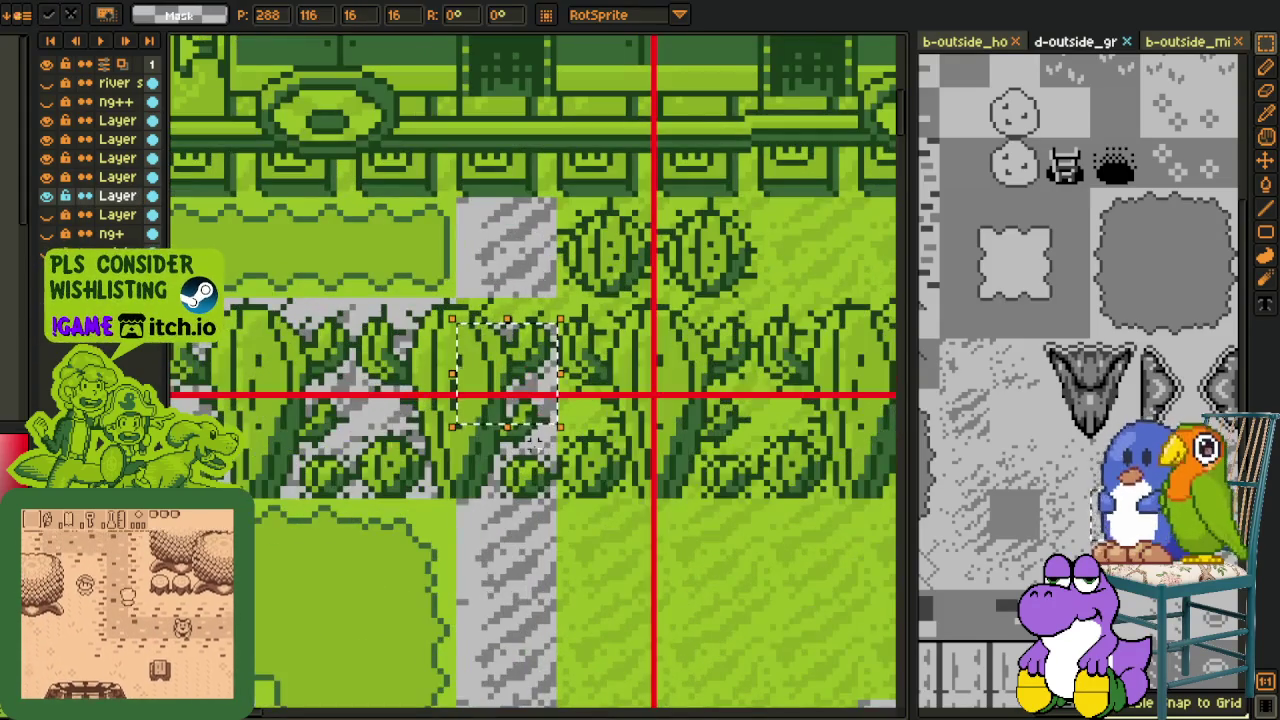
{"action": "scroll", "coordinate": [587, 376], "scroll_direction": "down", "scroll_amount": 2}
{"action": "key", "text": "h"}
{"action": "scroll", "coordinate": [590, 460], "scroll_direction": "up", "scroll_amount": 1}
{"action": "mouse_move", "coordinate": [562, 455]}
{"action": "left_mouse_down"}
{"action": "mouse_move", "coordinate": [596, 469]}
{"action": "mouse_move", "coordinate": [636, 388]}
{"action": "left_mouse_up"}
{"action": "left_click_drag", "start_coordinate": [650, 553], "coordinate": [612, 598]}
{"action": "key", "text": "m"}
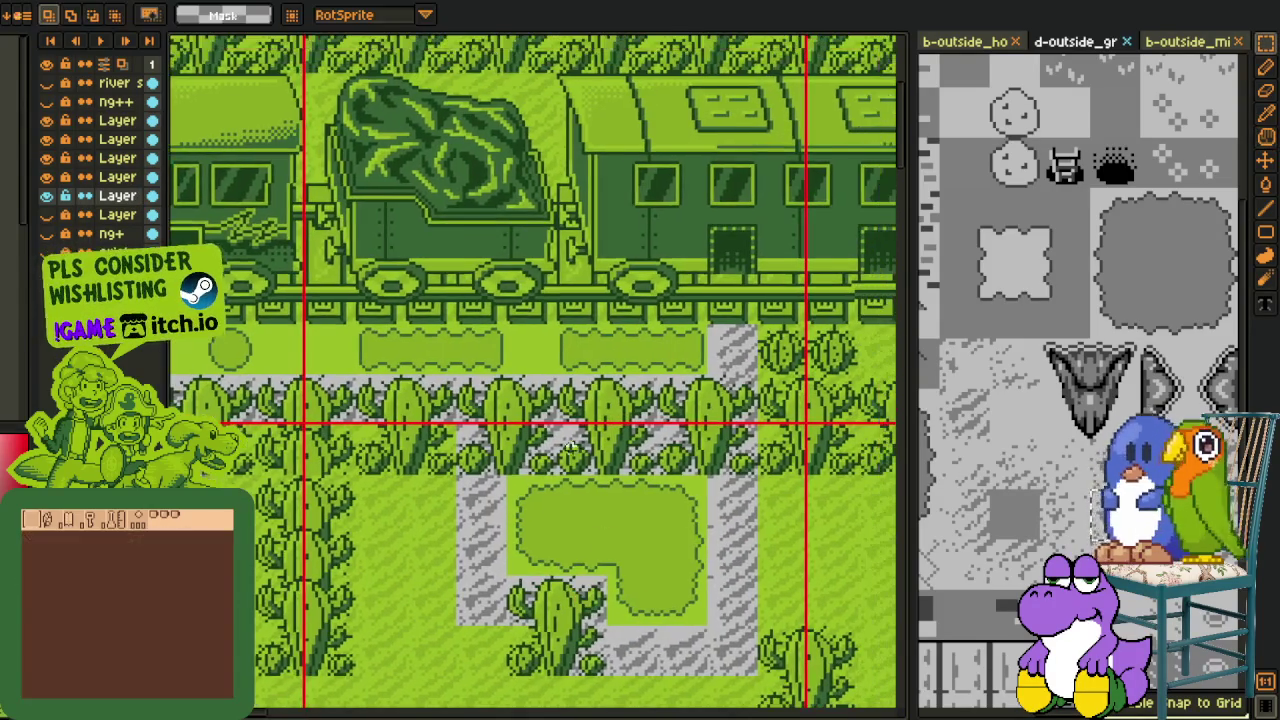
{"action": "scroll", "coordinate": [548, 474], "scroll_direction": "up", "scroll_amount": 1}
{"action": "mouse_move", "coordinate": [548, 474]}
{"action": "left_mouse_down"}
{"action": "mouse_move", "coordinate": [757, 405]}
{"action": "mouse_move", "coordinate": [640, 515]}
{"action": "left_mouse_up"}
{"action": "key", "text": "h"}
{"action": "key", "text": "m"}
Step: Select the rail tiles over the cactus row and bring the train engine into view
{"action": "mouse_move", "coordinate": [490, 530]}
{"action": "left_mouse_down"}
{"action": "mouse_move", "coordinate": [660, 565]}
{"action": "mouse_move", "coordinate": [680, 363]}
{"action": "mouse_move", "coordinate": [492, 340]}
{"action": "mouse_move", "coordinate": [285, 343]}
{"action": "mouse_move", "coordinate": [73, 440]}
{"action": "left_mouse_up"}
{"action": "key", "text": "h"}
{"action": "key", "text": "m"}
{"action": "left_click_drag", "start_coordinate": [773, 455], "coordinate": [472, 430]}
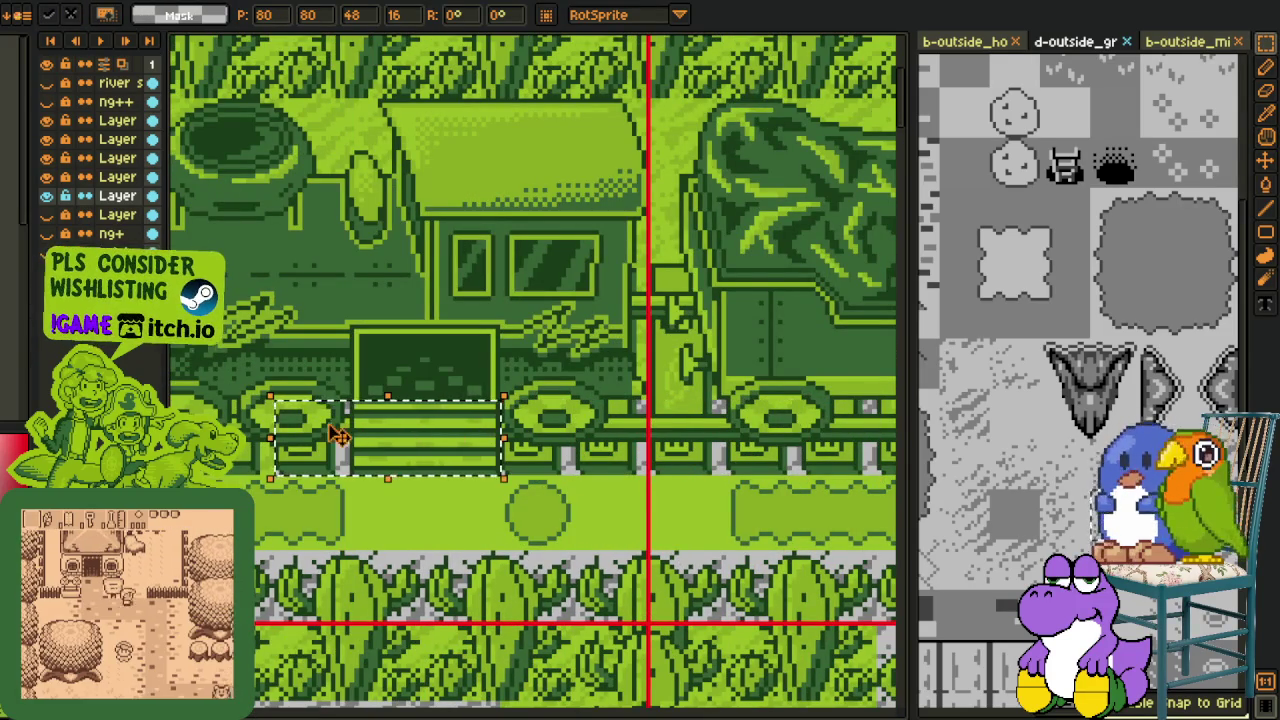
{"action": "scroll", "coordinate": [340, 435], "scroll_direction": "up", "scroll_amount": 2}
{"action": "key", "text": "h"}
{"action": "key", "text": "m"}
Step: Shift the selected rail tiles 16 pixels left and drop the selection
{"action": "mouse_move", "coordinate": [594, 480]}
{"action": "left_mouse_down"}
{"action": "mouse_move", "coordinate": [634, 486]}
{"action": "mouse_move", "coordinate": [440, 486]}
{"action": "left_mouse_up"}
{"action": "scroll", "coordinate": [440, 486], "scroll_direction": "down", "scroll_amount": 3}
{"action": "key", "text": "h"}
{"action": "scroll", "coordinate": [468, 578], "scroll_direction": "up", "scroll_amount": 2}
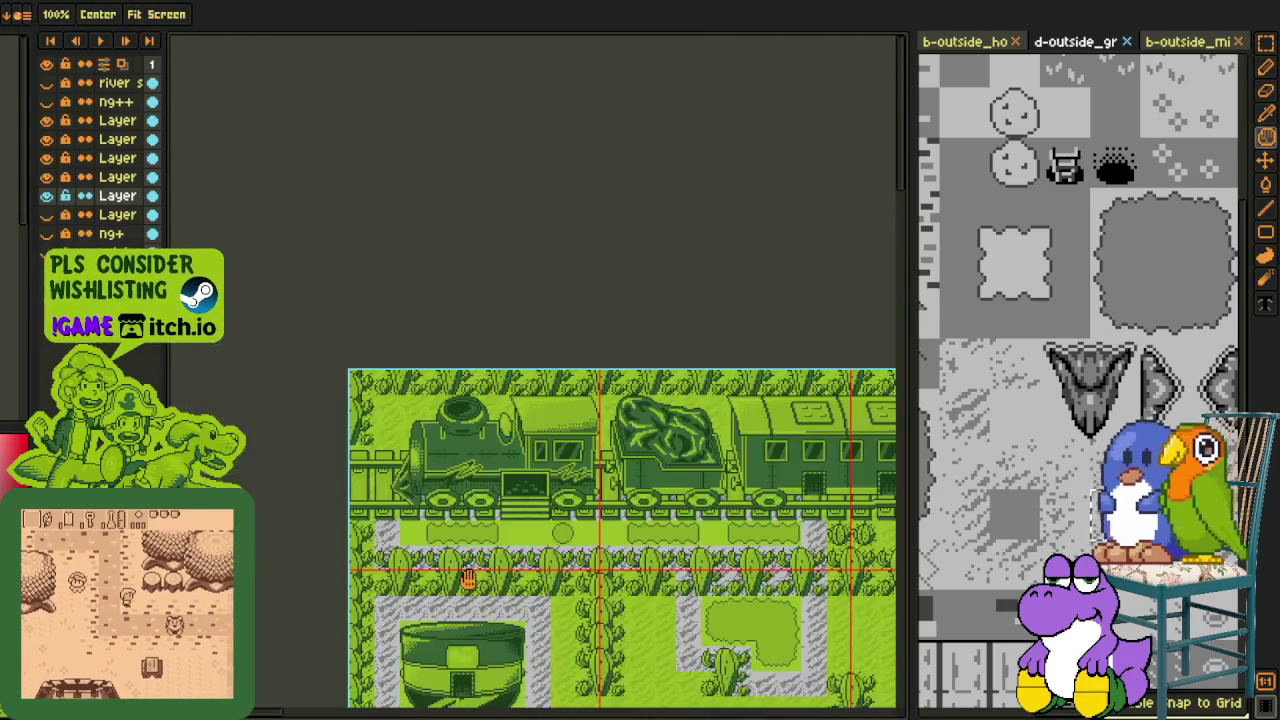
{"action": "scroll", "coordinate": [357, 528], "scroll_direction": "up", "scroll_amount": 2}
{"action": "key", "text": "m"}
{"action": "key", "text": "ctrl+d"}
Step: Pan down to bring the lower paths into view
{"action": "key", "text": "h"}
{"action": "scroll", "coordinate": [572, 295], "scroll_direction": "down", "scroll_amount": 3}
{"action": "scroll", "coordinate": [531, 349], "scroll_direction": "up", "scroll_amount": 1}
{"action": "scroll", "coordinate": [591, 437], "scroll_direction": "up", "scroll_amount": 1}
{"action": "left_click_drag", "start_coordinate": [666, 466], "coordinate": [688, 556]}
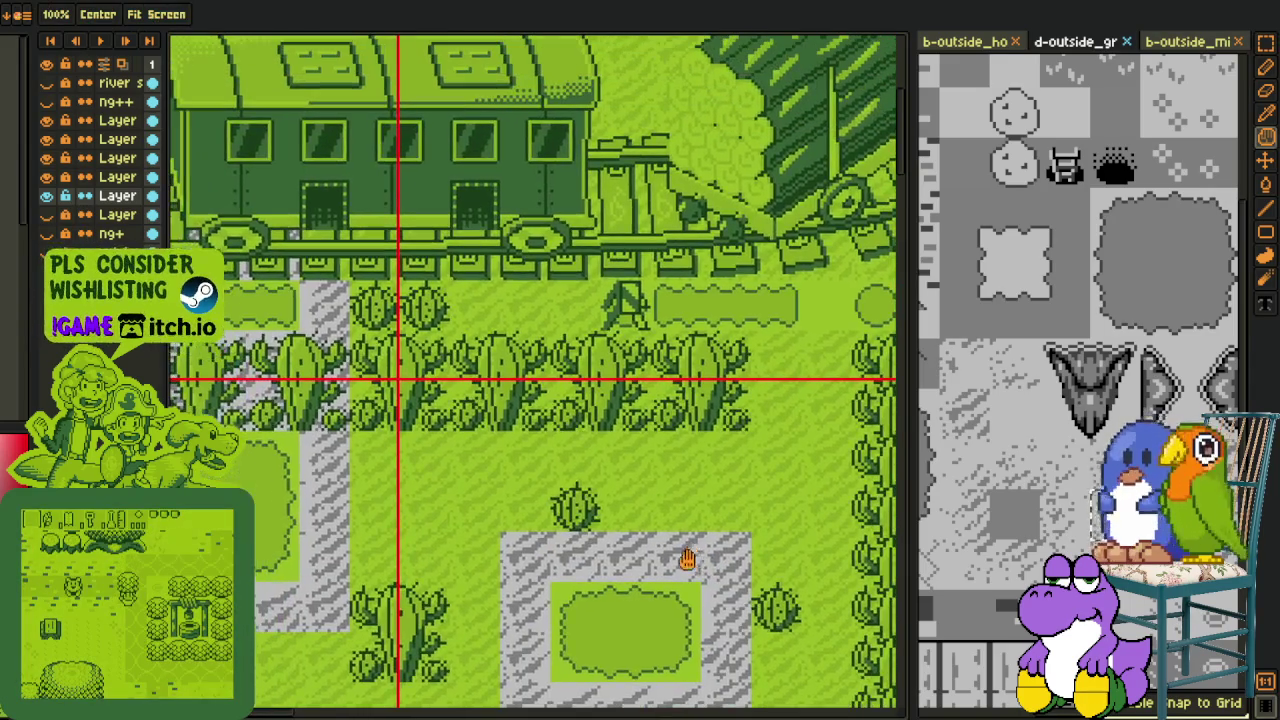
{"action": "key", "text": "m"}
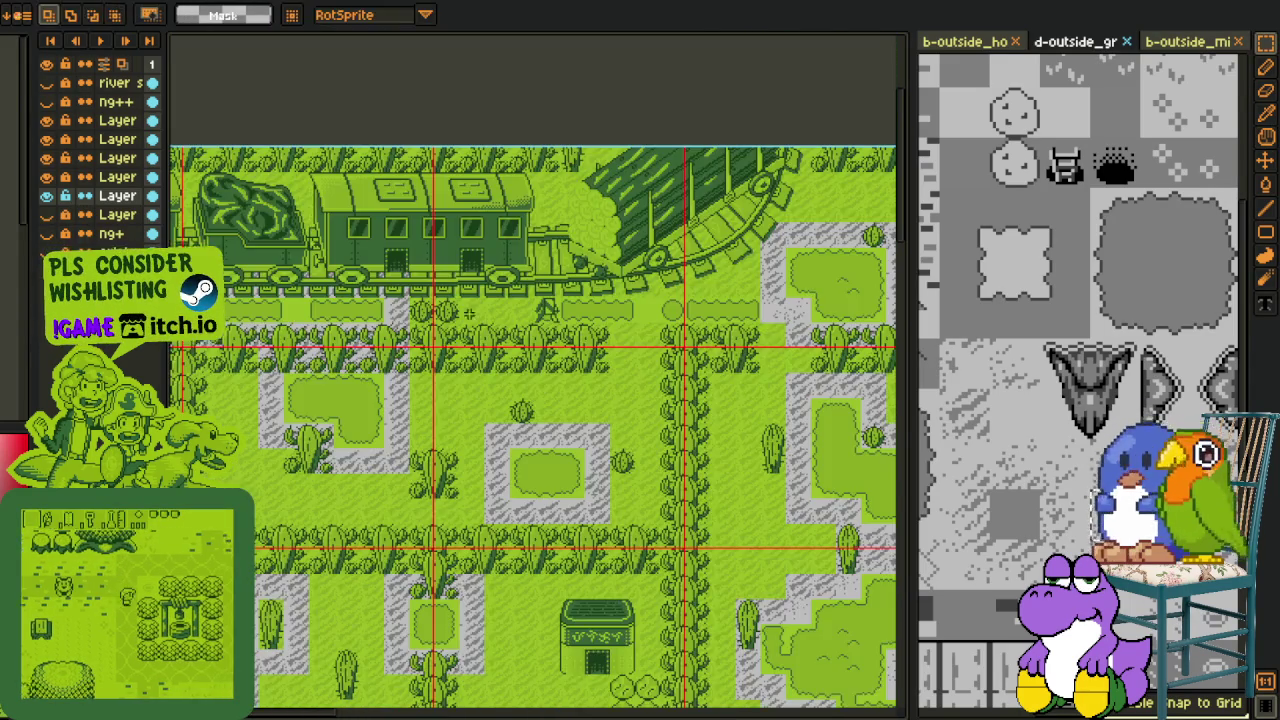
{"action": "scroll", "coordinate": [438, 366], "scroll_direction": "down", "scroll_amount": 1}
{"action": "key", "text": "h"}
Step: Pan across the map and place the tile beside the round stone near the engine
{"action": "left_click_drag", "start_coordinate": [438, 366], "coordinate": [611, 402]}
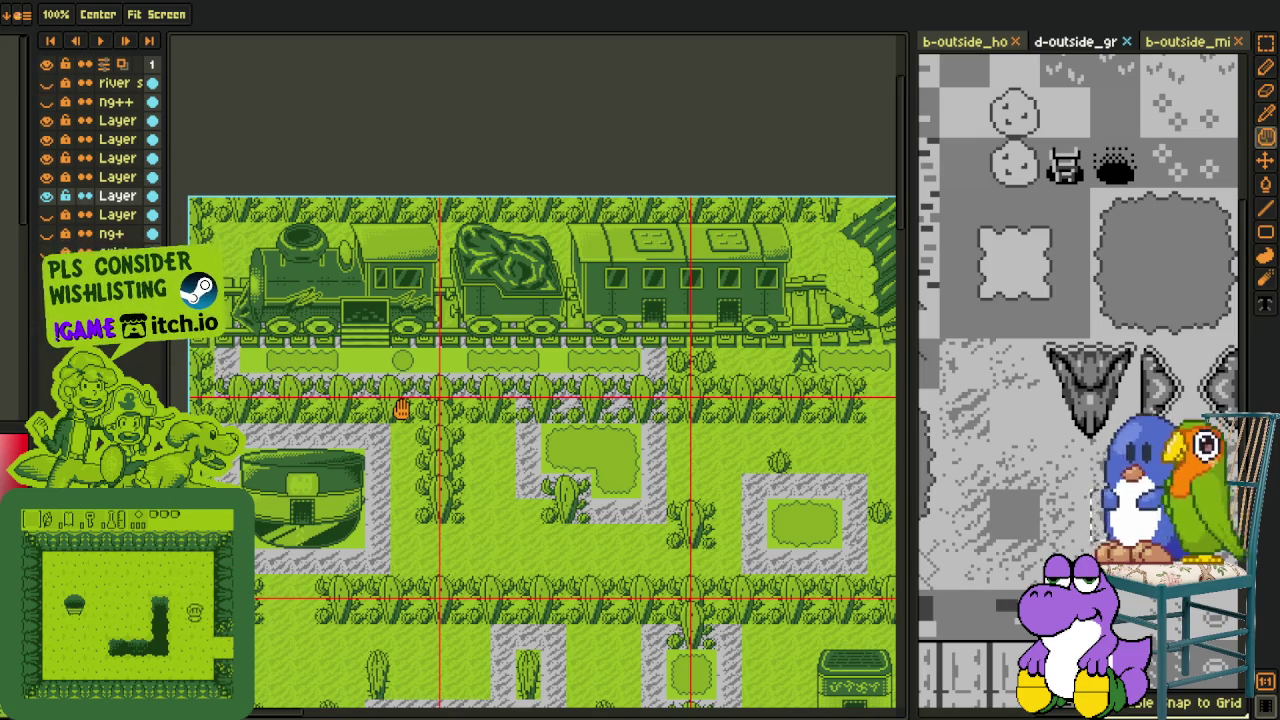
{"action": "scroll", "coordinate": [357, 375], "scroll_direction": "up", "scroll_amount": 1}
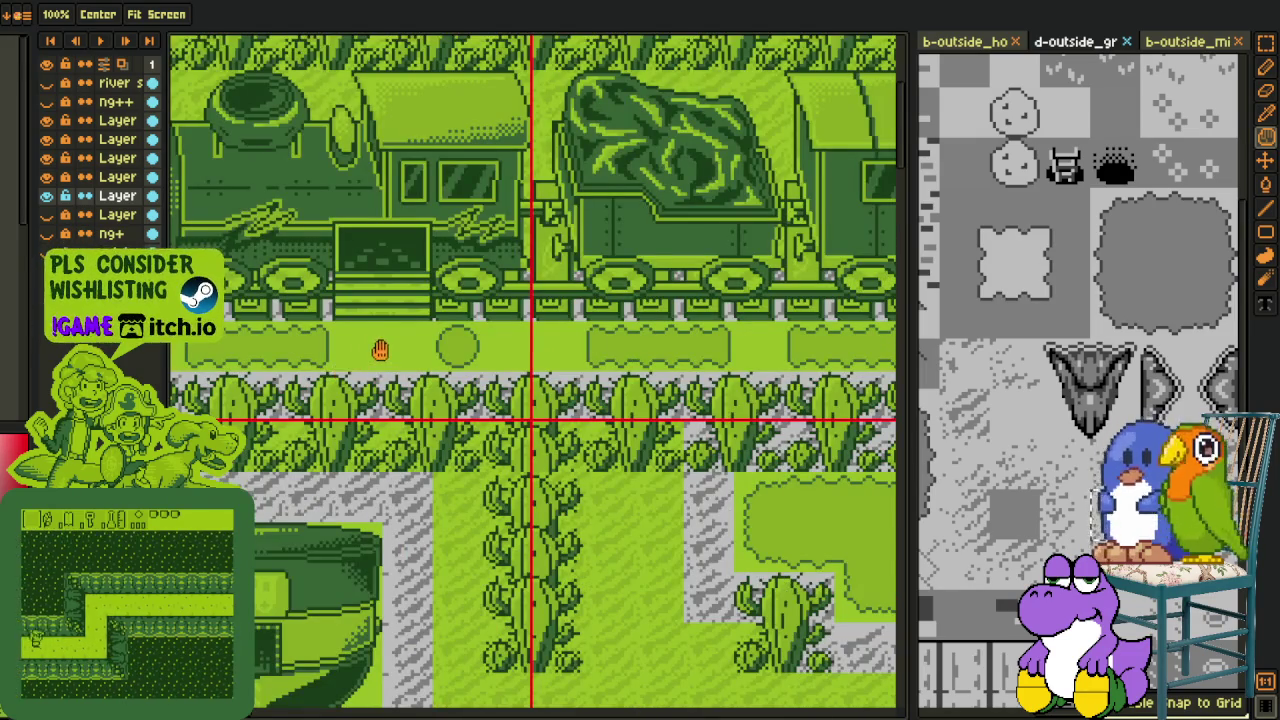
{"action": "left_click_drag", "start_coordinate": [371, 363], "coordinate": [421, 403]}
{"action": "key", "text": "v"}
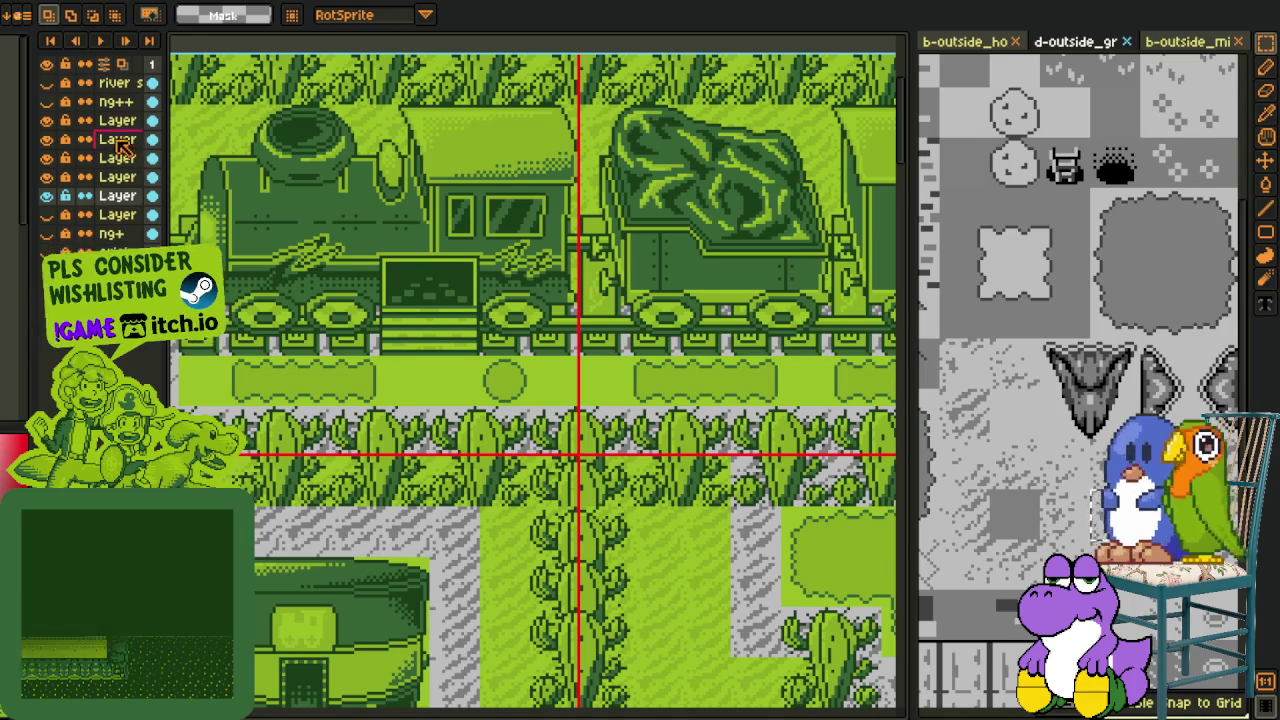
{"action": "key", "text": "ctrl+z"}
{"action": "left_click", "coordinate": [458, 383]}
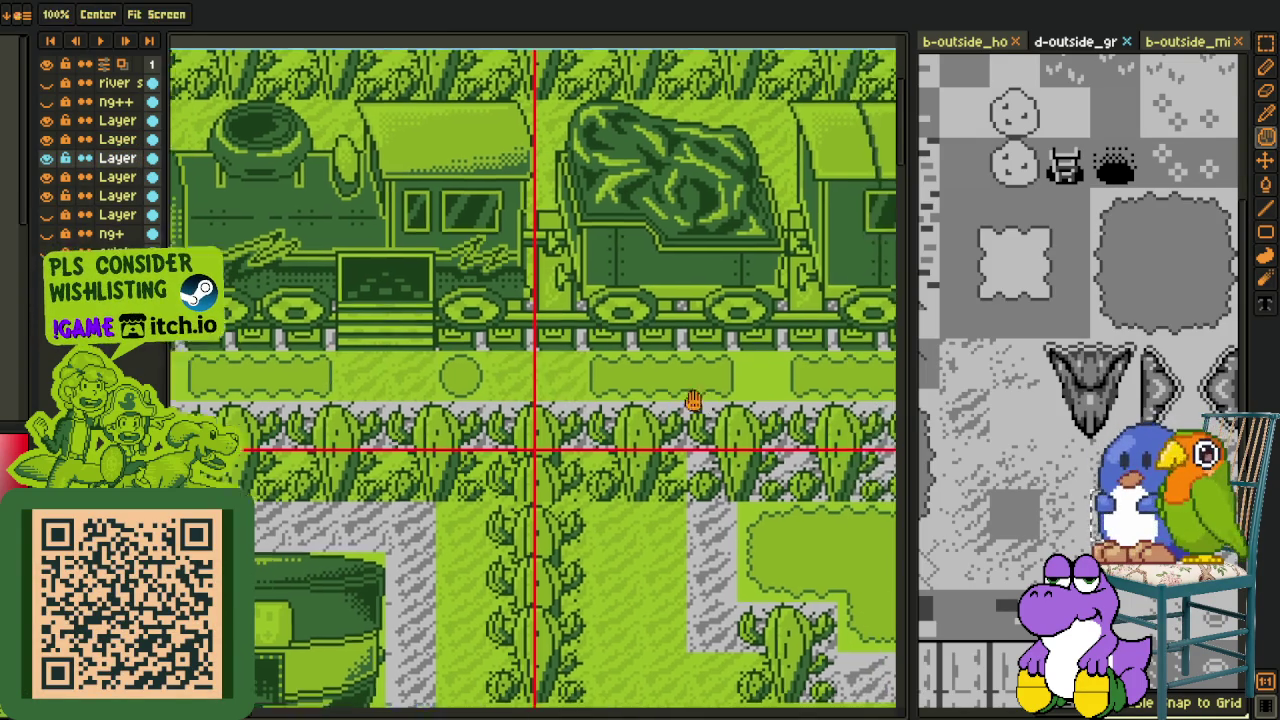
{"action": "mouse_move", "coordinate": [752, 410]}
{"action": "left_mouse_down"}
{"action": "mouse_move", "coordinate": [529, 407]}
{"action": "mouse_move", "coordinate": [527, 425]}
{"action": "left_mouse_up"}
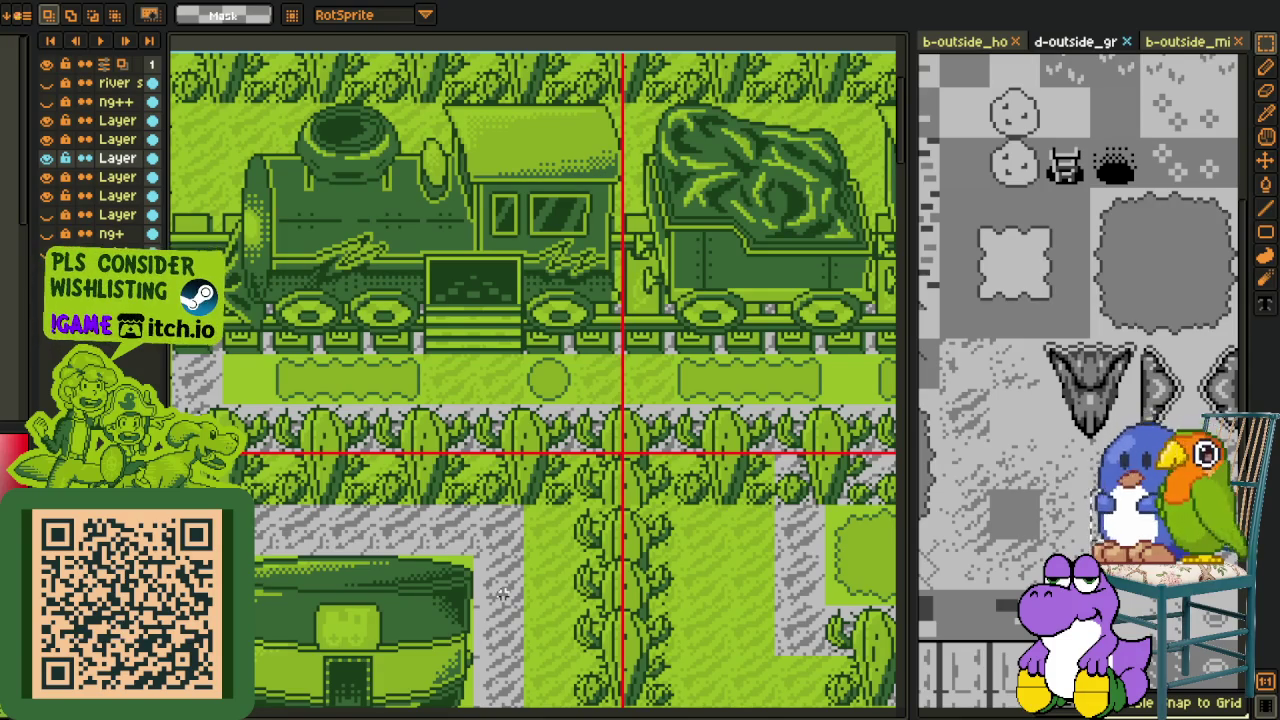
Step: On the lower layer, move two grey gravel tiles up onto the upper path
{"action": "left_click", "coordinate": [112, 196]}
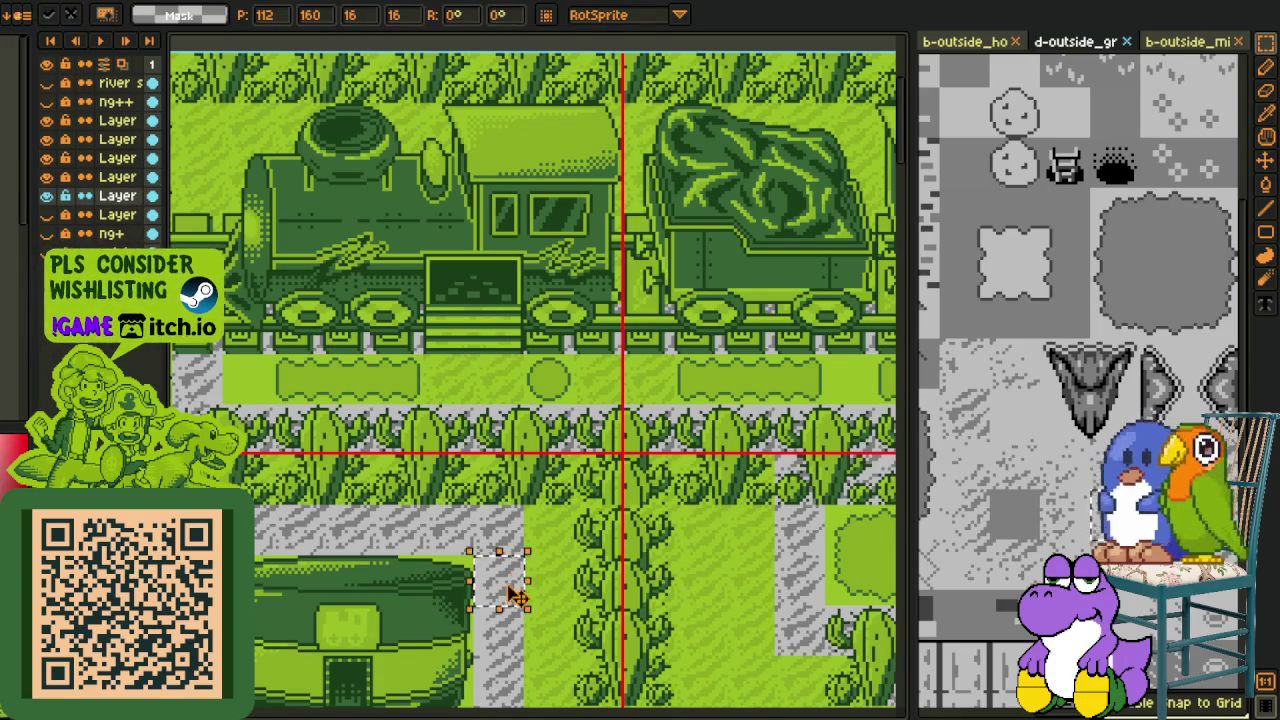
{"action": "left_click_drag", "start_coordinate": [515, 596], "coordinate": [485, 408]}
{"action": "key", "text": "ctrl+d"}
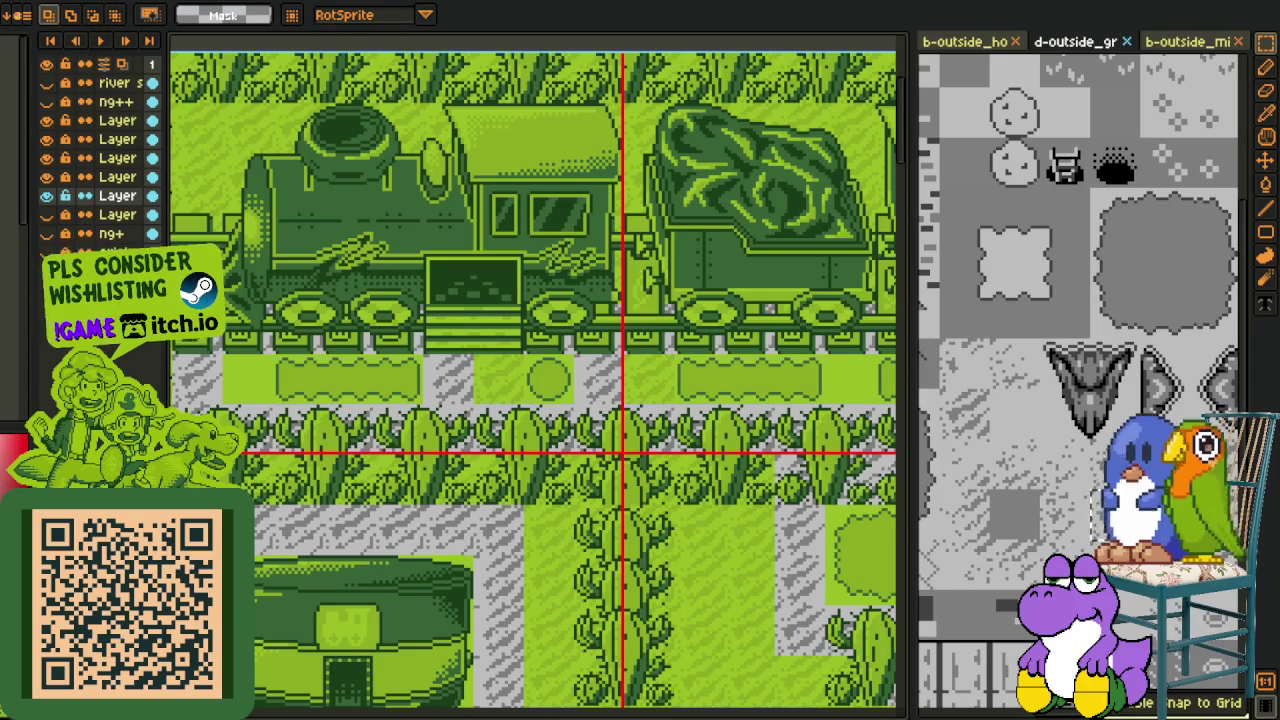
{"action": "left_click", "coordinate": [803, 540]}
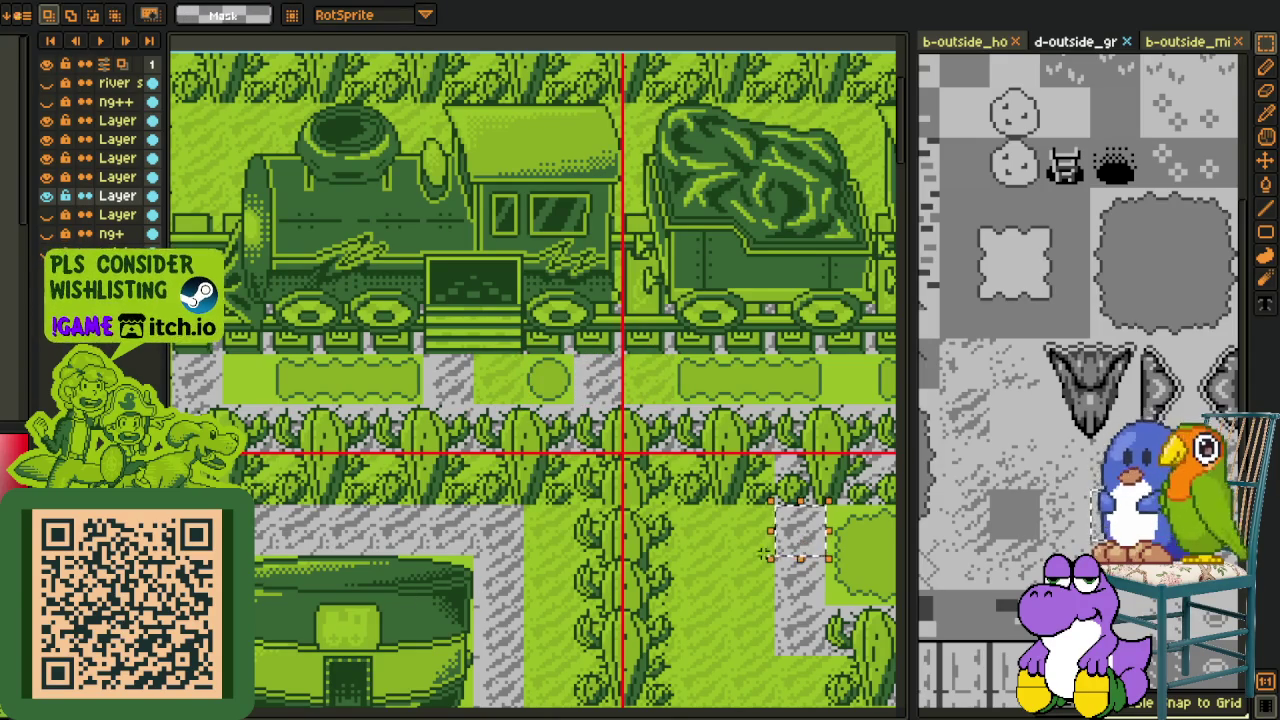
{"action": "left_click_drag", "start_coordinate": [800, 540], "coordinate": [652, 418]}
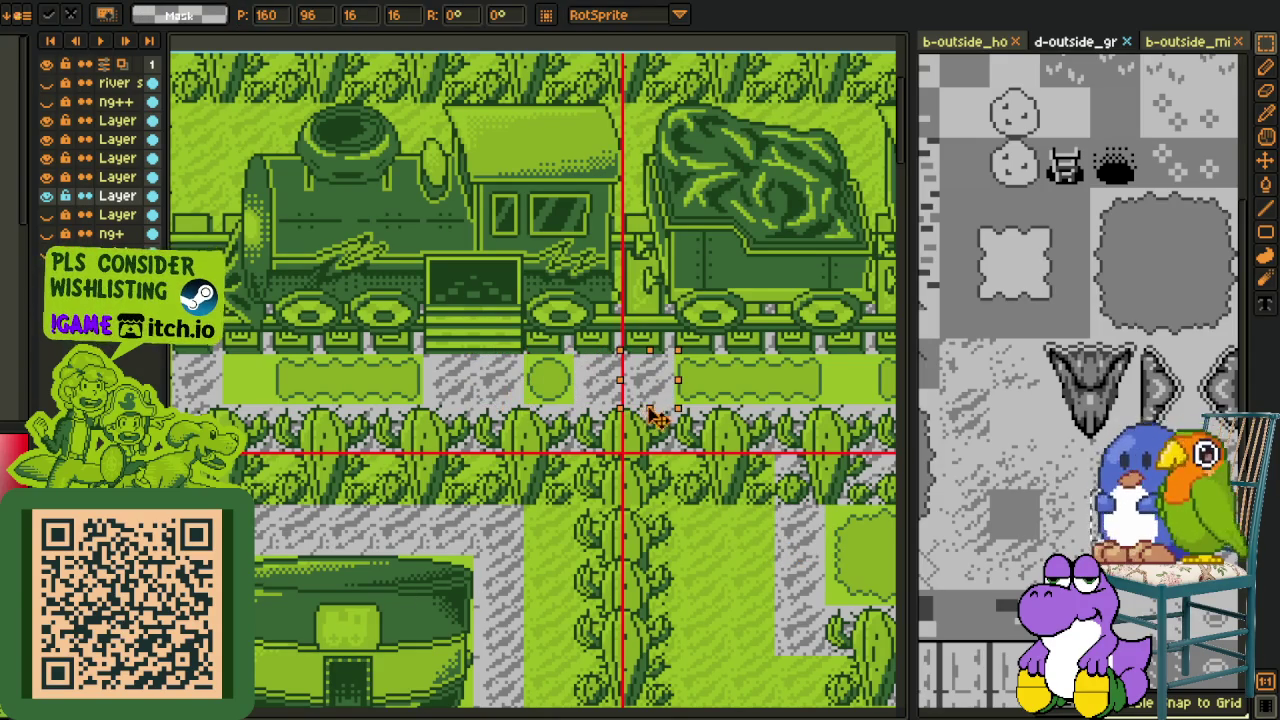
{"action": "key", "text": "ctrl+d"}
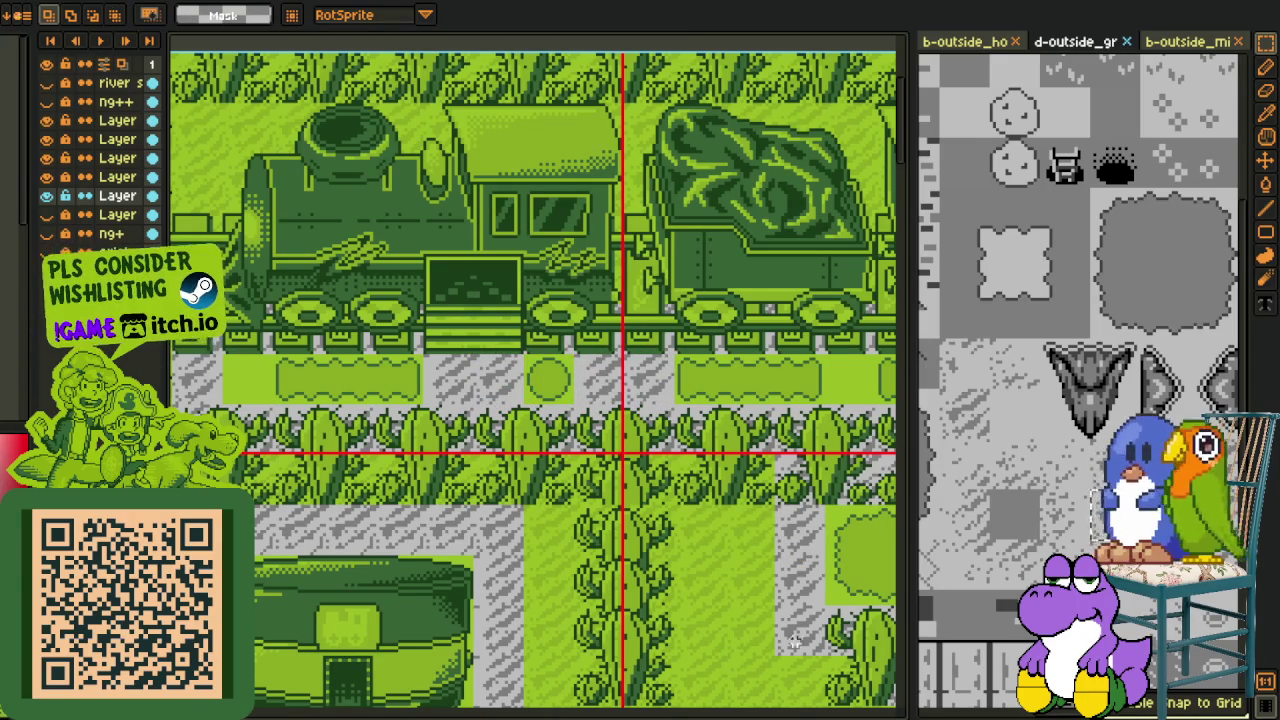
Step: Move a tile up onto the cactus row, then undo to restore the tile selection
{"action": "mouse_move", "coordinate": [804, 642]}
{"action": "left_mouse_down"}
{"action": "mouse_move", "coordinate": [655, 465]}
{"action": "mouse_move", "coordinate": [522, 425]}
{"action": "left_mouse_up"}
{"action": "key", "text": "ctrl+d"}
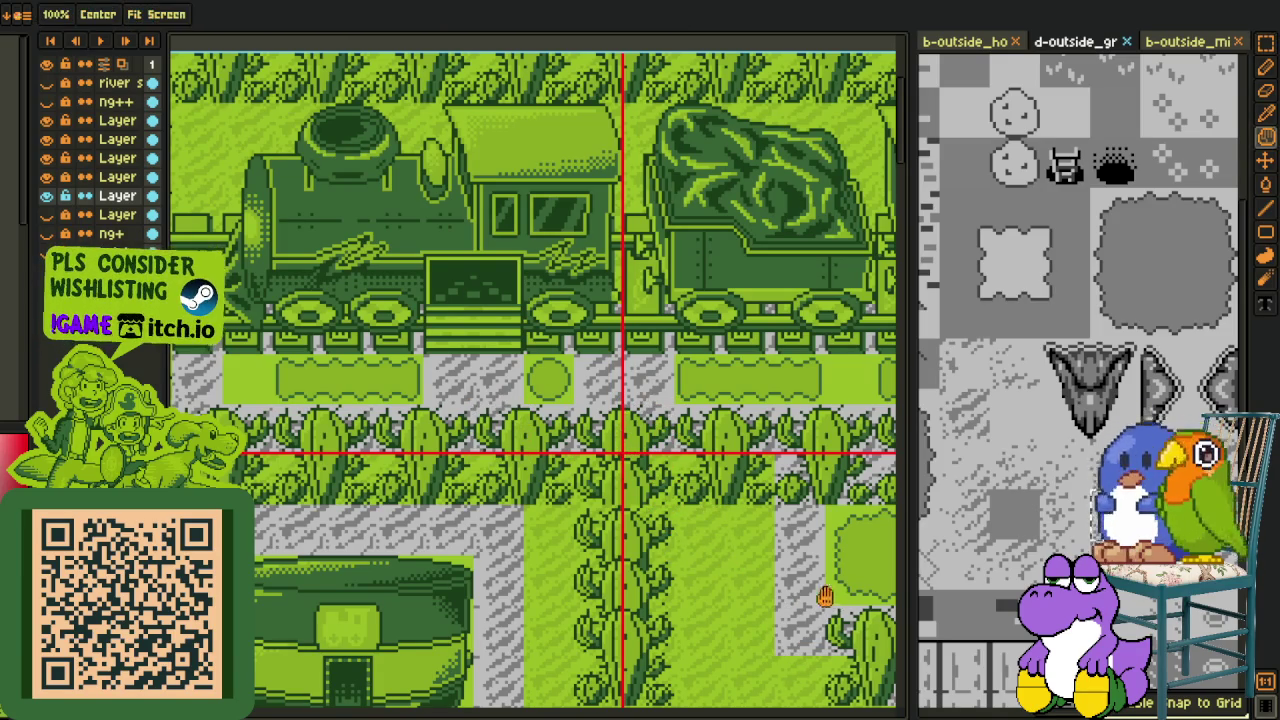
{"action": "scroll", "coordinate": [808, 670], "scroll_direction": "right", "scroll_amount": 3}
{"action": "scroll", "coordinate": [808, 670], "scroll_direction": "right", "scroll_amount": 3}
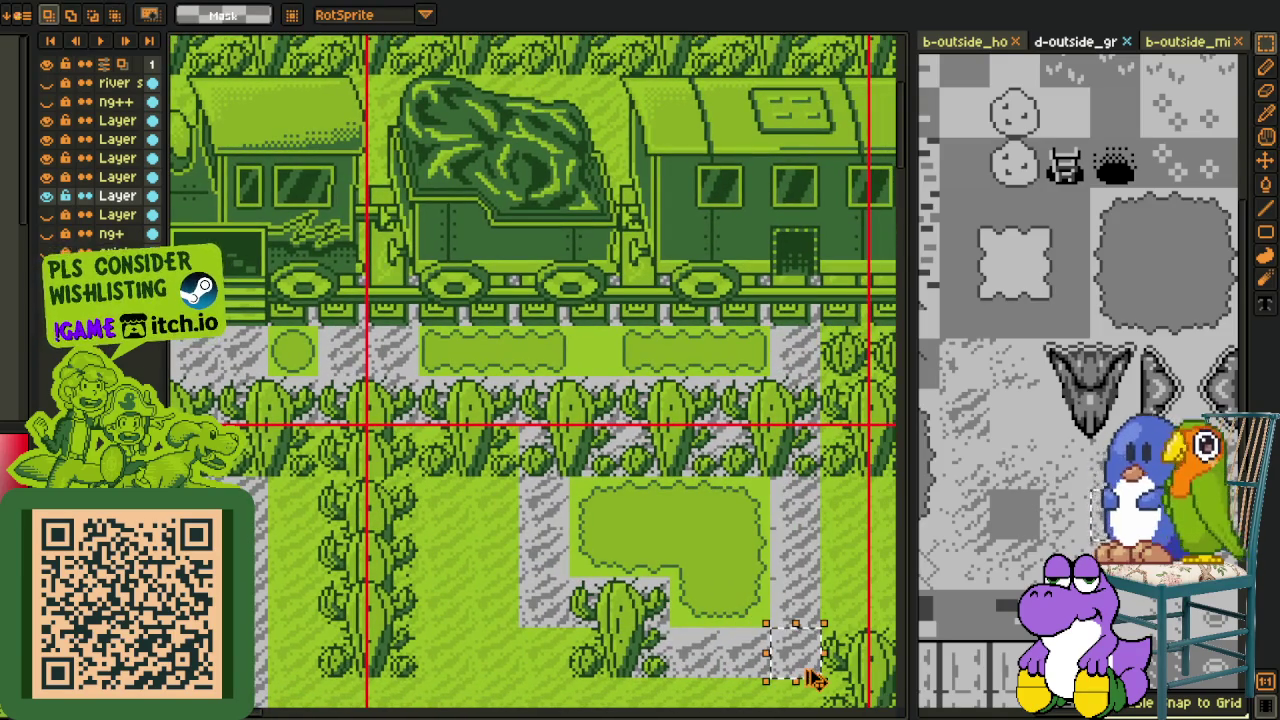
{"action": "key", "text": "ctrl+z"}
{"action": "scroll", "coordinate": [348, 405], "scroll_direction": "up", "scroll_amount": 2}
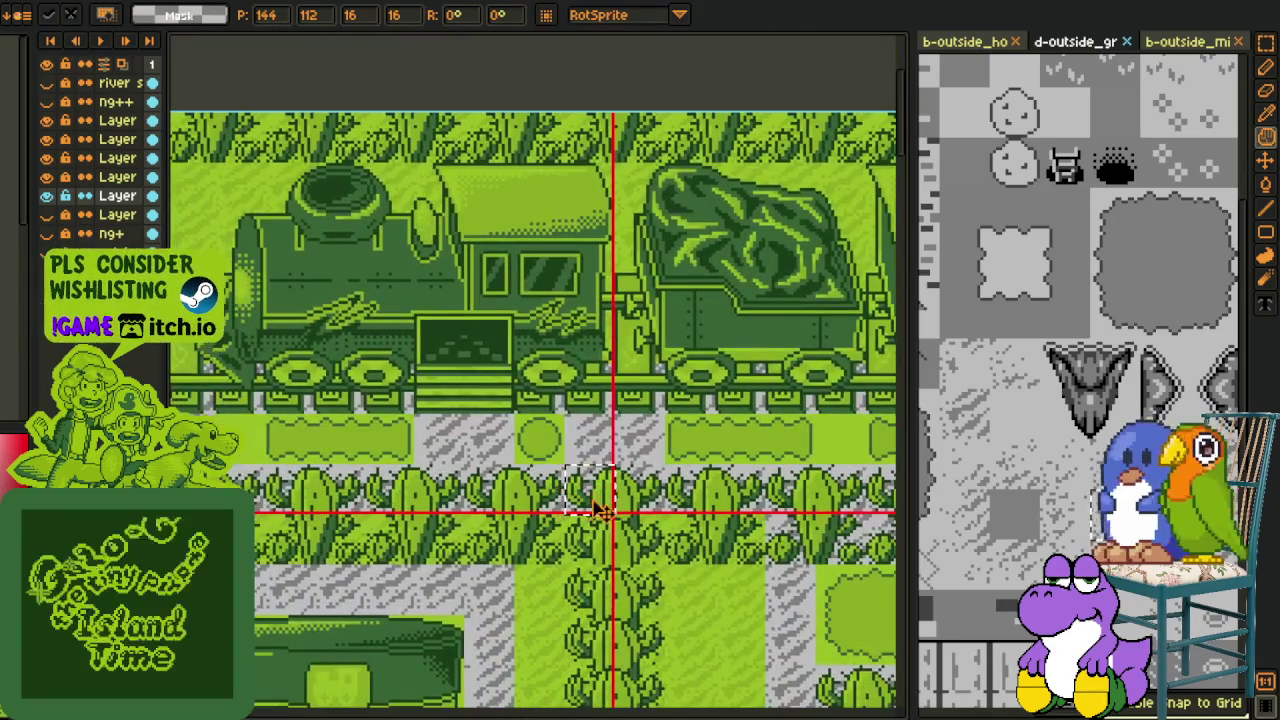
{"action": "scroll", "coordinate": [610, 520], "scroll_direction": "down", "scroll_amount": 2}
{"action": "scroll", "coordinate": [651, 540], "scroll_direction": "up", "scroll_amount": 1}
{"action": "scroll", "coordinate": [653, 500], "scroll_direction": "up", "scroll_amount": 1}
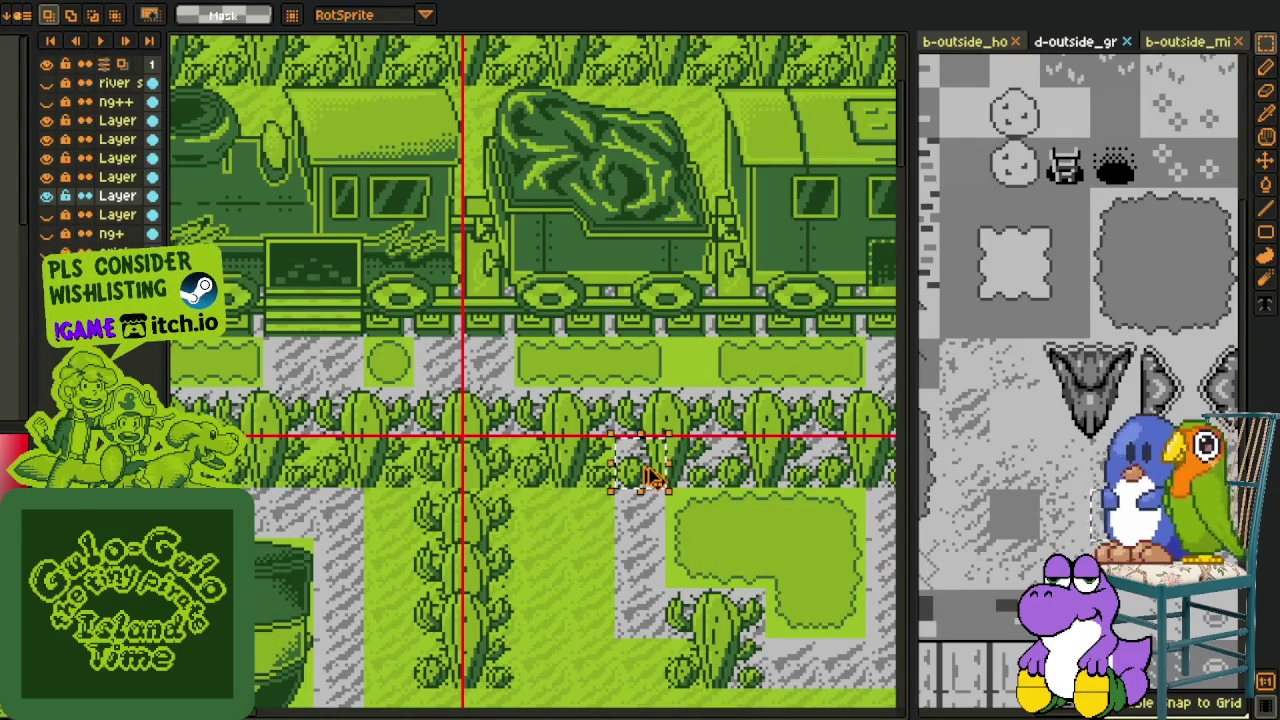
Step: Move the tile selection onto the stairs, reposition further 16x16 tiles and commit
{"action": "left_click_drag", "start_coordinate": [510, 333], "coordinate": [365, 311]}
{"action": "left_click_drag", "start_coordinate": [555, 587], "coordinate": [395, 572]}
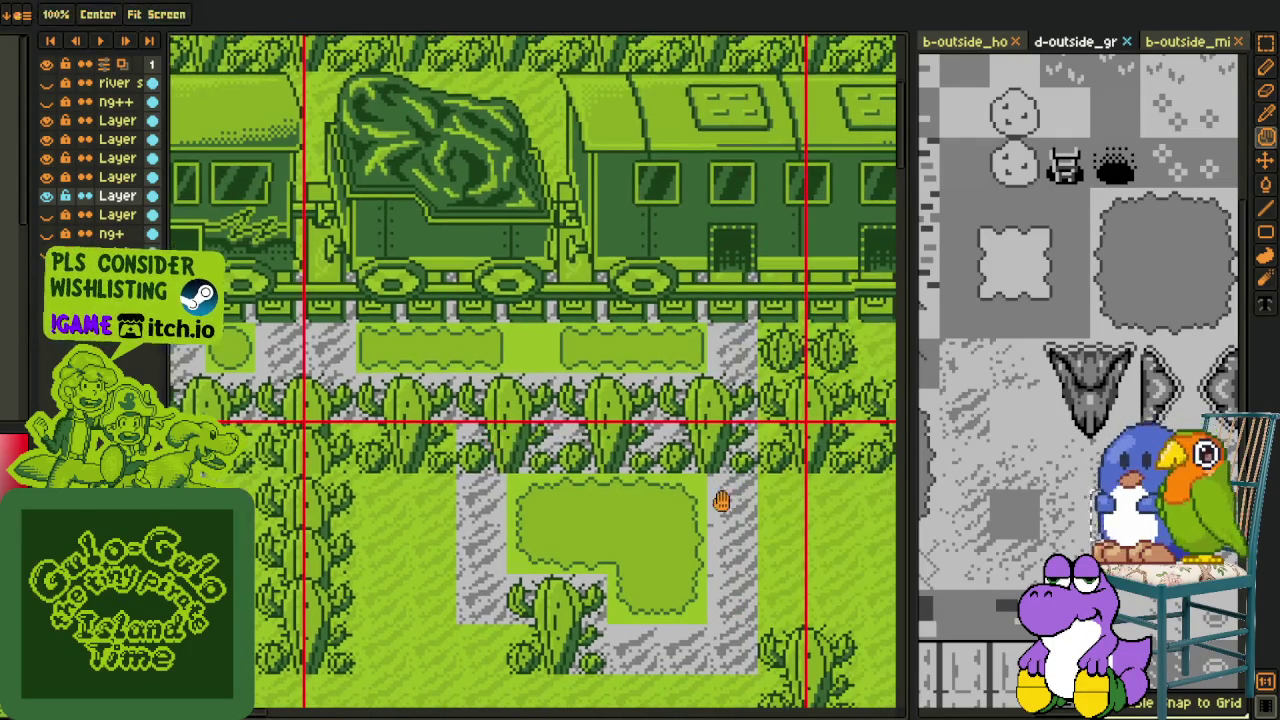
{"action": "mouse_move", "coordinate": [730, 448]}
{"action": "left_mouse_down"}
{"action": "mouse_move", "coordinate": [745, 460]}
{"action": "mouse_move", "coordinate": [283, 303]}
{"action": "mouse_move", "coordinate": [603, 383]}
{"action": "mouse_move", "coordinate": [465, 388]}
{"action": "left_mouse_up"}
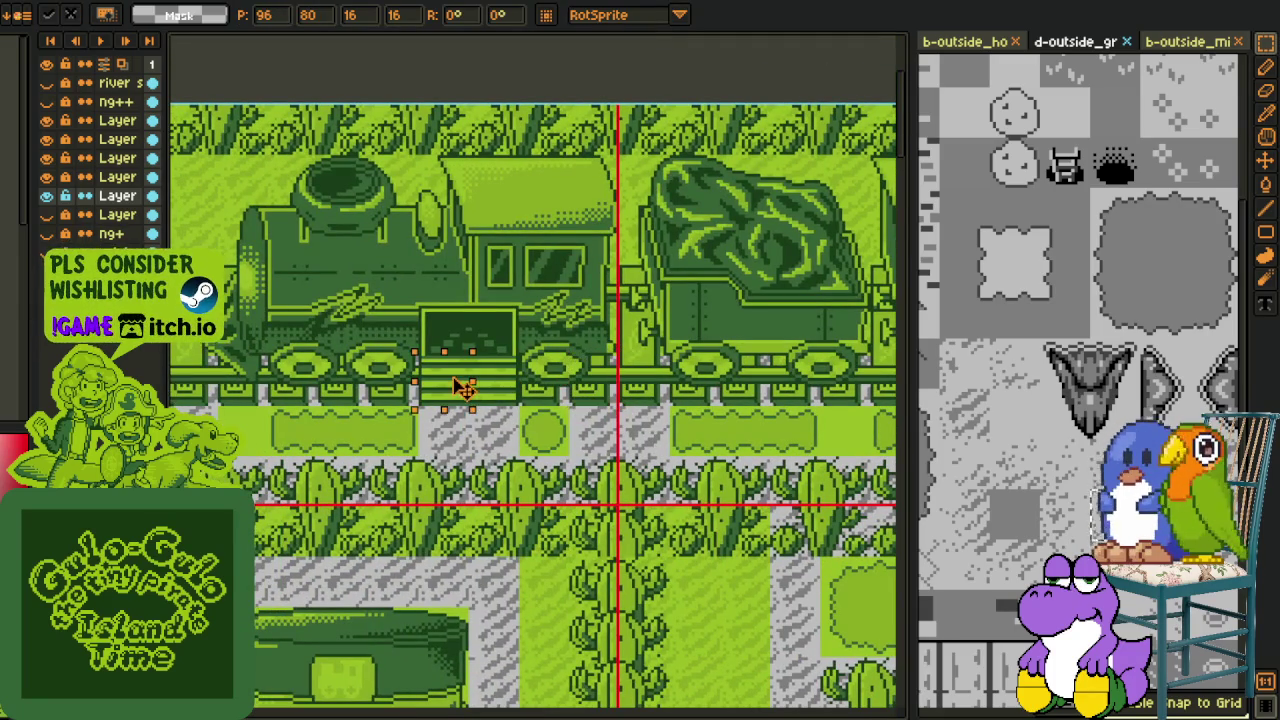
{"action": "key", "text": "Return"}
Step: Pan the view to bring the left side of the map into view
{"action": "scroll", "coordinate": [563, 393], "scroll_direction": "down", "scroll_amount": 2}
{"action": "key", "text": "h"}
{"action": "left_click_drag", "start_coordinate": [681, 467], "coordinate": [555, 412]}
{"action": "left_click_drag", "start_coordinate": [622, 511], "coordinate": [580, 480]}
{"action": "scroll", "coordinate": [540, 500], "scroll_direction": "down", "scroll_amount": 1}
{"action": "scroll", "coordinate": [468, 568], "scroll_direction": "up", "scroll_amount": 1}
Step: Pan the view up and left to show the left part of the map
{"action": "key", "text": "r"}
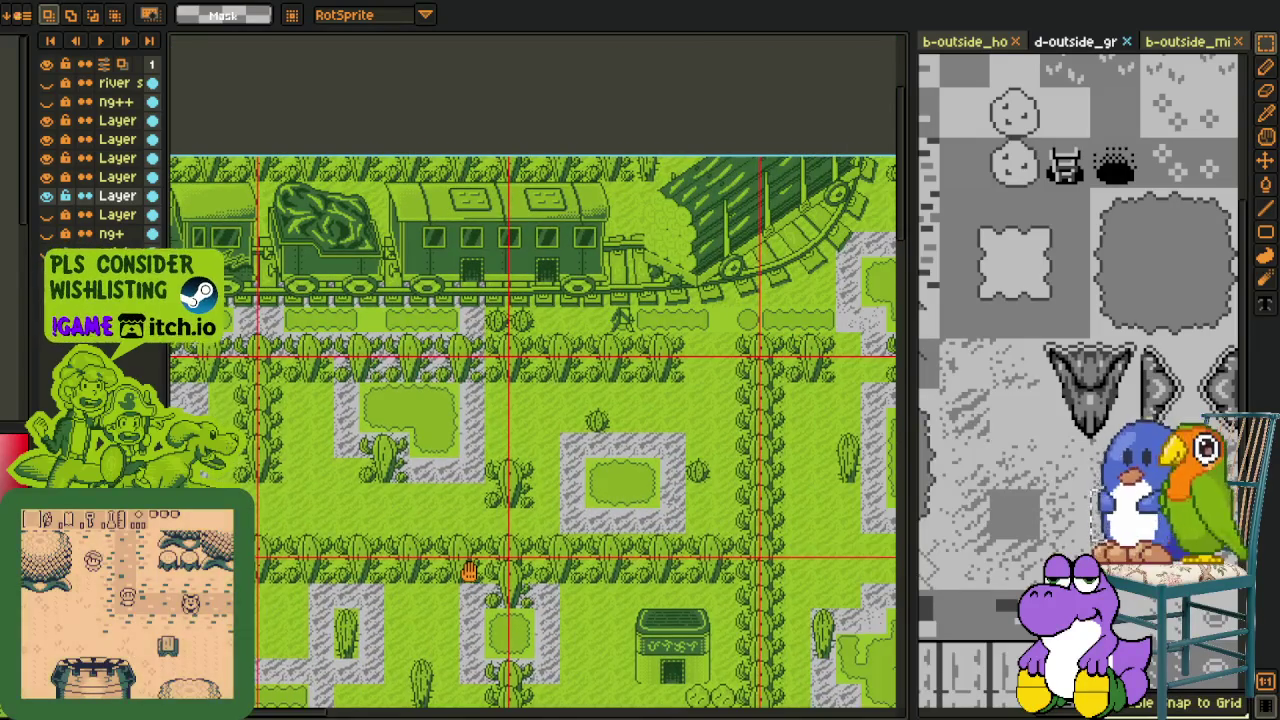
{"action": "left_click_drag", "start_coordinate": [468, 568], "coordinate": [468, 522]}
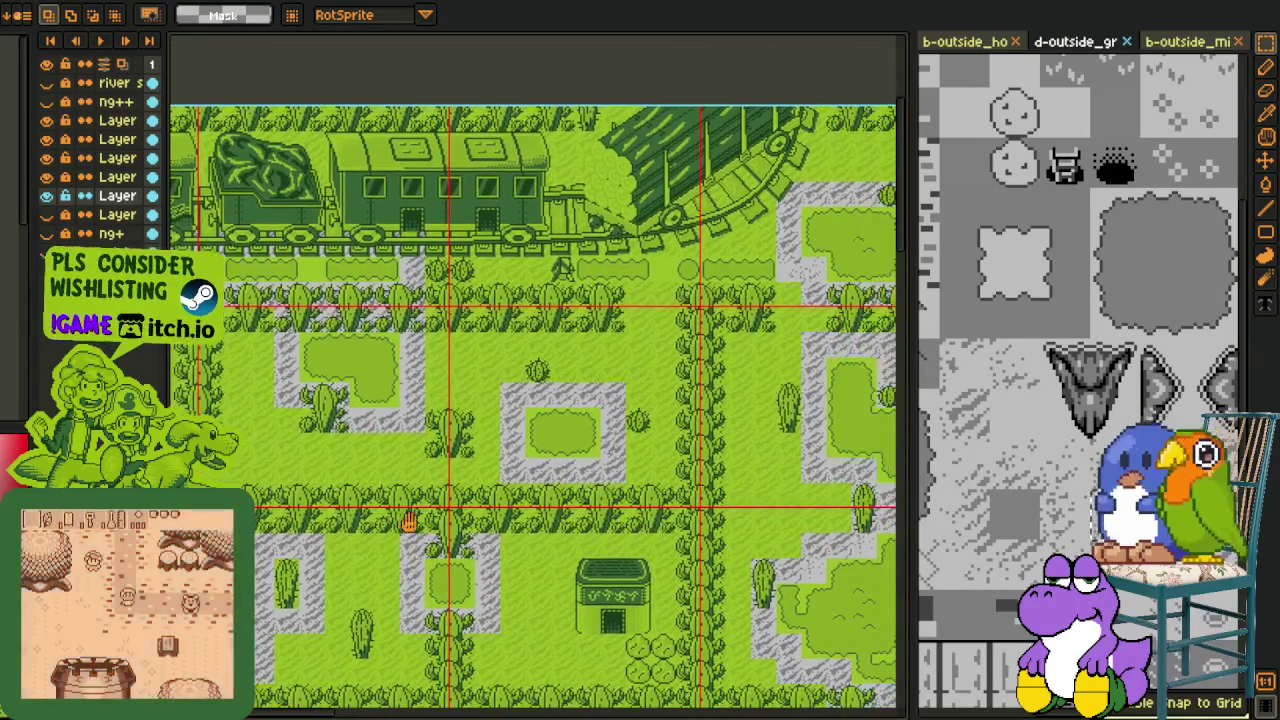
{"action": "key", "text": "h"}
{"action": "left_click_drag", "start_coordinate": [589, 386], "coordinate": [497, 459]}
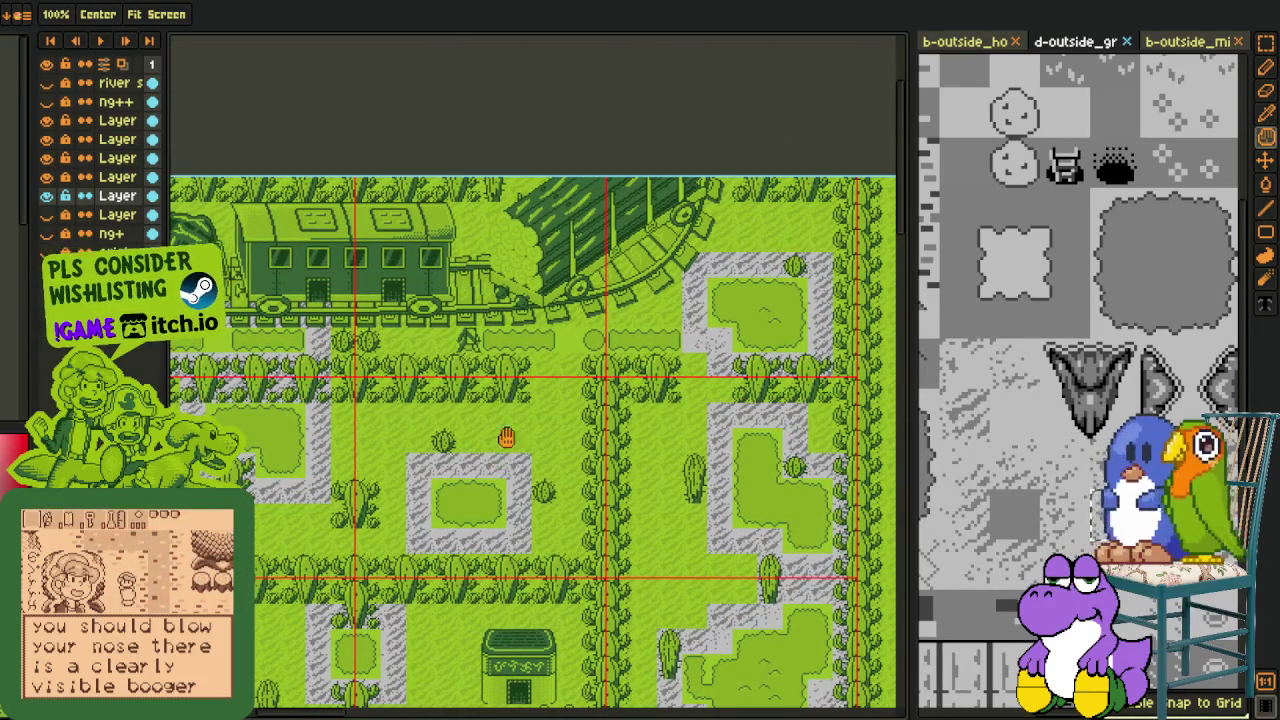
{"action": "scroll", "coordinate": [450, 350], "scroll_direction": "up", "scroll_amount": 3}
{"action": "scroll", "coordinate": [300, 400], "scroll_direction": "down", "scroll_amount": 1}
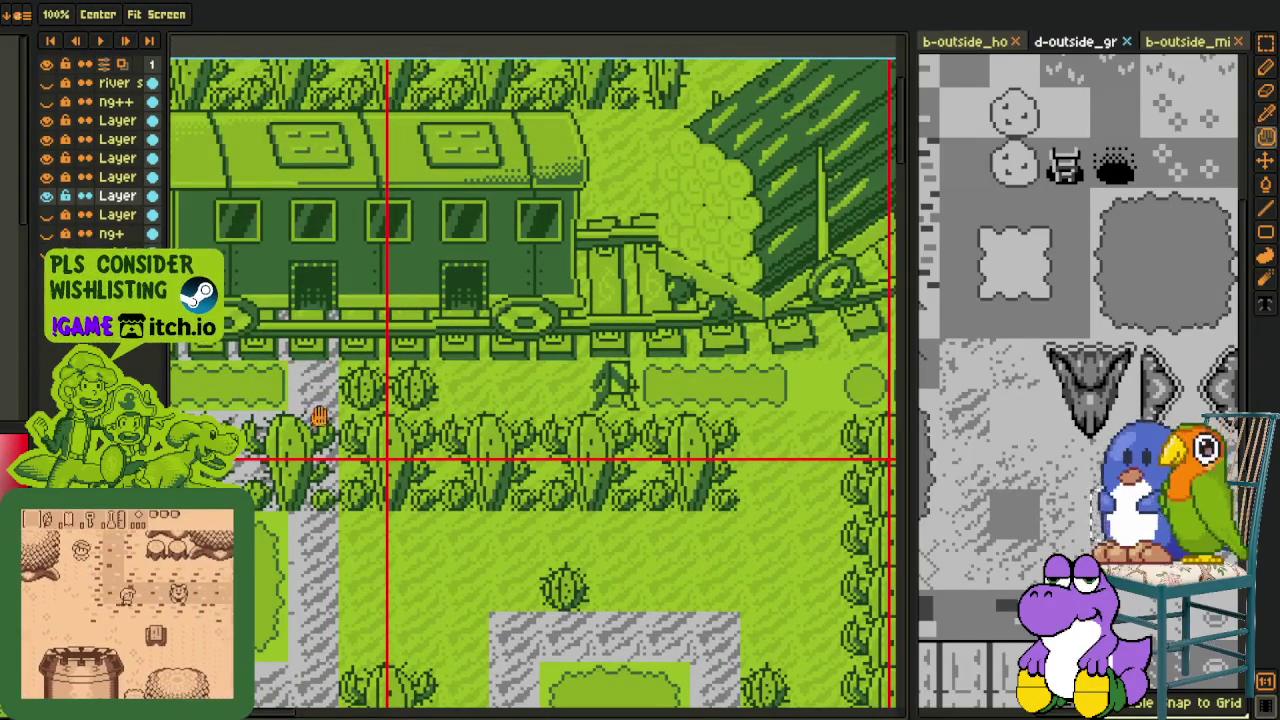
{"action": "key", "text": "r"}
Step: Move the tile blocks beside the cactus row up-left next to the train track
{"action": "left_click_drag", "start_coordinate": [232, 402], "coordinate": [346, 470]}
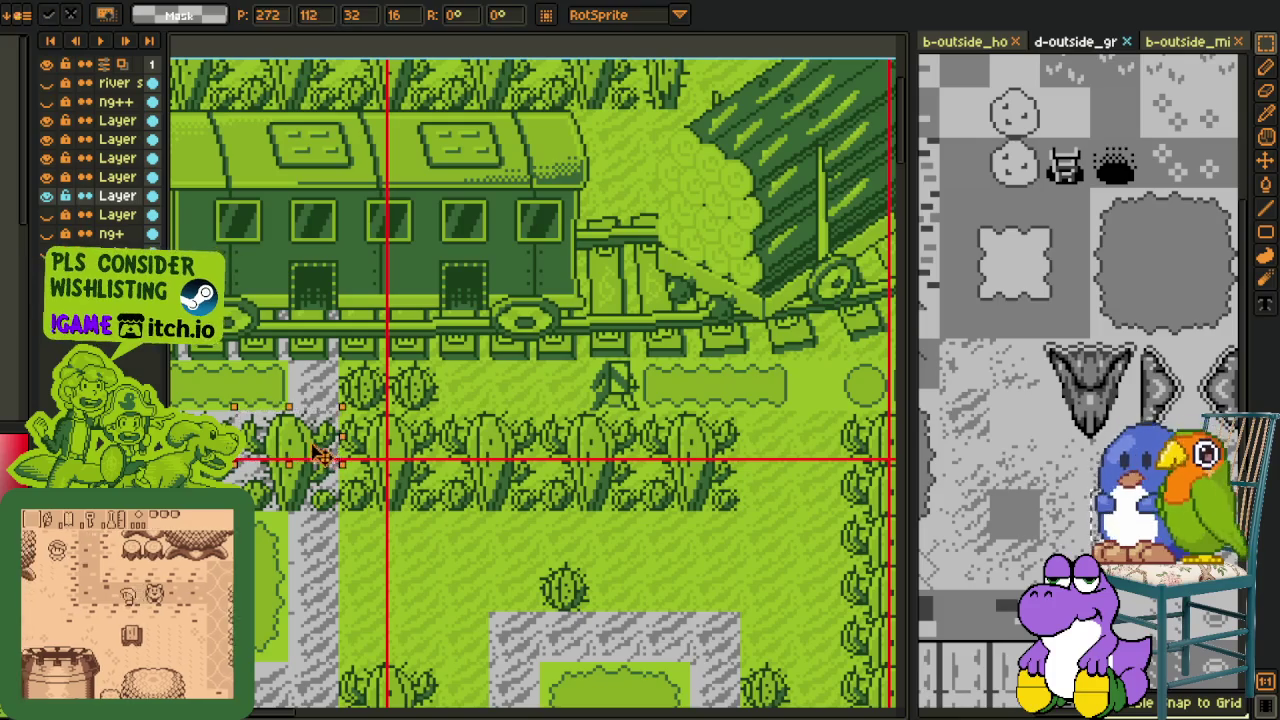
{"action": "left_click_drag", "start_coordinate": [905, 537], "coordinate": [700, 467]}
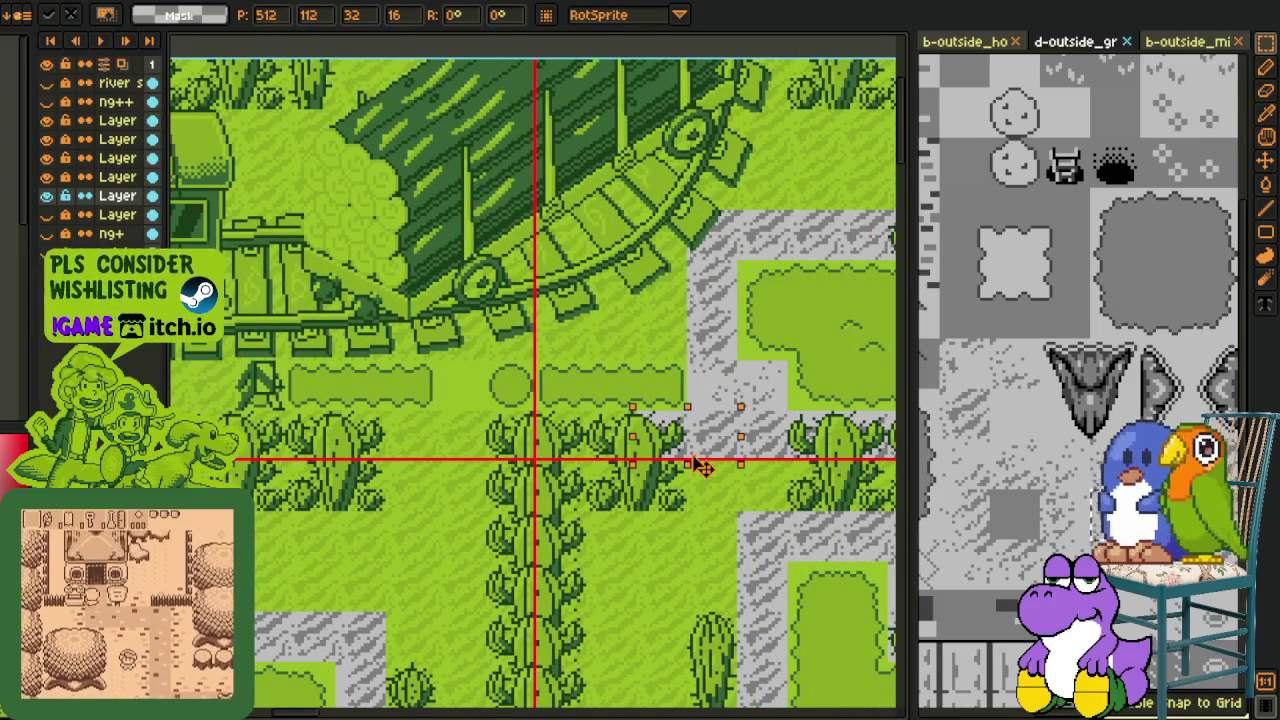
{"action": "scroll", "coordinate": [700, 467], "scroll_direction": "down", "scroll_amount": 2}
{"action": "key", "text": "Return"}
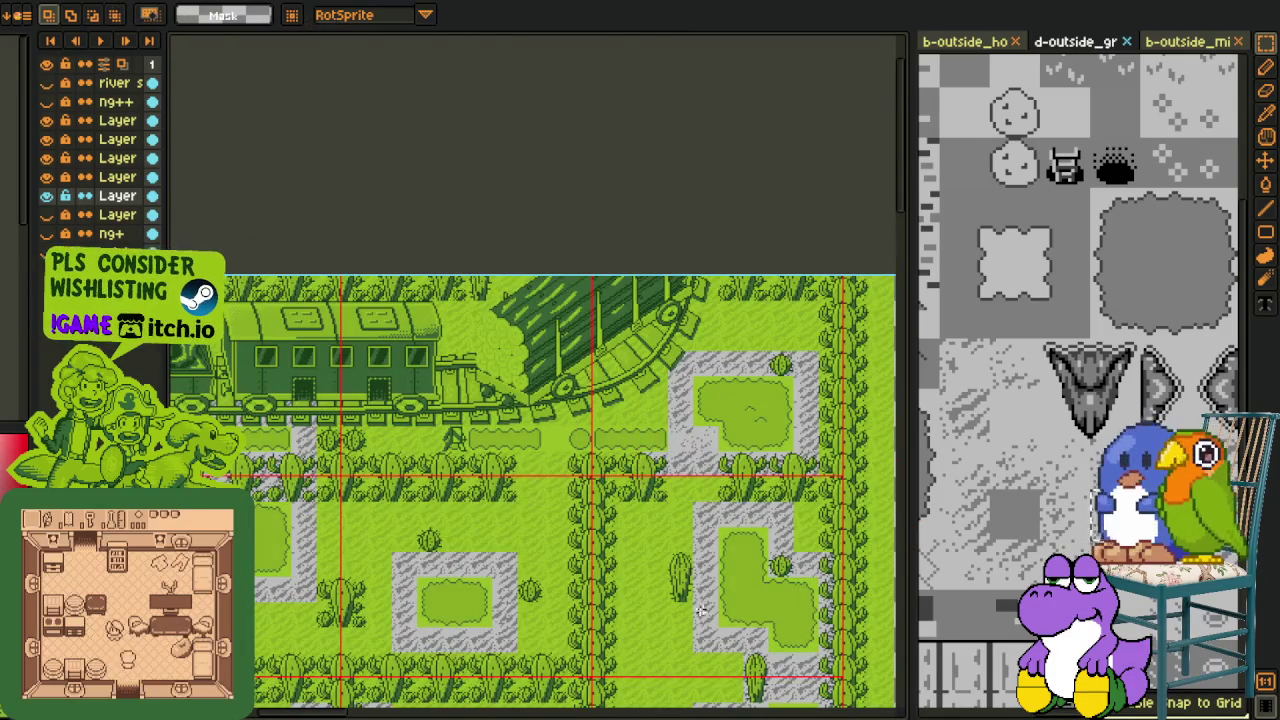
{"action": "scroll", "coordinate": [693, 632], "scroll_direction": "up", "scroll_amount": 2}
{"action": "left_click_drag", "start_coordinate": [757, 652], "coordinate": [385, 325]}
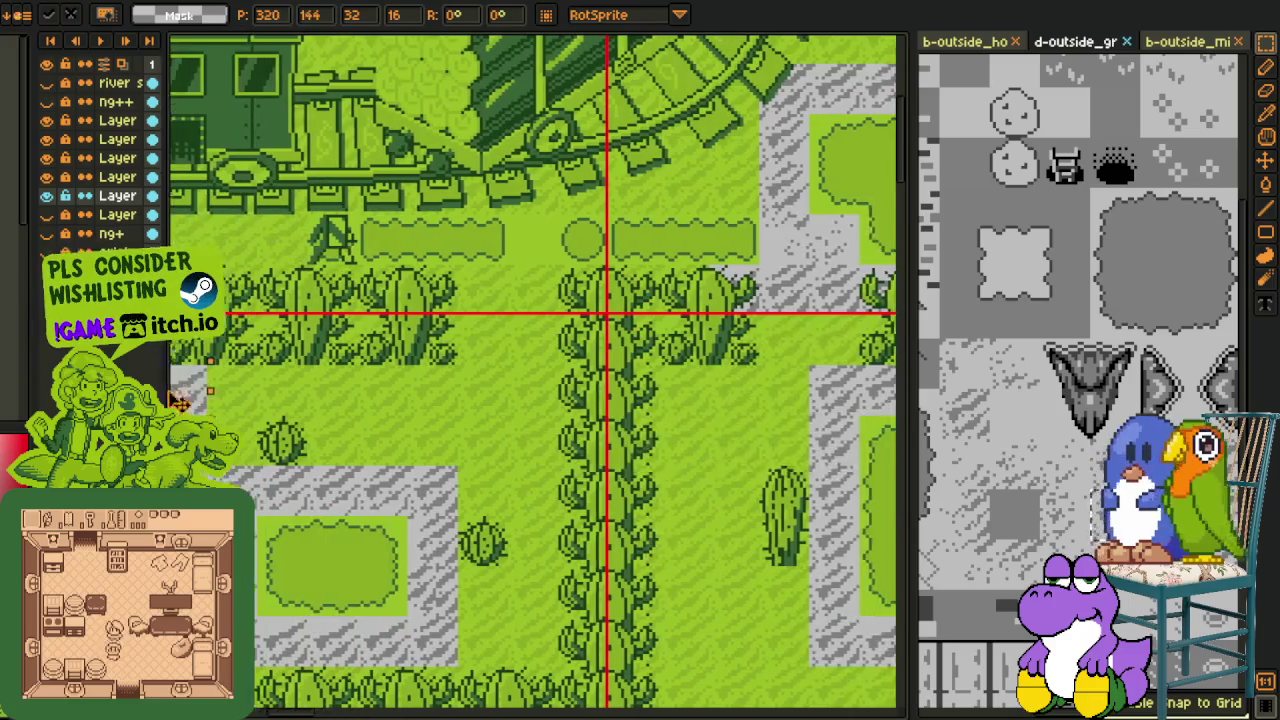
{"action": "key", "text": "Return"}
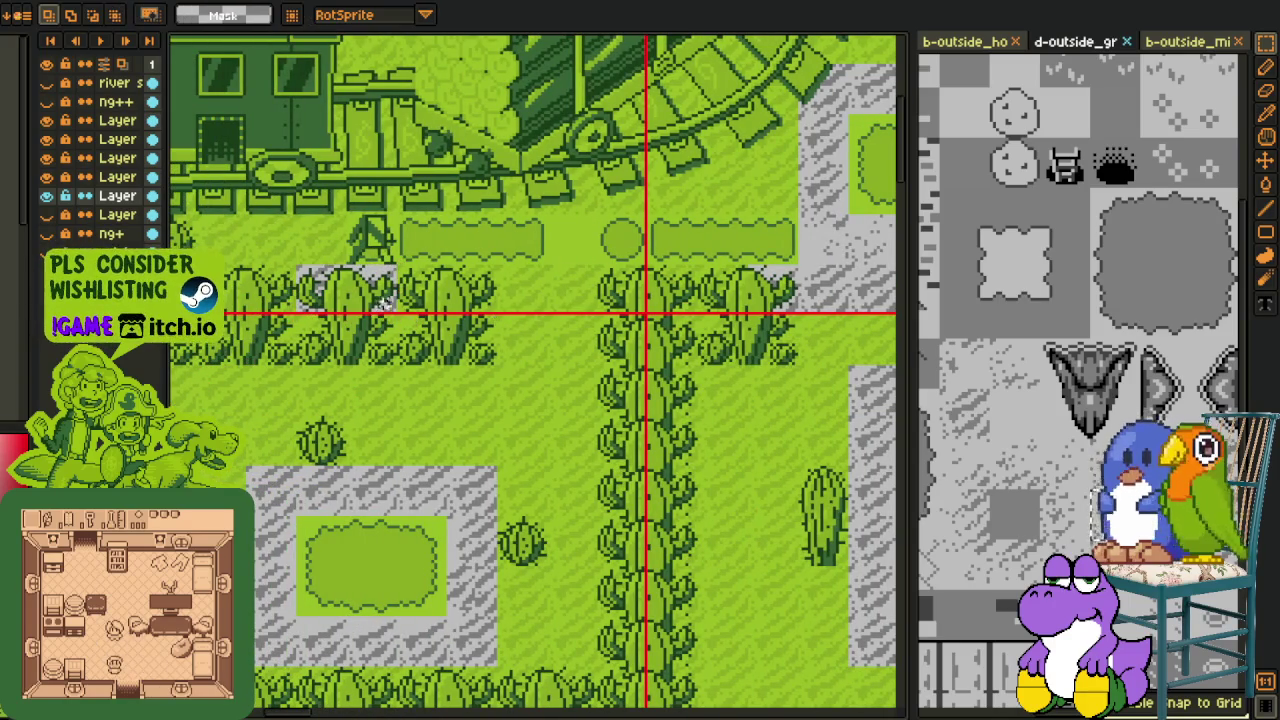
{"action": "key", "text": "Return"}
{"action": "mouse_move", "coordinate": [777, 314]}
{"action": "left_mouse_down"}
{"action": "mouse_move", "coordinate": [676, 290]}
{"action": "mouse_move", "coordinate": [430, 292]}
{"action": "left_mouse_up"}
Step: Paste the 48x16 grey path strip and drop it beside the track above the cactus row
{"action": "key", "text": "ctrl+v"}
{"action": "mouse_move", "coordinate": [443, 500]}
{"action": "left_mouse_down"}
{"action": "mouse_move", "coordinate": [750, 192]}
{"action": "mouse_move", "coordinate": [484, 182]}
{"action": "left_mouse_up"}
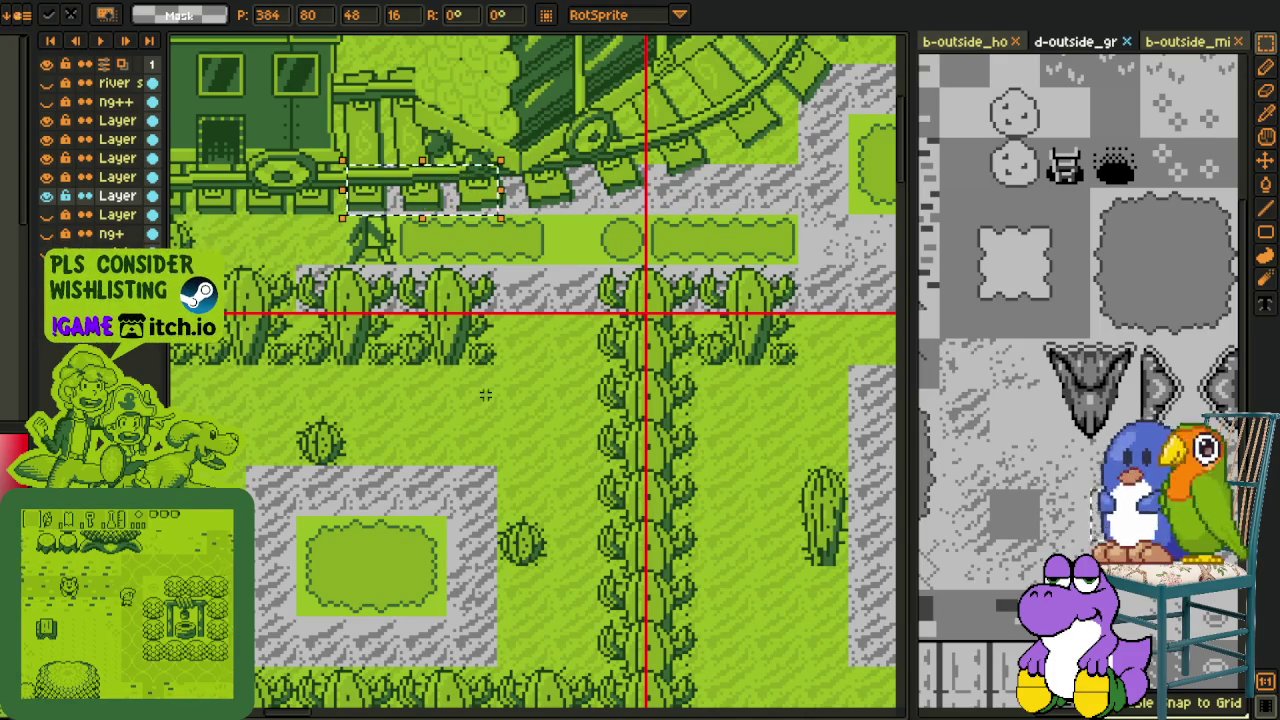
{"action": "left_click", "coordinate": [273, 488]}
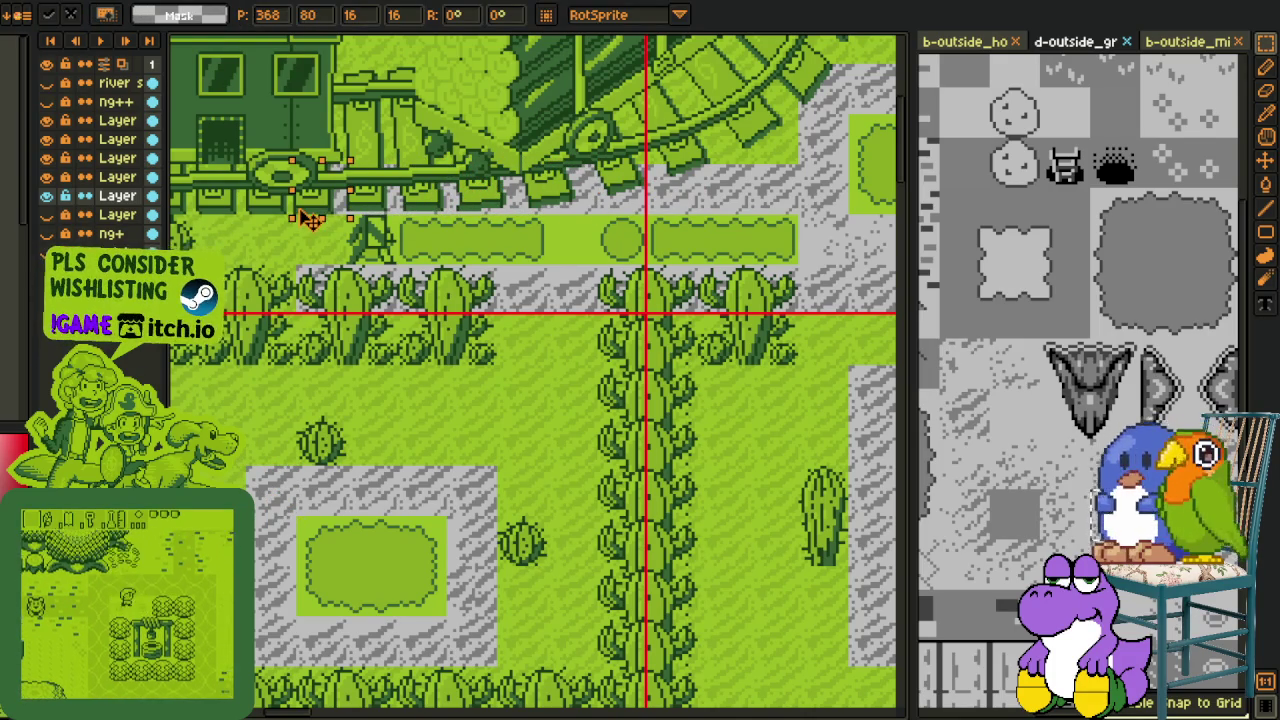
{"action": "left_click", "coordinate": [285, 598]}
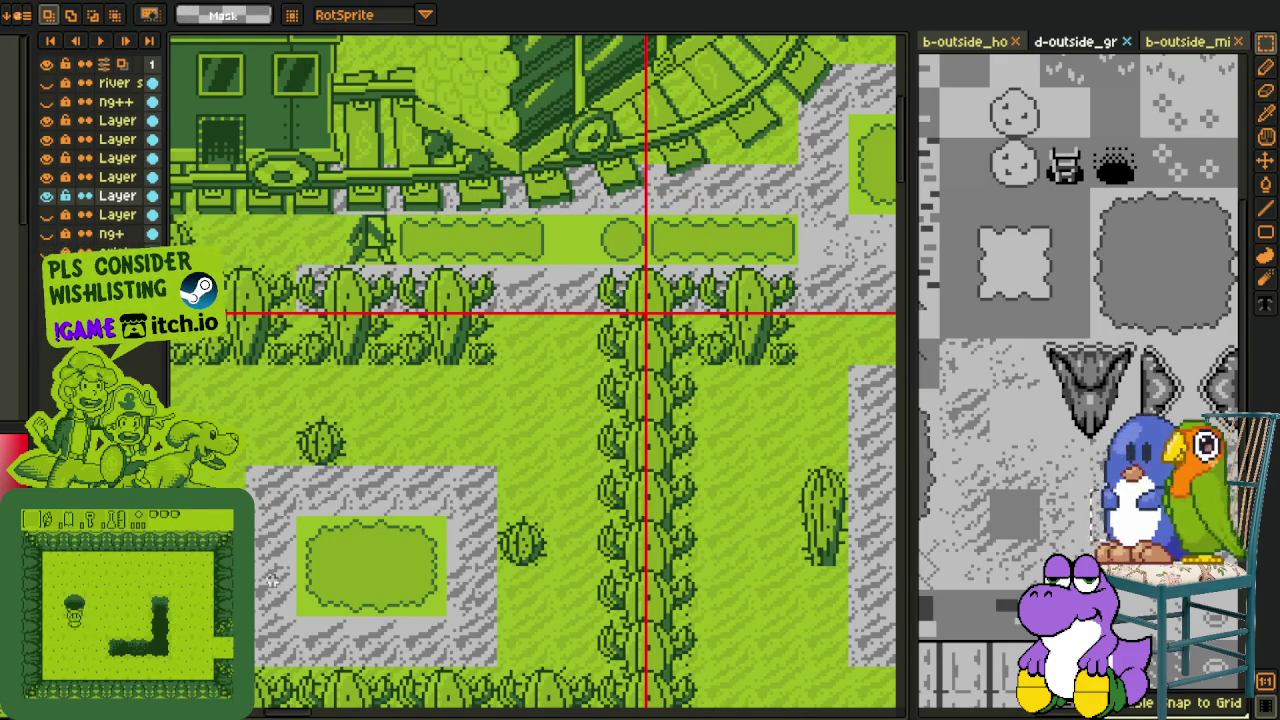
{"action": "scroll", "coordinate": [337, 236], "scroll_direction": "down", "scroll_amount": 3}
Step: Replace grey #7F7F7F and the darker path grey with grass green #8bac0f
{"action": "scroll", "coordinate": [327, 374], "scroll_direction": "down", "scroll_amount": 2}
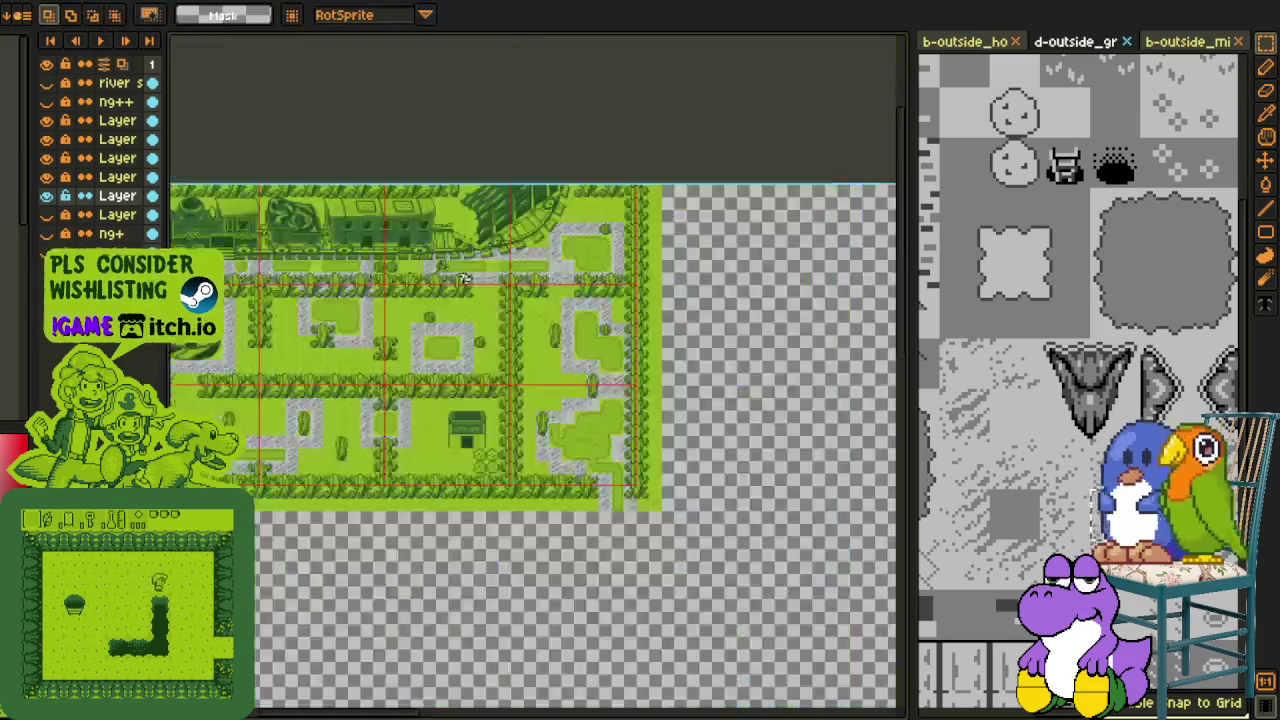
{"action": "scroll", "coordinate": [327, 374], "scroll_direction": "up", "scroll_amount": 2}
{"action": "scroll", "coordinate": [327, 374], "scroll_direction": "up", "scroll_amount": 2}
{"action": "scroll", "coordinate": [327, 374], "scroll_direction": "up", "scroll_amount": 3}
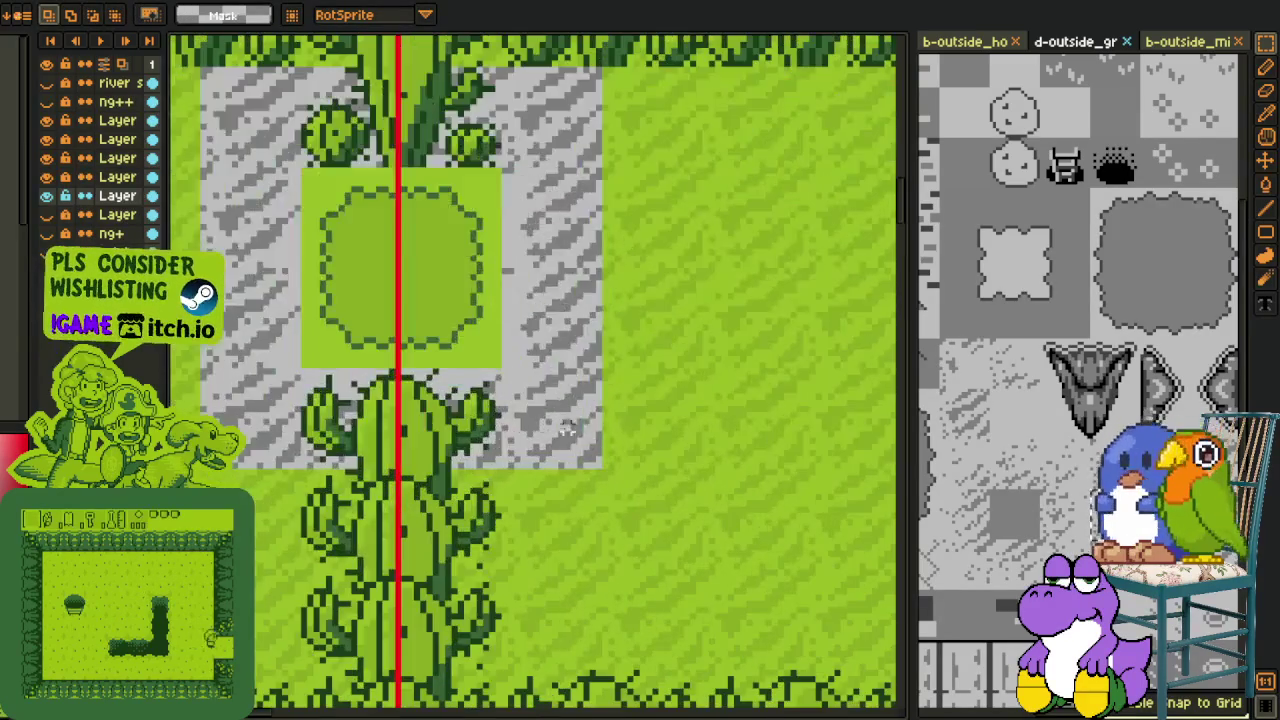
{"action": "key", "text": "i"}
{"action": "scroll", "coordinate": [641, 412], "scroll_direction": "up", "scroll_amount": 2}
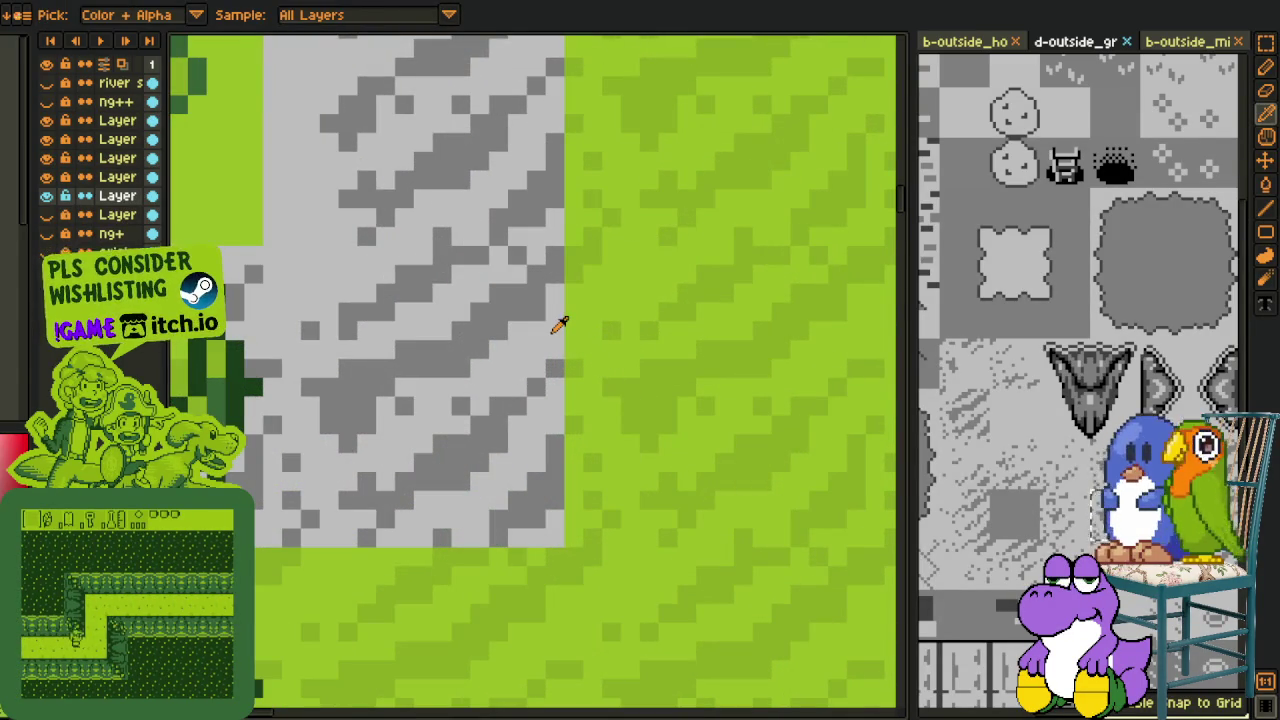
{"action": "key", "text": "shift+r"}
{"action": "left_click", "coordinate": [530, 556]}
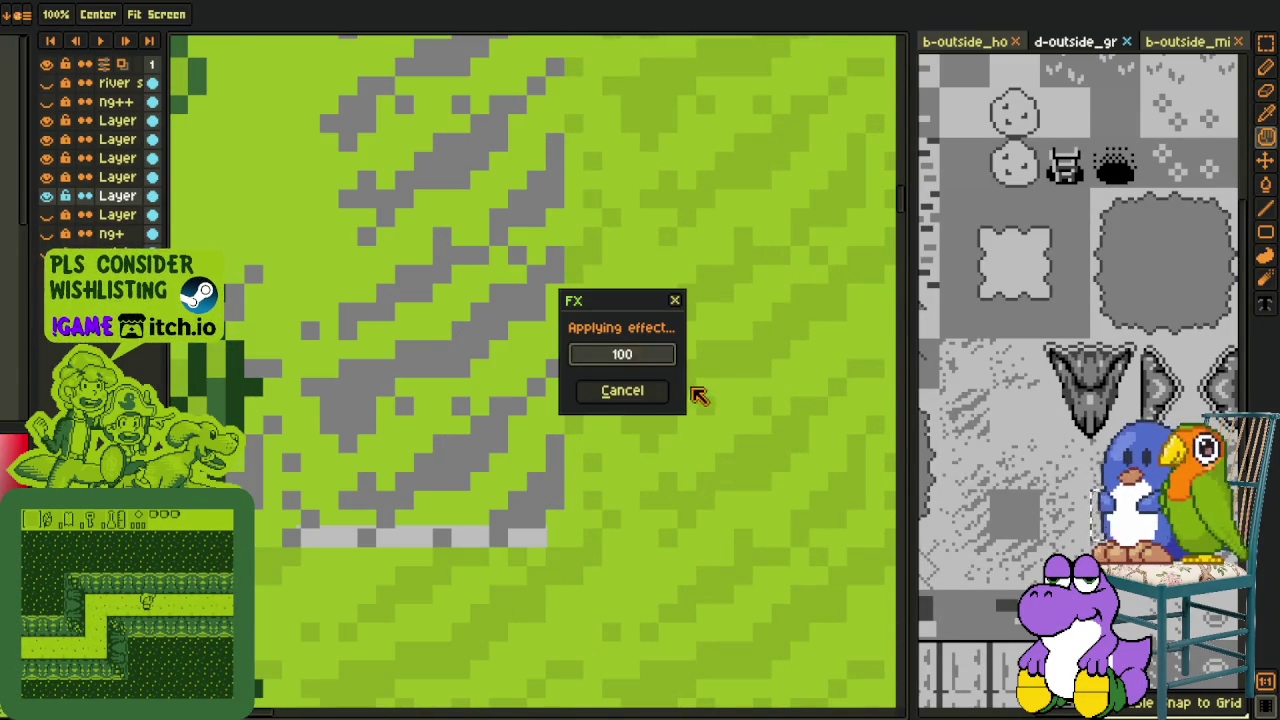
{"action": "key", "text": "shift+r"}
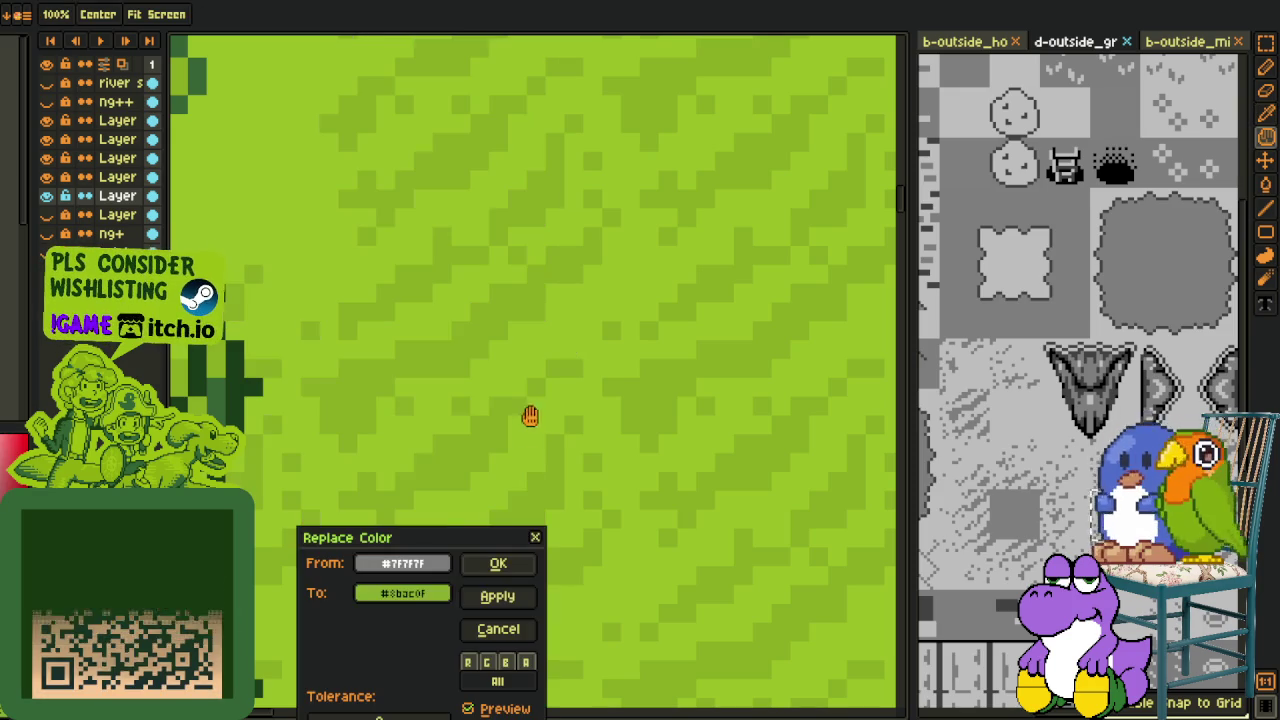
{"action": "key", "text": "Return"}
Step: Pan and zoom out across the recoloured map to check the result
{"action": "scroll", "coordinate": [510, 322], "scroll_direction": "down", "scroll_amount": 1}
{"action": "scroll", "coordinate": [480, 370], "scroll_direction": "down", "scroll_amount": 1}
{"action": "scroll", "coordinate": [442, 570], "scroll_direction": "down", "scroll_amount": 1}
{"action": "scroll", "coordinate": [357, 341], "scroll_direction": "down", "scroll_amount": 1}
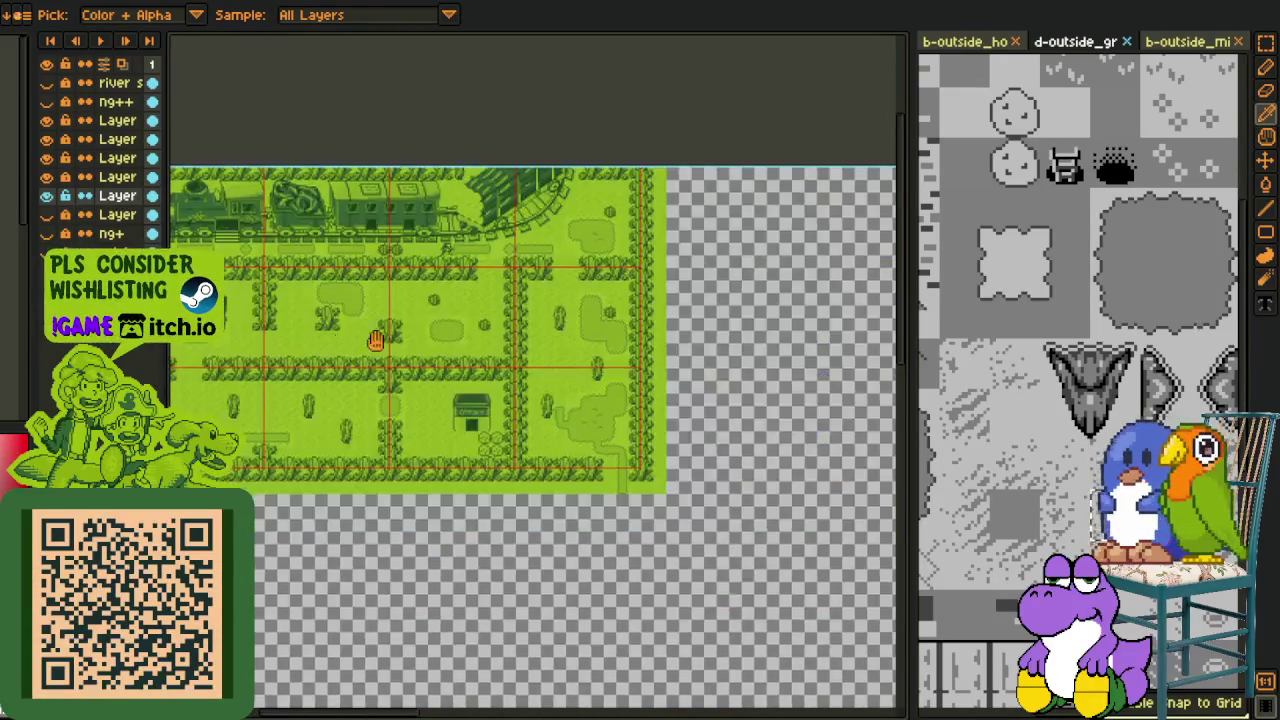
{"action": "scroll", "coordinate": [410, 410], "scroll_direction": "up", "scroll_amount": 2}
{"action": "mouse_move", "coordinate": [545, 443]}
{"action": "left_mouse_down"}
{"action": "mouse_move", "coordinate": [561, 467]}
{"action": "mouse_move", "coordinate": [764, 516]}
{"action": "mouse_move", "coordinate": [531, 375]}
{"action": "left_mouse_up"}
{"action": "scroll", "coordinate": [651, 396], "scroll_direction": "down", "scroll_amount": 2}
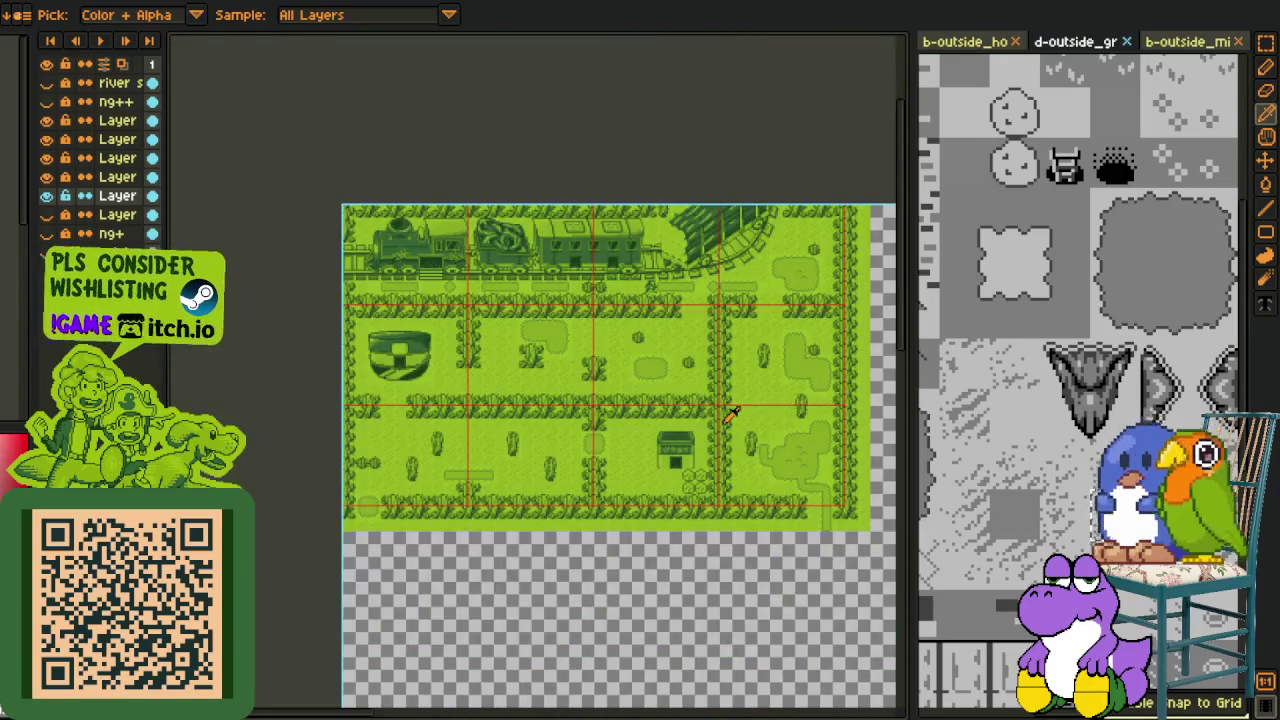
{"action": "scroll", "coordinate": [731, 414], "scroll_direction": "up", "scroll_amount": 2}
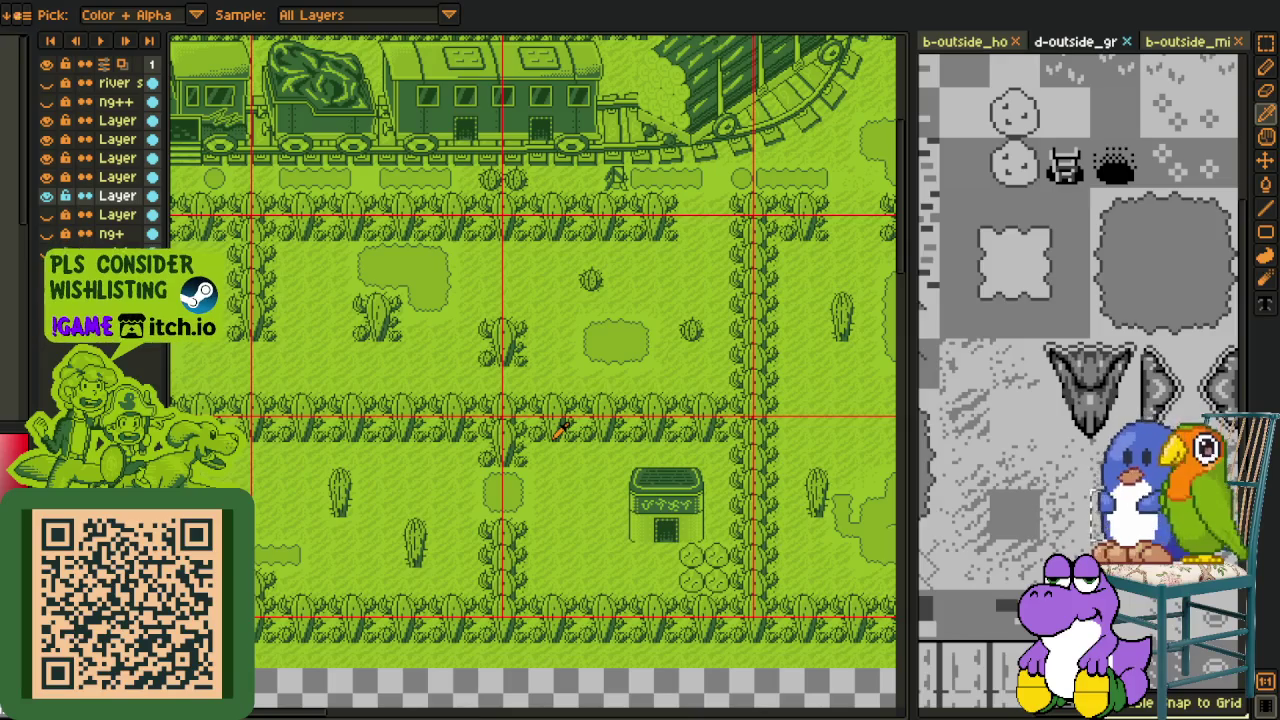
{"action": "key", "text": "z"}
{"action": "scroll", "coordinate": [443, 391], "scroll_direction": "up", "scroll_amount": 3}
{"action": "key", "text": "r"}
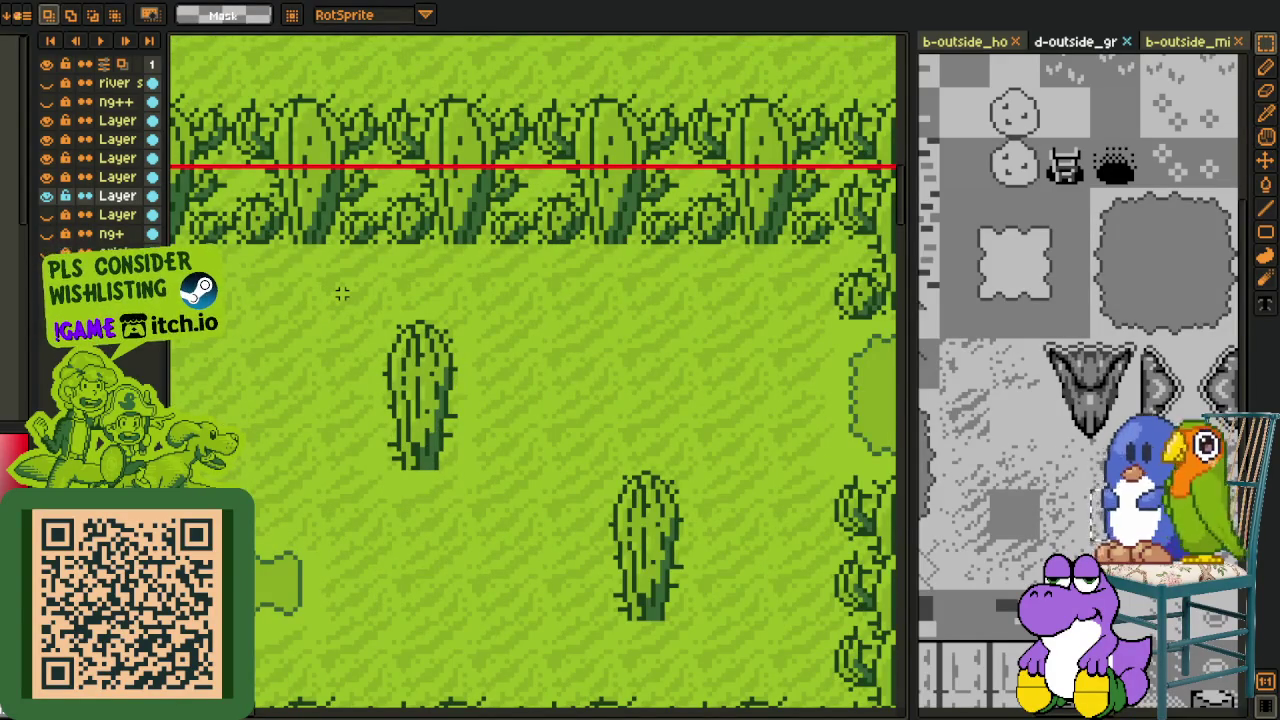
Step: Inspect the left cactus tile by toggling the tree, cactus and grass layers
{"action": "mouse_move", "coordinate": [340, 290]}
{"action": "left_mouse_down"}
{"action": "mouse_move", "coordinate": [524, 521]}
{"action": "mouse_move", "coordinate": [765, 660]}
{"action": "left_mouse_up"}
{"action": "left_click", "coordinate": [828, 551]}
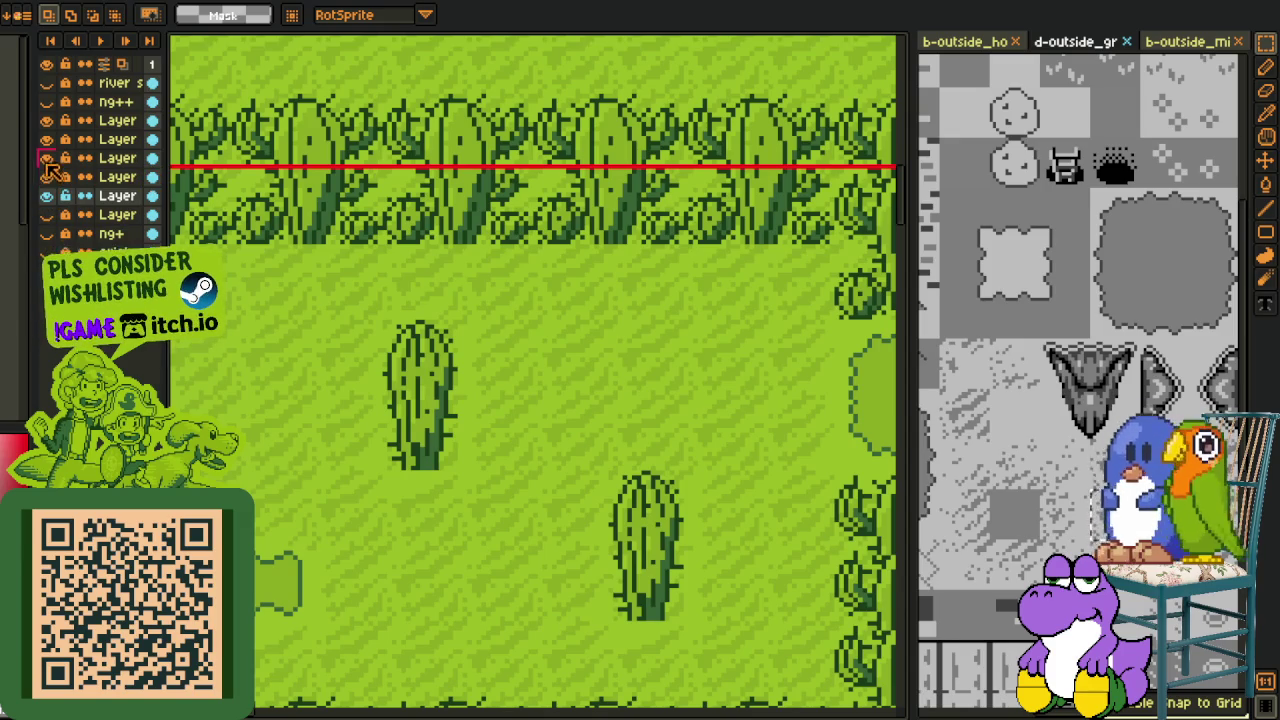
{"action": "left_click_drag", "start_coordinate": [46, 160], "coordinate": [47, 177]}
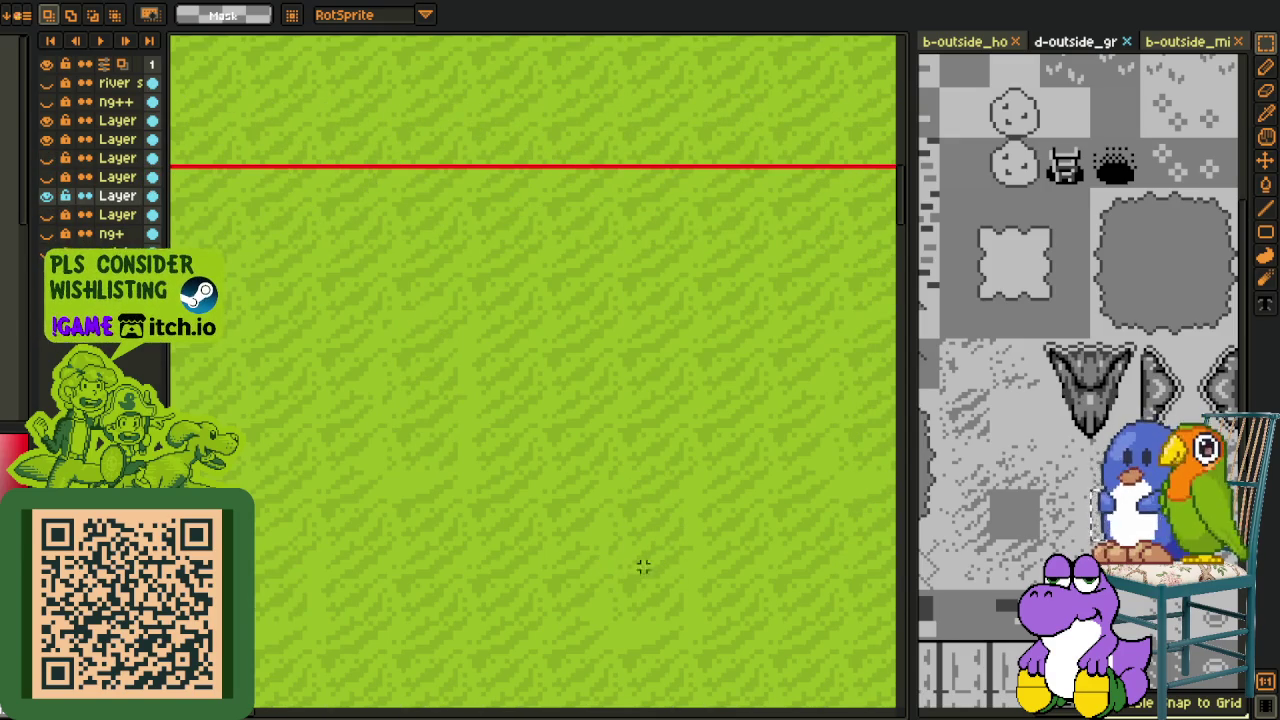
{"action": "left_click", "coordinate": [46, 196]}
{"action": "left_click", "coordinate": [46, 196]}
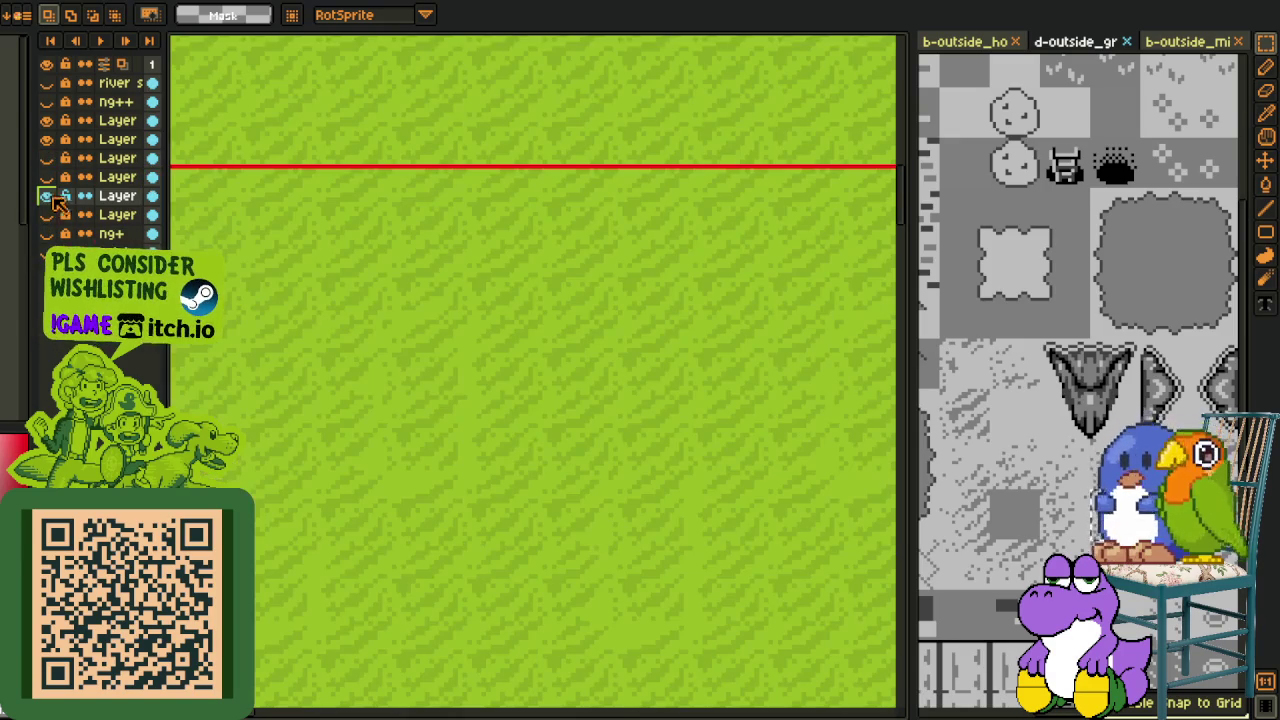
{"action": "left_click", "coordinate": [47, 177]}
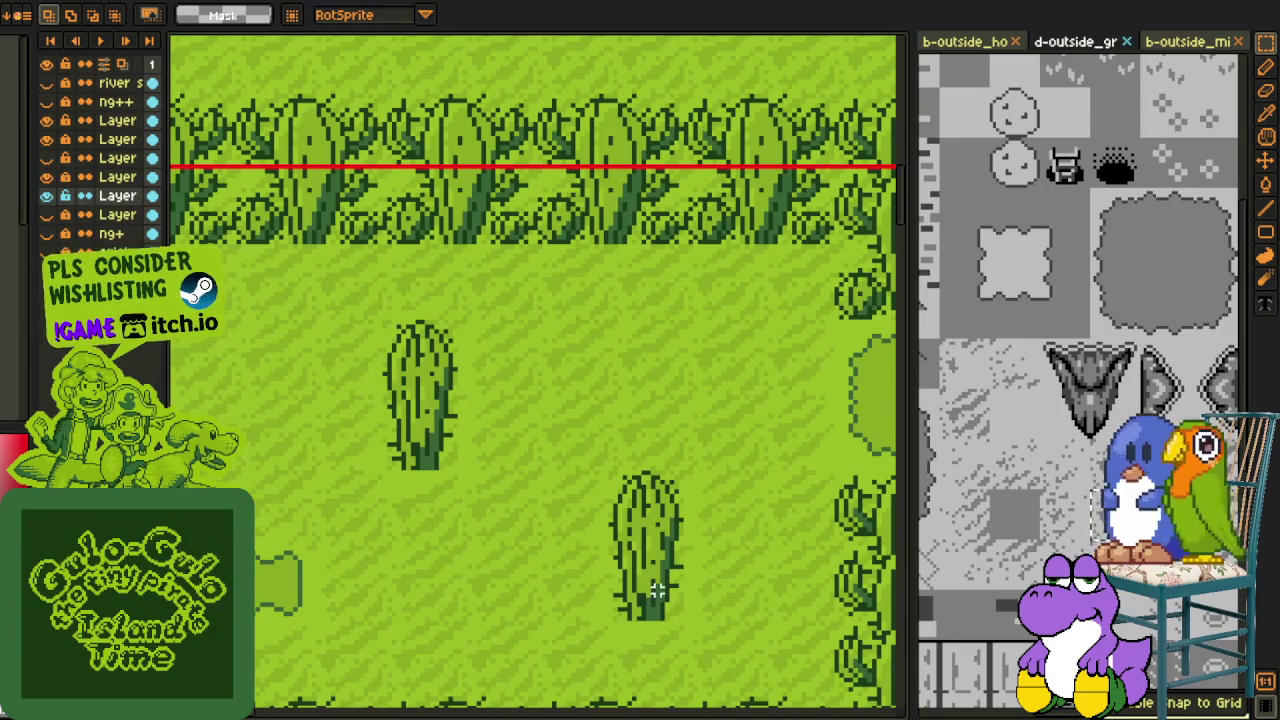
Step: Select the lower and upper cacti and bring the cactus area into view
{"action": "left_click", "coordinate": [652, 597]}
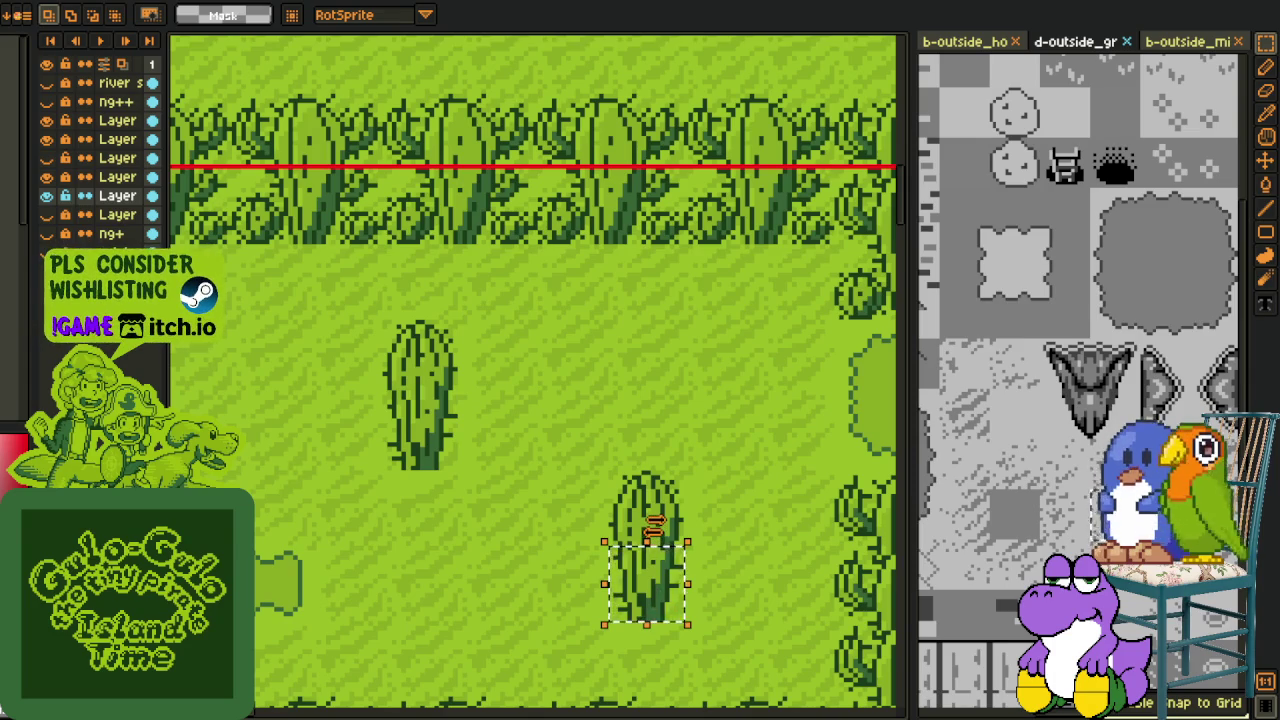
{"action": "left_click", "coordinate": [425, 440]}
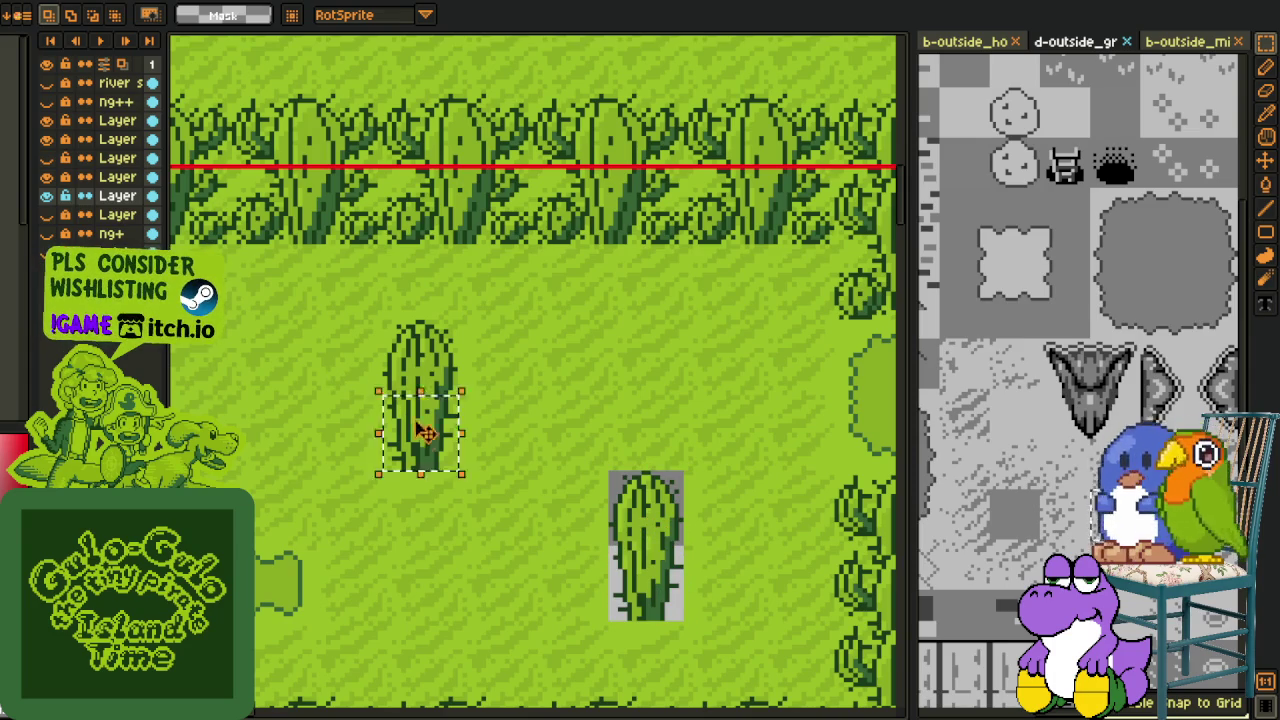
{"action": "scroll", "coordinate": [430, 400], "scroll_direction": "down", "scroll_amount": 3}
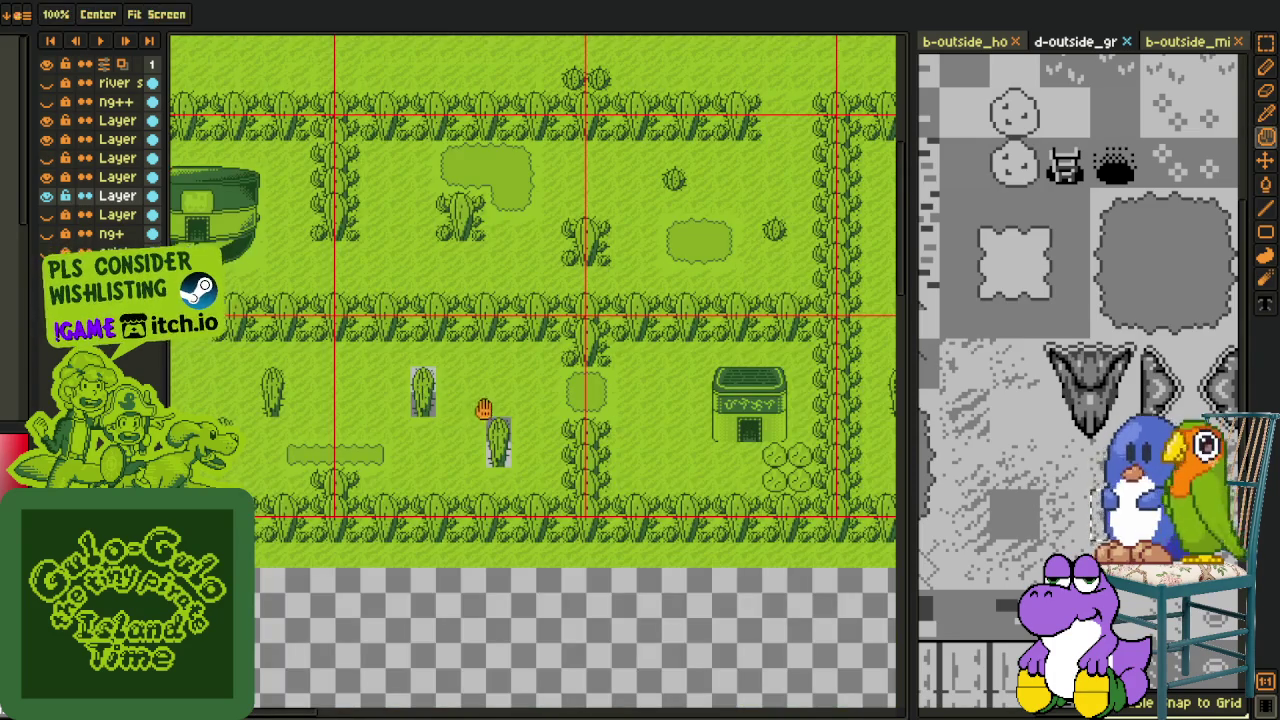
{"action": "left_click_drag", "start_coordinate": [480, 405], "coordinate": [601, 517]}
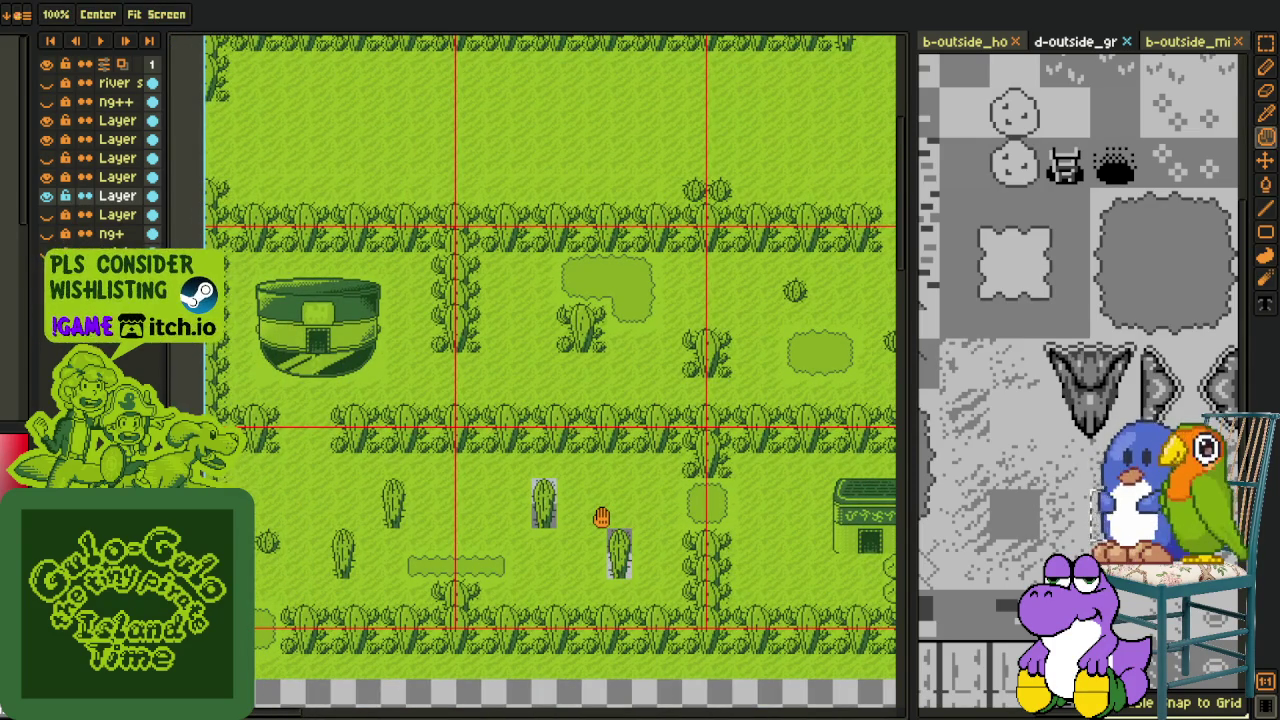
{"action": "scroll", "coordinate": [594, 300], "scroll_direction": "up", "scroll_amount": 3}
{"action": "scroll", "coordinate": [600, 514], "scroll_direction": "down", "scroll_amount": 3}
{"action": "left_click_drag", "start_coordinate": [600, 514], "coordinate": [586, 377]}
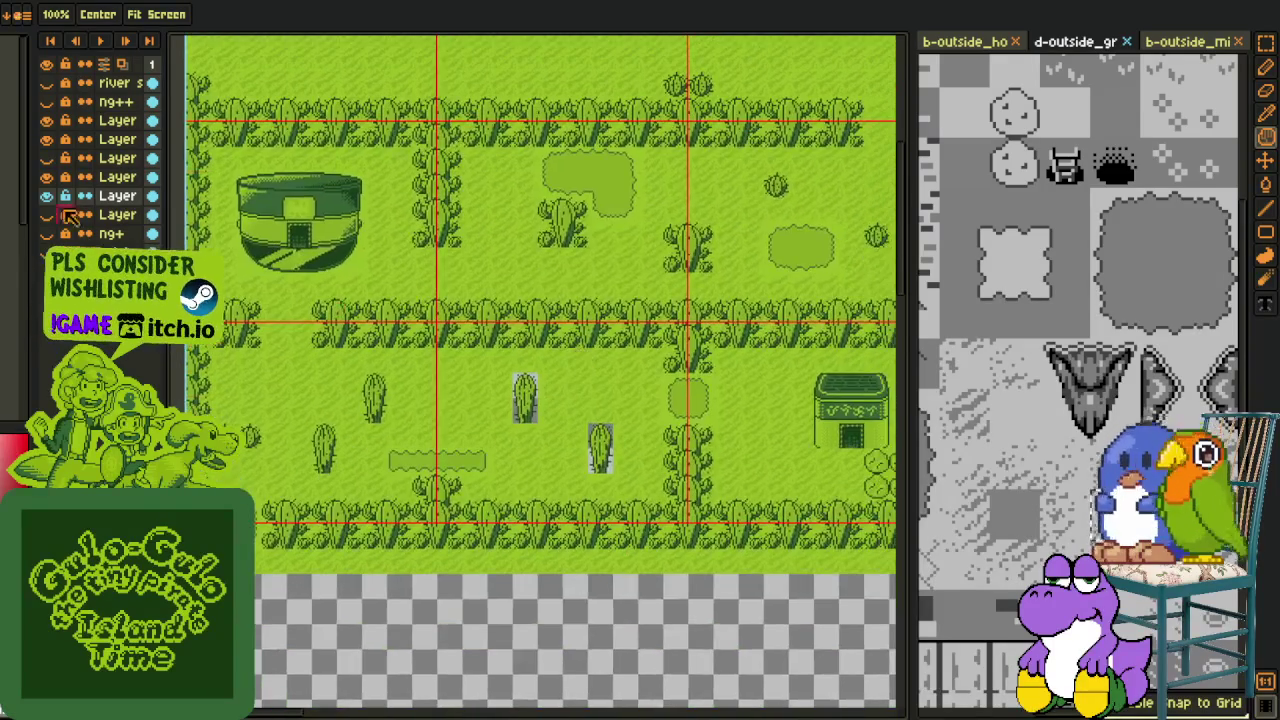
Step: Fill the grey blocks behind the cacti with the eyedropped grass green
{"action": "left_click", "coordinate": [46, 177]}
{"action": "key", "text": "i"}
{"action": "scroll", "coordinate": [594, 434], "scroll_direction": "up", "scroll_amount": 2}
{"action": "scroll", "coordinate": [690, 455], "scroll_direction": "up", "scroll_amount": 1}
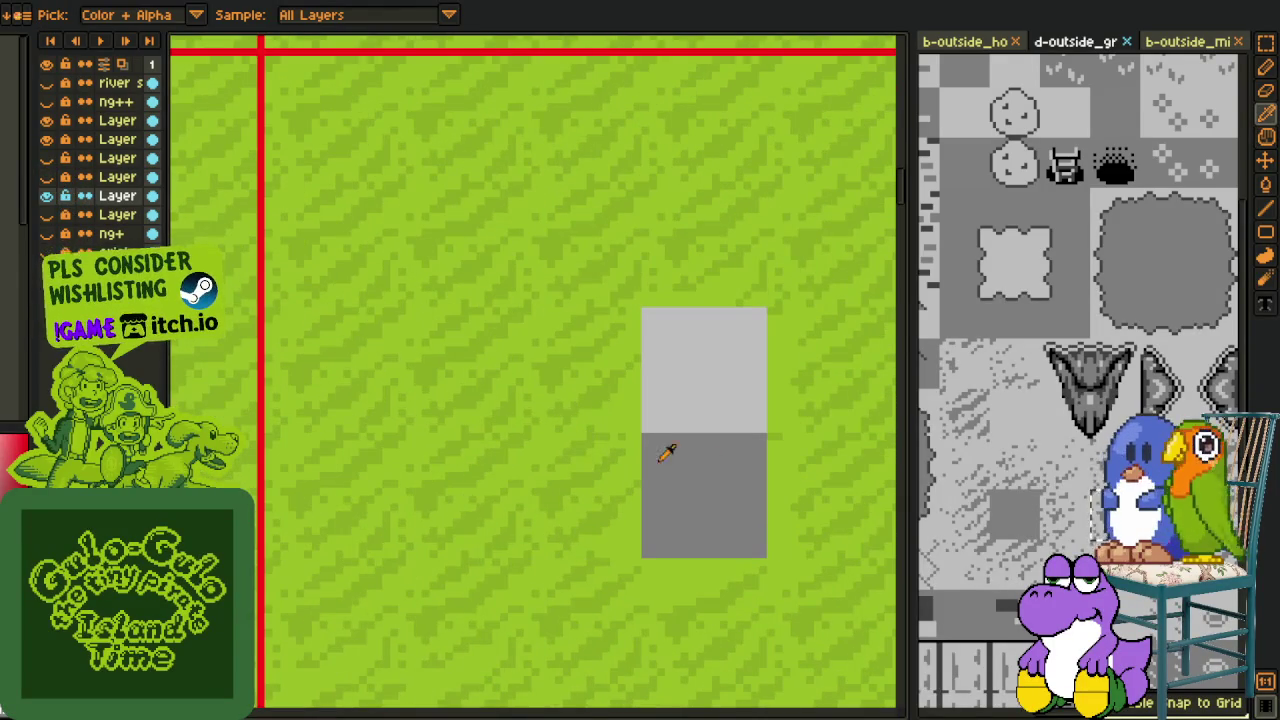
{"action": "left_click", "coordinate": [638, 420]}
{"action": "key", "text": "g"}
{"action": "left_click_drag", "start_coordinate": [638, 420], "coordinate": [737, 480]}
{"action": "scroll", "coordinate": [694, 480], "scroll_direction": "down", "scroll_amount": 1}
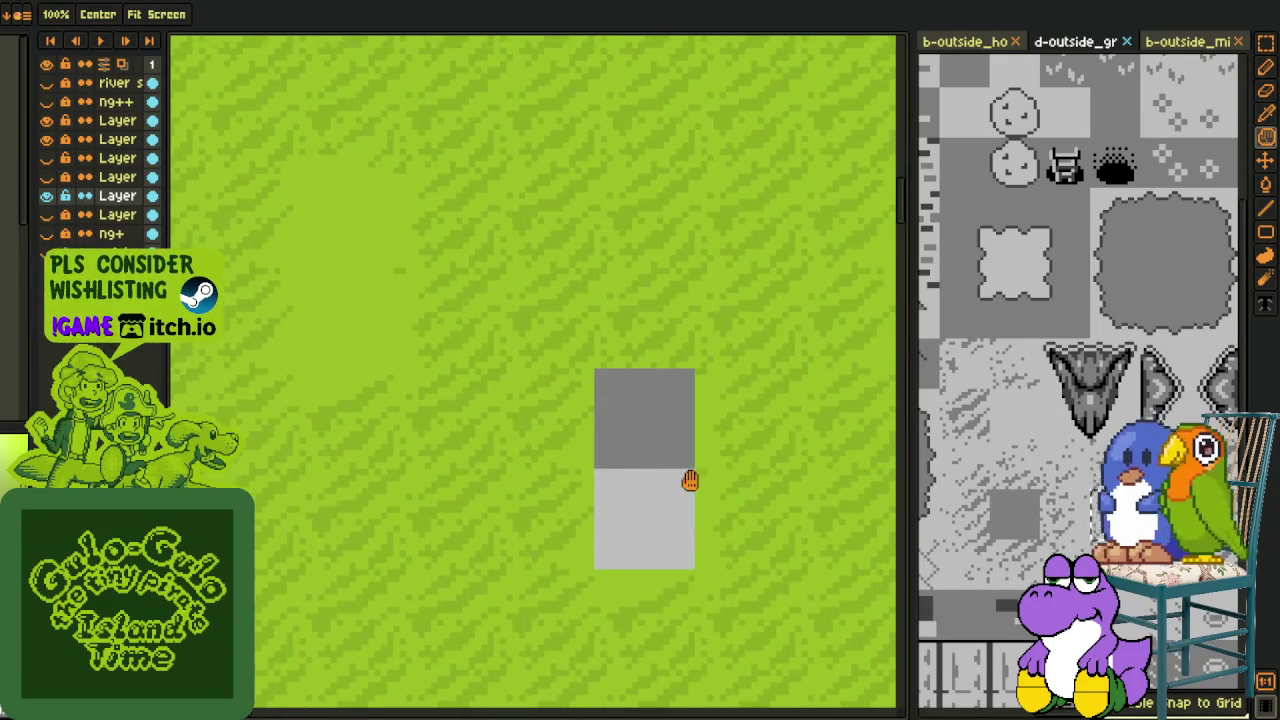
{"action": "left_click", "coordinate": [694, 480]}
{"action": "left_click", "coordinate": [46, 177]}
Step: Show the train and track layer and pan to view the train
{"action": "scroll", "coordinate": [357, 299], "scroll_direction": "down", "scroll_amount": 1}
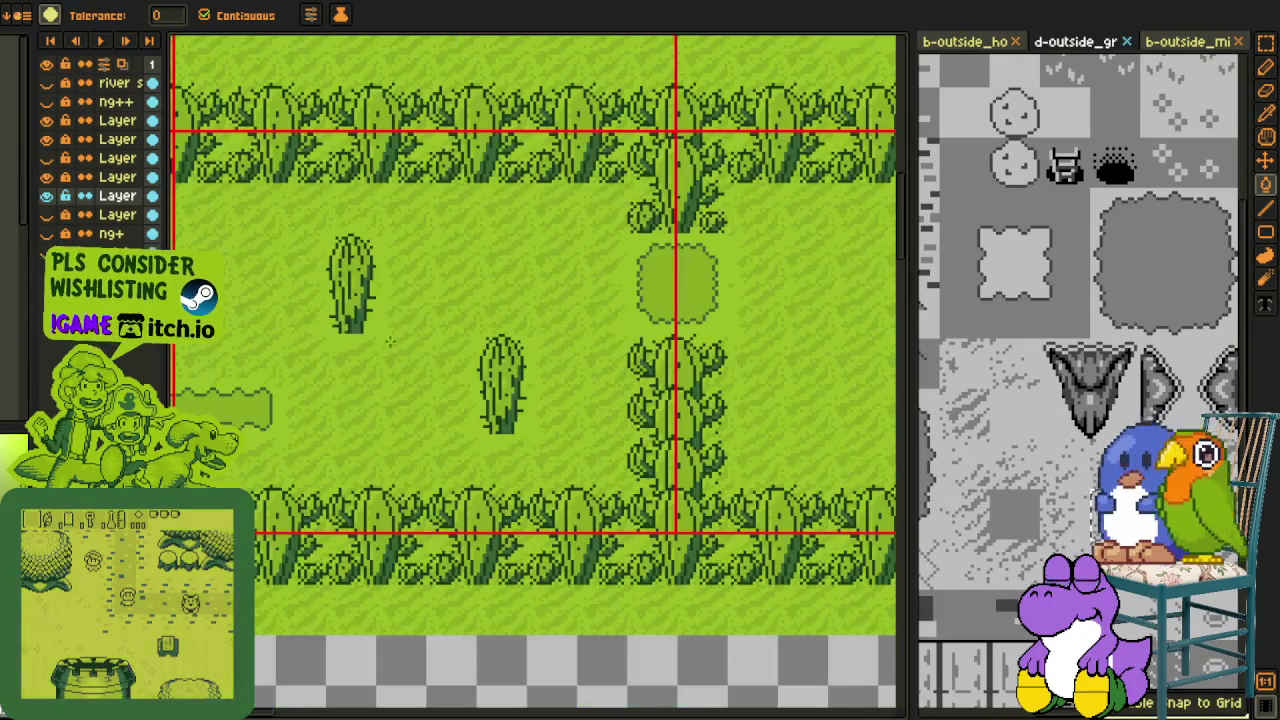
{"action": "key", "text": "i"}
{"action": "key", "text": "h"}
{"action": "scroll", "coordinate": [367, 665], "scroll_direction": "down", "scroll_amount": 2}
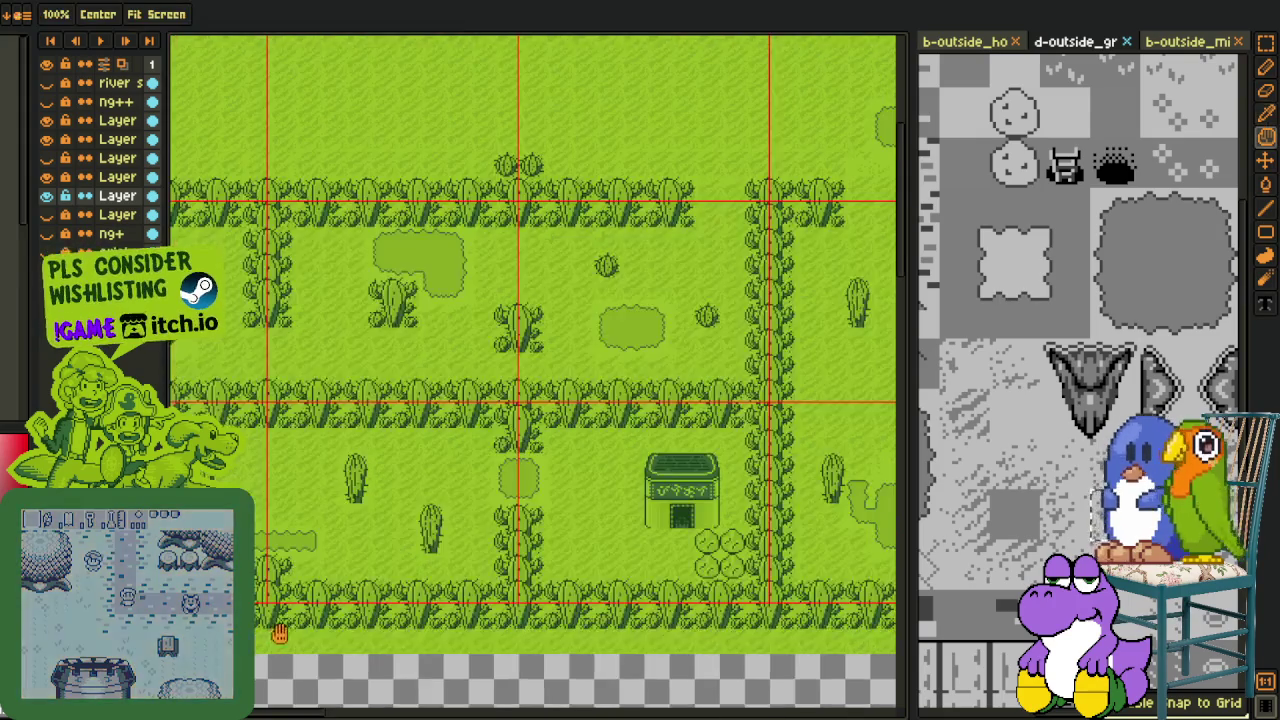
{"action": "scroll", "coordinate": [500, 586], "scroll_direction": "up", "scroll_amount": 1}
{"action": "mouse_move", "coordinate": [500, 586]}
{"action": "left_mouse_down"}
{"action": "mouse_move", "coordinate": [500, 643]}
{"action": "mouse_move", "coordinate": [481, 665]}
{"action": "mouse_move", "coordinate": [500, 634]}
{"action": "mouse_move", "coordinate": [380, 677]}
{"action": "mouse_move", "coordinate": [480, 520]}
{"action": "left_mouse_up"}
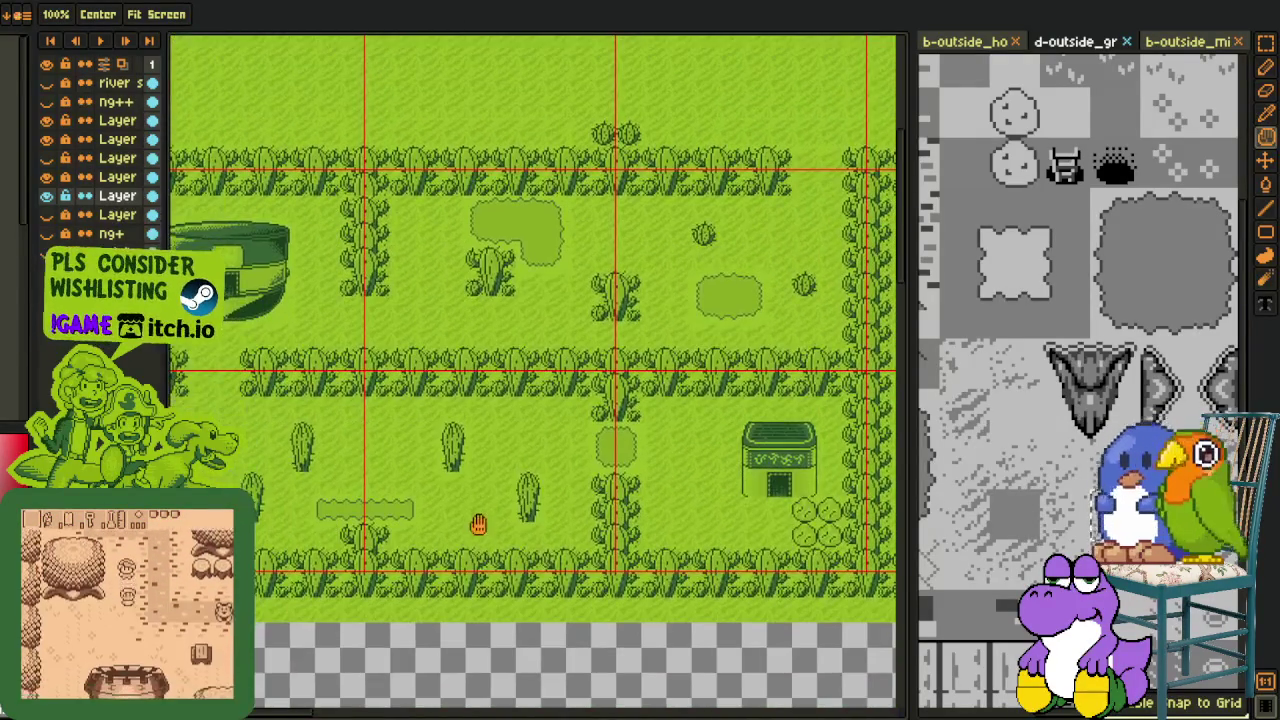
{"action": "scroll", "coordinate": [489, 580], "scroll_direction": "down", "scroll_amount": 2}
{"action": "key", "text": "i"}
{"action": "scroll", "coordinate": [557, 381], "scroll_direction": "up", "scroll_amount": 2}
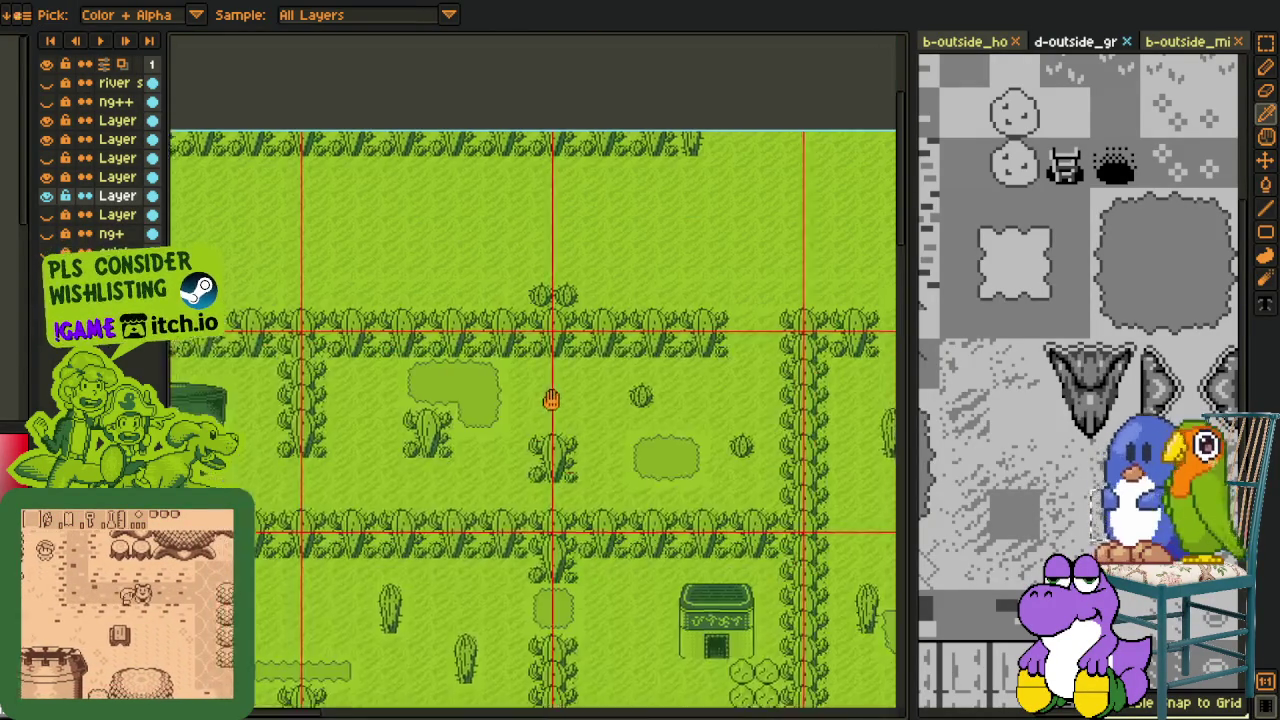
{"action": "left_click_drag", "start_coordinate": [551, 389], "coordinate": [533, 468]}
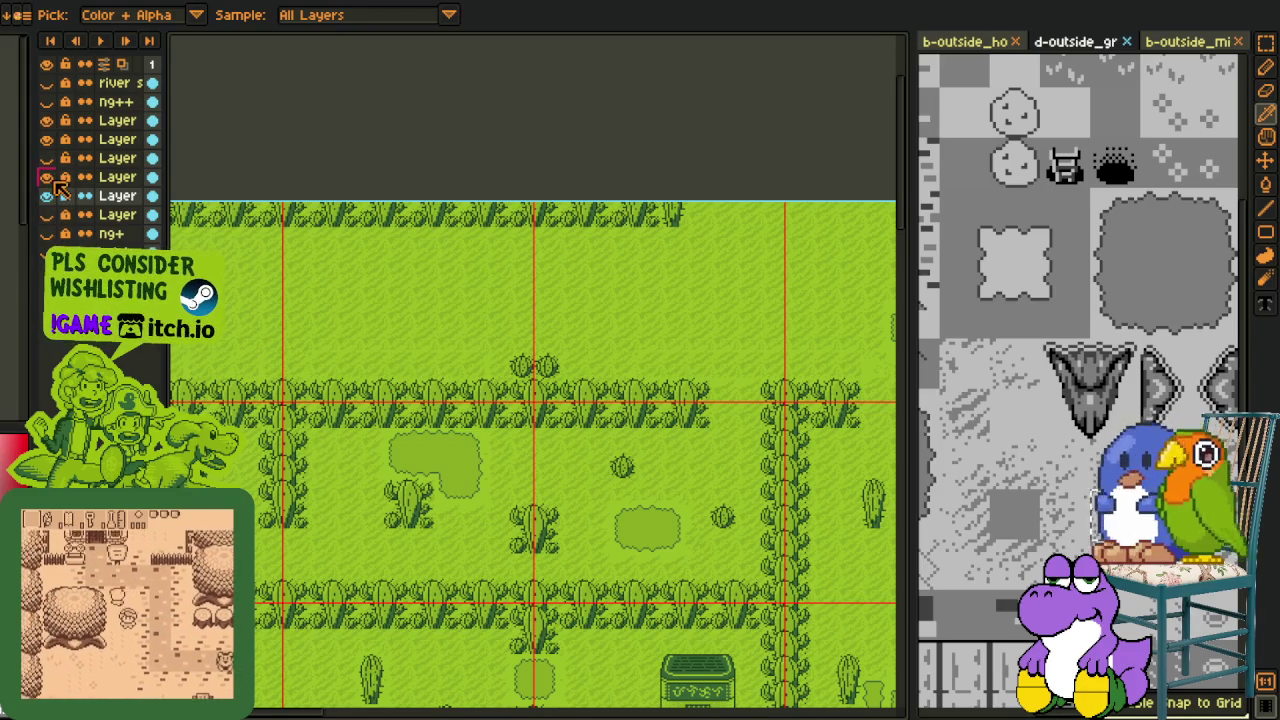
{"action": "left_click", "coordinate": [47, 159]}
{"action": "left_click_drag", "start_coordinate": [771, 386], "coordinate": [383, 385]}
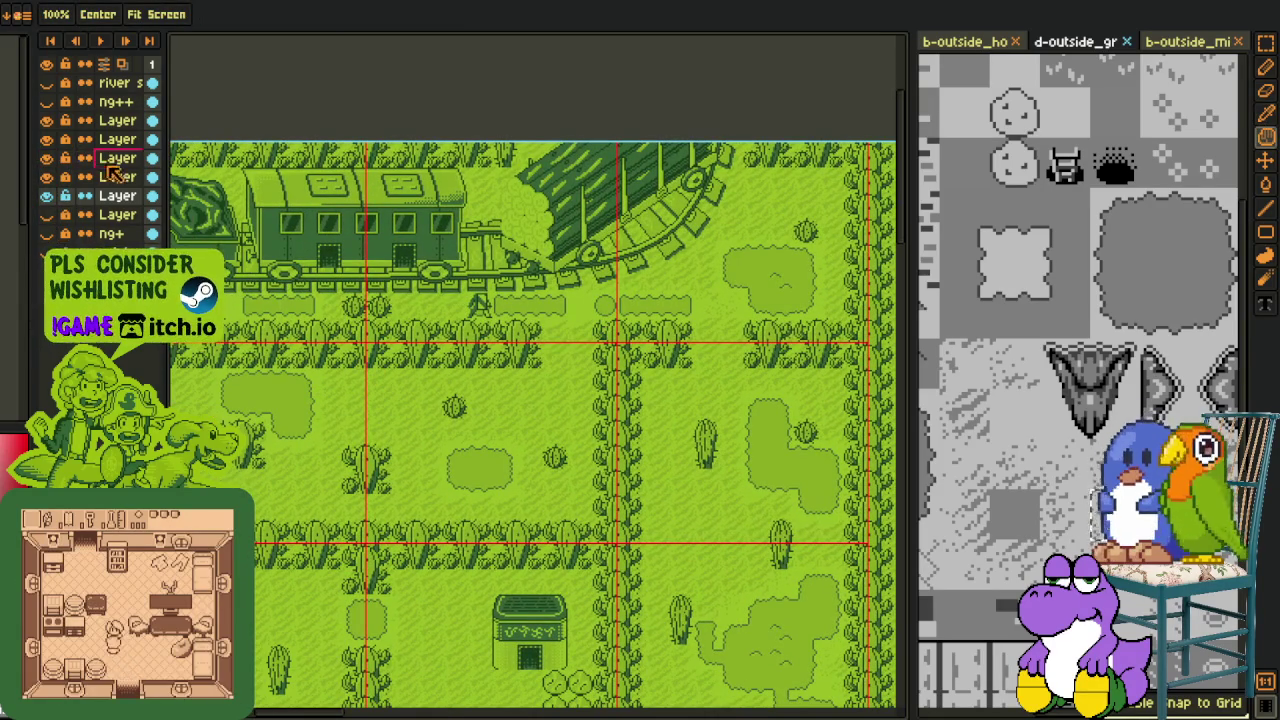
Step: Merge a layer down into the one below it
{"action": "right_click", "coordinate": [118, 176]}
{"action": "left_click", "coordinate": [176, 224]}
{"action": "right_click", "coordinate": [118, 158]}
{"action": "left_click", "coordinate": [47, 159]}
{"action": "scroll", "coordinate": [346, 245], "scroll_direction": "down", "scroll_amount": 2}
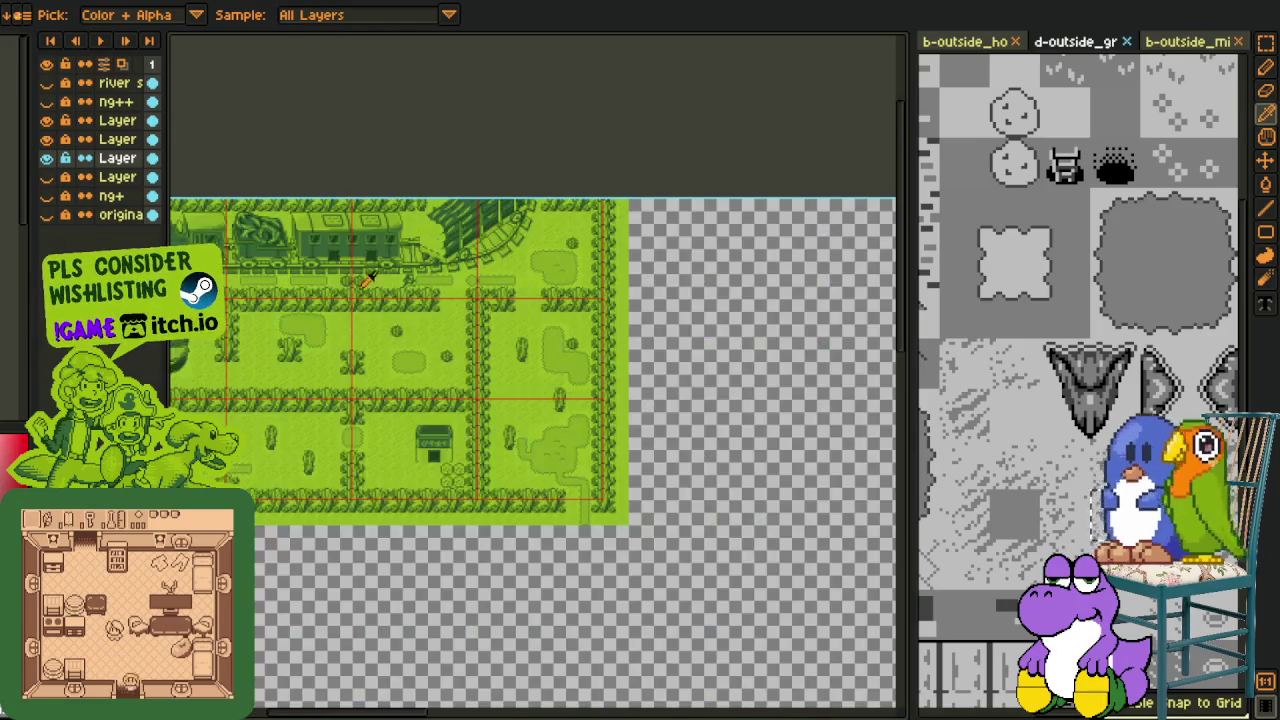
{"action": "scroll", "coordinate": [388, 361], "scroll_direction": "up", "scroll_amount": 2}
{"action": "left_click_drag", "start_coordinate": [388, 361], "coordinate": [569, 403]}
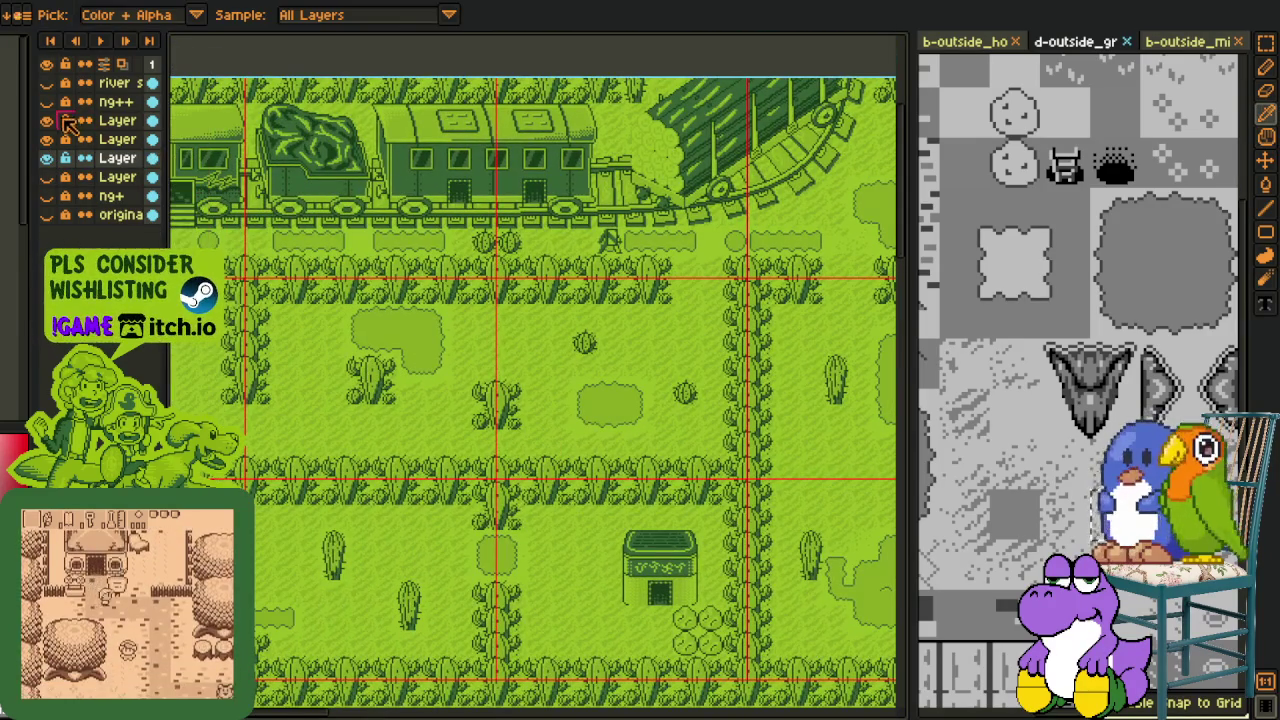
Step: Replace red #FF0000 with #0F380F on the upper layer, then preview it on the next
{"action": "left_click", "coordinate": [118, 121]}
{"action": "scroll", "coordinate": [481, 186], "scroll_direction": "up", "scroll_amount": 2}
{"action": "scroll", "coordinate": [531, 208], "scroll_direction": "up", "scroll_amount": 1}
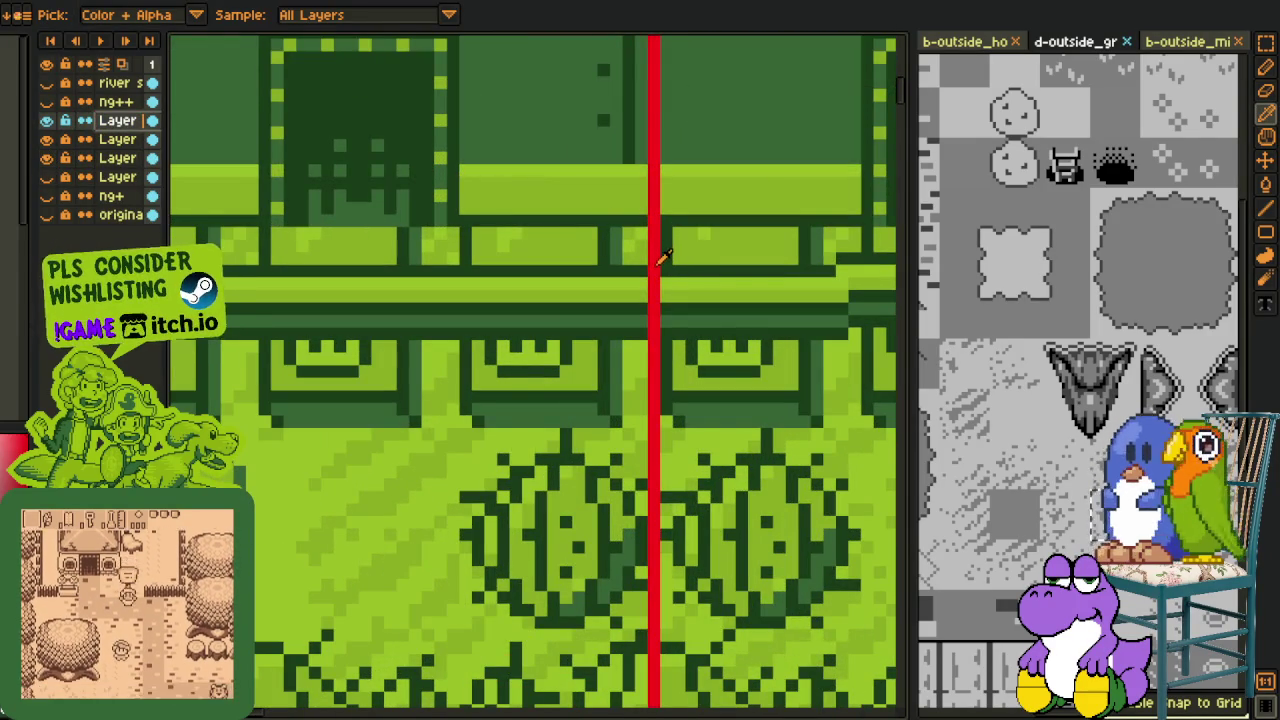
{"action": "key", "text": "shift+r"}
{"action": "left_click", "coordinate": [498, 562]}
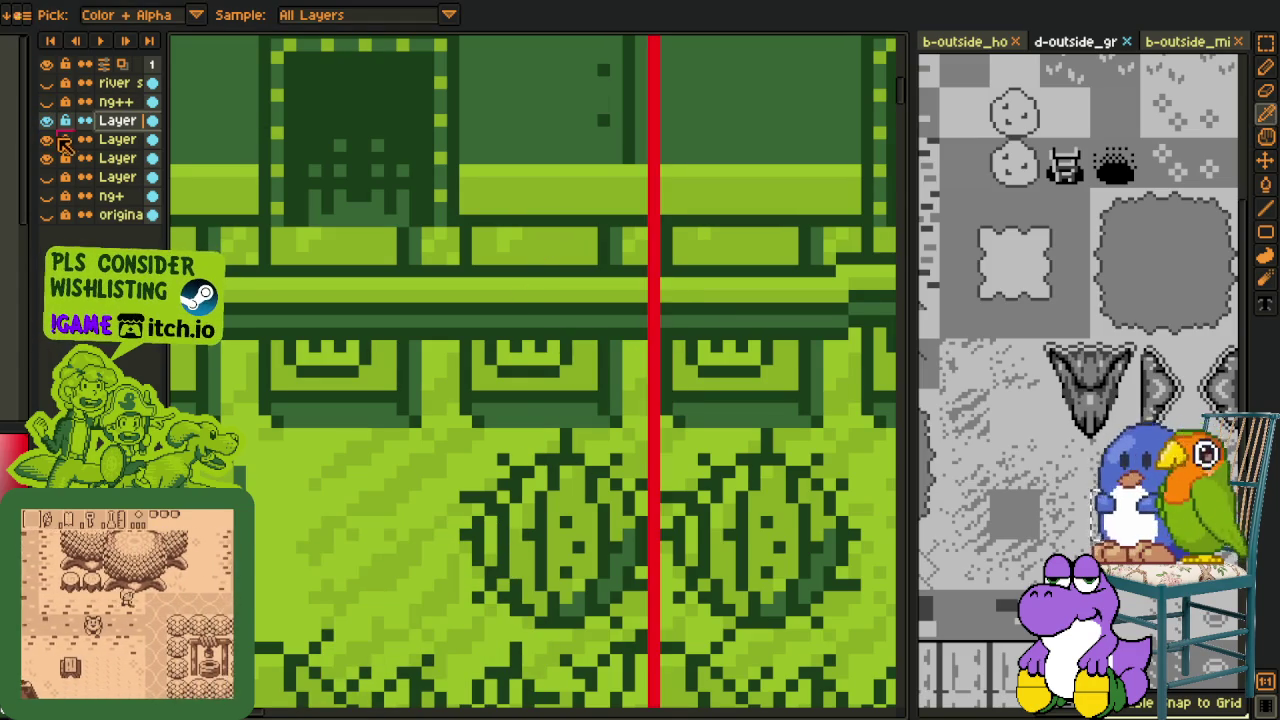
{"action": "left_click", "coordinate": [117, 139]}
{"action": "key", "text": "shift+r"}
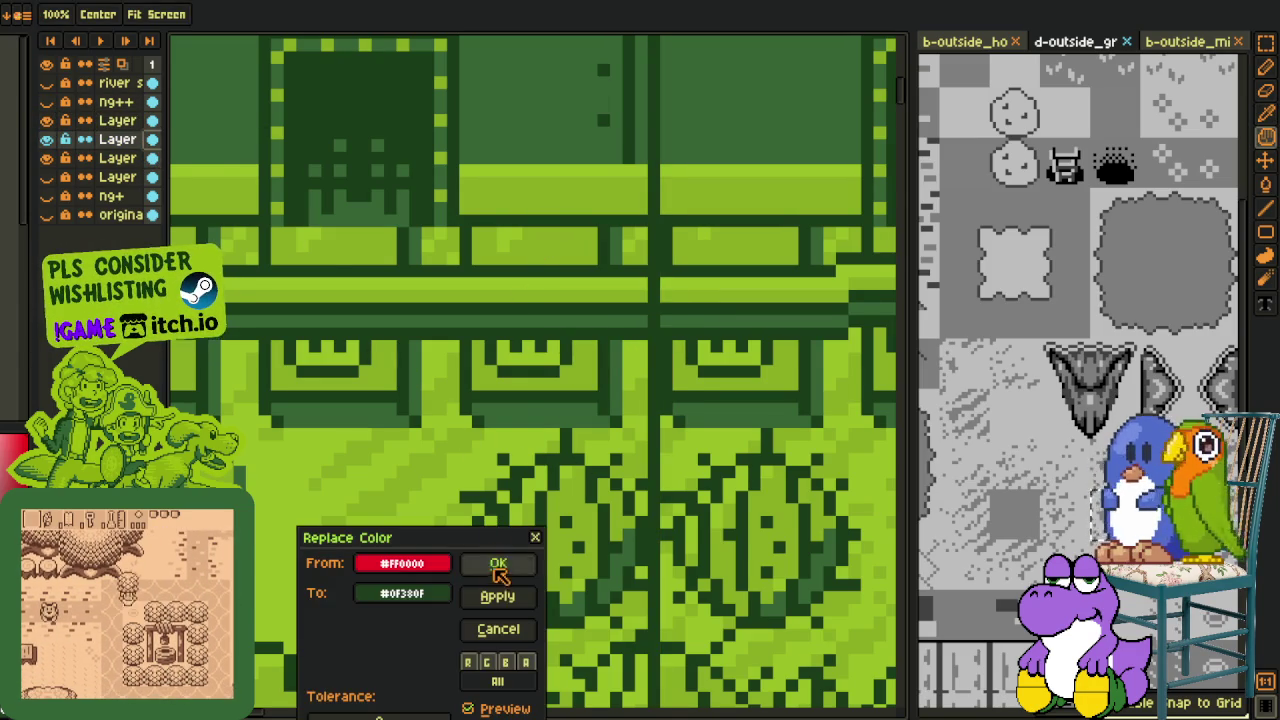
Step: Apply the #0F380F replacement to the second layer and pan around to confirm no red remains
{"action": "left_click", "coordinate": [498, 565]}
{"action": "scroll", "coordinate": [507, 328], "scroll_direction": "down", "scroll_amount": 3}
{"action": "scroll", "coordinate": [405, 449], "scroll_direction": "down", "scroll_amount": 3}
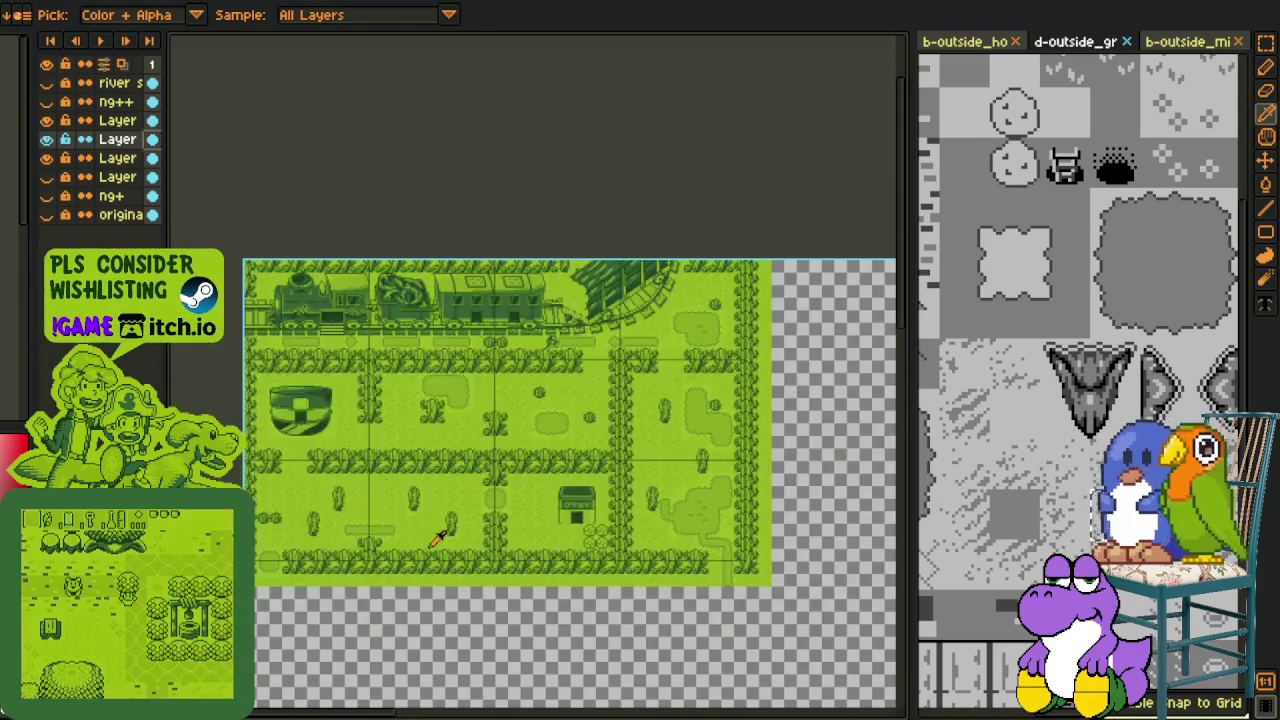
{"action": "key", "text": "i"}
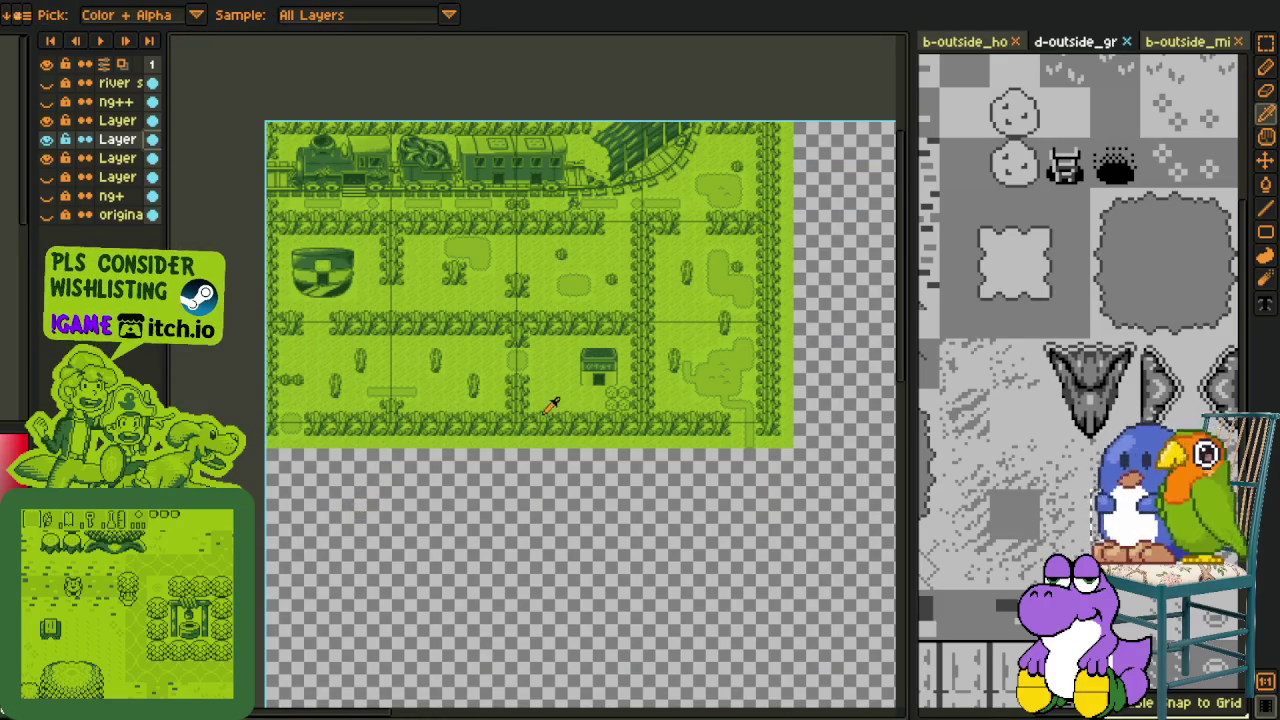
{"action": "scroll", "coordinate": [541, 407], "scroll_direction": "up", "scroll_amount": 2}
{"action": "left_click_drag", "start_coordinate": [580, 377], "coordinate": [366, 557]}
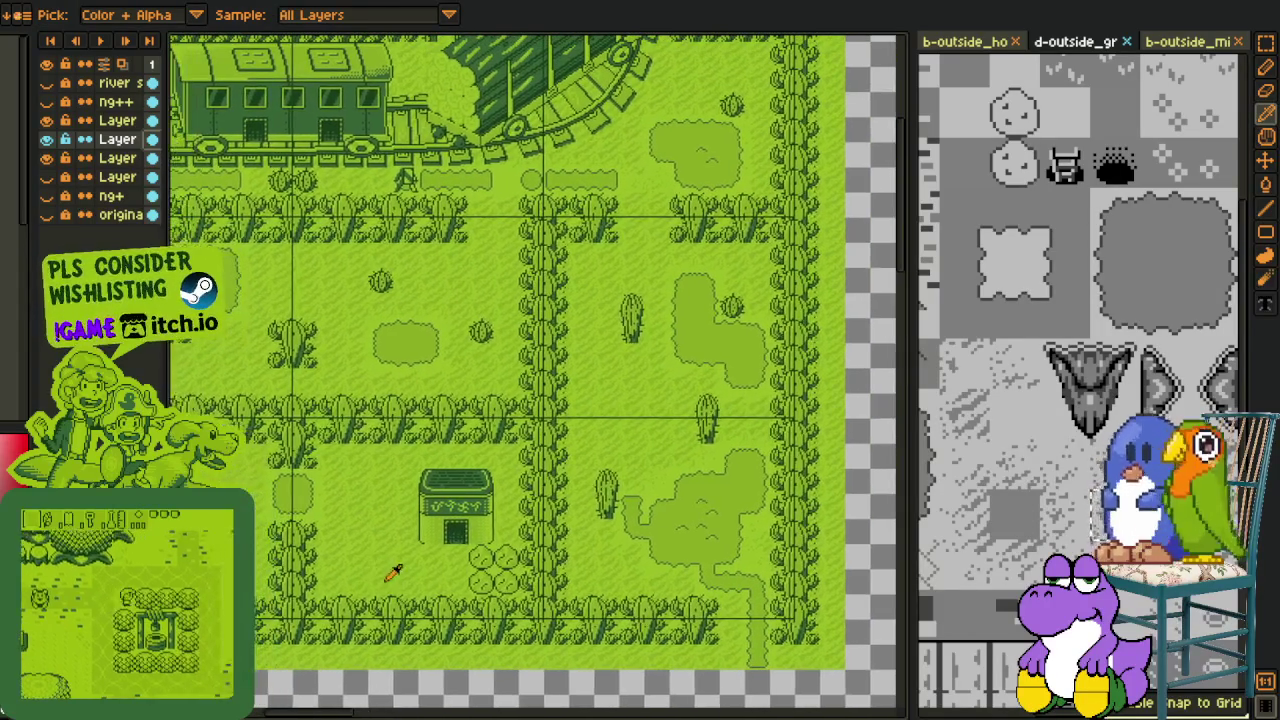
{"action": "mouse_move", "coordinate": [686, 357]}
{"action": "left_mouse_down"}
{"action": "mouse_move", "coordinate": [773, 427]}
{"action": "mouse_move", "coordinate": [834, 400]}
{"action": "left_mouse_up"}
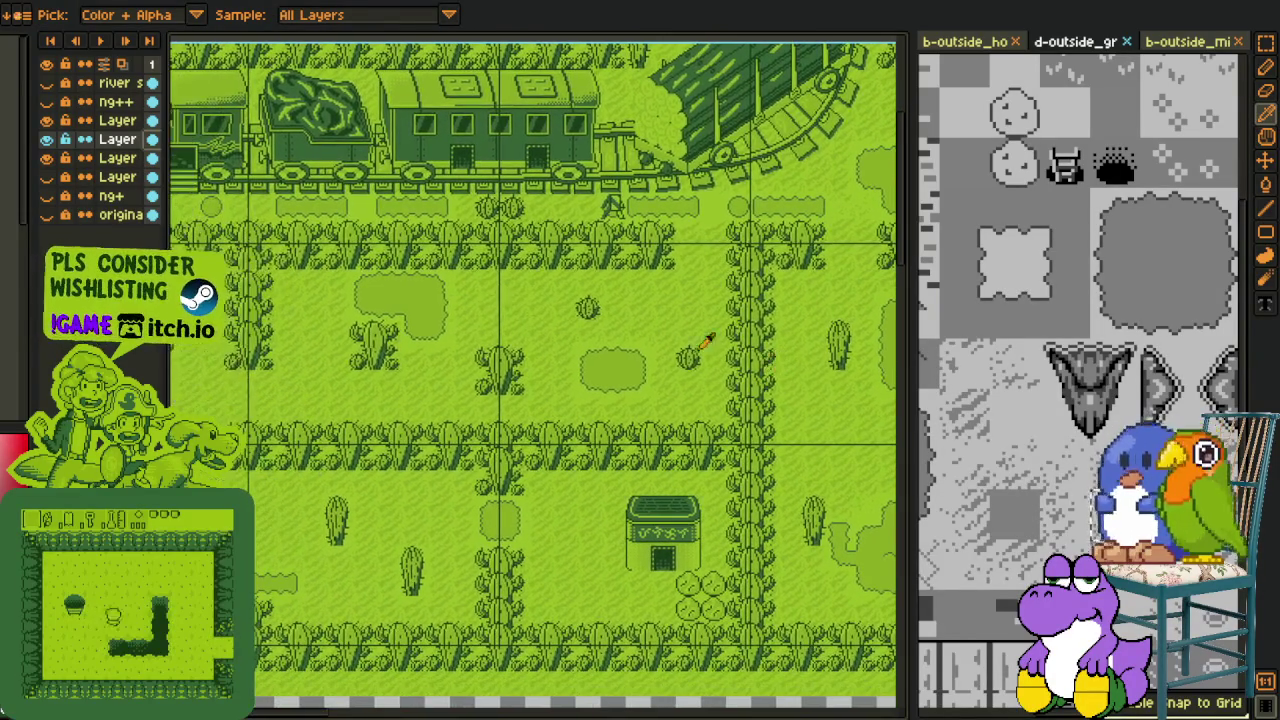
{"action": "scroll", "coordinate": [604, 342], "scroll_direction": "left", "scroll_amount": 3}
{"action": "scroll", "coordinate": [607, 362], "scroll_direction": "left", "scroll_amount": 3}
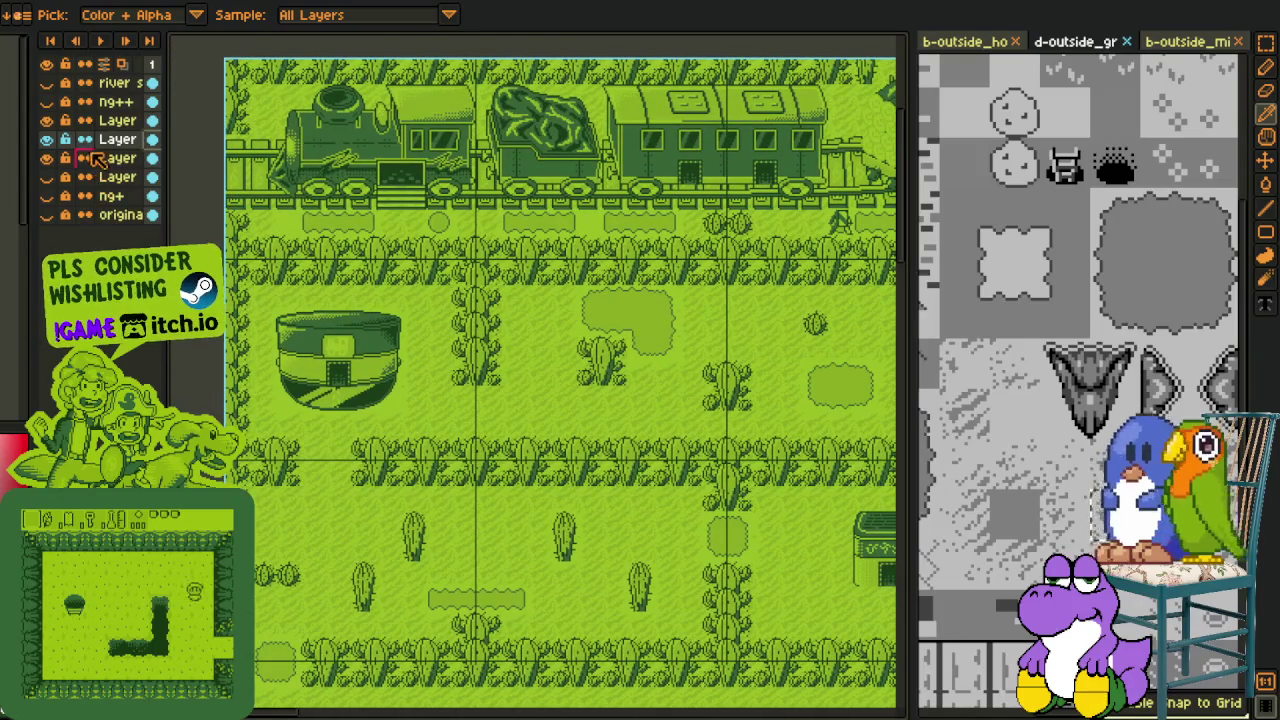
{"action": "right_click", "coordinate": [130, 147]}
{"action": "mouse_move", "coordinate": [183, 212]}
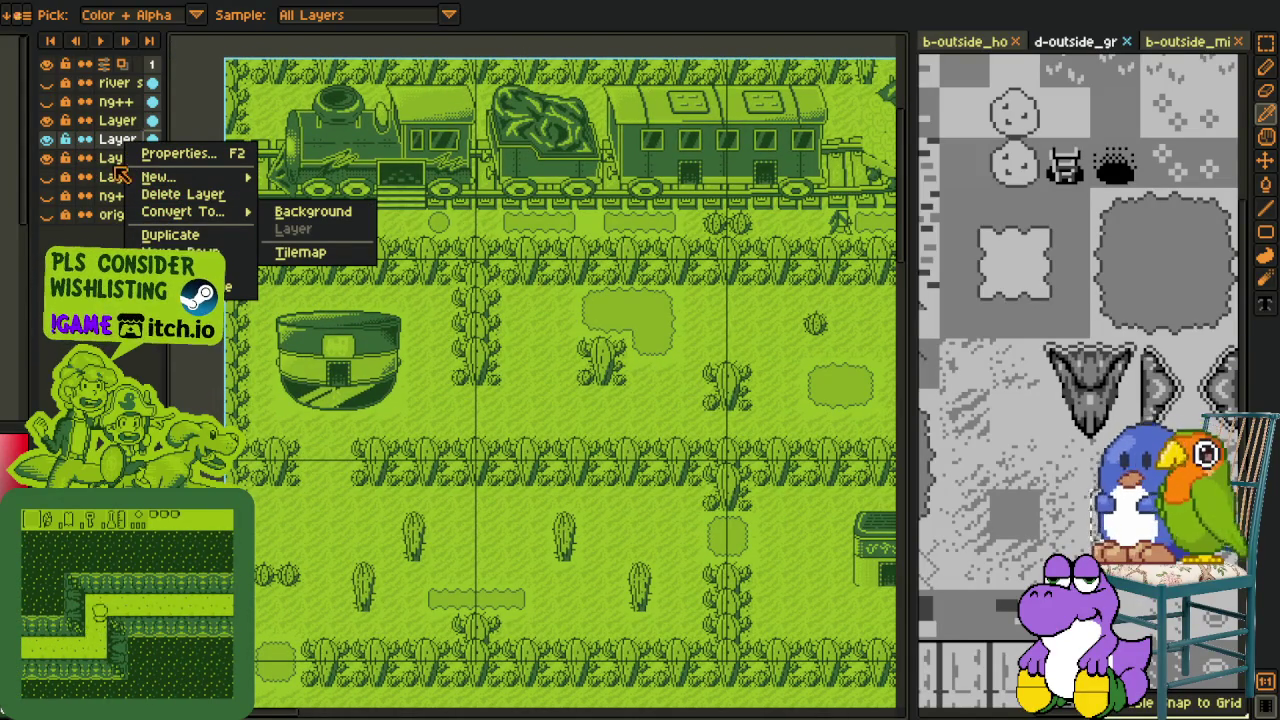
{"action": "left_click", "coordinate": [190, 252]}
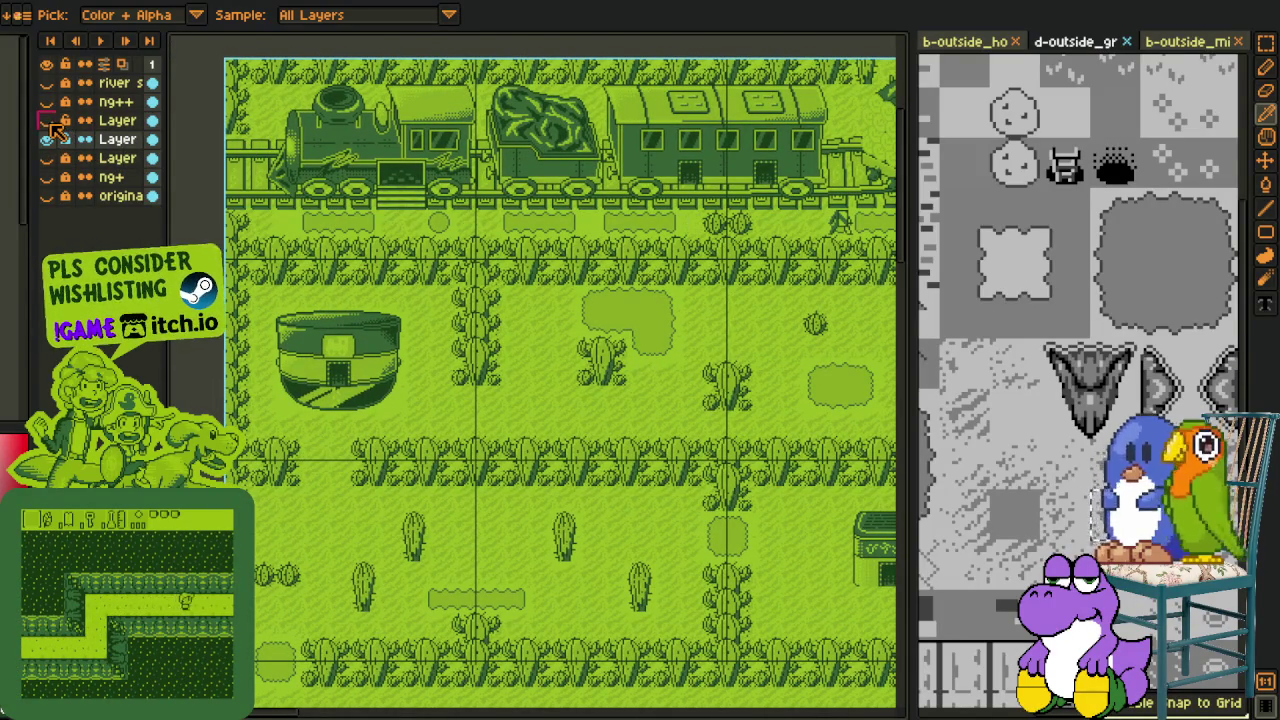
{"action": "left_click", "coordinate": [117, 120]}
{"action": "right_click", "coordinate": [117, 121]}
{"action": "left_click", "coordinate": [170, 245]}
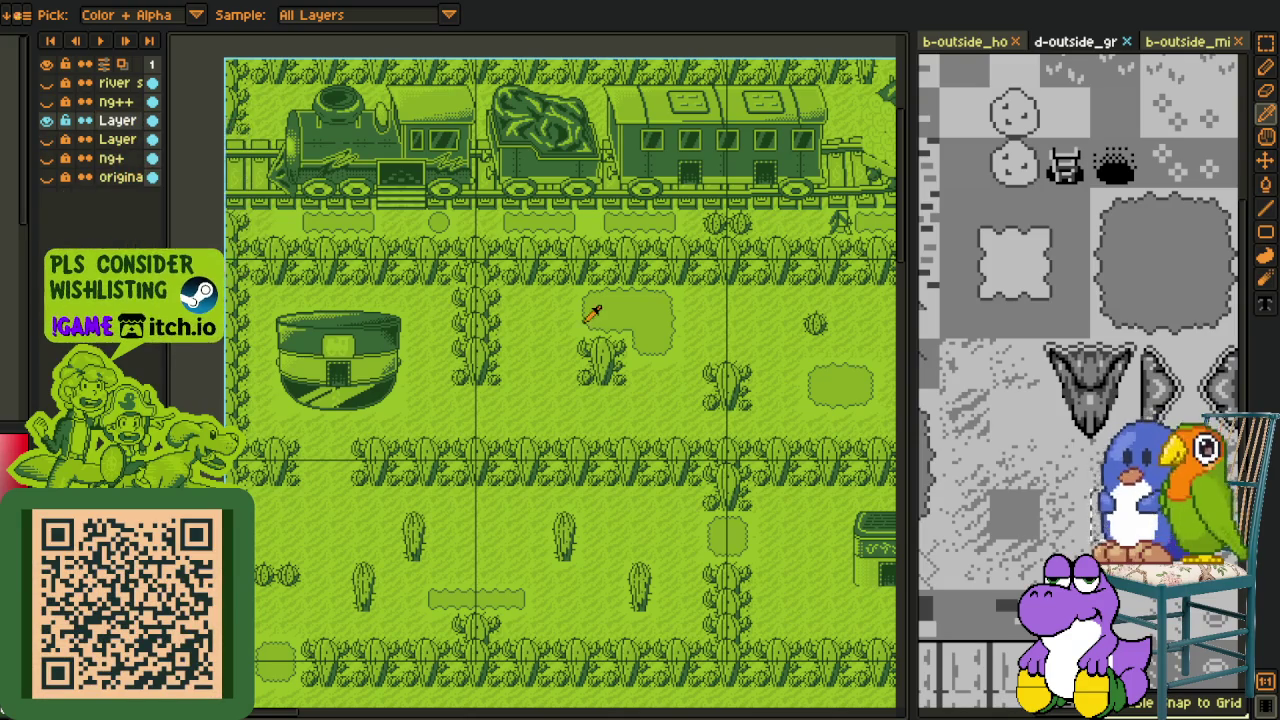
{"action": "scroll", "coordinate": [593, 313], "scroll_direction": "down", "scroll_amount": 2}
{"action": "scroll", "coordinate": [697, 514], "scroll_direction": "up", "scroll_amount": 1}
{"action": "scroll", "coordinate": [803, 425], "scroll_direction": "up", "scroll_amount": 2}
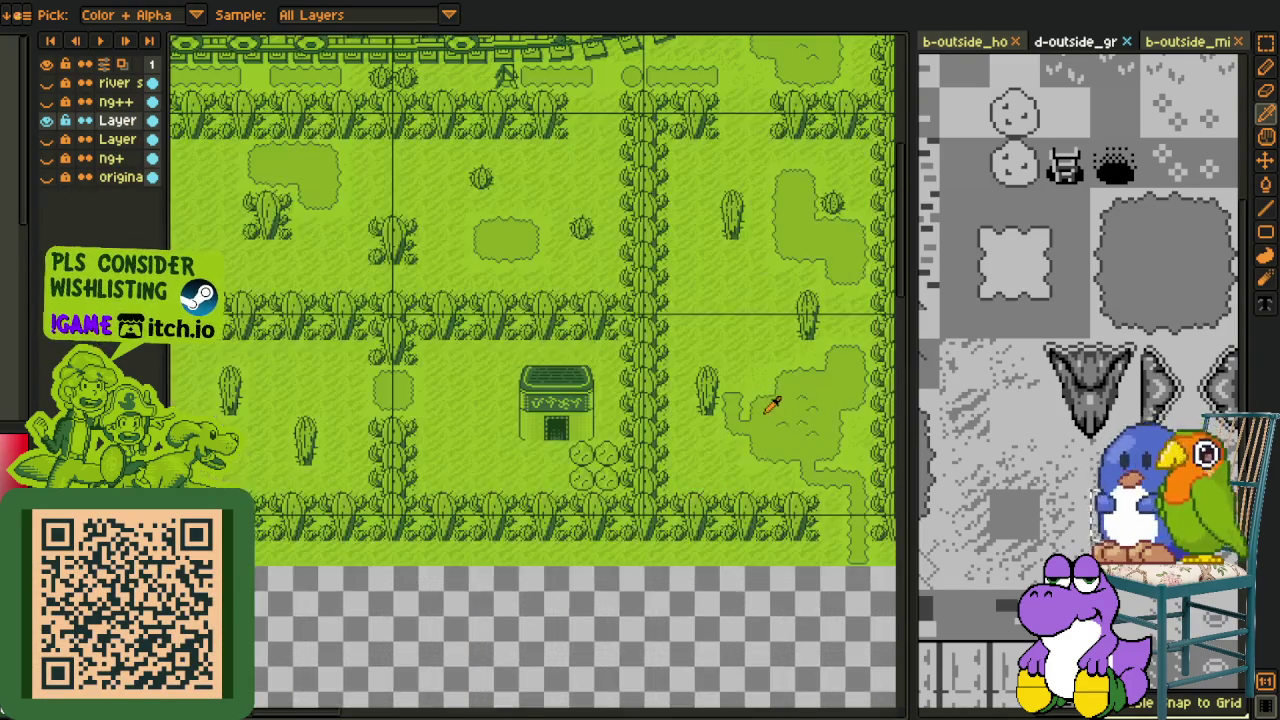
{"action": "mouse_move", "coordinate": [645, 470]}
{"action": "left_mouse_down"}
{"action": "mouse_move", "coordinate": [754, 517]}
{"action": "mouse_move", "coordinate": [725, 500]}
{"action": "left_mouse_up"}
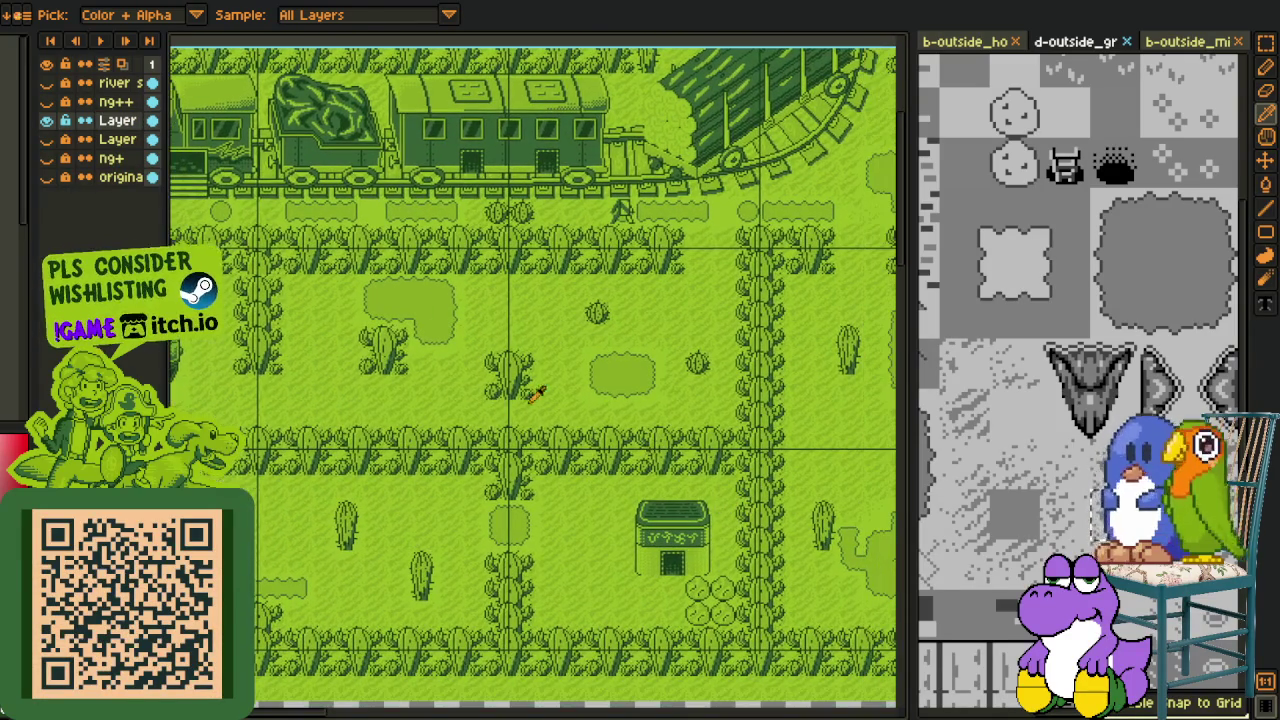
{"action": "key", "text": "ctrl+Tab"}
{"action": "key", "text": "ctrl+Tab"}
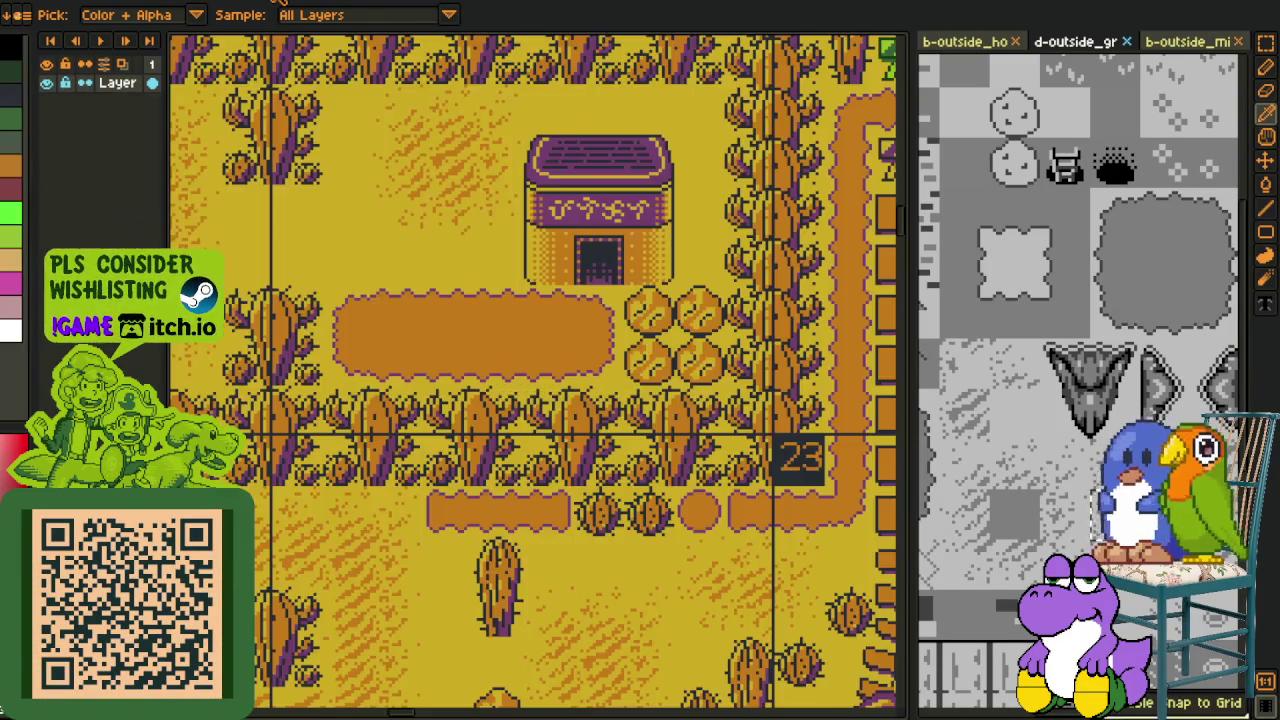
{"action": "scroll", "coordinate": [462, 373], "scroll_direction": "down", "scroll_amount": 3}
{"action": "scroll", "coordinate": [558, 403], "scroll_direction": "up", "scroll_amount": 3}
{"action": "left_click_drag", "start_coordinate": [573, 440], "coordinate": [704, 463]}
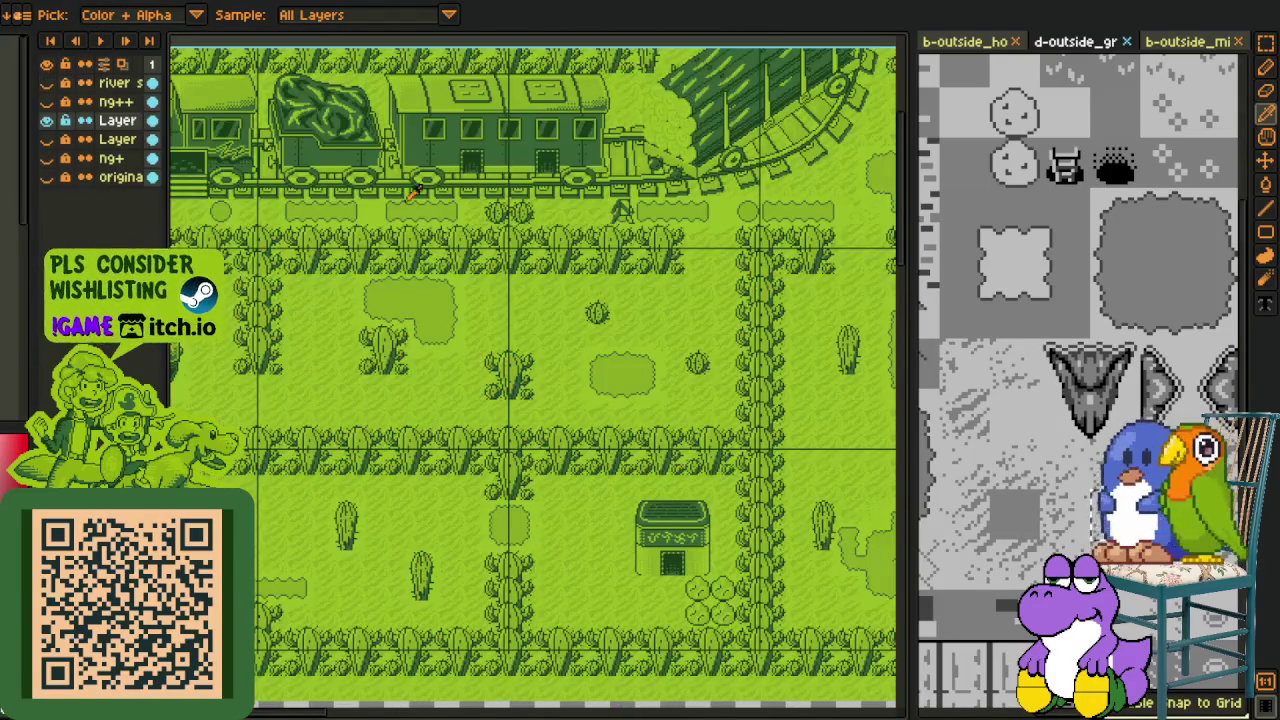
{"action": "scroll", "coordinate": [567, 349], "scroll_direction": "down", "scroll_amount": 3}
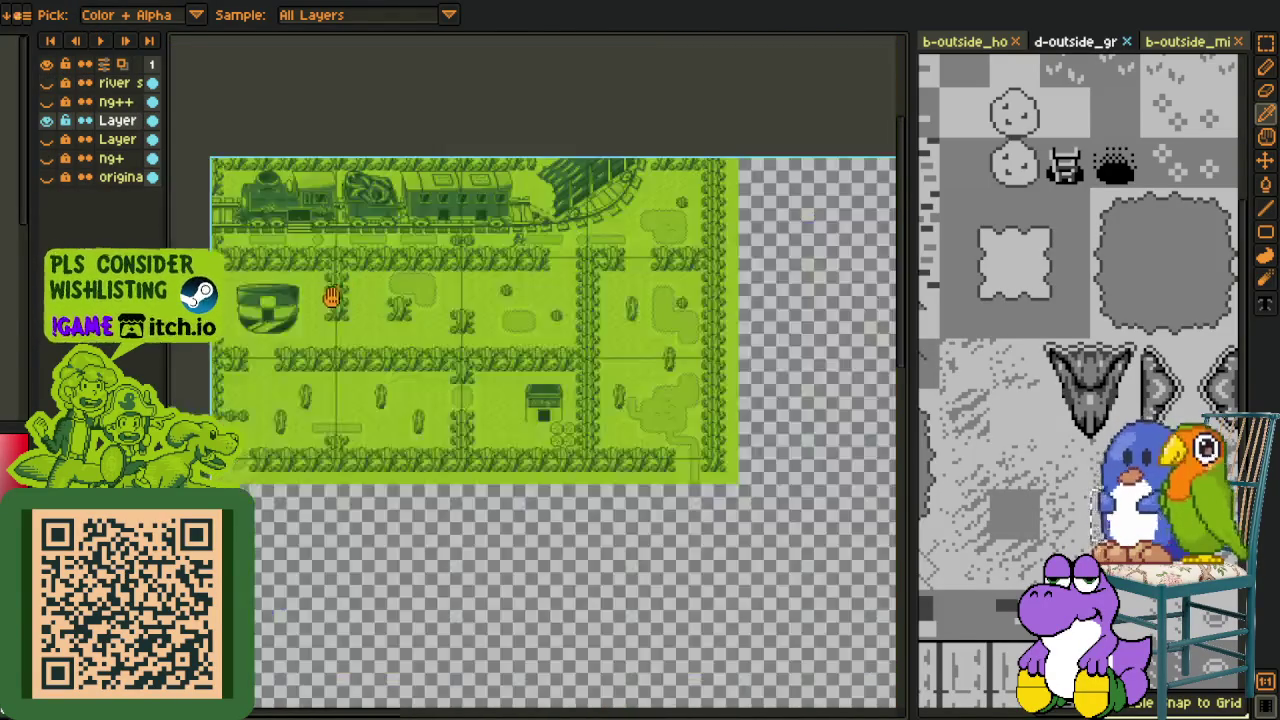
{"action": "scroll", "coordinate": [567, 349], "scroll_direction": "down", "scroll_amount": 2}
{"action": "scroll", "coordinate": [567, 349], "scroll_direction": "up", "scroll_amount": 3}
{"action": "left_click_drag", "start_coordinate": [629, 360], "coordinate": [399, 389]}
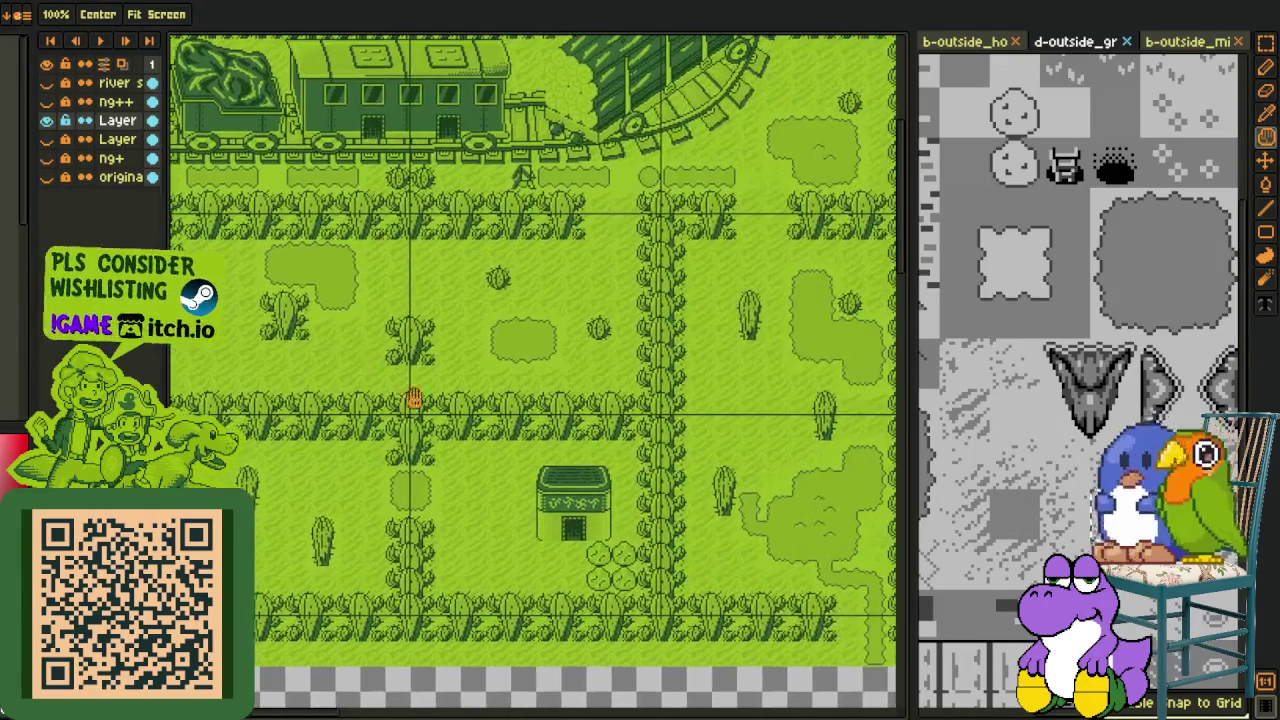
Step: Place the top-left bush tile beside the round building
{"action": "scroll", "coordinate": [600, 510], "scroll_direction": "up", "scroll_amount": 2}
{"action": "scroll", "coordinate": [632, 480], "scroll_direction": "up", "scroll_amount": 2}
{"action": "key", "text": "m"}
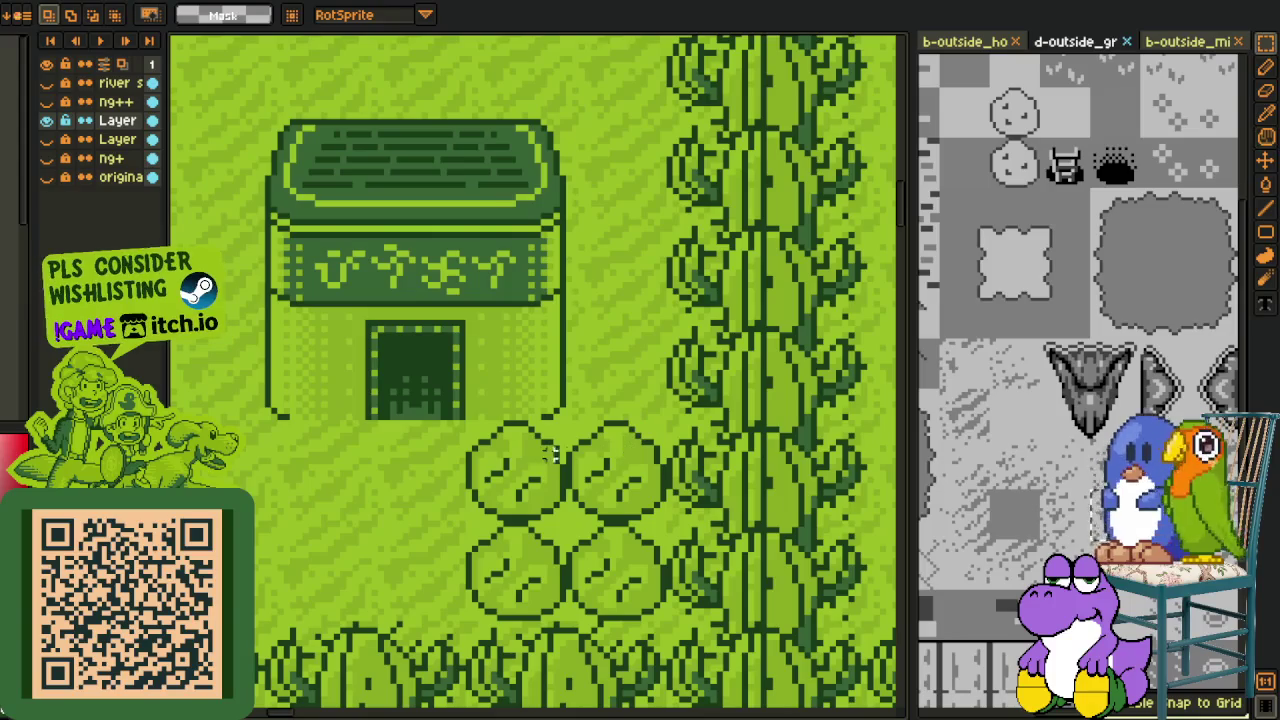
{"action": "left_click", "coordinate": [517, 453]}
{"action": "scroll", "coordinate": [523, 462], "scroll_direction": "down", "scroll_amount": 2}
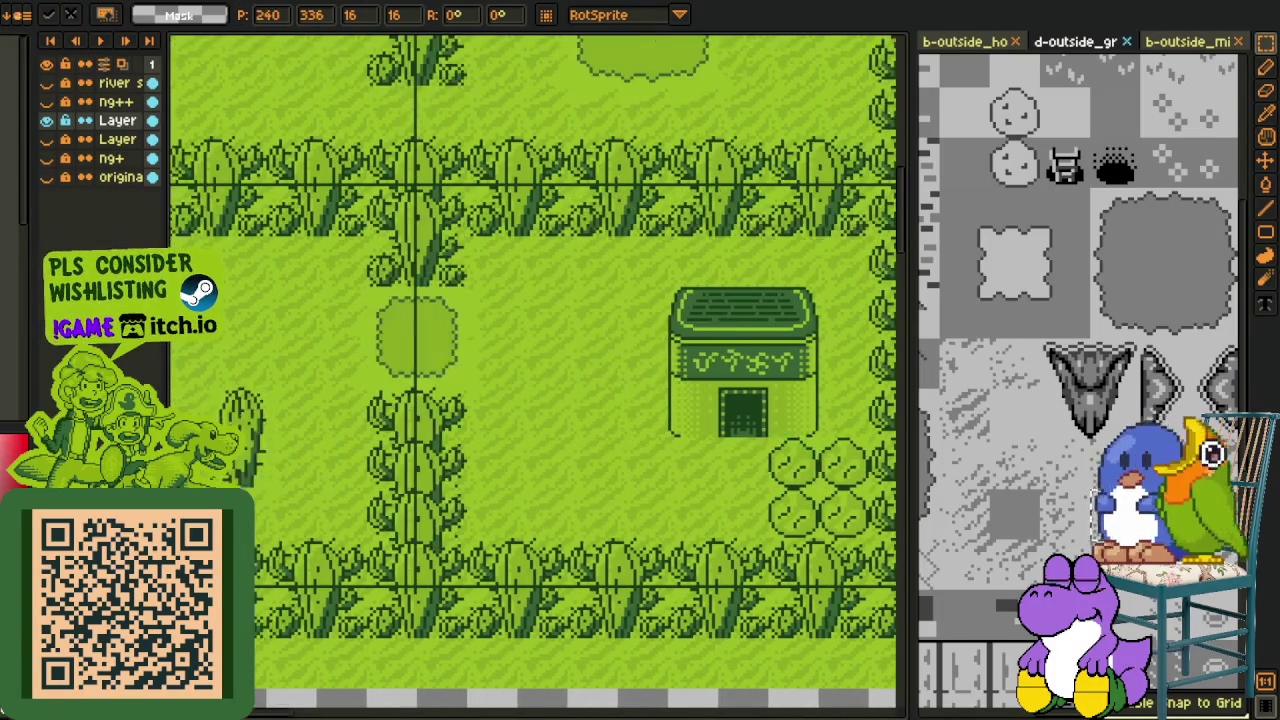
{"action": "scroll", "coordinate": [700, 400], "scroll_direction": "up", "scroll_amount": 2}
{"action": "mouse_move", "coordinate": [517, 462]}
{"action": "left_mouse_down"}
{"action": "mouse_move", "coordinate": [762, 408]}
{"action": "mouse_move", "coordinate": [660, 171]}
{"action": "mouse_move", "coordinate": [583, 229]}
{"action": "mouse_move", "coordinate": [634, 274]}
{"action": "left_mouse_up"}
{"action": "scroll", "coordinate": [660, 171], "scroll_direction": "up", "scroll_amount": 3}
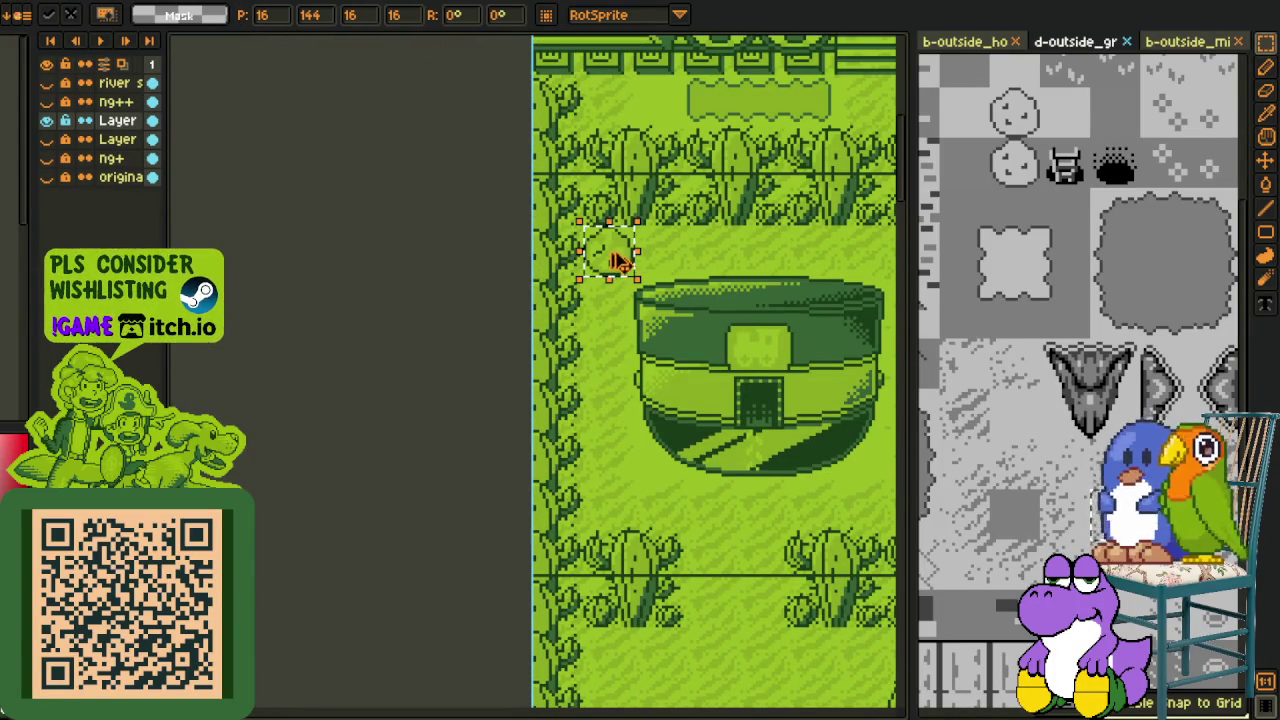
{"action": "key", "text": "Return"}
{"action": "scroll", "coordinate": [662, 303], "scroll_direction": "up", "scroll_amount": 2}
{"action": "mouse_move", "coordinate": [643, 277]}
{"action": "left_mouse_down"}
{"action": "mouse_move", "coordinate": [629, 557]}
{"action": "mouse_move", "coordinate": [786, 351]}
{"action": "mouse_move", "coordinate": [529, 166]}
{"action": "left_mouse_up"}
Step: Paste a bush copy into the middle field beside a cactus
{"action": "scroll", "coordinate": [770, 345], "scroll_direction": "down", "scroll_amount": 1}
{"action": "scroll", "coordinate": [529, 166], "scroll_direction": "down", "scroll_amount": 5}
{"action": "scroll", "coordinate": [414, 434], "scroll_direction": "down", "scroll_amount": 5}
{"action": "scroll", "coordinate": [629, 327], "scroll_direction": "down", "scroll_amount": 1}
{"action": "key", "text": "ctrl+v"}
{"action": "mouse_move", "coordinate": [360, 366]}
{"action": "left_mouse_down"}
{"action": "mouse_move", "coordinate": [313, 338]}
{"action": "mouse_move", "coordinate": [453, 387]}
{"action": "left_mouse_up"}
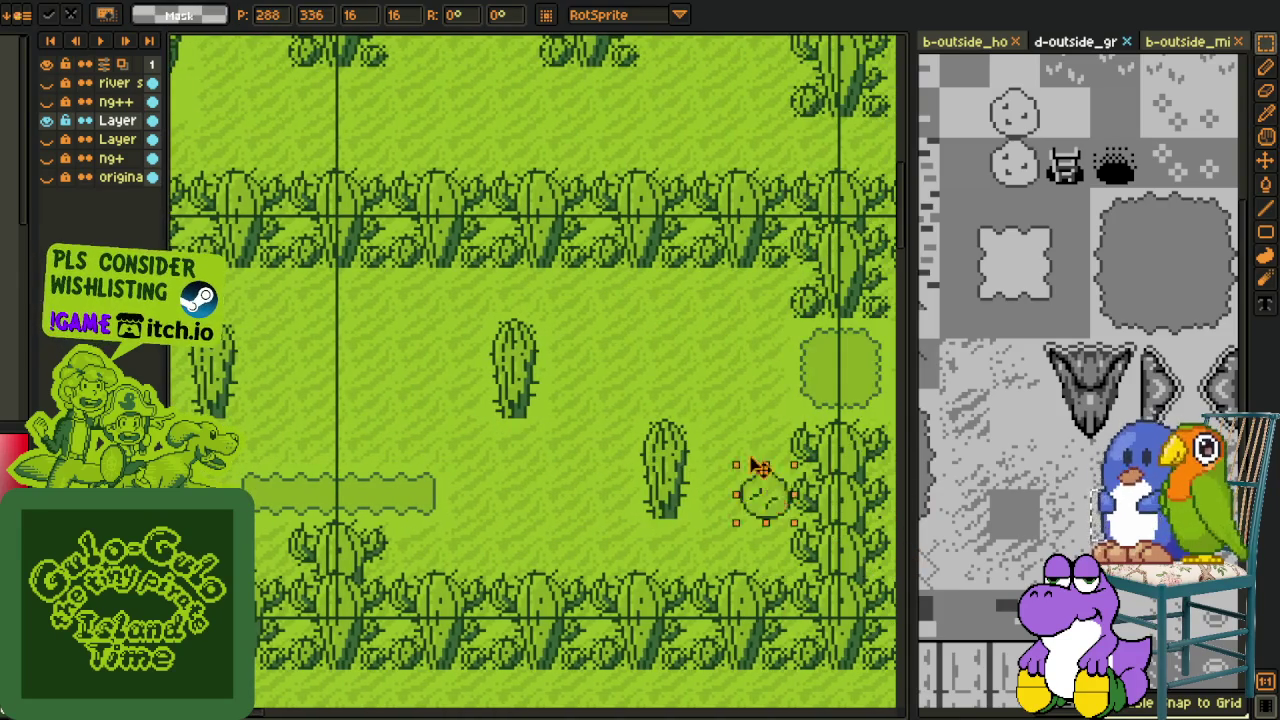
{"action": "mouse_move", "coordinate": [460, 395]}
{"action": "left_mouse_down"}
{"action": "mouse_move", "coordinate": [668, 343]}
{"action": "mouse_move", "coordinate": [561, 443]}
{"action": "left_mouse_up"}
{"action": "scroll", "coordinate": [668, 343], "scroll_direction": "down", "scroll_amount": 1}
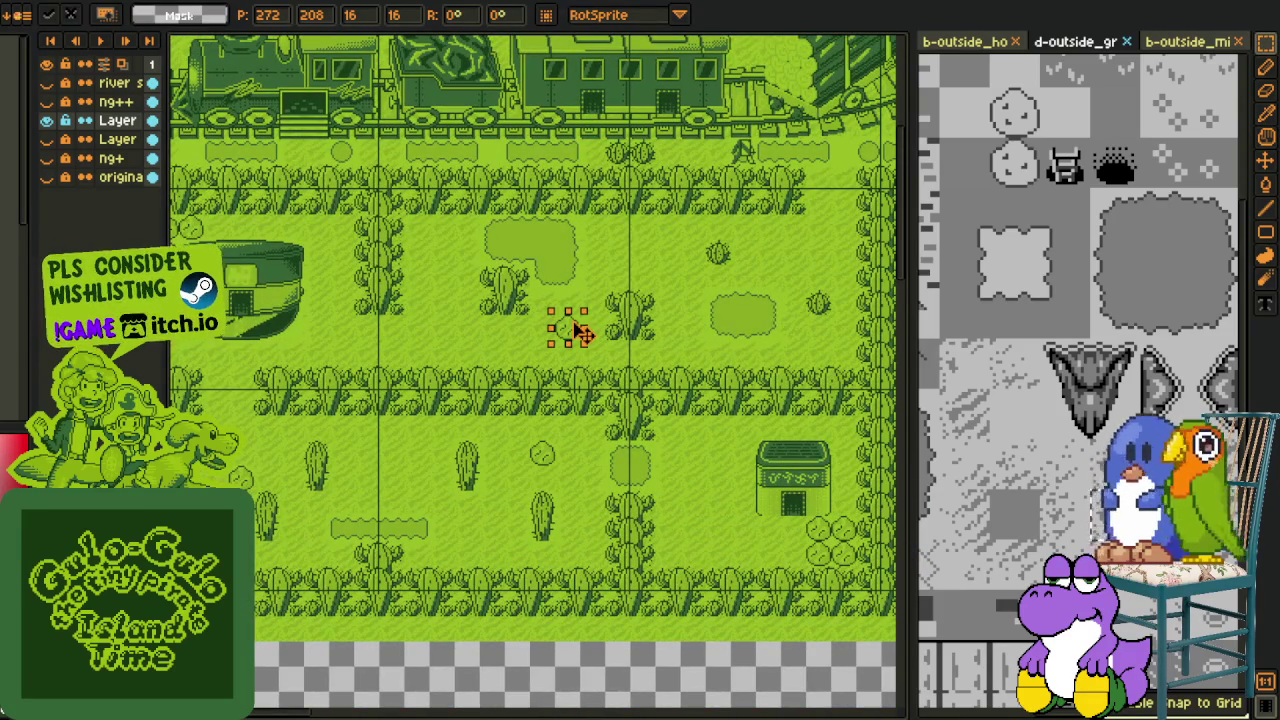
{"action": "mouse_move", "coordinate": [580, 333]}
{"action": "left_mouse_down"}
{"action": "mouse_move", "coordinate": [474, 314]}
{"action": "mouse_move", "coordinate": [478, 340]}
{"action": "left_mouse_up"}
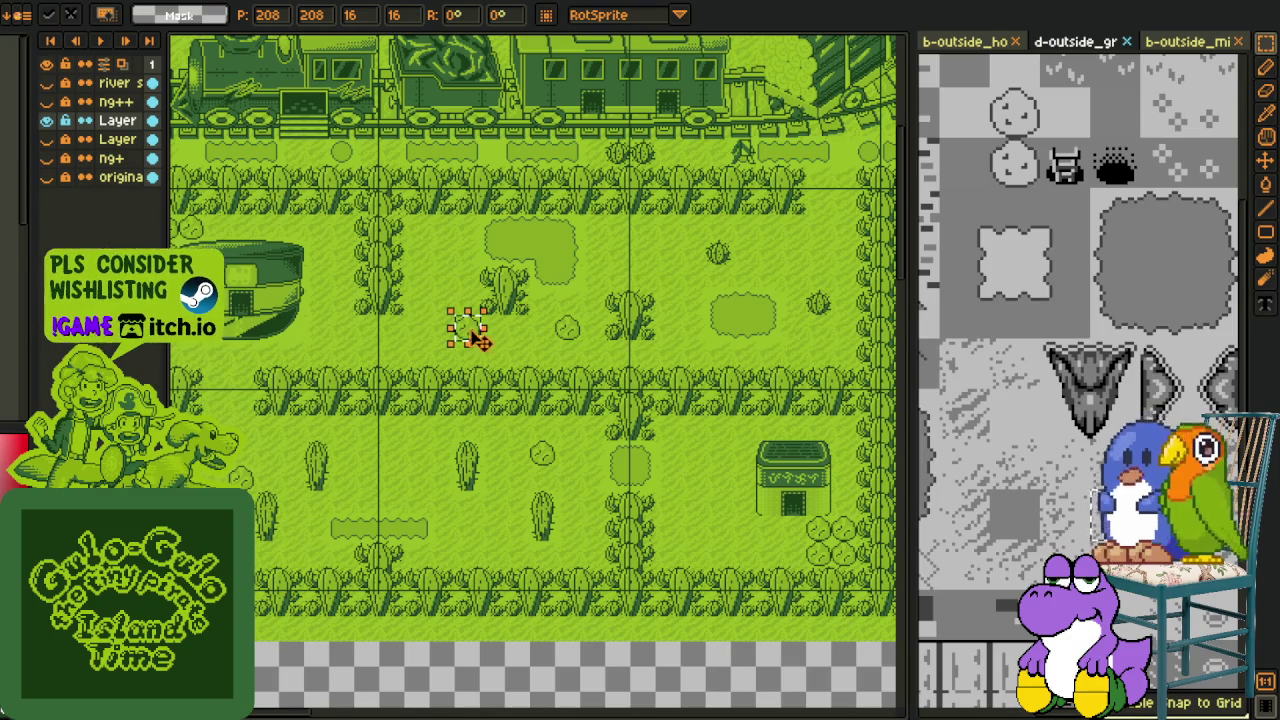
{"action": "left_click", "coordinate": [665, 271]}
Step: Paste another bush copy beside the railway curve
{"action": "scroll", "coordinate": [651, 291], "scroll_direction": "up", "scroll_amount": 1}
{"action": "scroll", "coordinate": [513, 310], "scroll_direction": "up", "scroll_amount": 2}
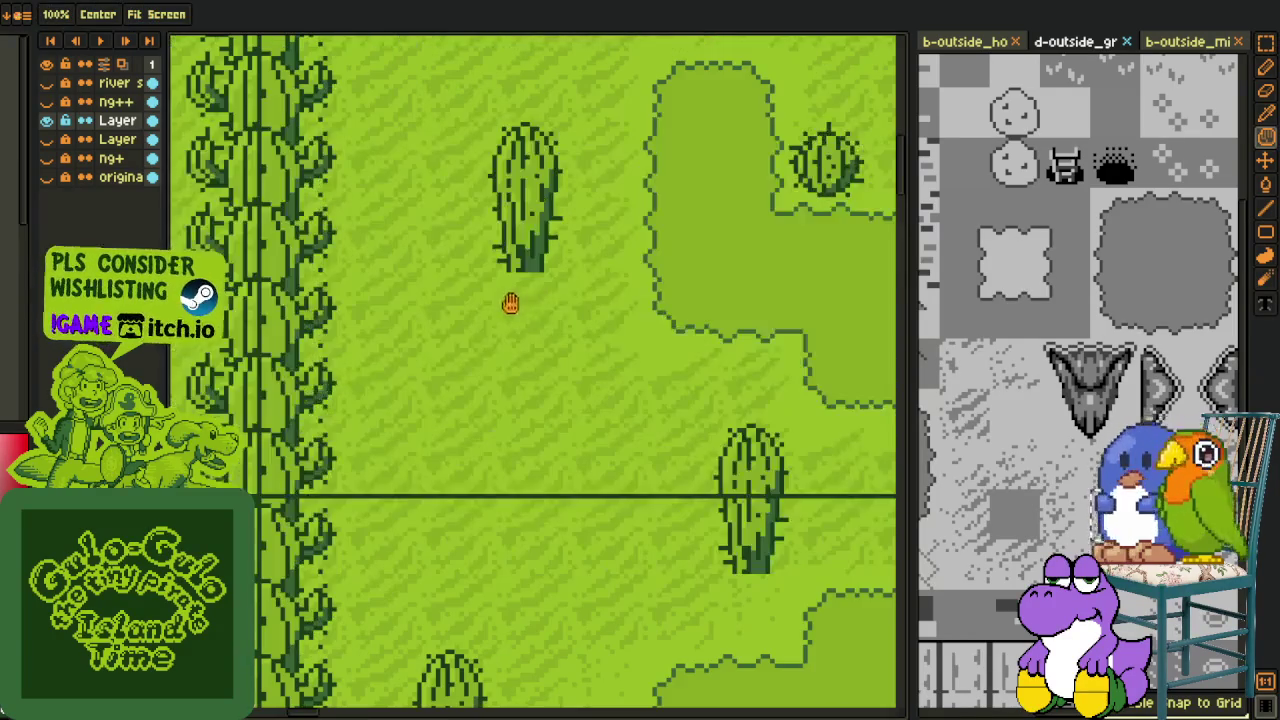
{"action": "key", "text": "ctrl+v"}
{"action": "mouse_move", "coordinate": [545, 330]}
{"action": "left_mouse_down"}
{"action": "mouse_move", "coordinate": [455, 370]}
{"action": "mouse_move", "coordinate": [593, 600]}
{"action": "mouse_move", "coordinate": [515, 88]}
{"action": "left_mouse_up"}
{"action": "key", "text": "Return"}
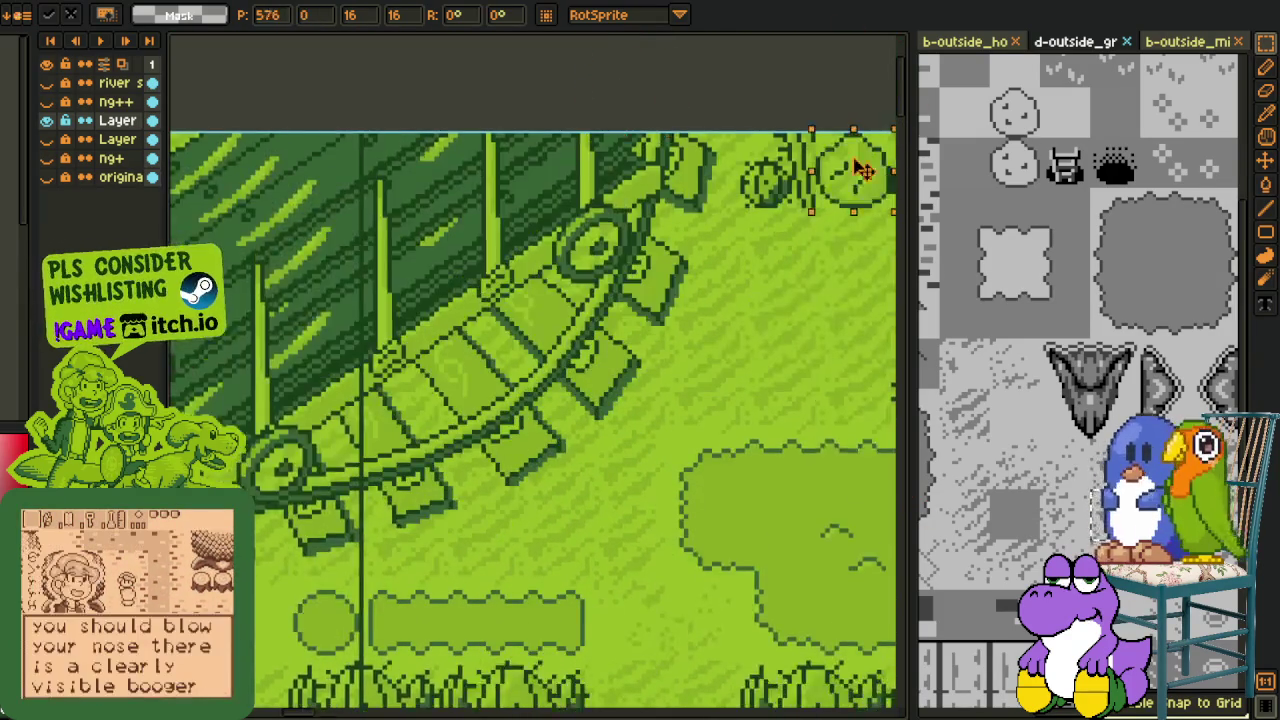
{"action": "left_click_drag", "start_coordinate": [515, 88], "coordinate": [748, 343]}
{"action": "key", "text": "Return"}
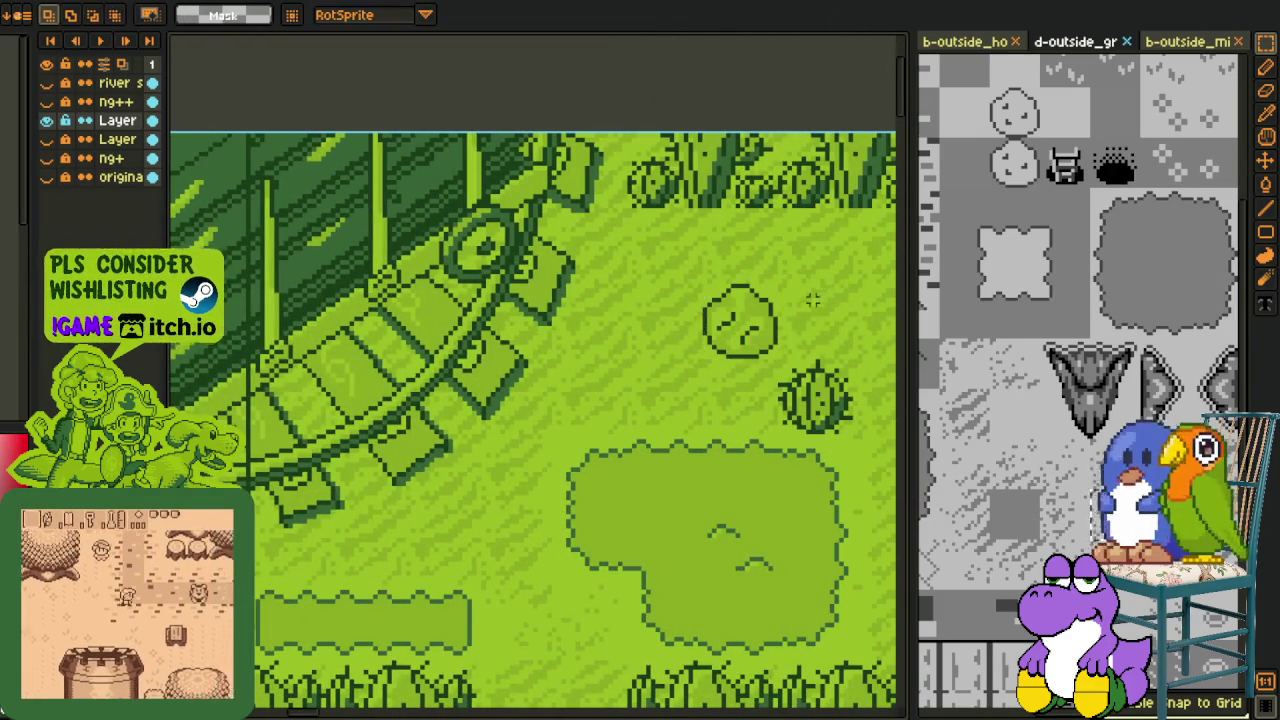
Step: Zoom out to check the whole town map and save it with Ctrl+S
{"action": "scroll", "coordinate": [740, 330], "scroll_direction": "down", "scroll_amount": 2}
{"action": "scroll", "coordinate": [690, 330], "scroll_direction": "down", "scroll_amount": 1}
{"action": "scroll", "coordinate": [655, 348], "scroll_direction": "down", "scroll_amount": 1}
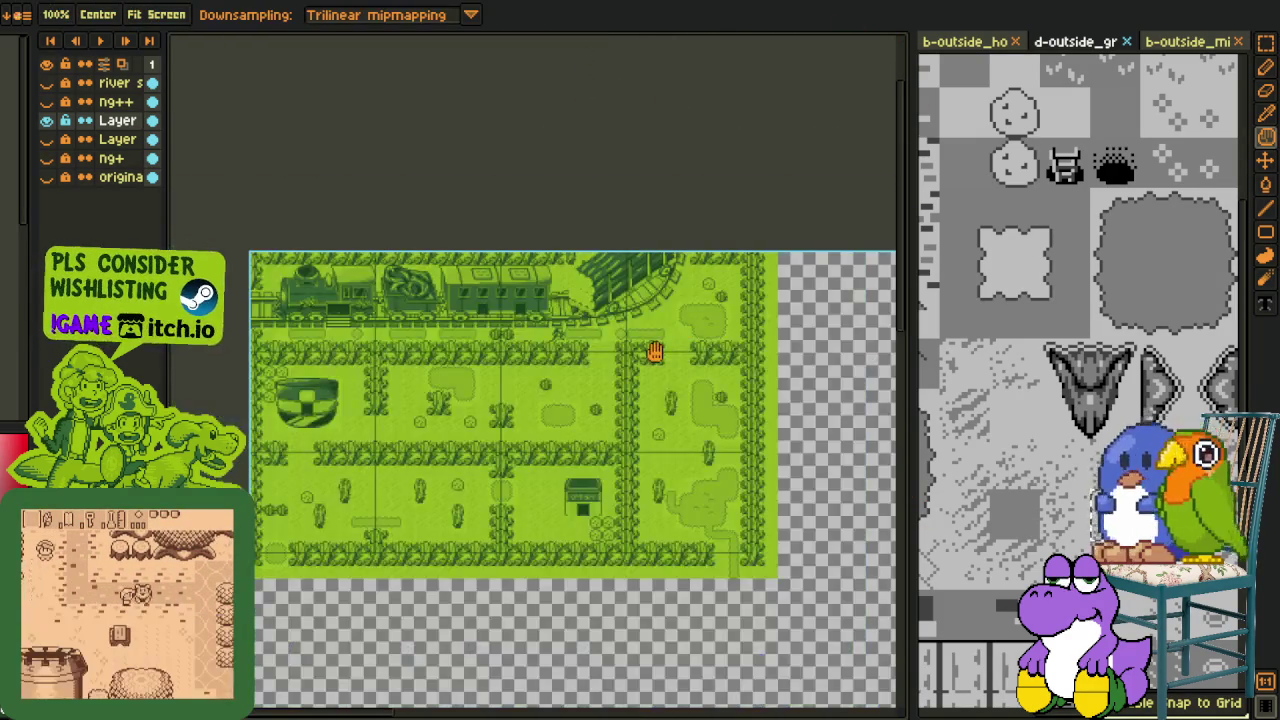
{"action": "left_click_drag", "start_coordinate": [623, 371], "coordinate": [686, 362]}
{"action": "scroll", "coordinate": [622, 322], "scroll_direction": "up", "scroll_amount": 2}
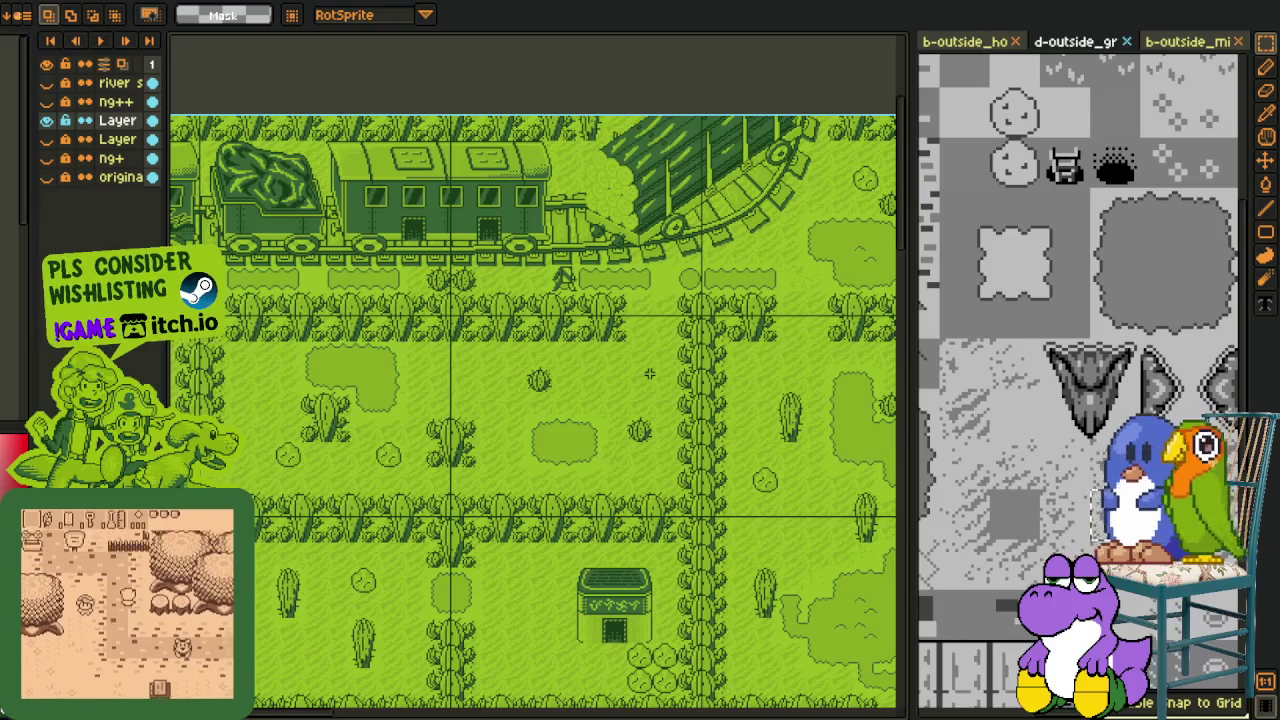
{"action": "key", "text": "ctrl+s"}
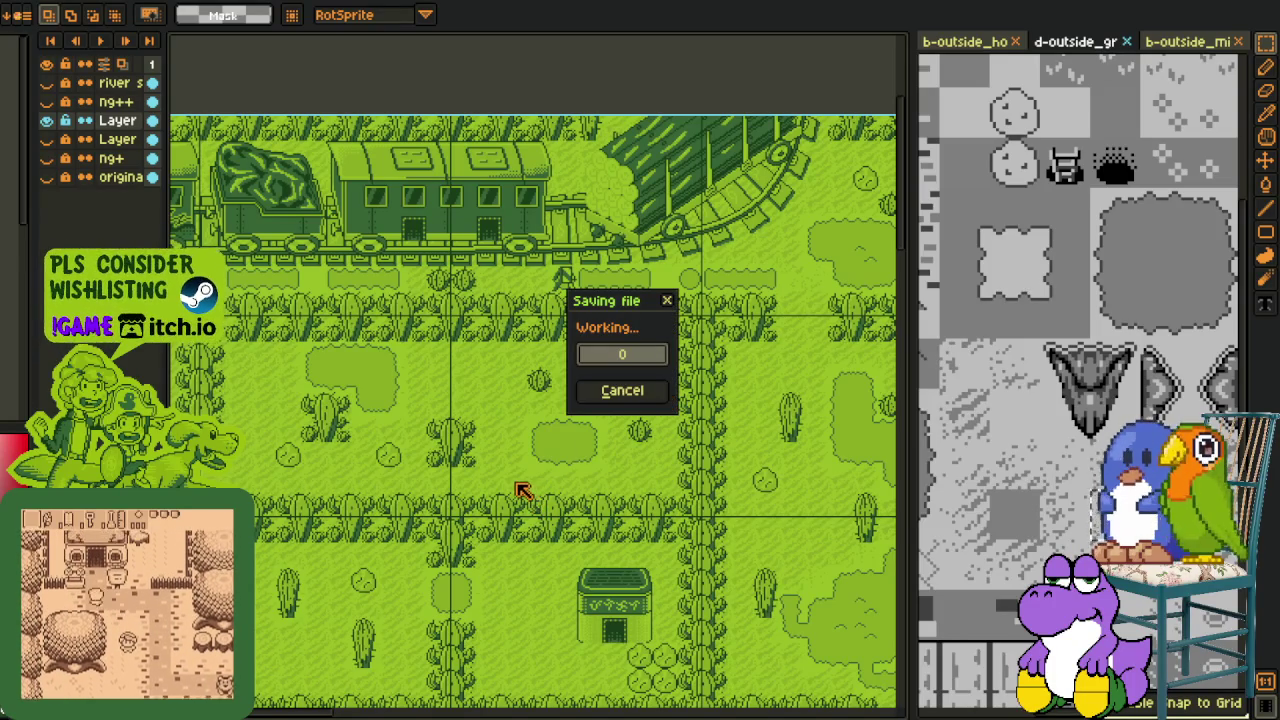
{"action": "scroll", "coordinate": [486, 497], "scroll_direction": "down", "scroll_amount": 2}
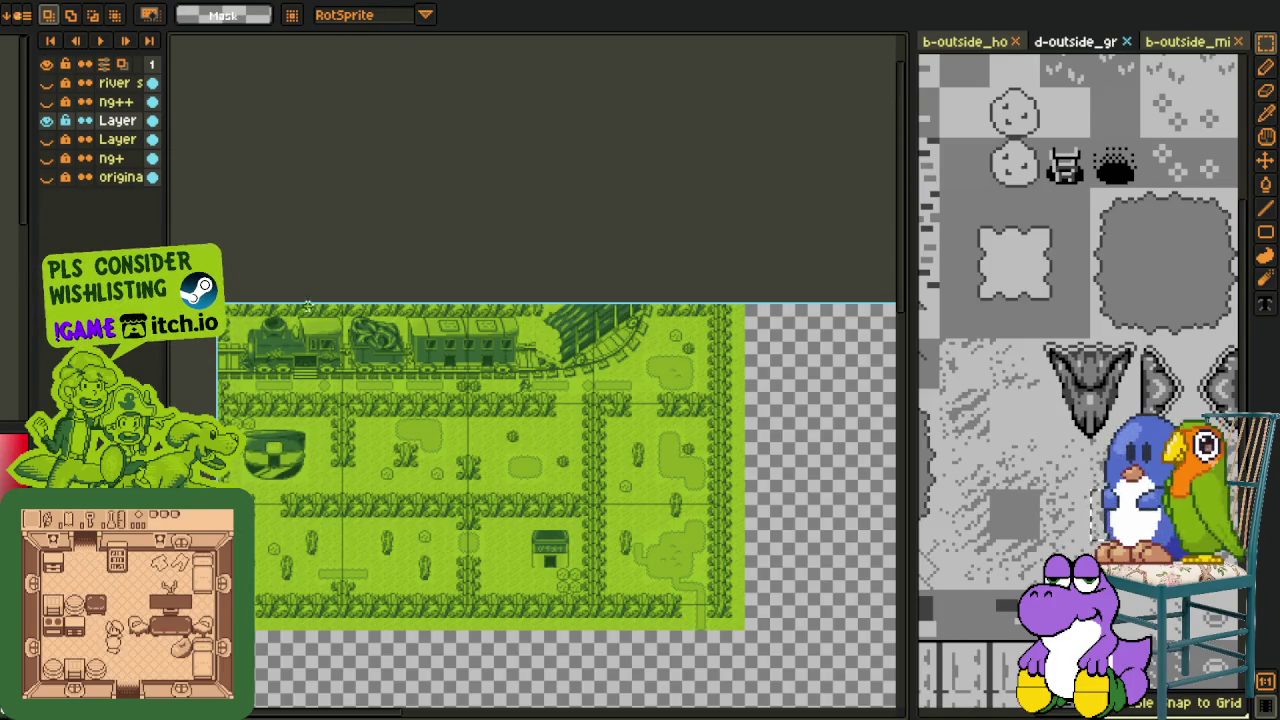
Step: Show the pink Layer and ng+ layers beside the green map, then switch to the shop sprite
{"action": "left_click", "coordinate": [46, 139]}
{"action": "left_click", "coordinate": [47, 120]}
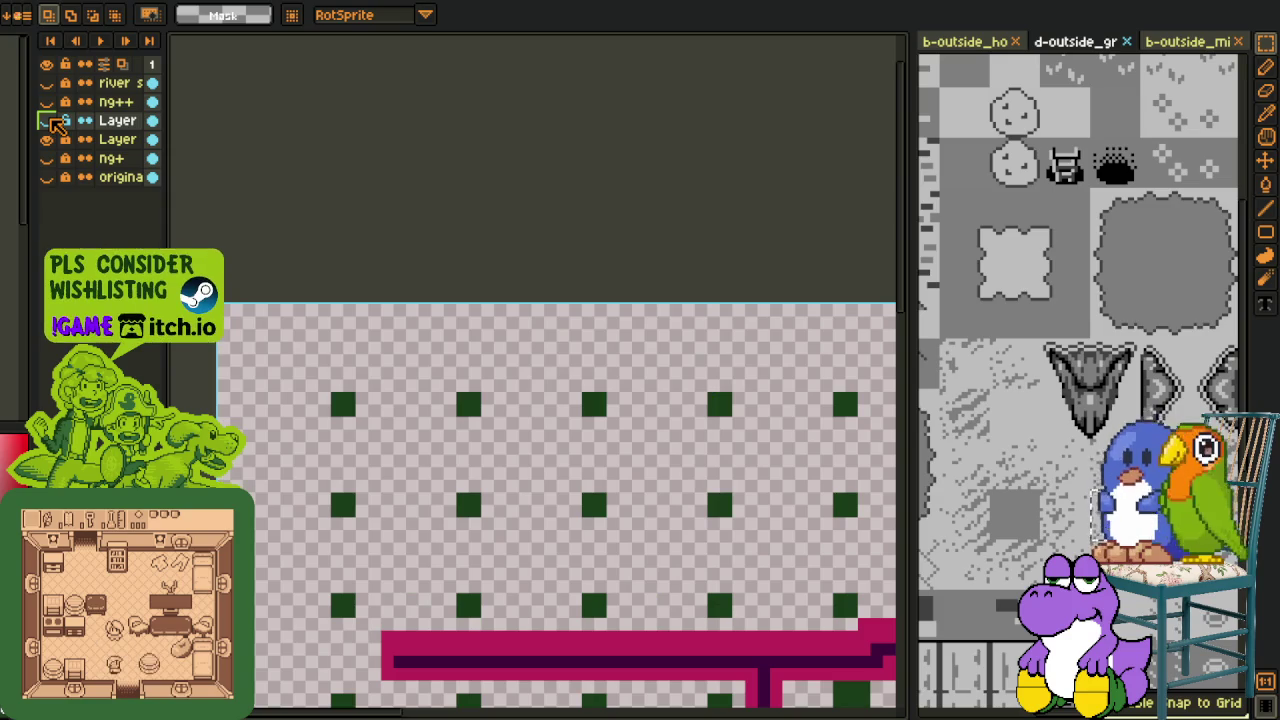
{"action": "left_click", "coordinate": [46, 158]}
{"action": "left_click_drag", "start_coordinate": [539, 527], "coordinate": [600, 530]}
{"action": "scroll", "coordinate": [558, 490], "scroll_direction": "up", "scroll_amount": 2}
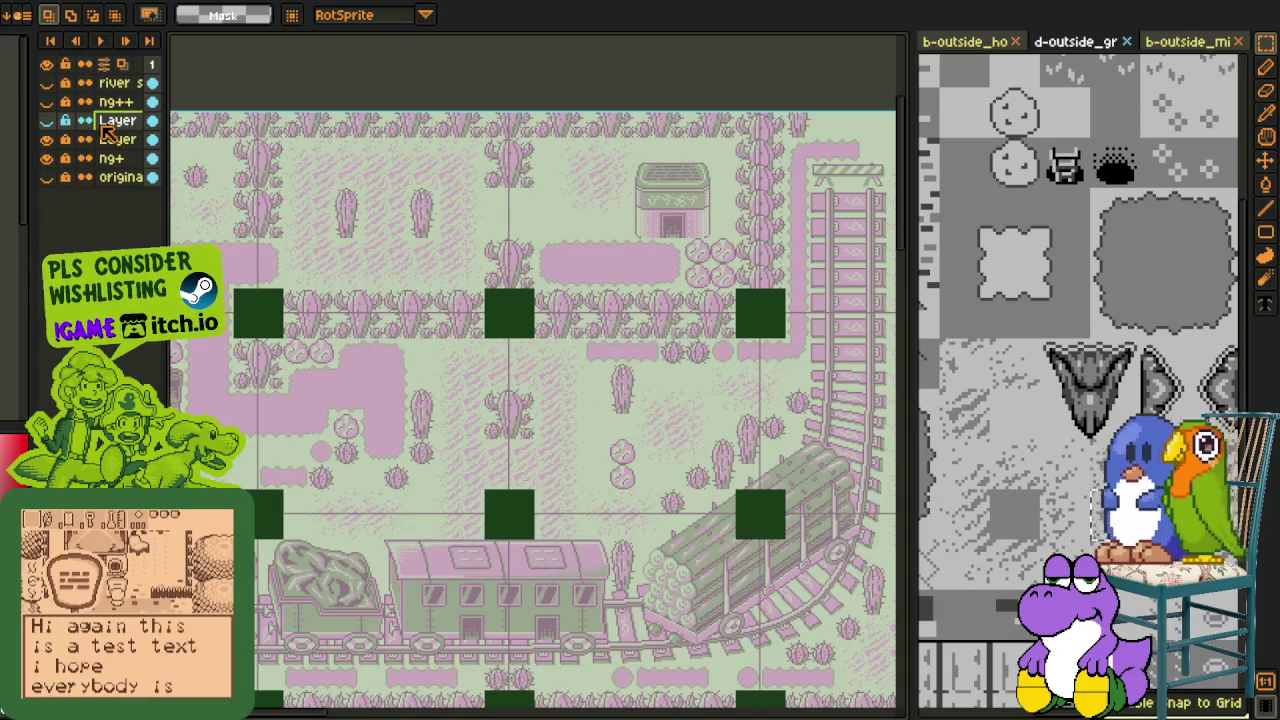
{"action": "left_click", "coordinate": [46, 101]}
{"action": "left_click", "coordinate": [46, 102]}
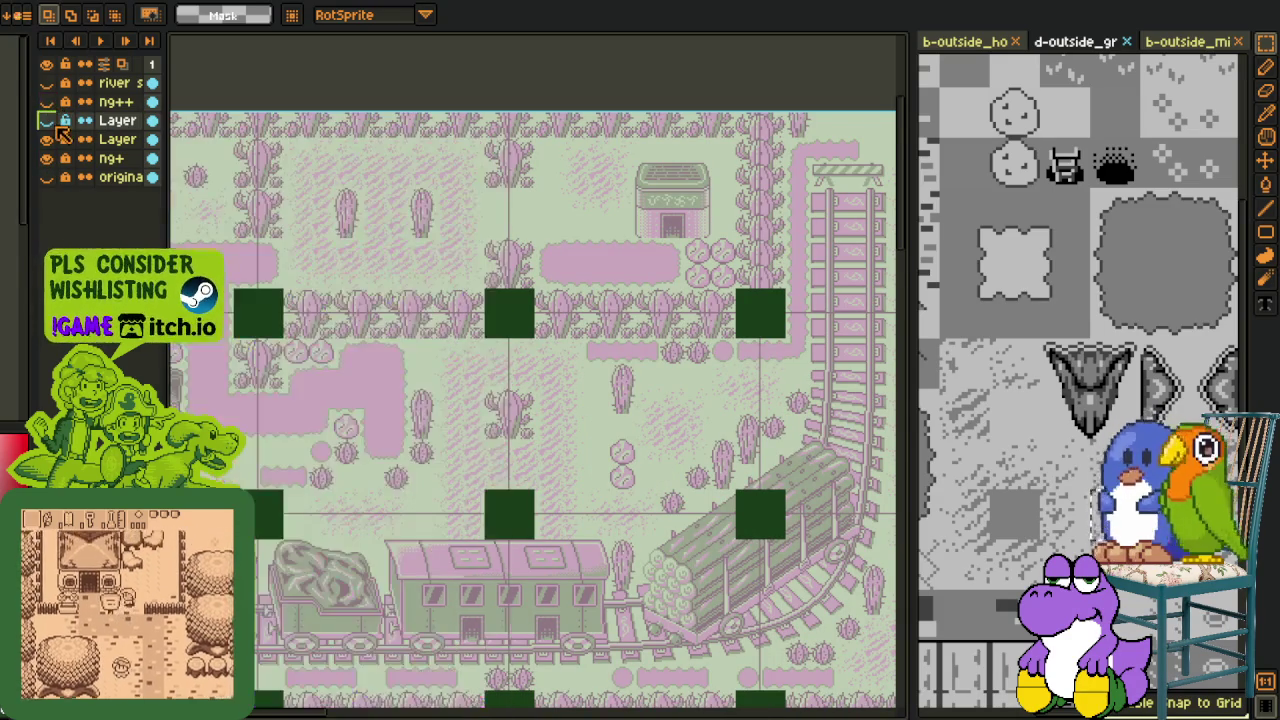
{"action": "left_click", "coordinate": [46, 120]}
{"action": "scroll", "coordinate": [600, 340], "scroll_direction": "down", "scroll_amount": 2}
{"action": "left_click_drag", "start_coordinate": [616, 334], "coordinate": [551, 380]}
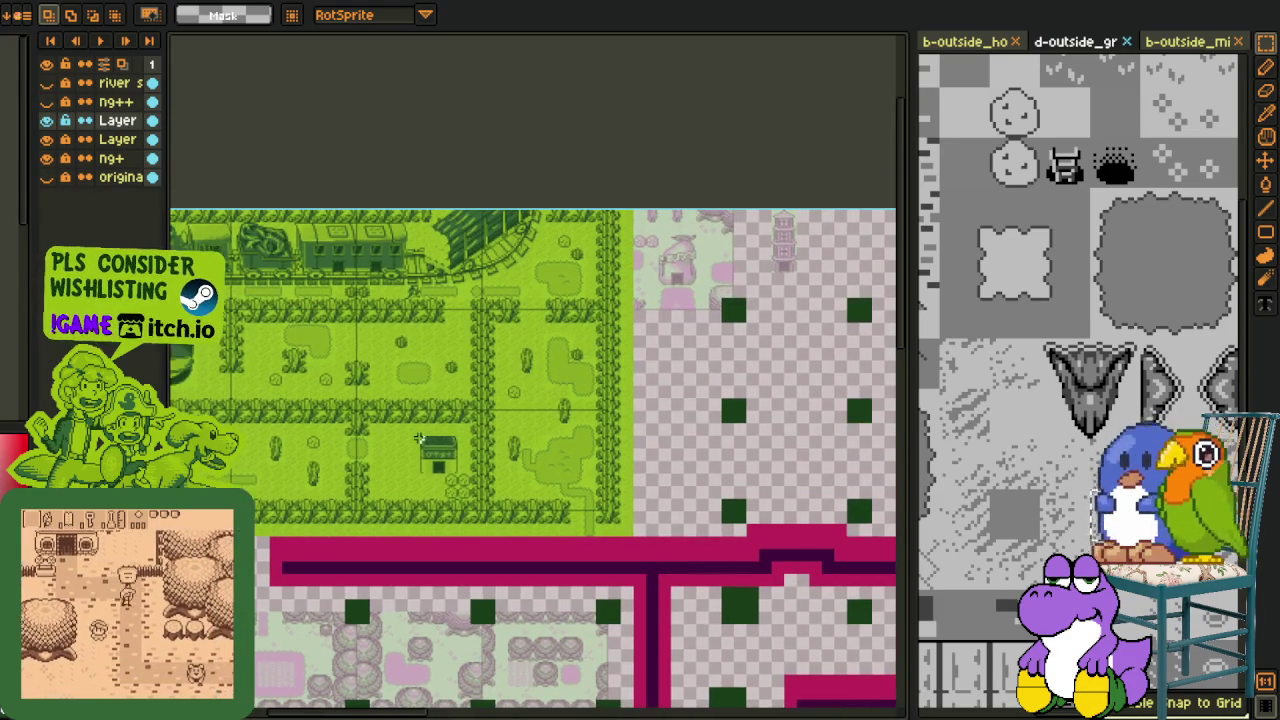
{"action": "key", "text": "ctrl+Tab"}
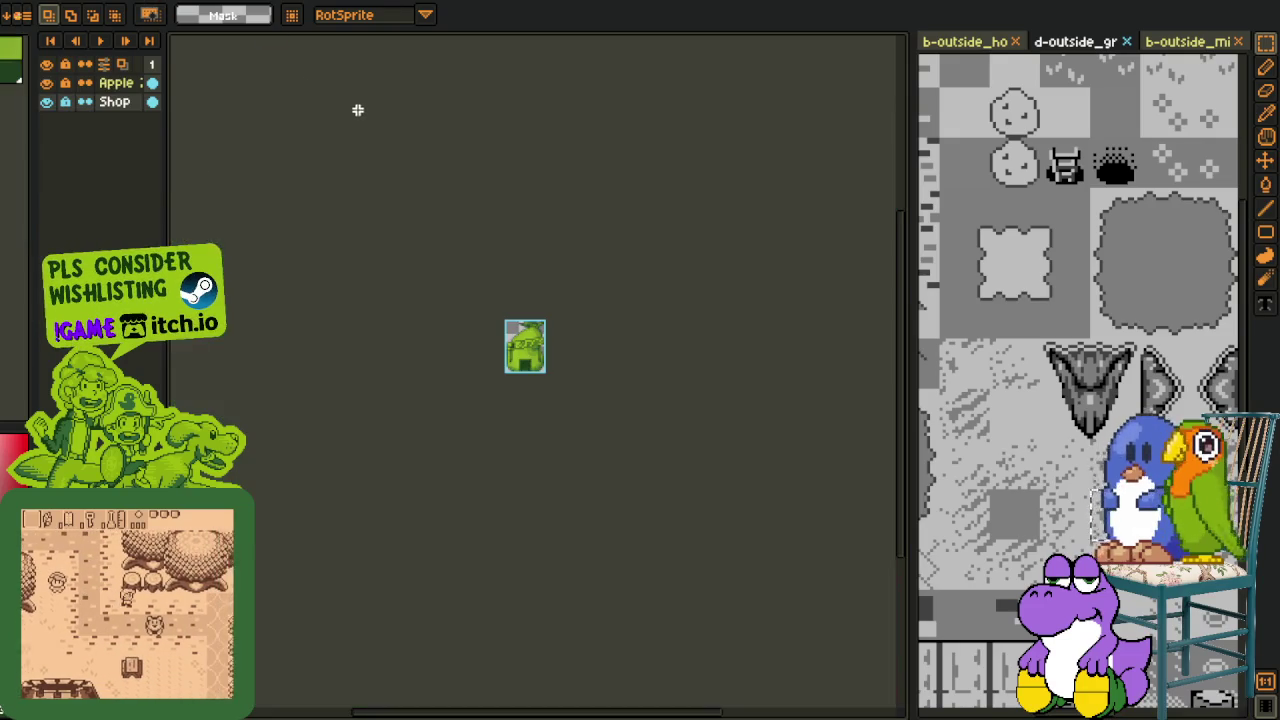
Step: Cancel Export Sprite Sheet, take the DOOR pear shop to the clipboard, and return to the map
{"action": "left_click", "coordinate": [18, 14]}
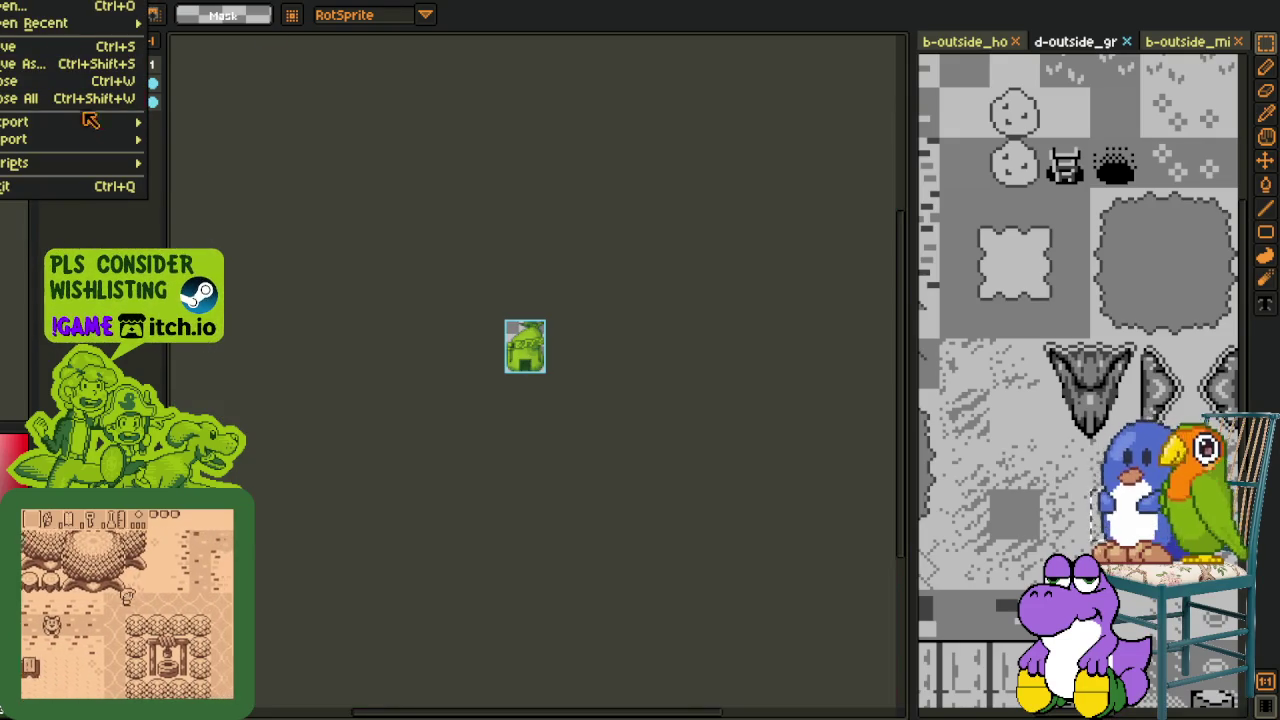
{"action": "left_click", "coordinate": [229, 134]}
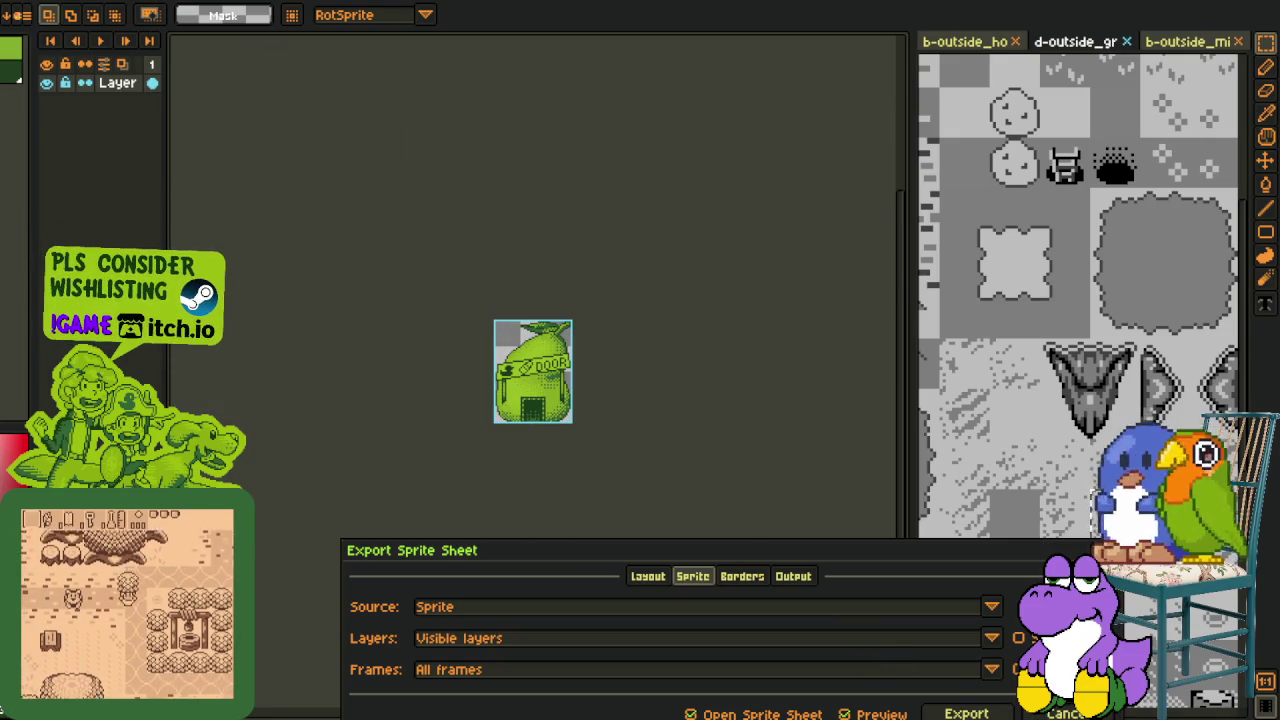
{"action": "key", "text": "Escape"}
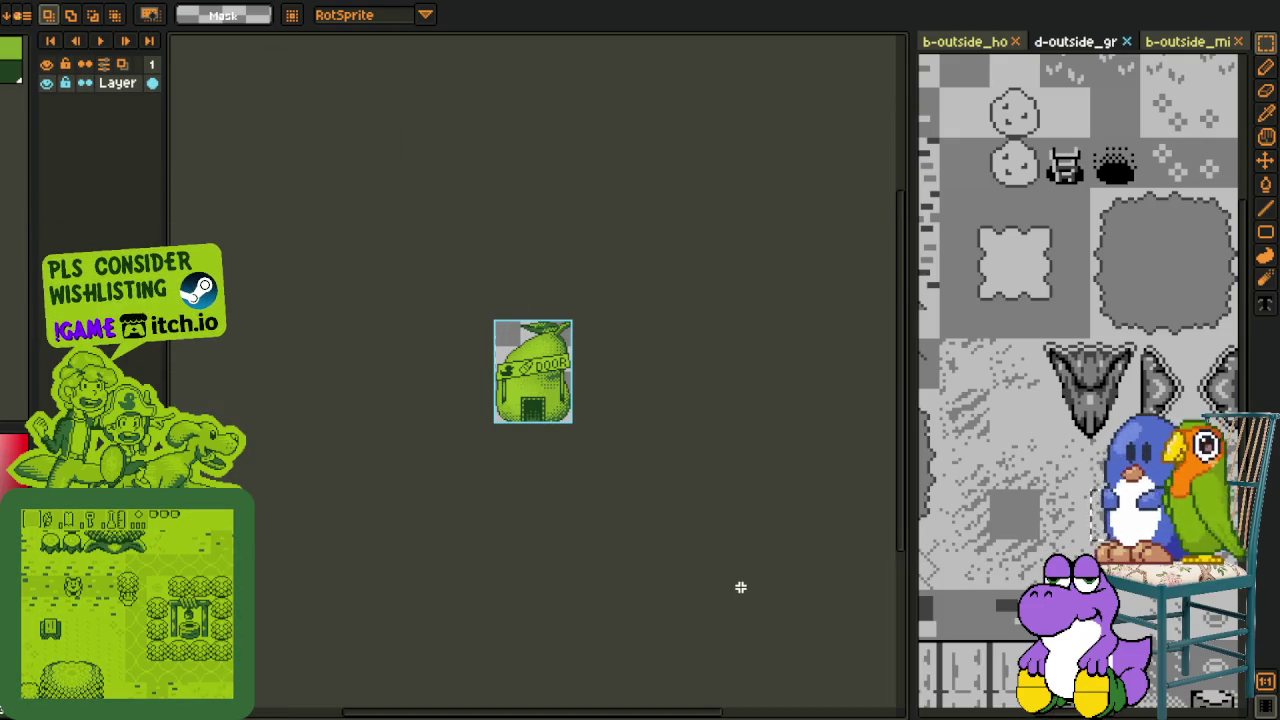
{"action": "key", "text": "Delete"}
{"action": "key", "text": "ctrl+w"}
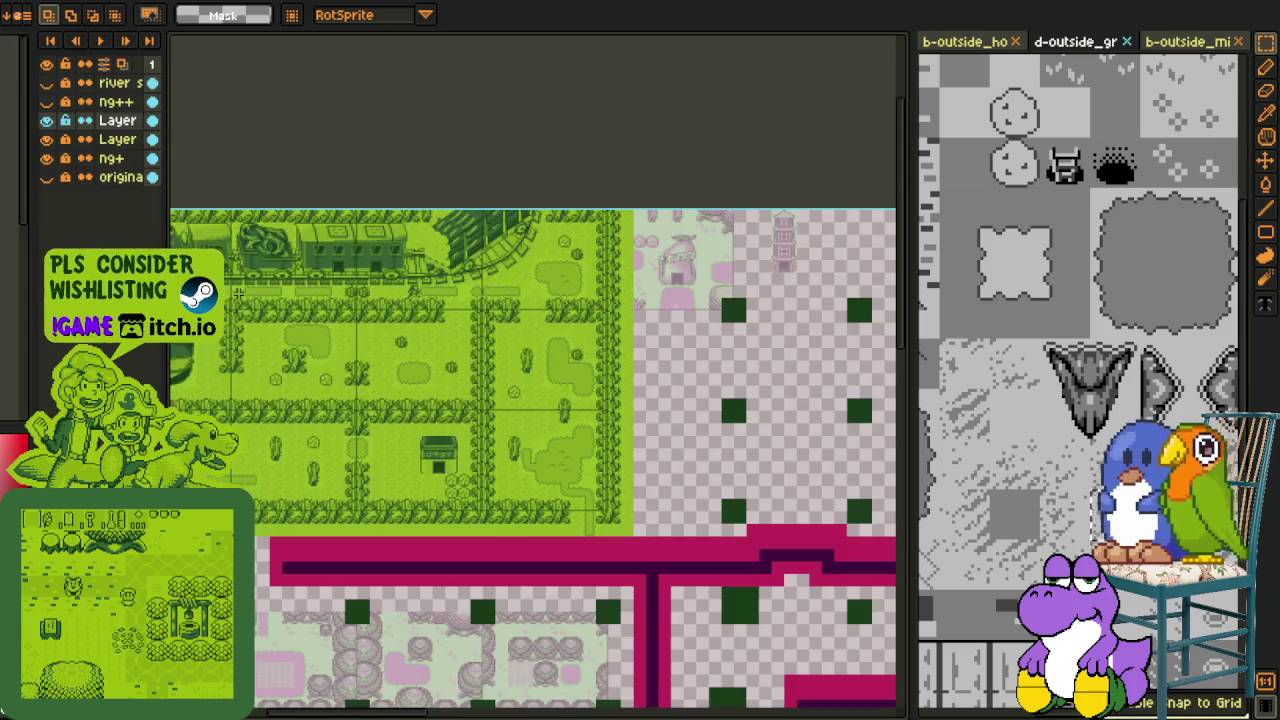
Step: Paste the DOOR pear-shop sprite onto the town map and commit it
{"action": "key", "text": "h"}
{"action": "scroll", "coordinate": [630, 350], "scroll_direction": "up", "scroll_amount": 2}
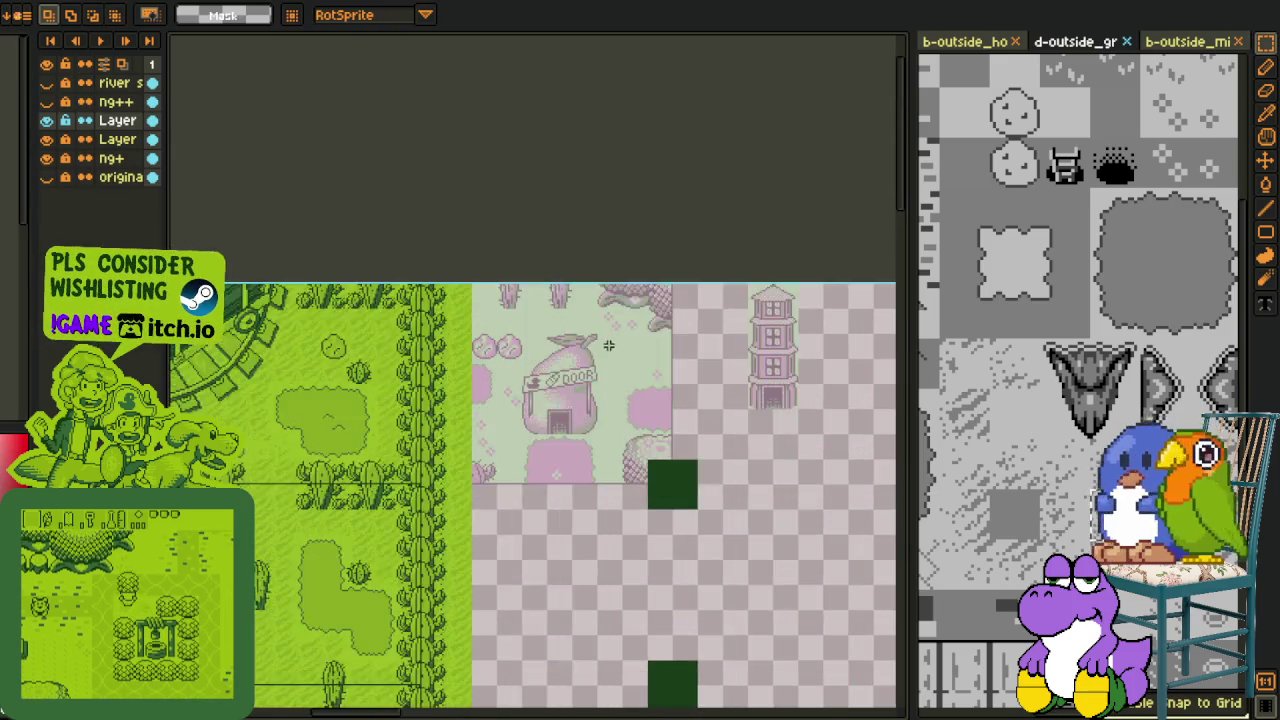
{"action": "scroll", "coordinate": [630, 350], "scroll_direction": "up", "scroll_amount": 2}
{"action": "key", "text": "ctrl+v"}
{"action": "key", "text": "Return"}
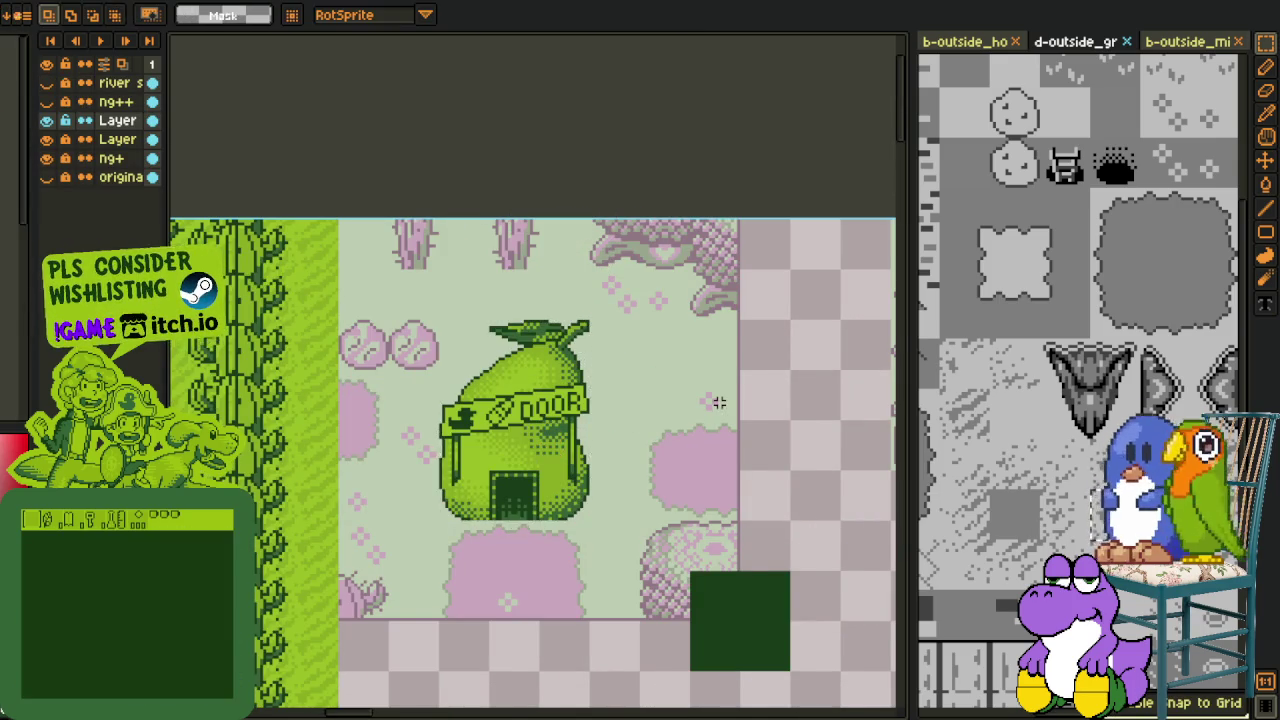
{"action": "scroll", "coordinate": [548, 452], "scroll_direction": "down", "scroll_amount": 2}
{"action": "key", "text": "h"}
{"action": "scroll", "coordinate": [548, 452], "scroll_direction": "down", "scroll_amount": 2}
Step: Hide the pink layers and marquee-select the 16×32 grass strip beside the pear shop
{"action": "key", "text": "r"}
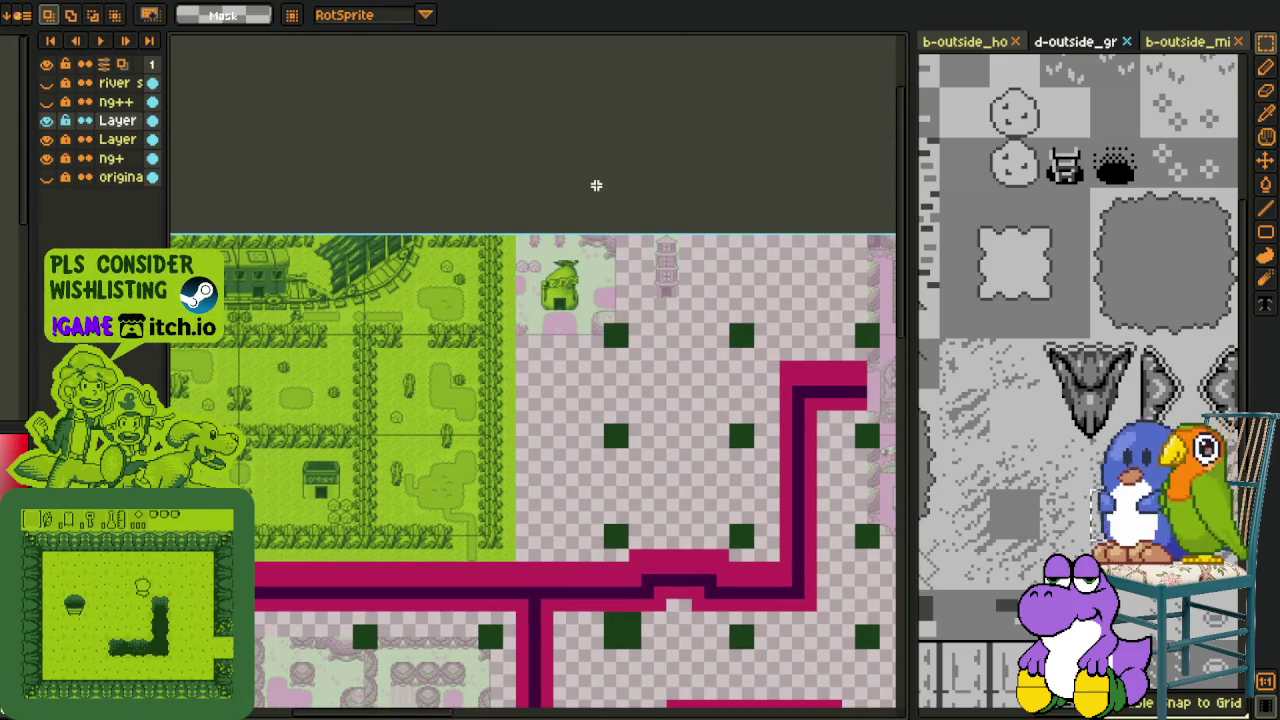
{"action": "scroll", "coordinate": [536, 240], "scroll_direction": "up", "scroll_amount": 2}
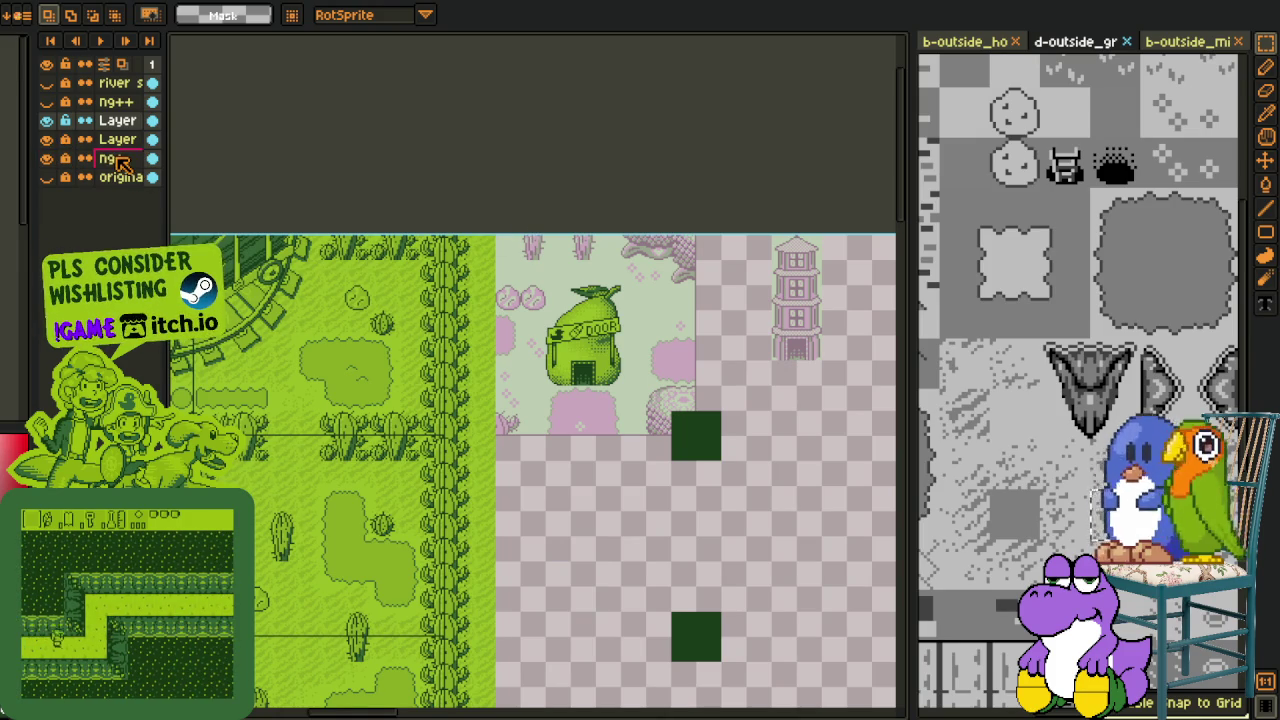
{"action": "scroll", "coordinate": [365, 193], "scroll_direction": "up", "scroll_amount": 2}
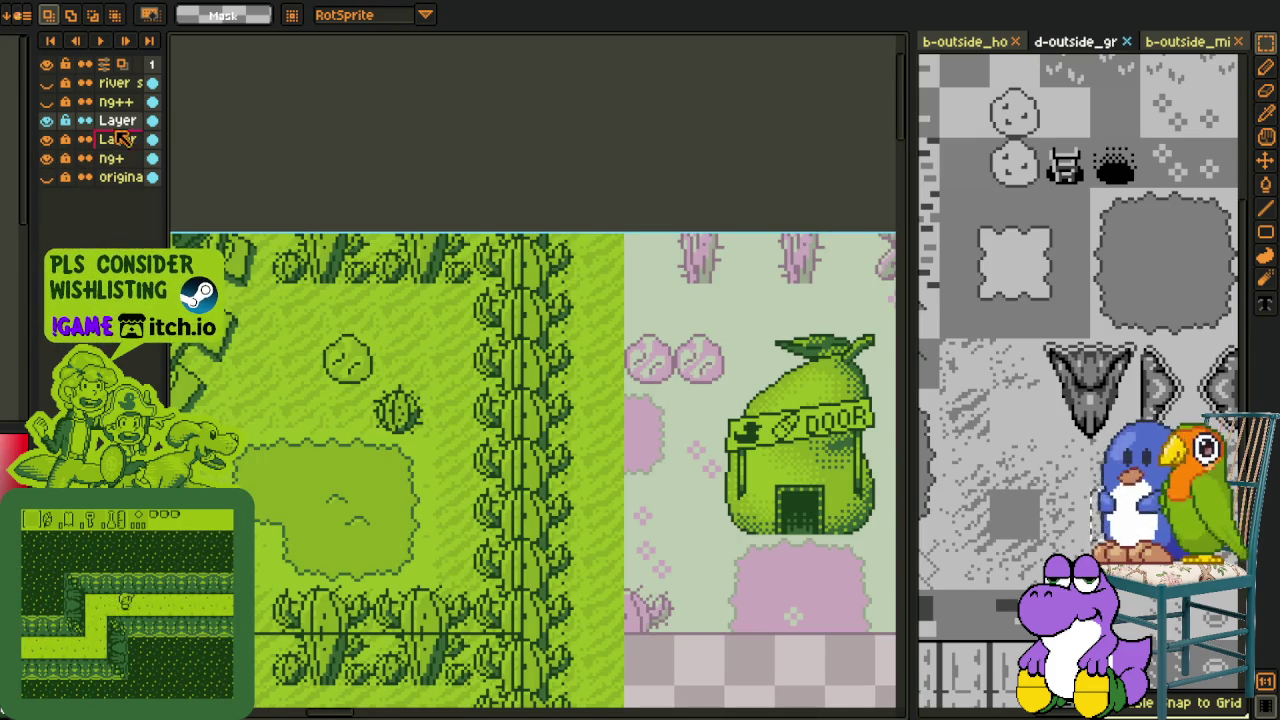
{"action": "left_click_drag", "start_coordinate": [50, 139], "coordinate": [47, 158]}
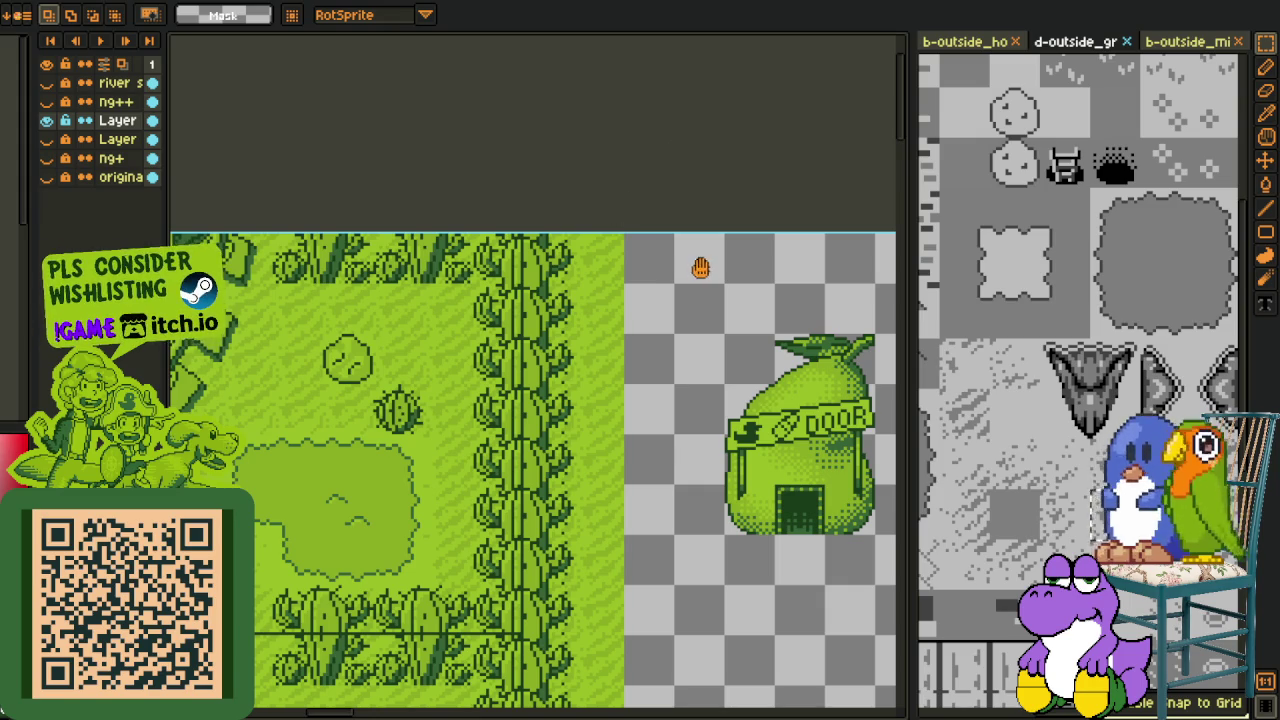
{"action": "scroll", "coordinate": [701, 267], "scroll_direction": "down", "scroll_amount": 2}
{"action": "left_click", "coordinate": [46, 120]}
{"action": "left_click", "coordinate": [46, 120]}
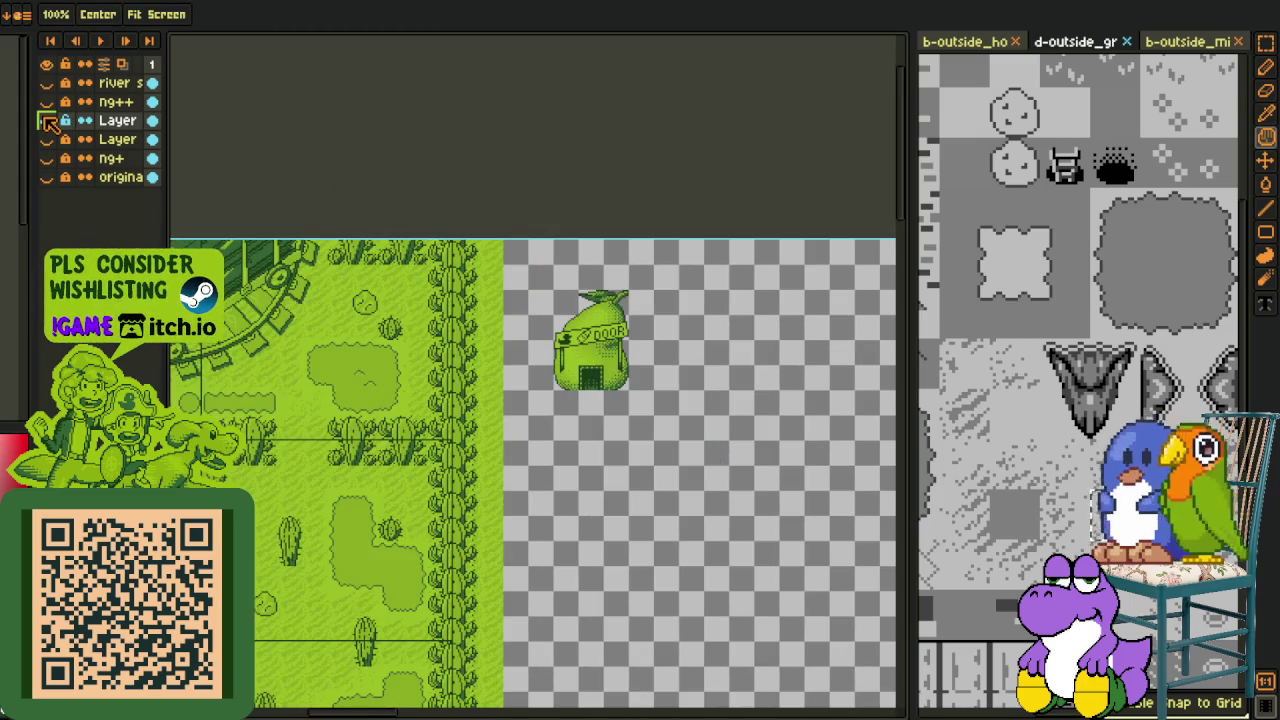
{"action": "key", "text": "r"}
{"action": "scroll", "coordinate": [482, 294], "scroll_direction": "up", "scroll_amount": 2}
{"action": "mouse_move", "coordinate": [528, 295]}
{"action": "left_mouse_down"}
{"action": "mouse_move", "coordinate": [543, 257]}
{"action": "mouse_move", "coordinate": [687, 266]}
{"action": "left_mouse_up"}
{"action": "left_click", "coordinate": [46, 139]}
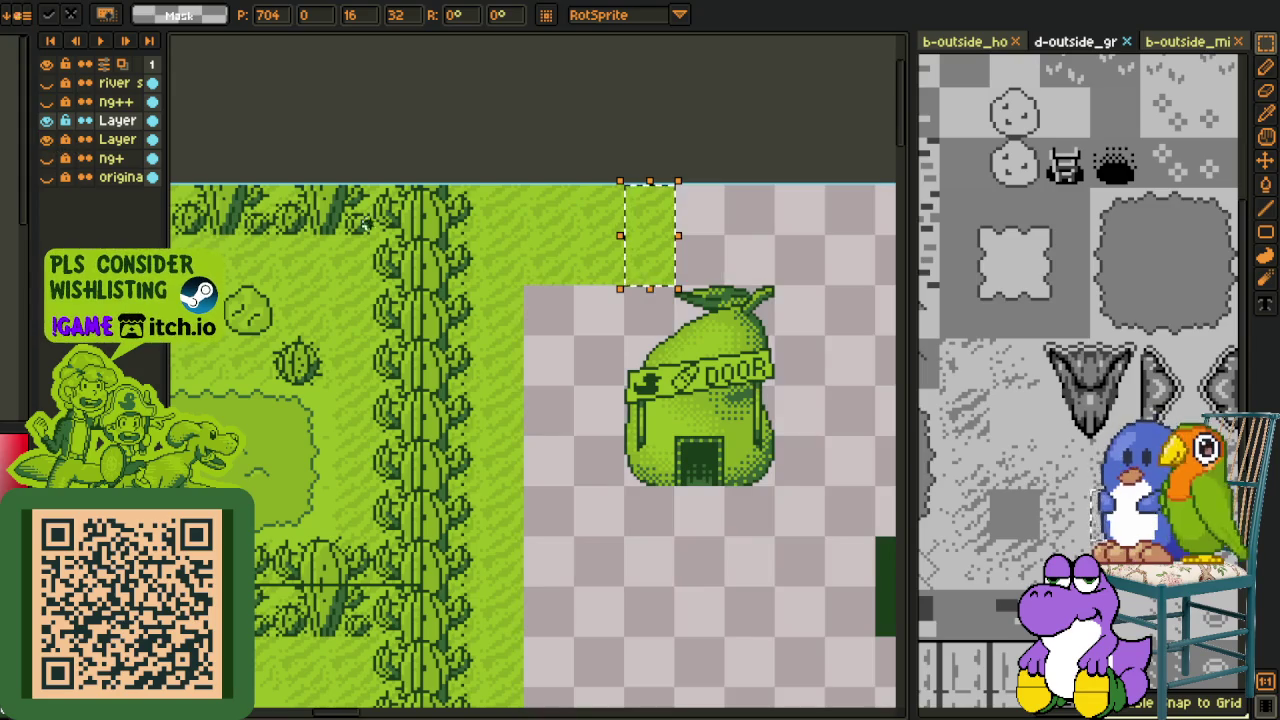
Step: Show the pink ng+ map layer and shift the grass strip 32 px right above the DOOR pear shop
{"action": "left_click", "coordinate": [46, 139]}
{"action": "left_click", "coordinate": [46, 158]}
{"action": "left_click_drag", "start_coordinate": [365, 261], "coordinate": [600, 258]}
{"action": "key", "text": "Return"}
Step: Look over the map around the moved grass strip, then save the file
{"action": "scroll", "coordinate": [698, 333], "scroll_direction": "down", "scroll_amount": 2}
{"action": "scroll", "coordinate": [698, 333], "scroll_direction": "down", "scroll_amount": 1}
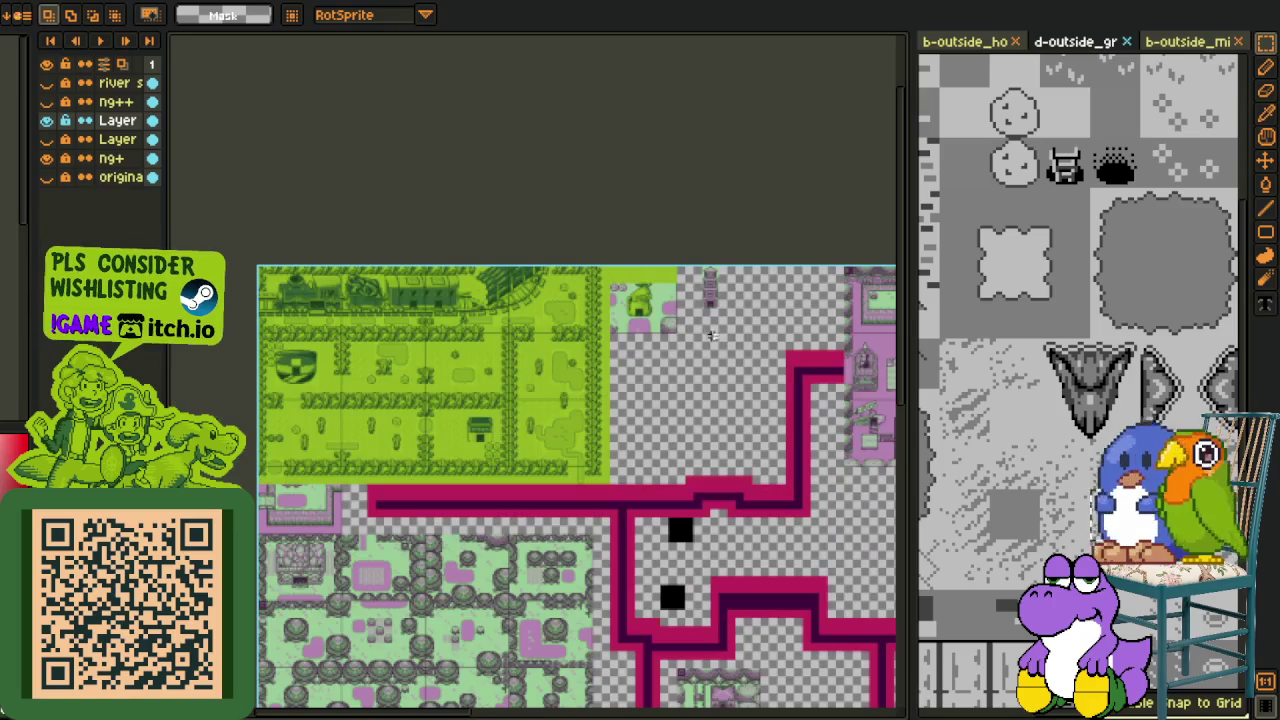
{"action": "key", "text": "space"}
{"action": "left_click_drag", "start_coordinate": [720, 340], "coordinate": [330, 160]}
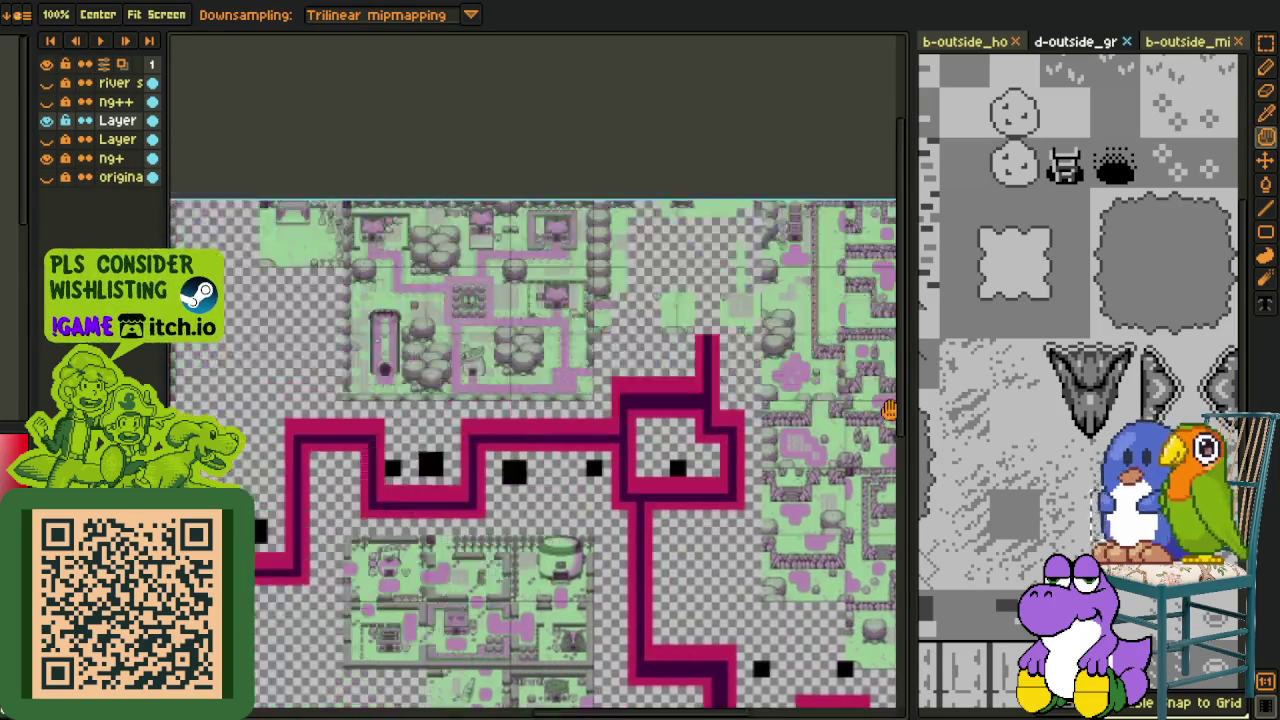
{"action": "mouse_move", "coordinate": [437, 383]}
{"action": "left_mouse_down"}
{"action": "mouse_move", "coordinate": [831, 406]}
{"action": "mouse_move", "coordinate": [652, 384]}
{"action": "left_mouse_up"}
{"action": "scroll", "coordinate": [707, 338], "scroll_direction": "up", "scroll_amount": 2}
{"action": "scroll", "coordinate": [707, 338], "scroll_direction": "up", "scroll_amount": 1}
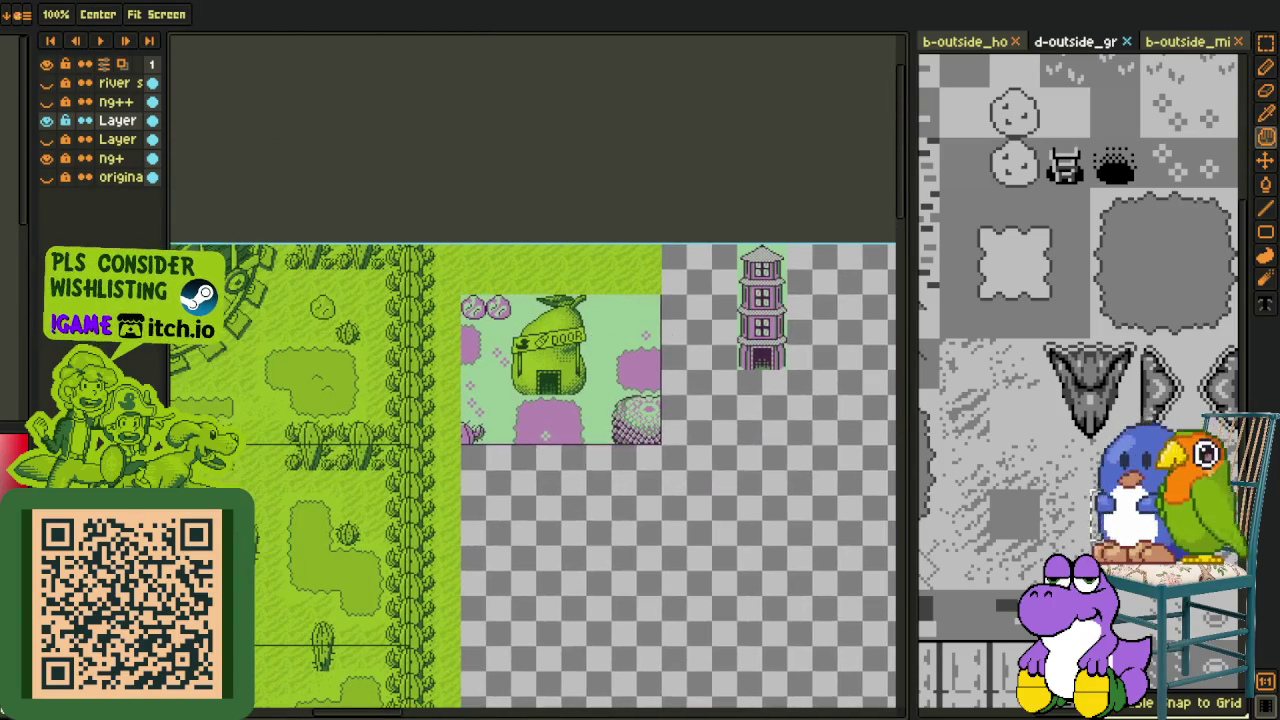
{"action": "key", "text": "ctrl+s"}
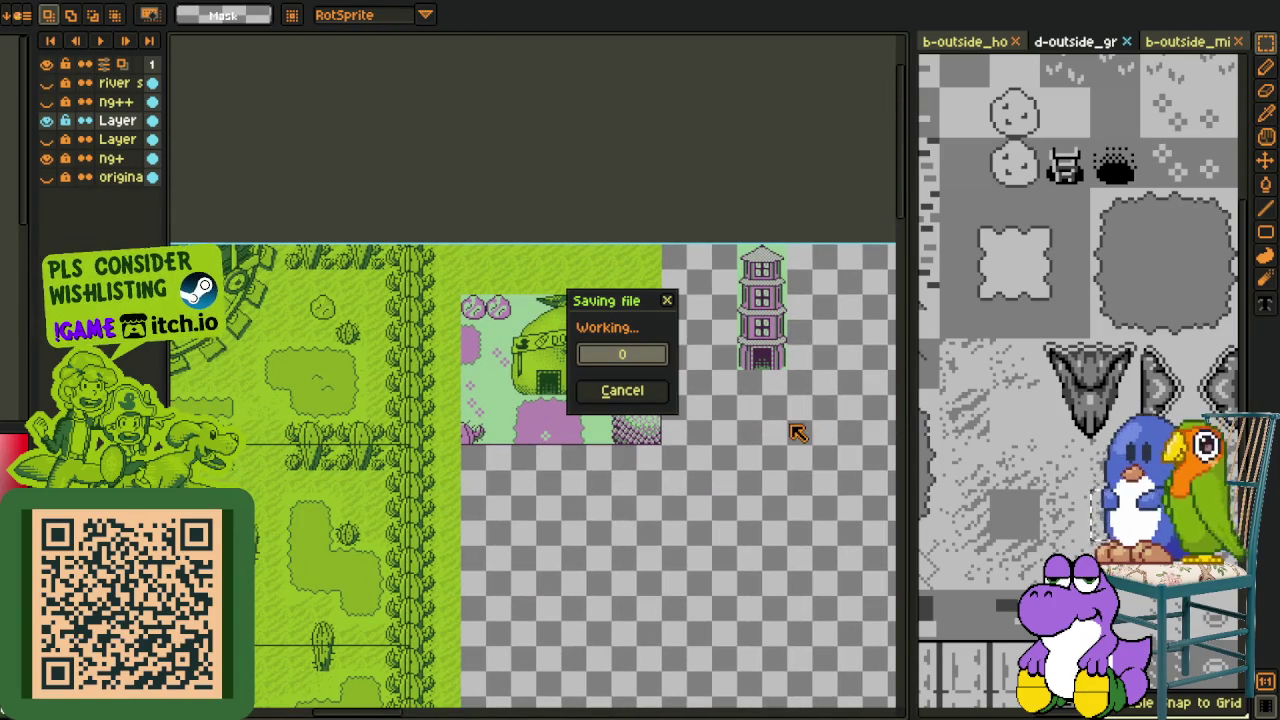
Step: Pick a tile from the tileset
{"action": "scroll", "coordinate": [1124, 400], "scroll_direction": "down", "scroll_amount": 3}
{"action": "scroll", "coordinate": [1110, 410], "scroll_direction": "down", "scroll_amount": 1}
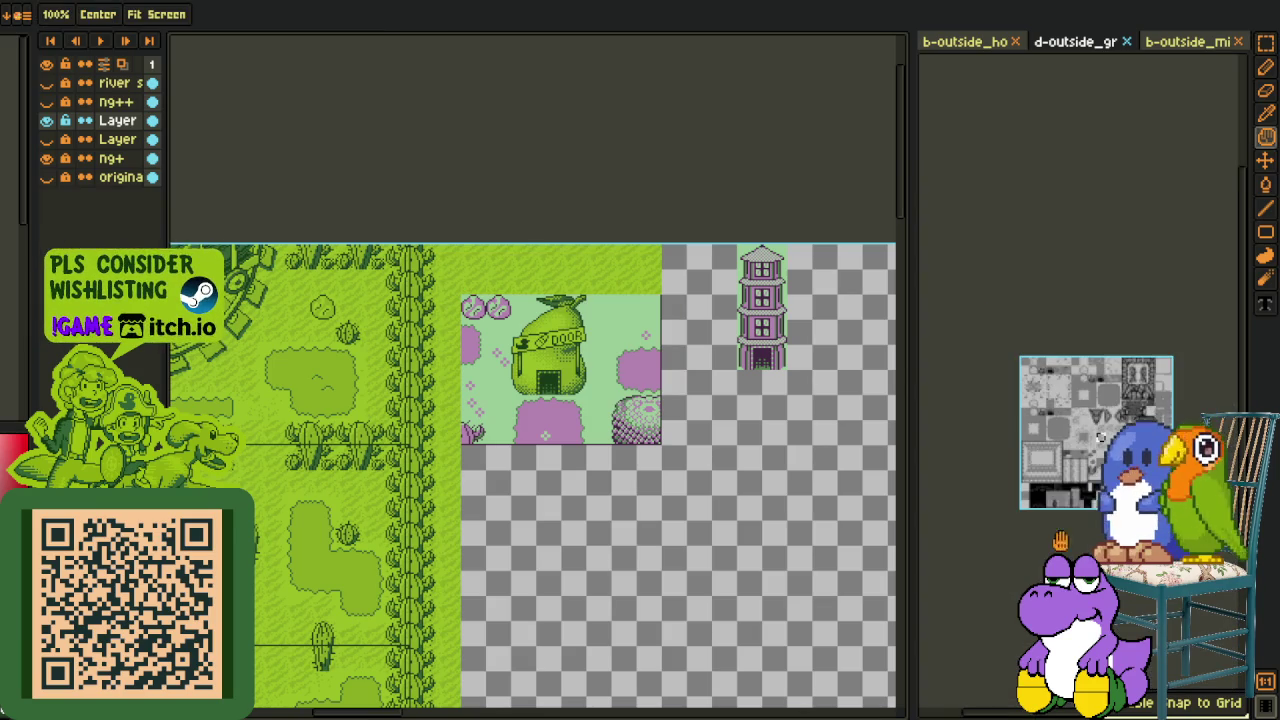
{"action": "left_click", "coordinate": [1099, 418]}
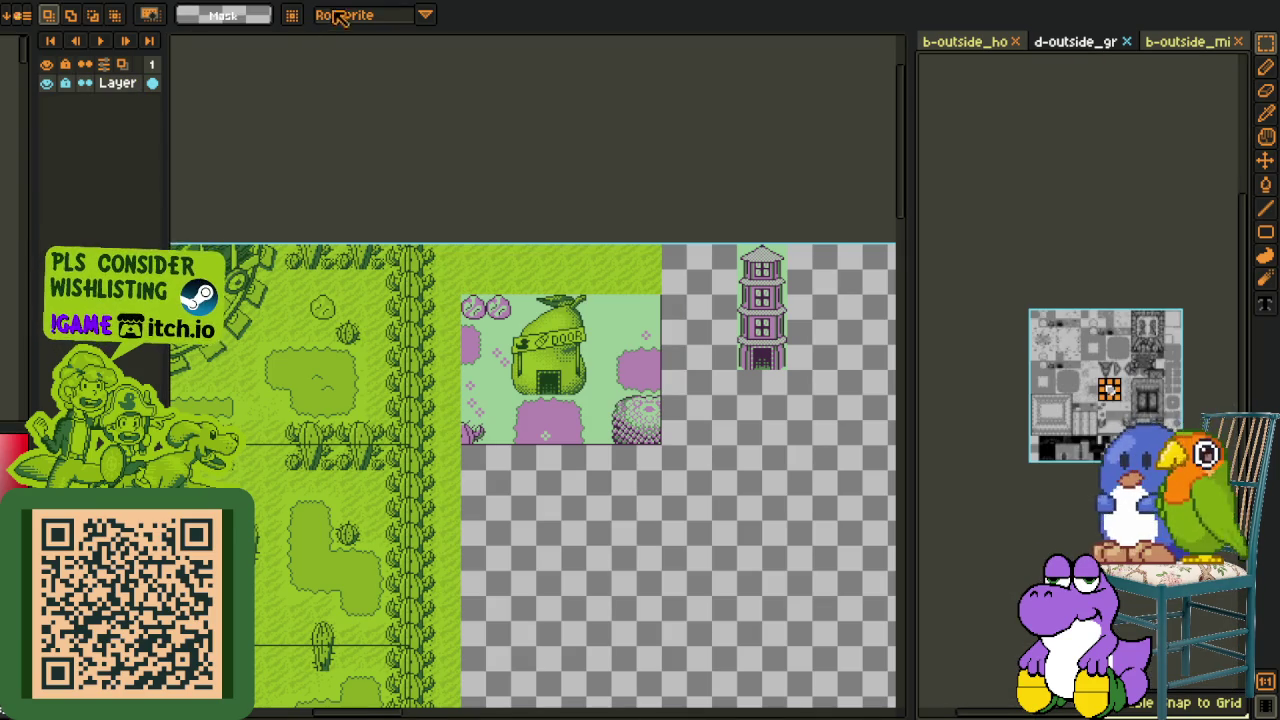
Step: Close B- Shop 1-Sheet without saving, then cycle through the green shop and yellow desert map sprites
{"action": "key", "text": "ctrl+n"}
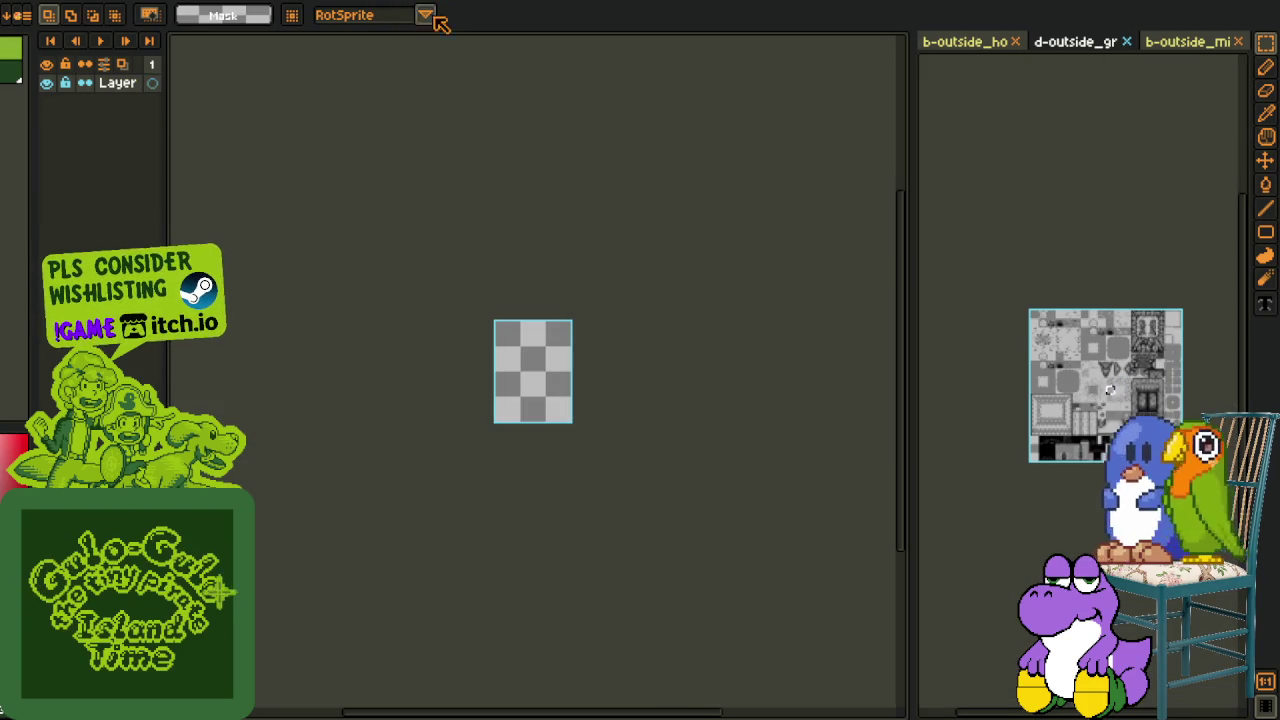
{"action": "key", "text": "ctrl+w"}
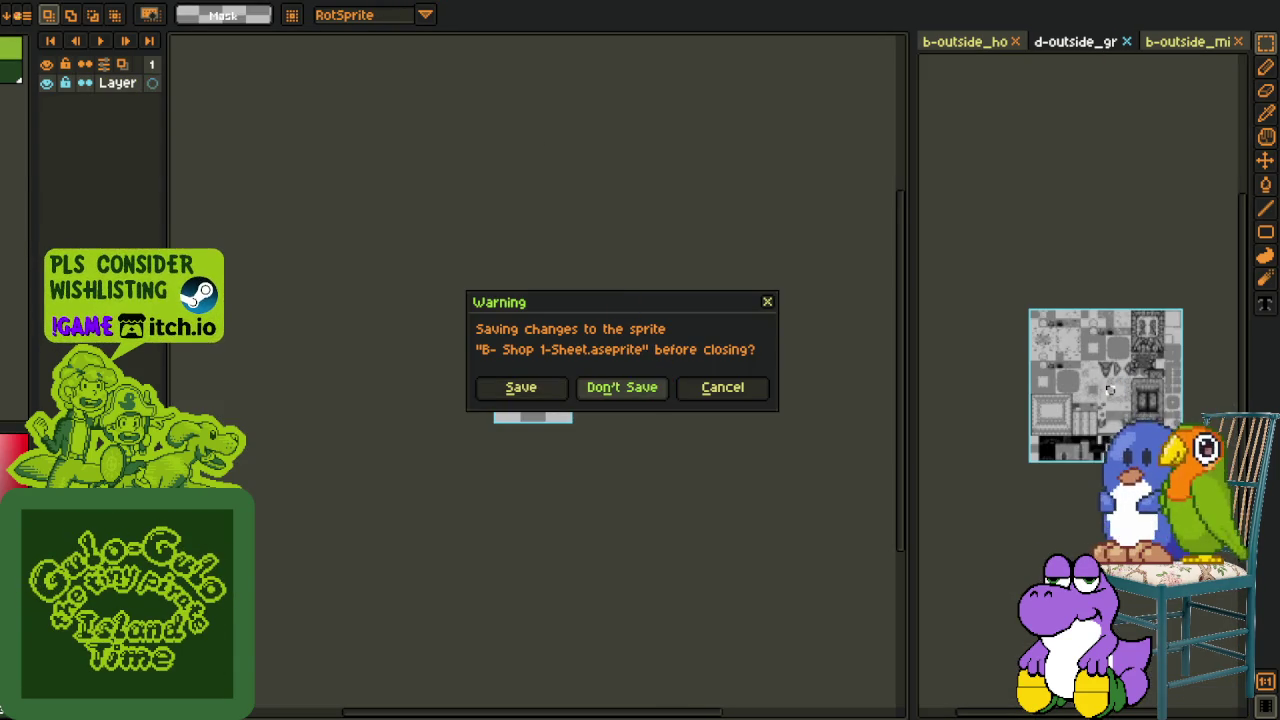
{"action": "key", "text": "n"}
{"action": "key", "text": "ctrl+w"}
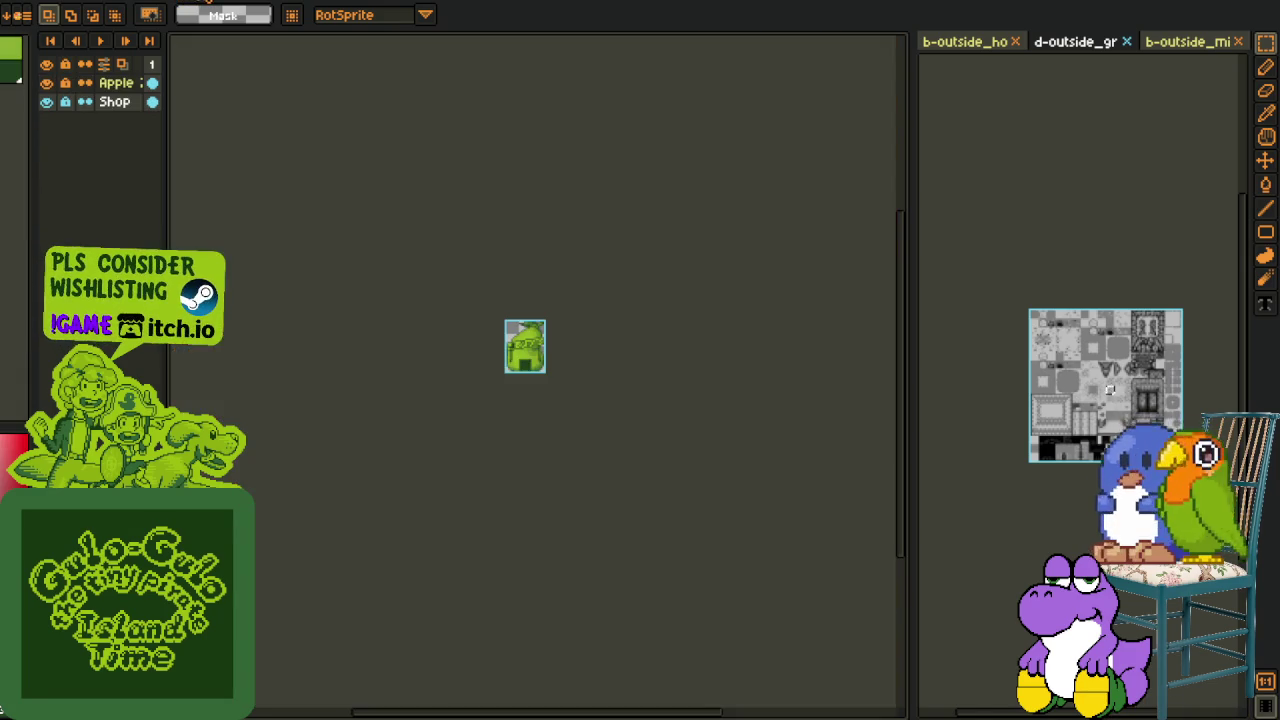
{"action": "key", "text": "ctrl+w"}
Step: Zoom and pan over the yellow desert reference map's castle, cactus and door hut
{"action": "scroll", "coordinate": [637, 272], "scroll_direction": "down", "scroll_amount": 3}
{"action": "scroll", "coordinate": [498, 232], "scroll_direction": "up", "scroll_amount": 3}
{"action": "mouse_move", "coordinate": [498, 120]}
{"action": "left_mouse_down"}
{"action": "mouse_move", "coordinate": [498, 232]}
{"action": "mouse_move", "coordinate": [545, 219]}
{"action": "mouse_move", "coordinate": [545, 348]}
{"action": "left_mouse_up"}
{"action": "mouse_move", "coordinate": [545, 500]}
{"action": "left_mouse_down"}
{"action": "mouse_move", "coordinate": [545, 257]}
{"action": "mouse_move", "coordinate": [581, 174]}
{"action": "left_mouse_up"}
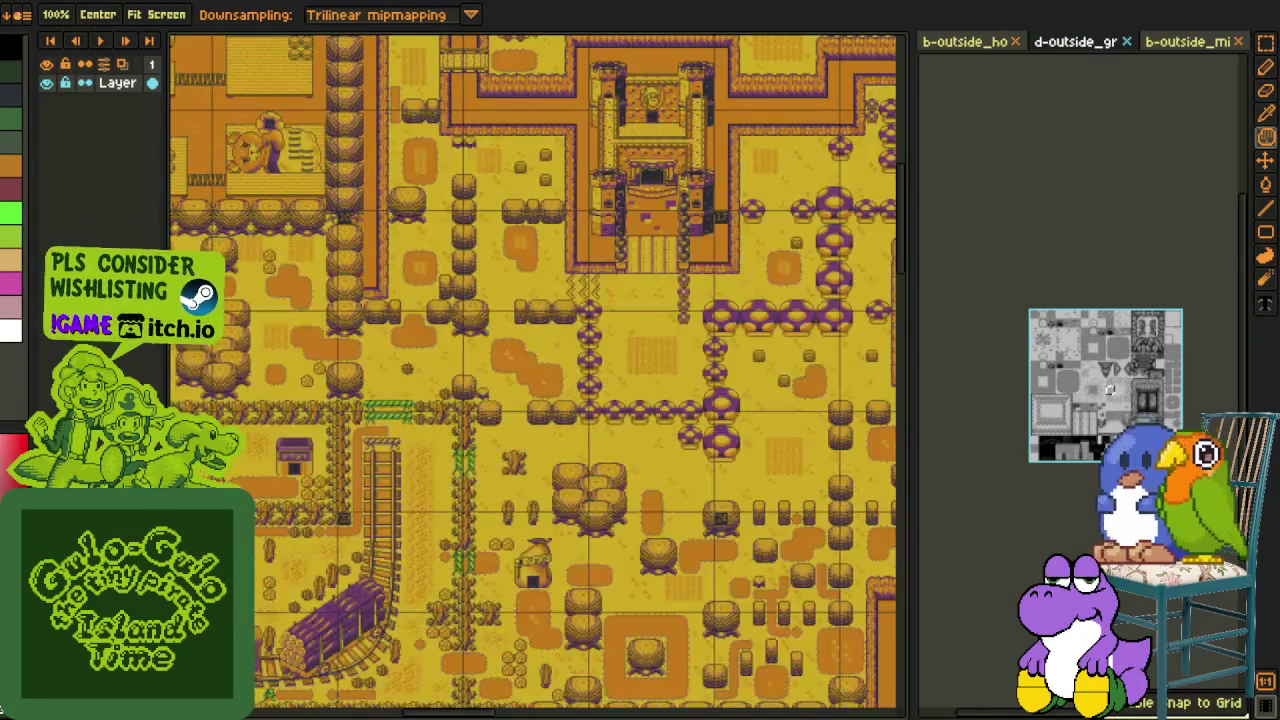
{"action": "scroll", "coordinate": [523, 487], "scroll_direction": "up", "scroll_amount": 3}
{"action": "scroll", "coordinate": [523, 487], "scroll_direction": "up", "scroll_amount": 2}
{"action": "left_click_drag", "start_coordinate": [640, 690], "coordinate": [623, 310]}
{"action": "scroll", "coordinate": [600, 300], "scroll_direction": "down", "scroll_amount": 1}
{"action": "scroll", "coordinate": [581, 283], "scroll_direction": "down", "scroll_amount": 1}
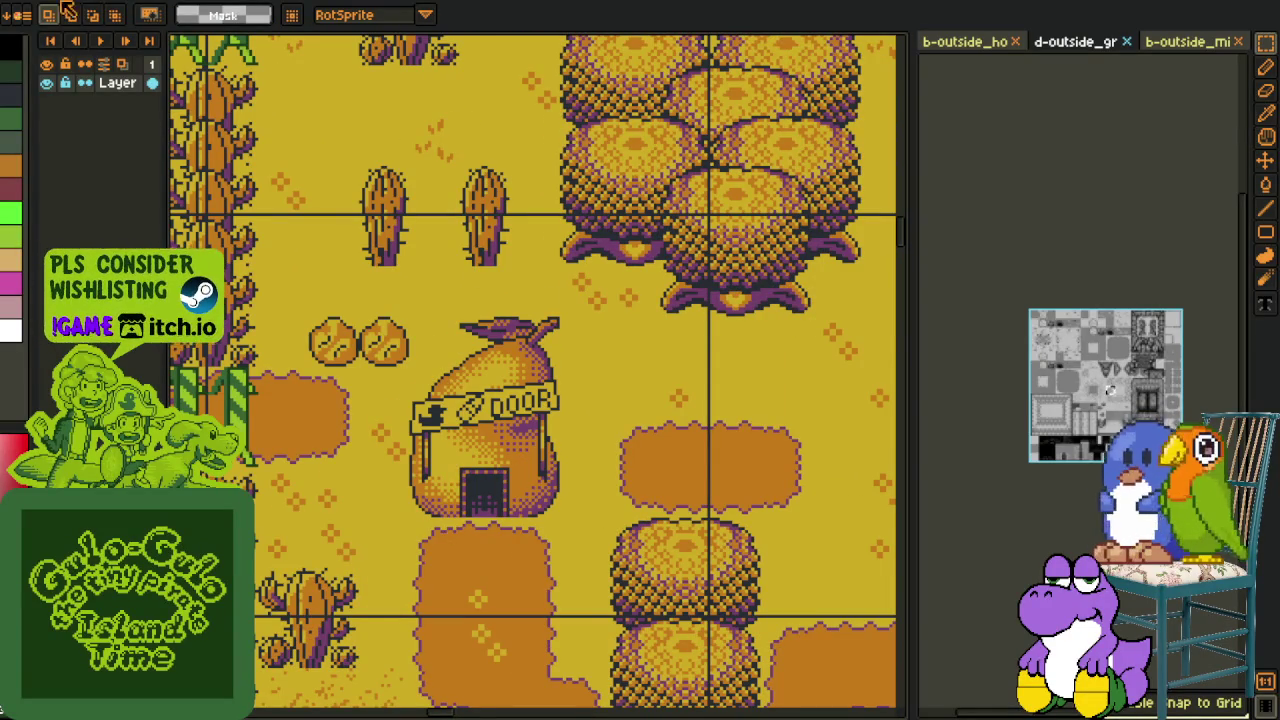
{"action": "scroll", "coordinate": [570, 262], "scroll_direction": "up", "scroll_amount": 2}
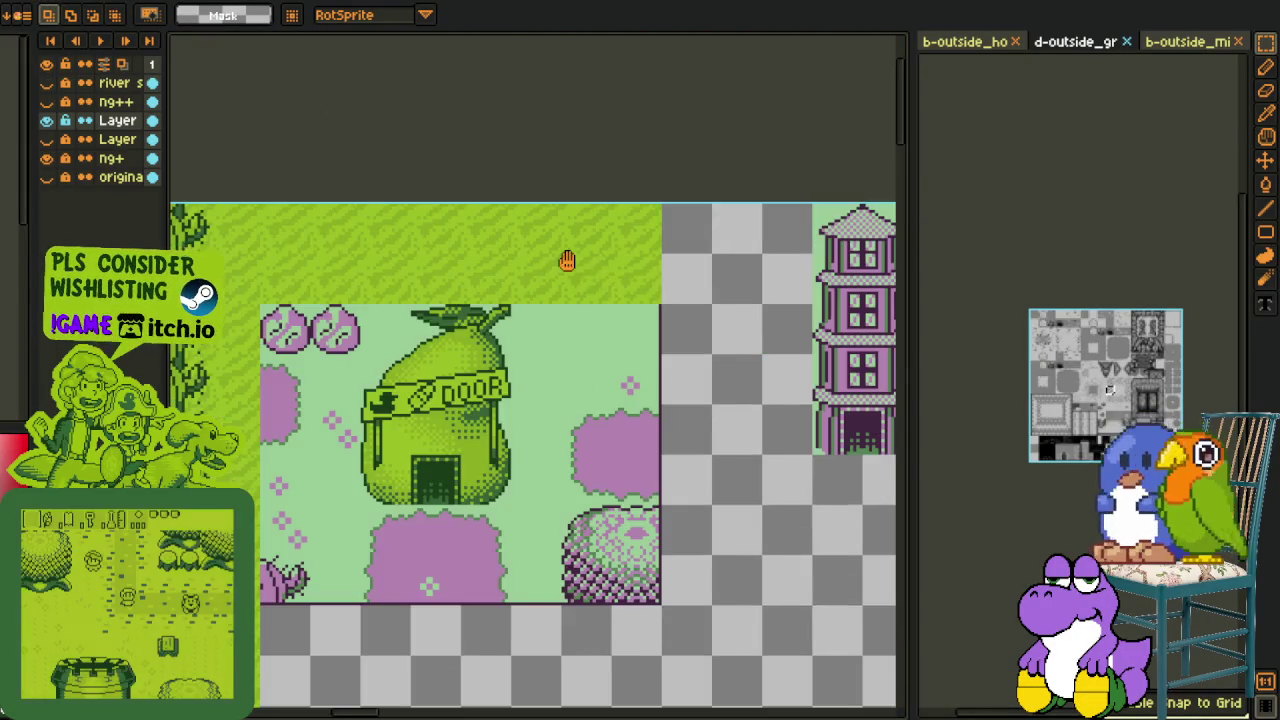
Step: Delete the grass beside and above the DOOR pear shop, then deselect
{"action": "scroll", "coordinate": [575, 334], "scroll_direction": "up", "scroll_amount": 1}
{"action": "left_click_drag", "start_coordinate": [486, 366], "coordinate": [740, 209]}
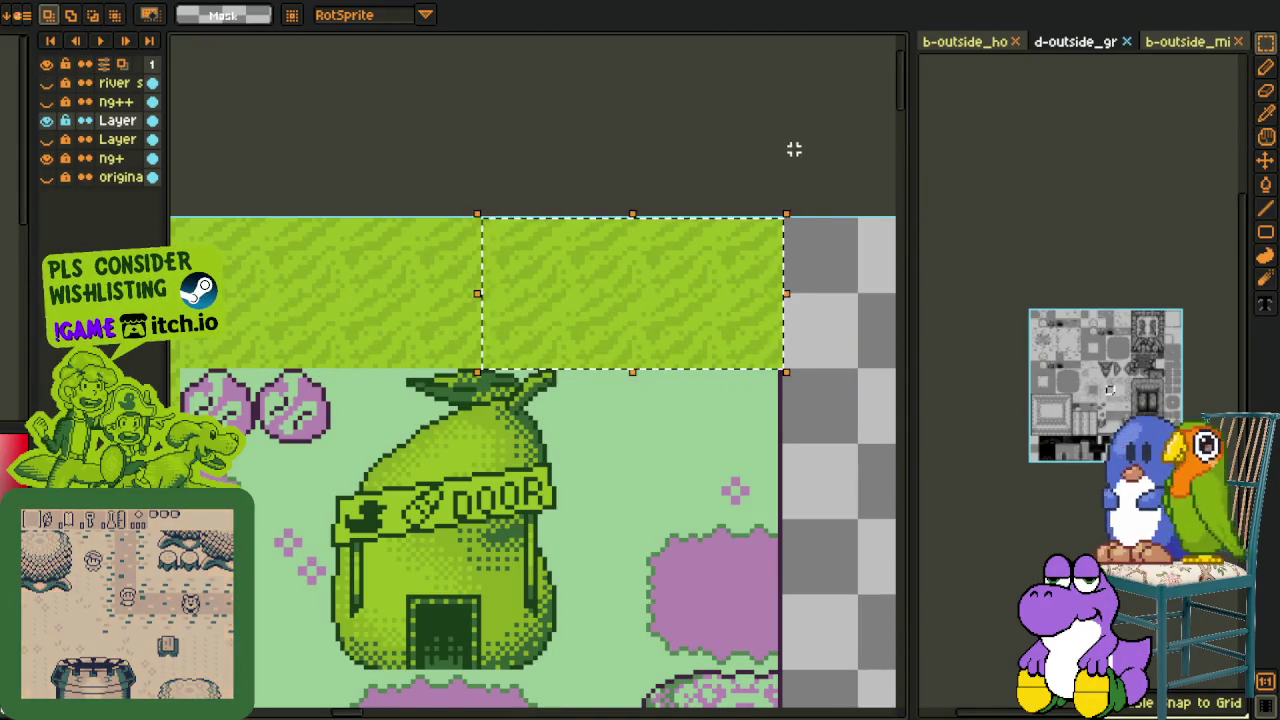
{"action": "key", "text": "Delete"}
{"action": "scroll", "coordinate": [525, 258], "scroll_direction": "down", "scroll_amount": 1}
{"action": "scroll", "coordinate": [600, 205], "scroll_direction": "down", "scroll_amount": 1}
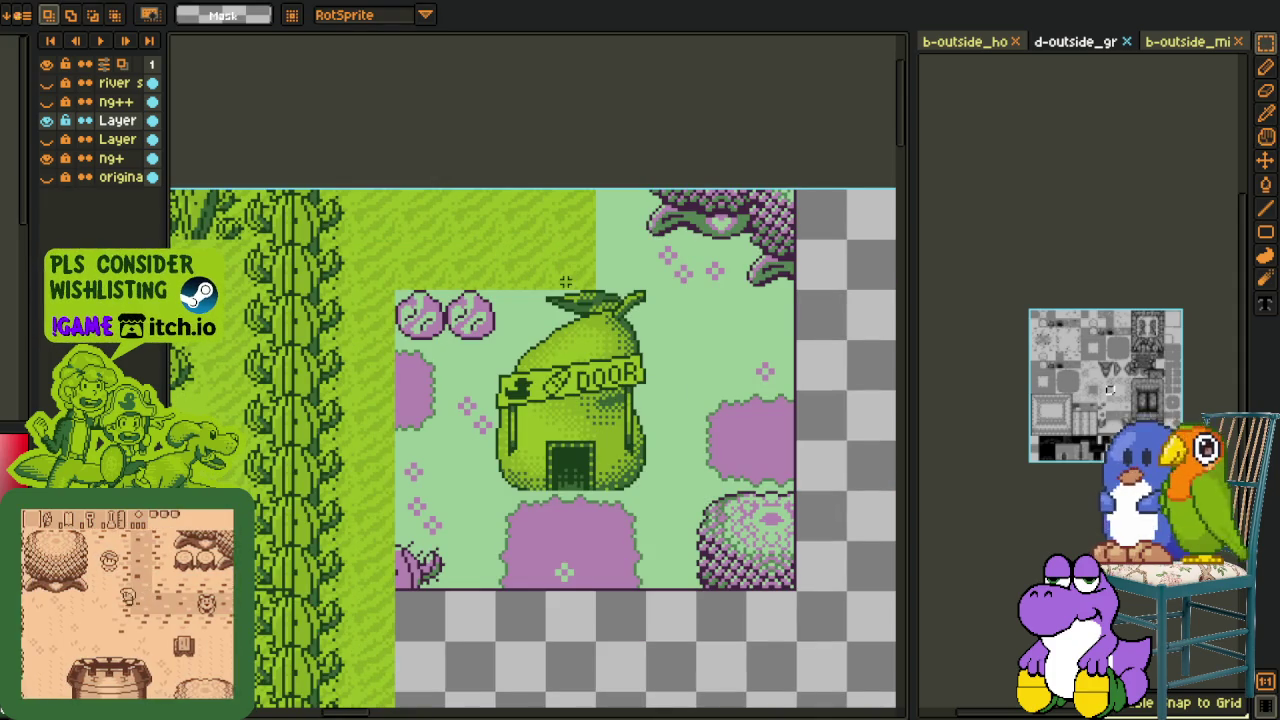
{"action": "key", "text": "Delete"}
{"action": "key", "text": "ctrl+d"}
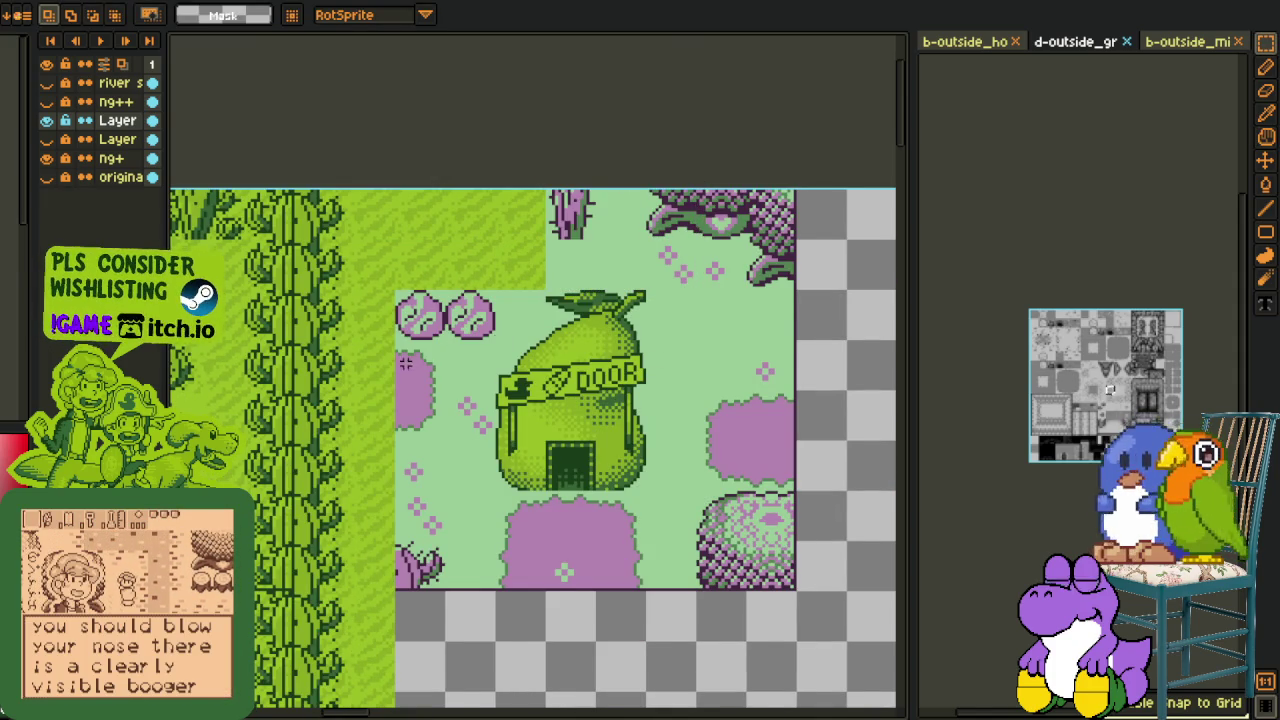
Step: Switch between the Hand and Marquee tools while browsing the tileset for a tile
{"action": "scroll", "coordinate": [405, 363], "scroll_direction": "down", "scroll_amount": 2}
{"action": "left_click_drag", "start_coordinate": [170, 390], "coordinate": [234, 397]}
{"action": "scroll", "coordinate": [234, 397], "scroll_direction": "up", "scroll_amount": 2}
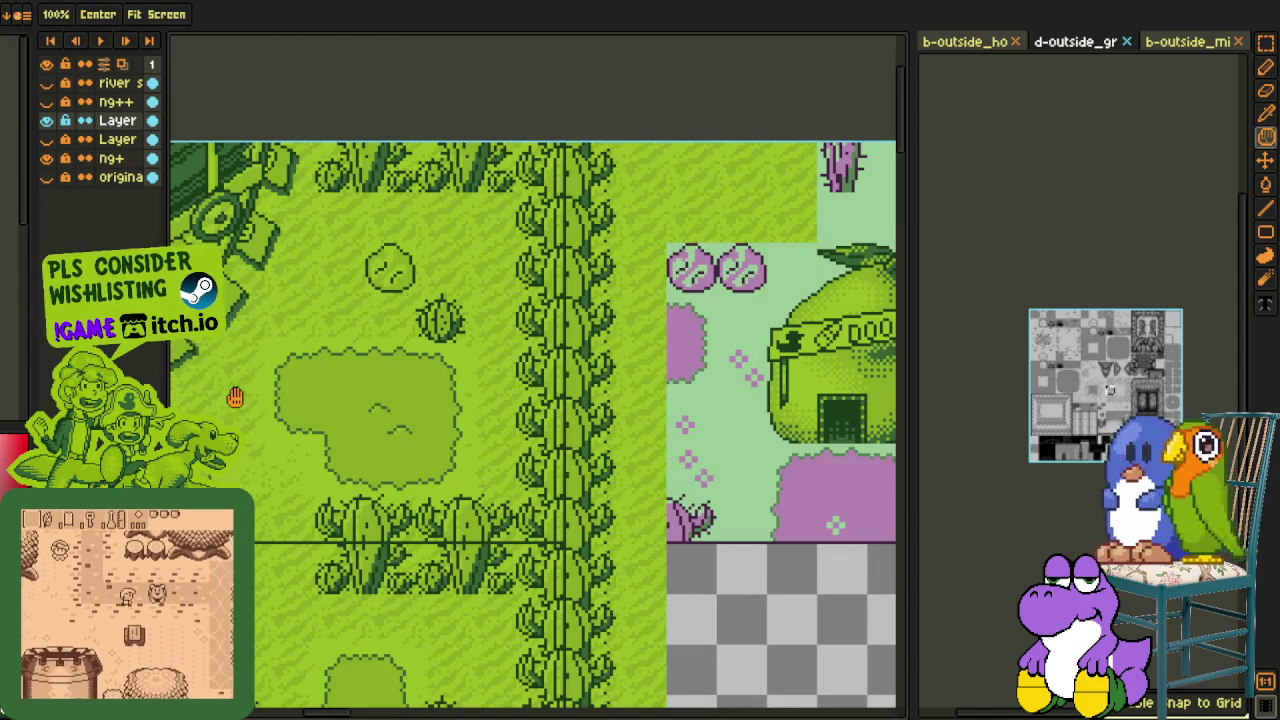
{"action": "key", "text": "m"}
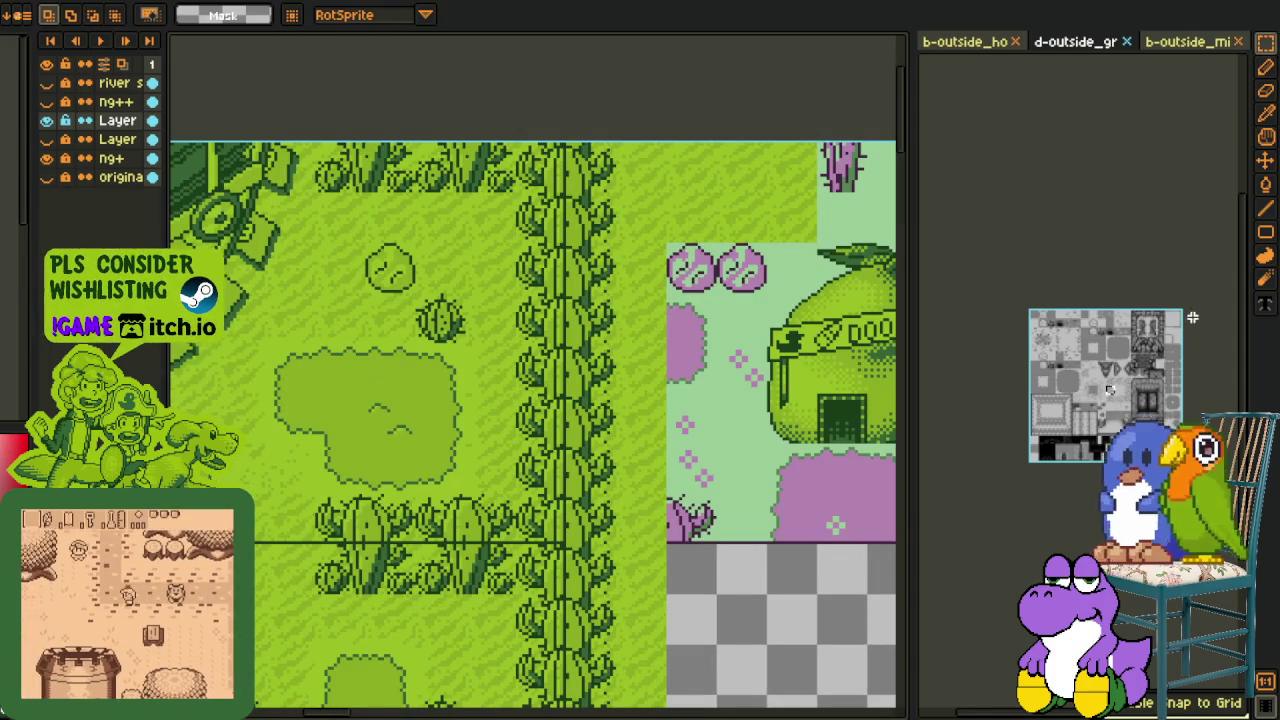
{"action": "scroll", "coordinate": [1108, 389], "scroll_direction": "up", "scroll_amount": 3}
{"action": "key", "text": "h"}
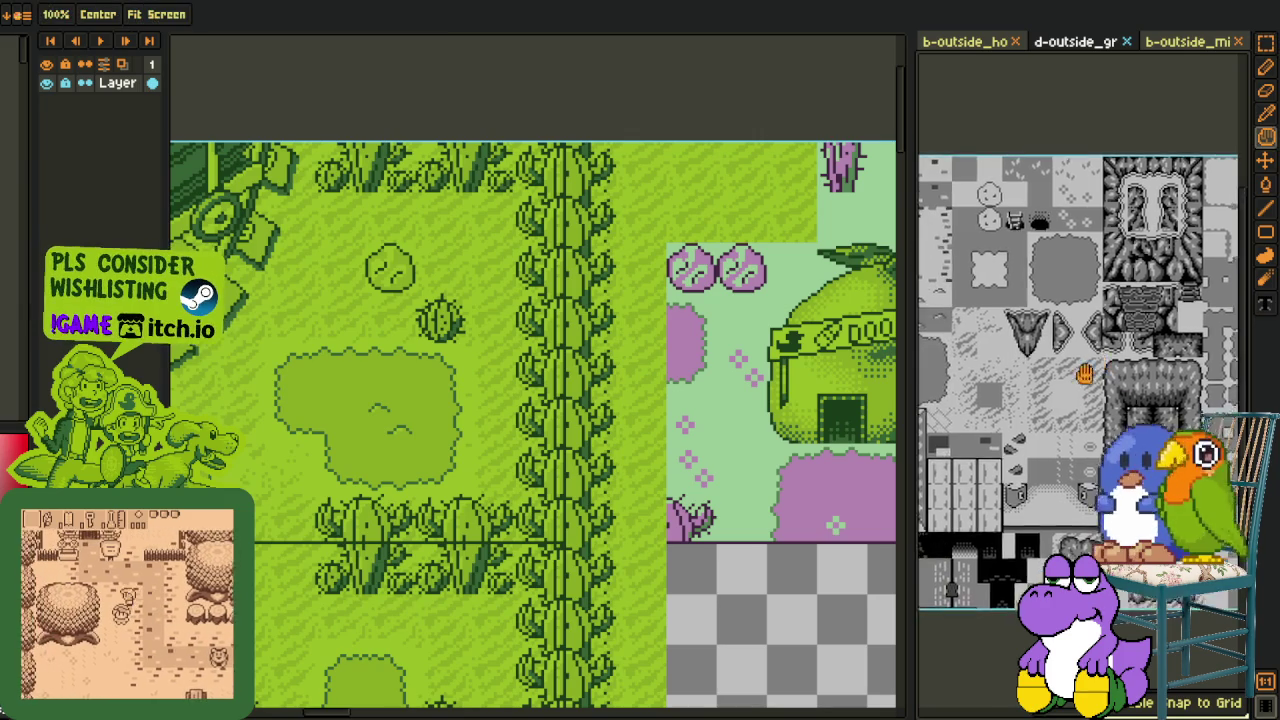
{"action": "scroll", "coordinate": [1051, 388], "scroll_direction": "up", "scroll_amount": 3}
{"action": "scroll", "coordinate": [1040, 380], "scroll_direction": "down", "scroll_amount": 1}
{"action": "key", "text": "m"}
{"action": "scroll", "coordinate": [1032, 397], "scroll_direction": "down", "scroll_amount": 1}
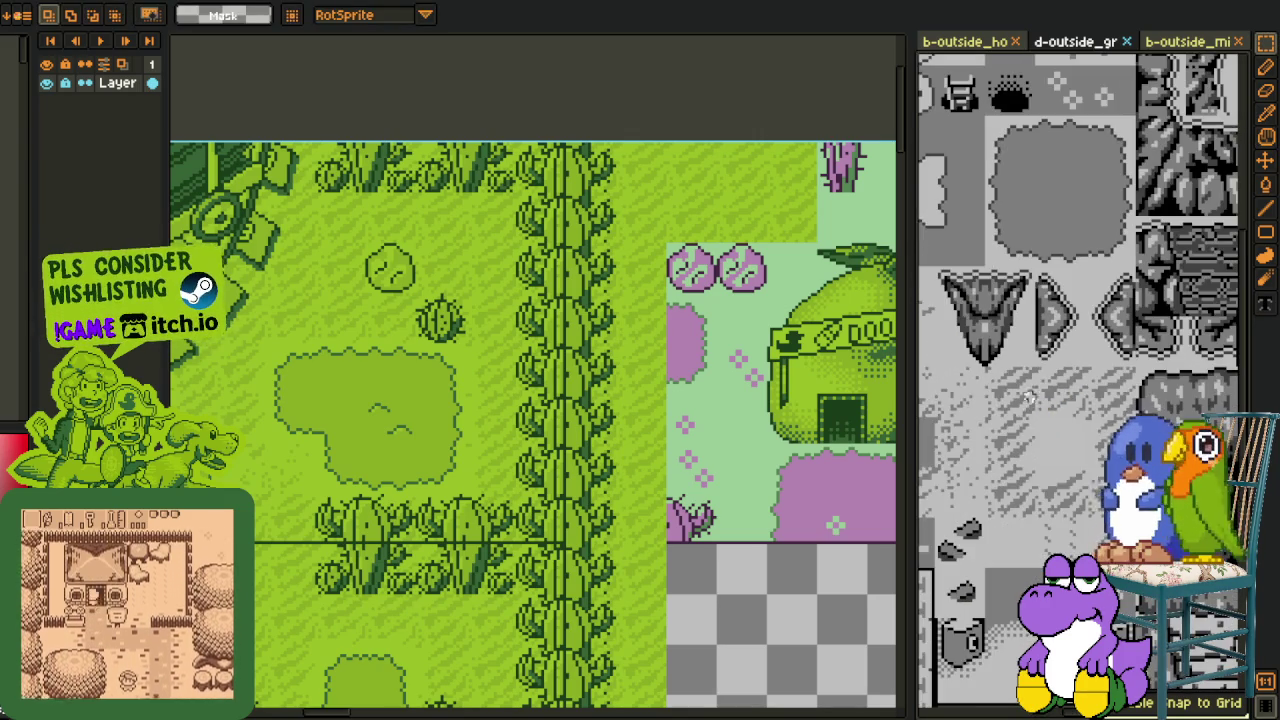
{"action": "left_click_drag", "start_coordinate": [986, 398], "coordinate": [1126, 388]}
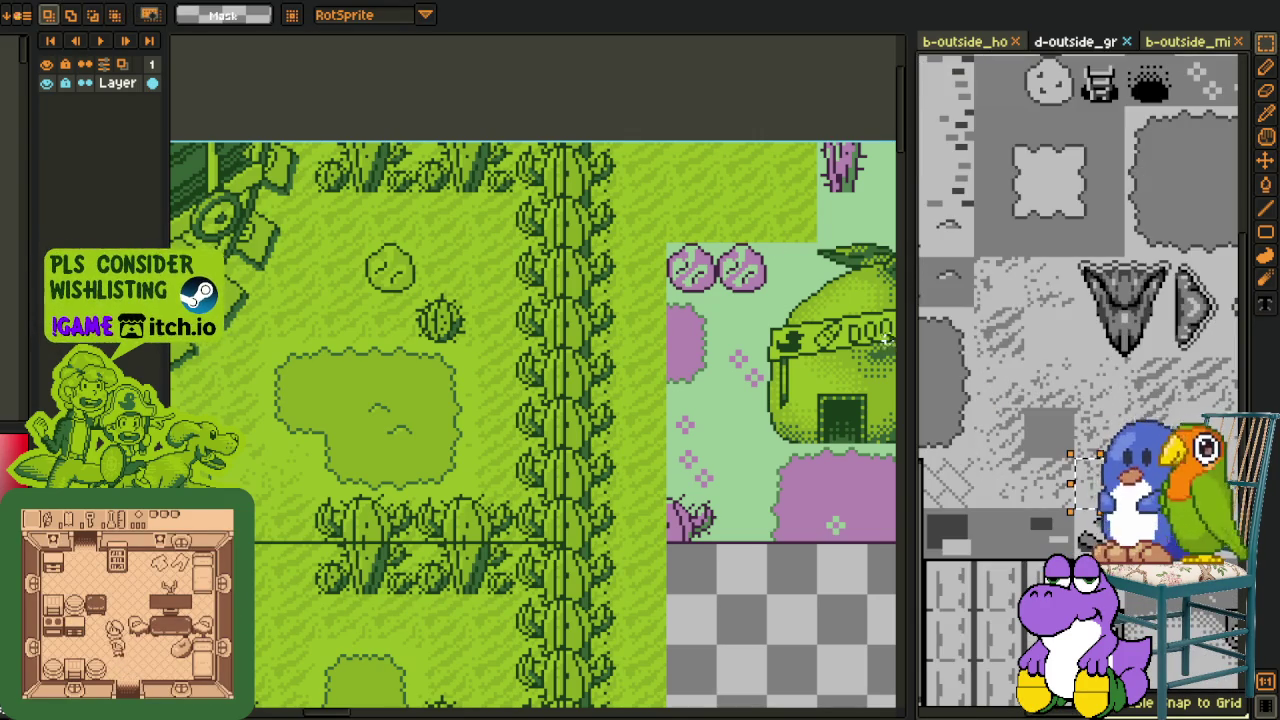
Step: Paste a tile near the pear shop, cancel it, and add a new empty Layer 11
{"action": "mouse_move", "coordinate": [787, 194]}
{"action": "left_mouse_down"}
{"action": "mouse_move", "coordinate": [700, 240]}
{"action": "mouse_move", "coordinate": [590, 240]}
{"action": "left_mouse_up"}
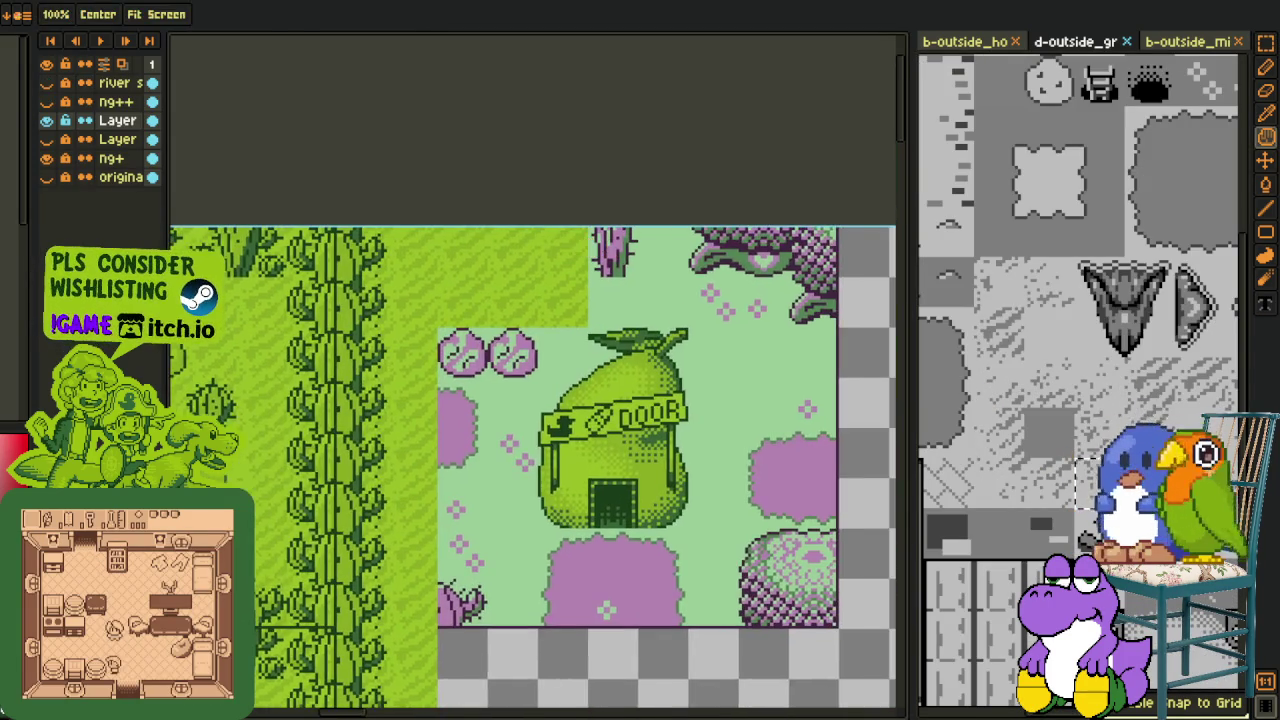
{"action": "scroll", "coordinate": [660, 270], "scroll_direction": "up", "scroll_amount": 2}
{"action": "key", "text": "ctrl+v"}
{"action": "key", "text": "Escape"}
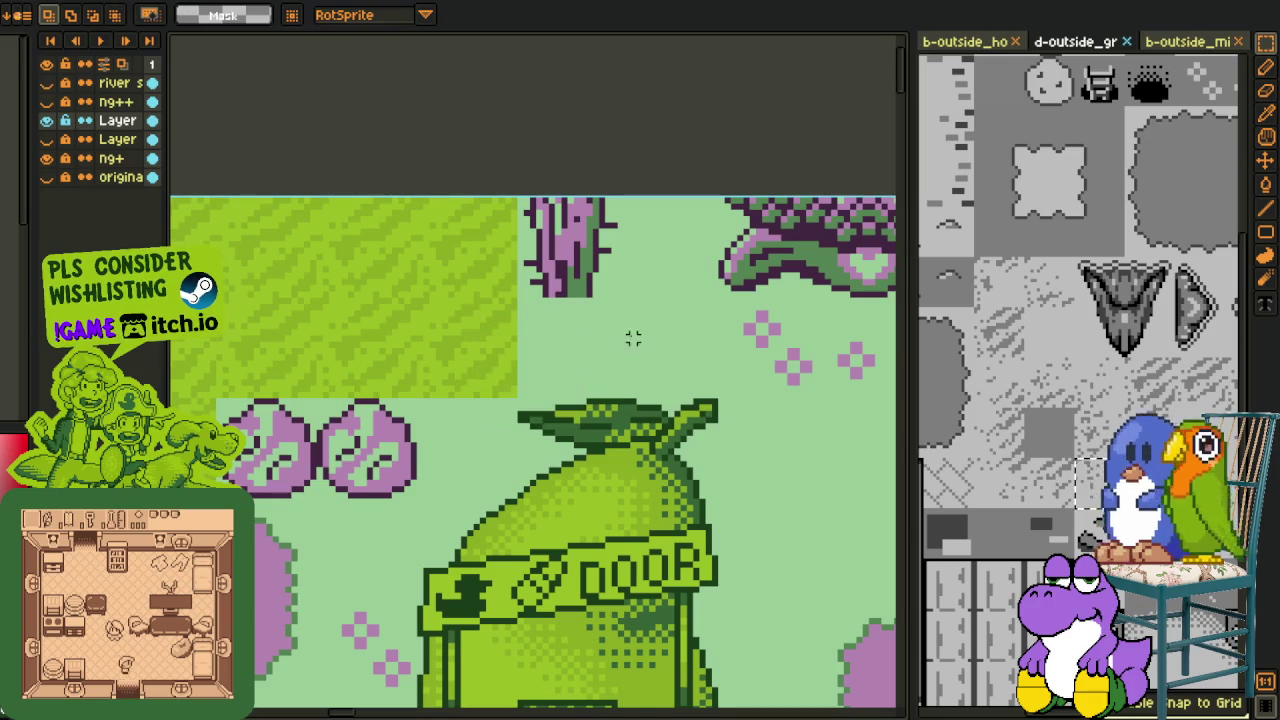
{"action": "right_click", "coordinate": [118, 160]}
{"action": "left_click", "coordinate": [294, 172]}
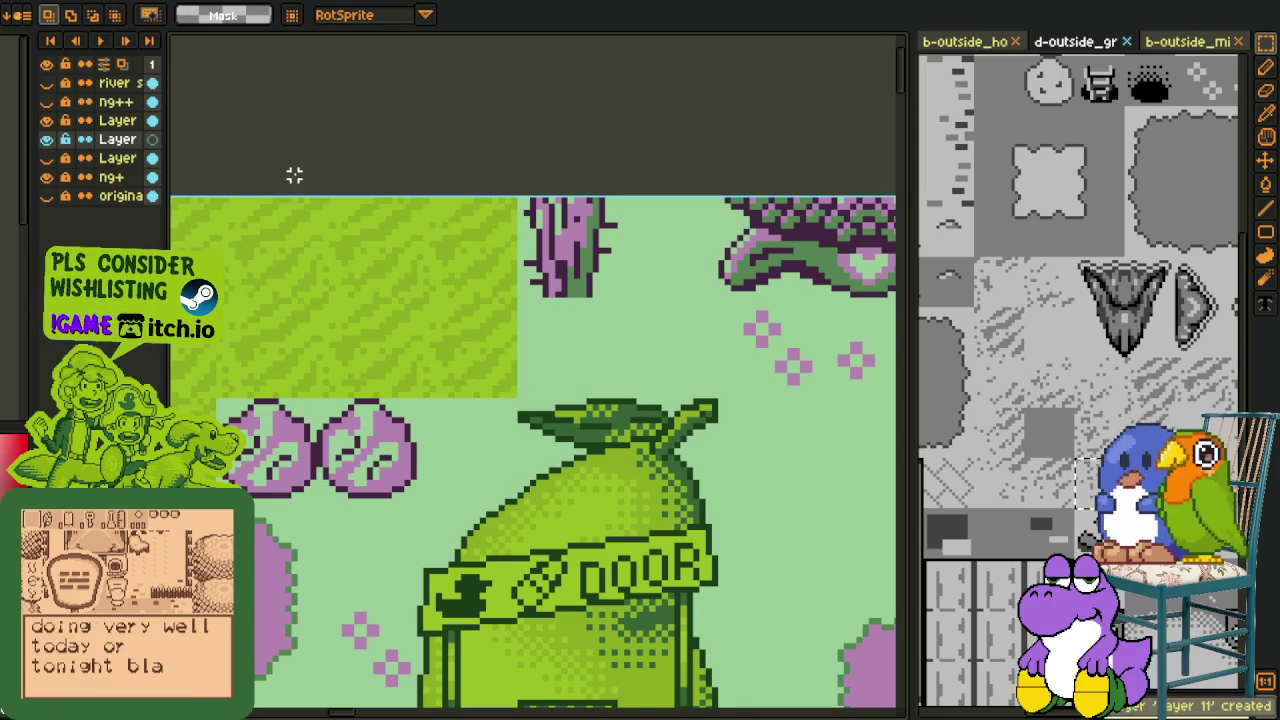
Step: Paste grey path tiles above the pear shop, covering the pink rocks
{"action": "key", "text": "ctrl+v"}
{"action": "left_click_drag", "start_coordinate": [526, 374], "coordinate": [569, 452]}
{"action": "key", "text": "Return"}
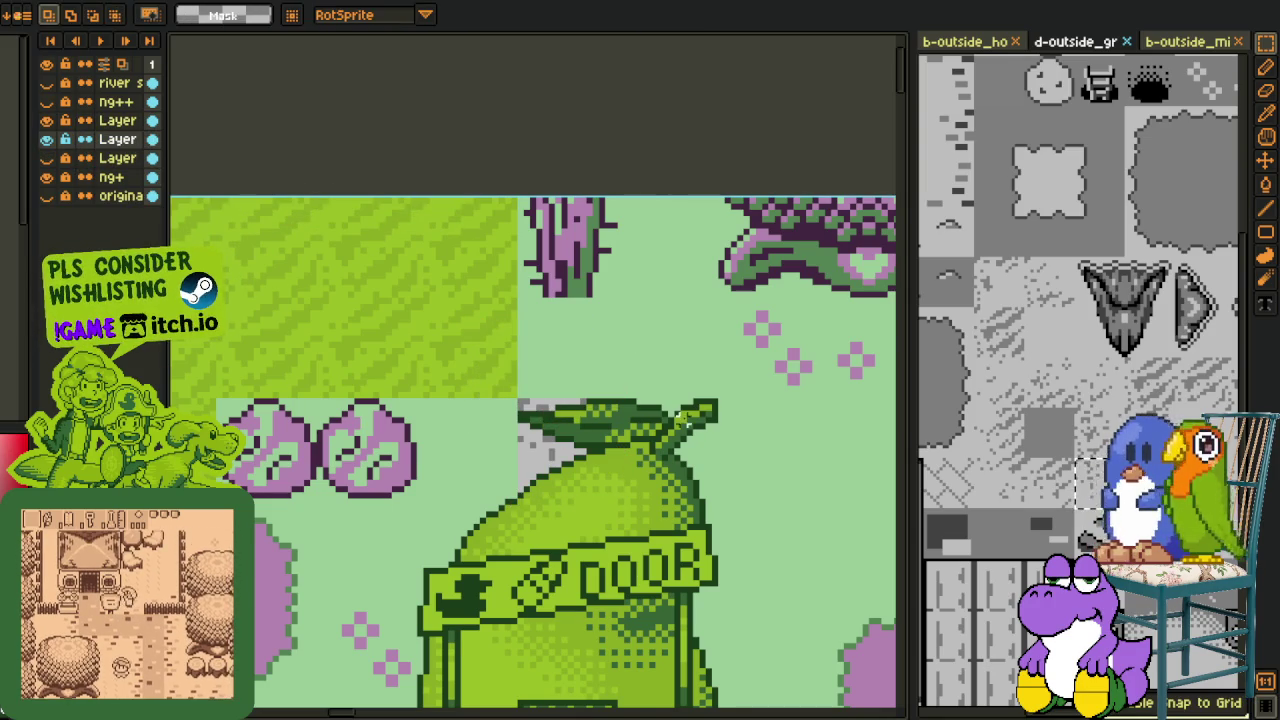
{"action": "left_click", "coordinate": [1038, 478]}
{"action": "key", "text": "ctrl+c"}
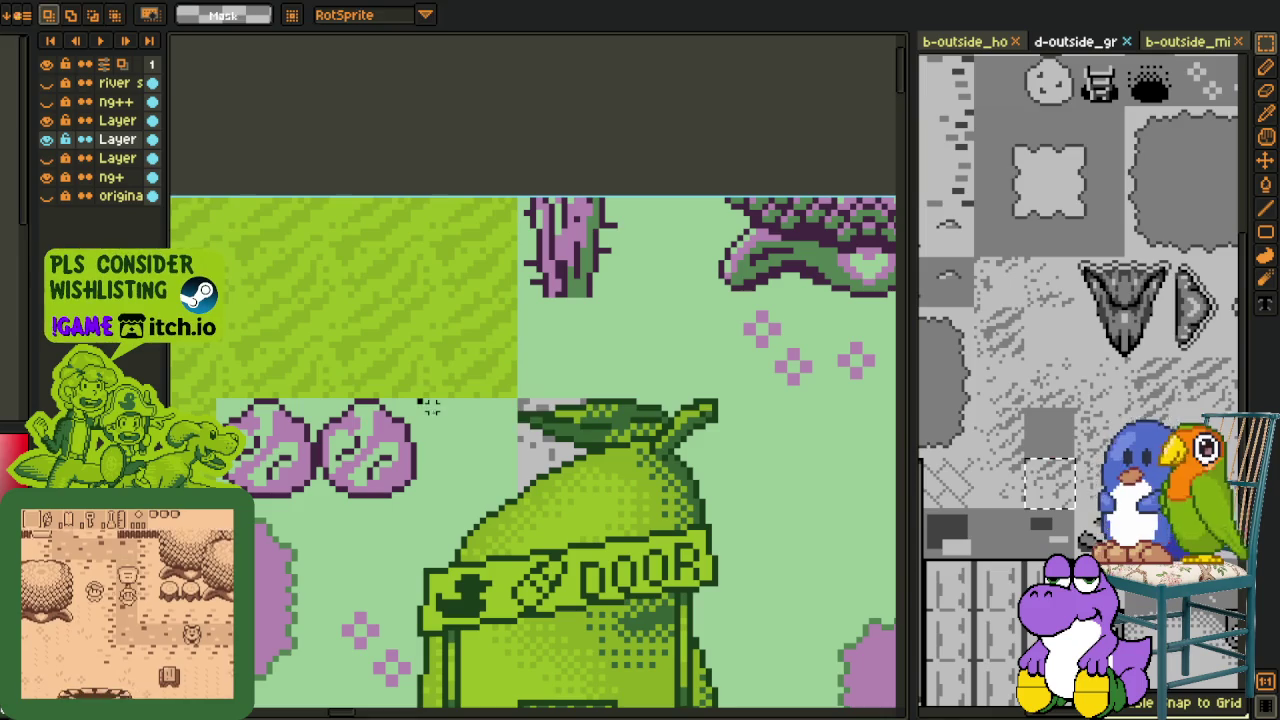
{"action": "key", "text": "ctrl+v"}
{"action": "mouse_move", "coordinate": [550, 370]}
{"action": "left_mouse_down"}
{"action": "mouse_move", "coordinate": [495, 443]}
{"action": "mouse_move", "coordinate": [395, 443]}
{"action": "left_mouse_up"}
{"action": "key", "text": "Return"}
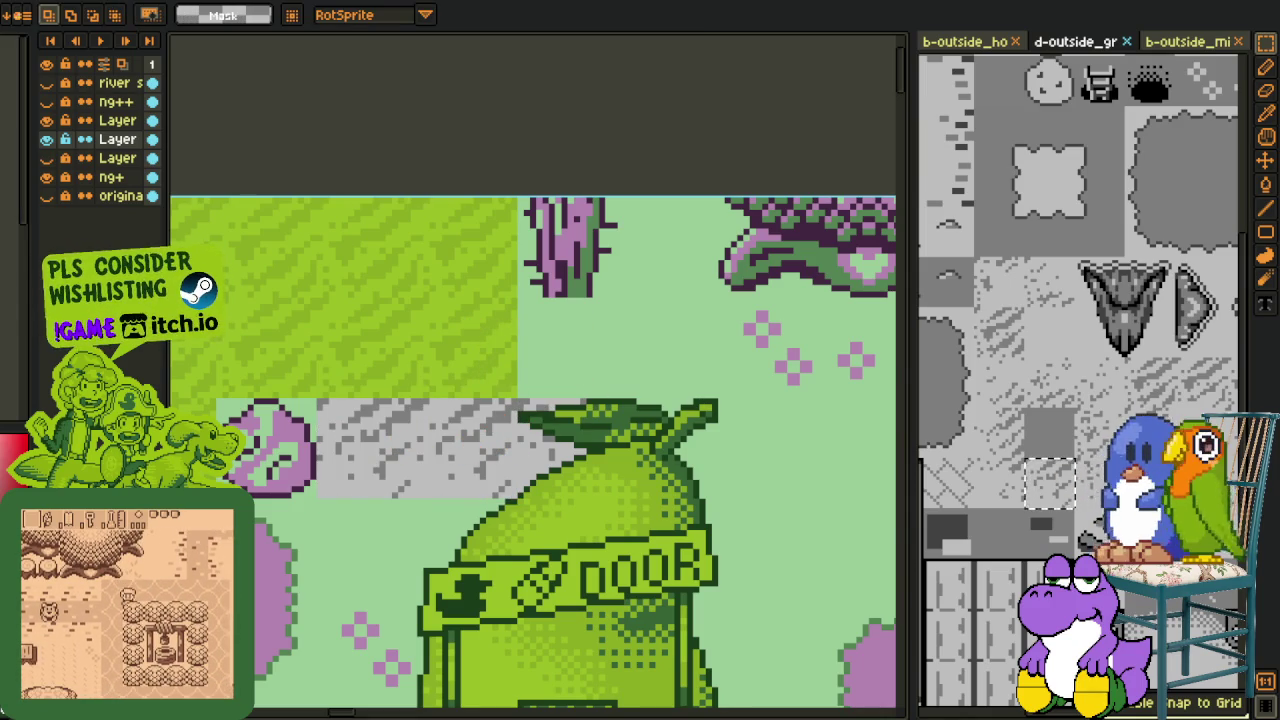
Step: Cover the last pink rock at the left with a grey path tile
{"action": "left_click", "coordinate": [1085, 480]}
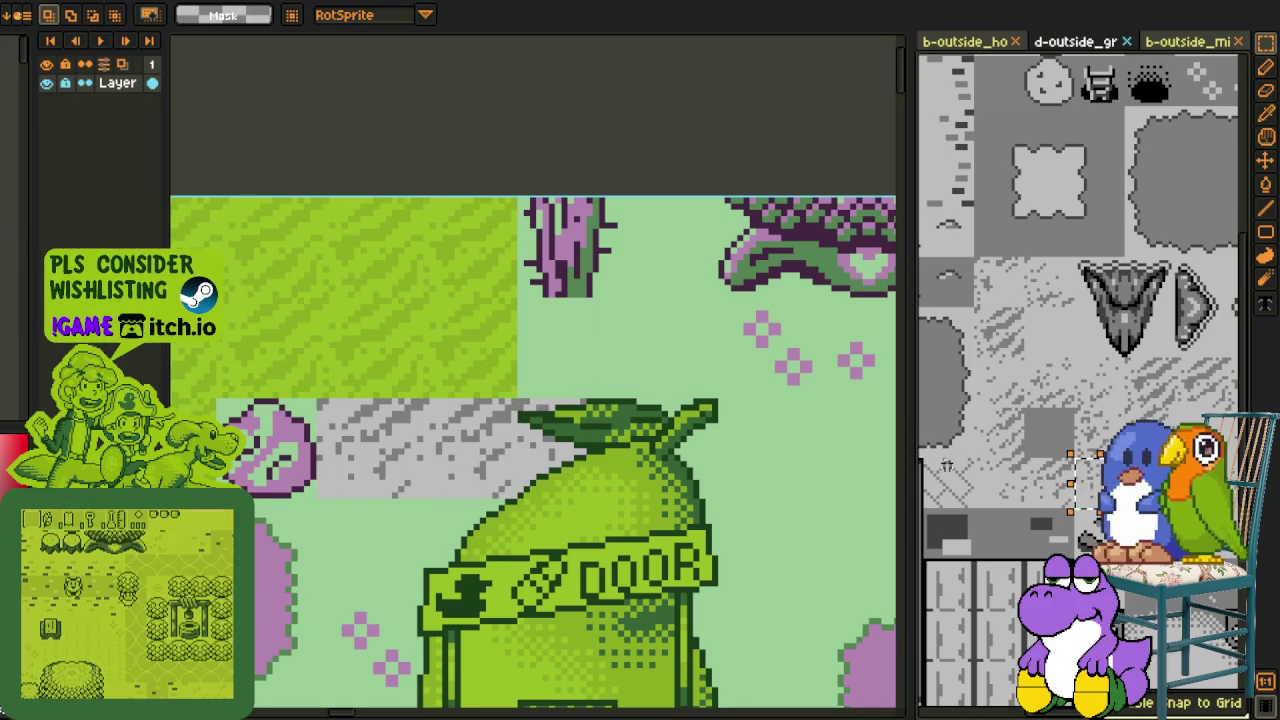
{"action": "key", "text": "ctrl+v"}
{"action": "left_click_drag", "start_coordinate": [540, 378], "coordinate": [292, 464]}
{"action": "key", "text": "Return"}
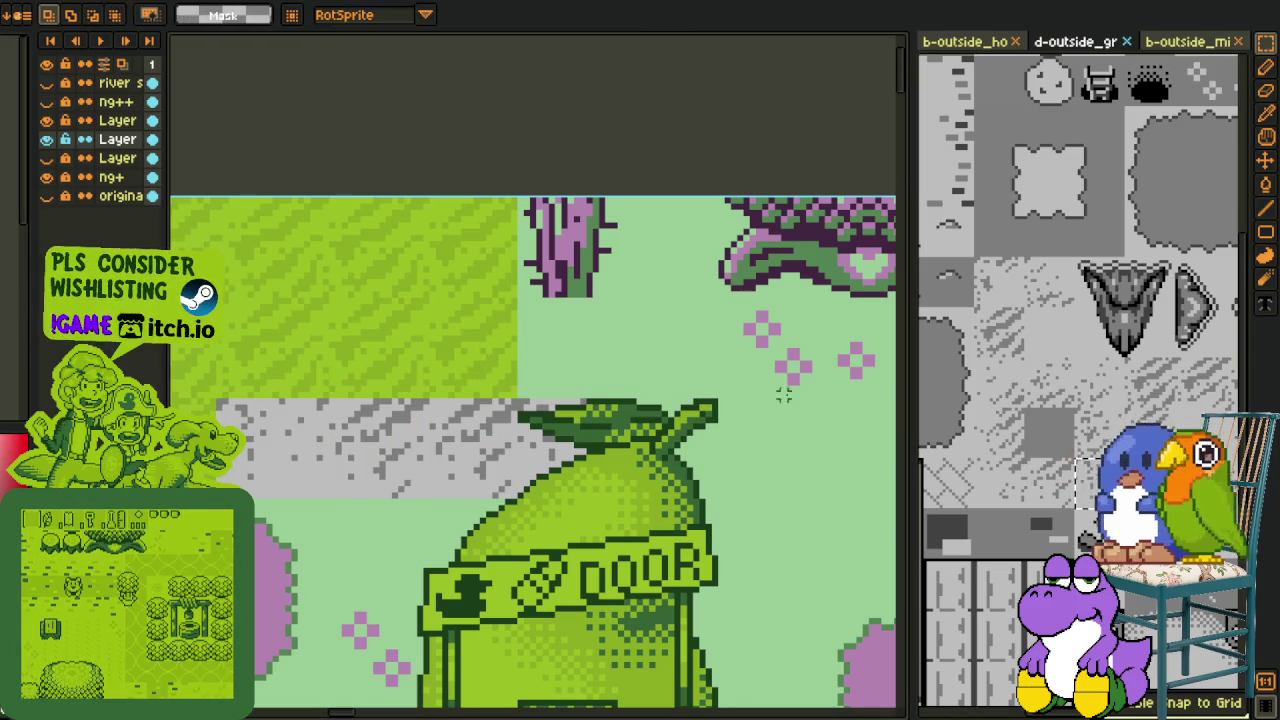
Step: Place a path edge tile at the top of the path above the shop
{"action": "key", "text": "space"}
{"action": "left_click_drag", "start_coordinate": [1083, 538], "coordinate": [983, 563]}
{"action": "left_click_drag", "start_coordinate": [970, 430], "coordinate": [1030, 488]}
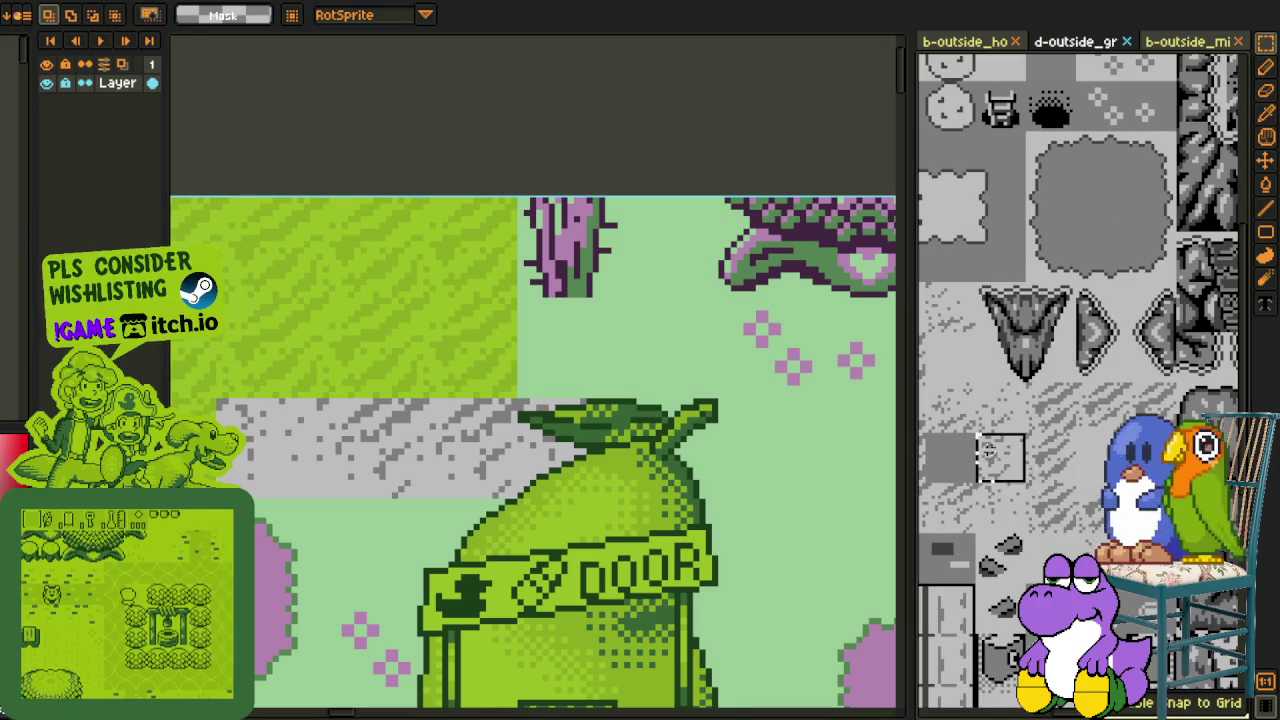
{"action": "key", "text": "ctrl+c"}
{"action": "key", "text": "ctrl+v"}
{"action": "left_click_drag", "start_coordinate": [551, 364], "coordinate": [573, 266]}
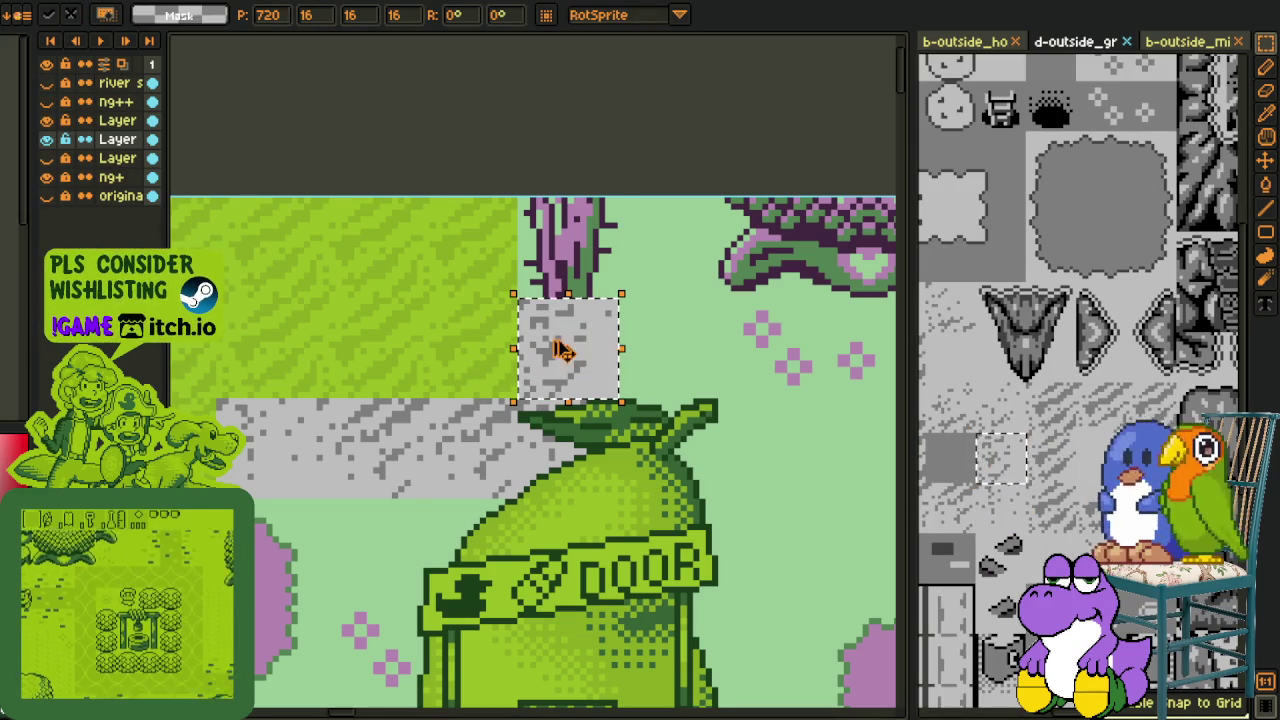
{"action": "key", "text": "Return"}
Step: Add a corner tile and extend the grey path down the shop's left side, then save
{"action": "scroll", "coordinate": [533, 376], "scroll_direction": "down", "scroll_amount": 1}
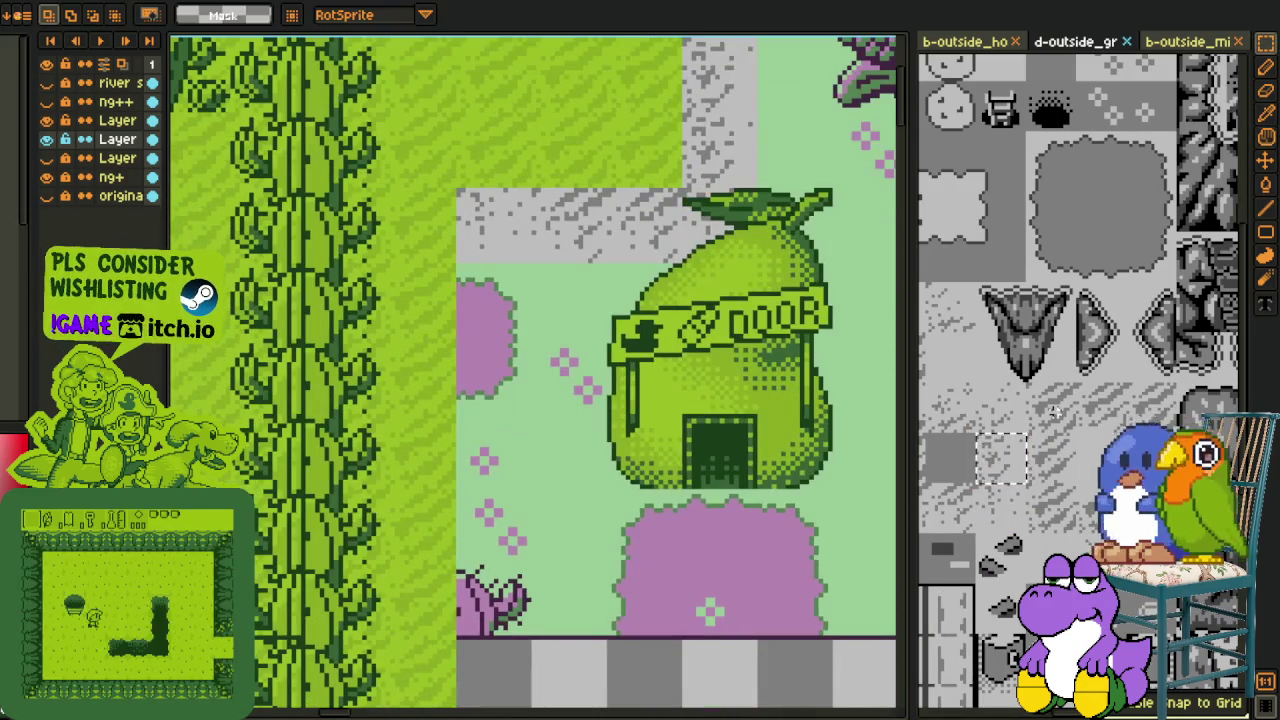
{"action": "left_click_drag", "start_coordinate": [1037, 402], "coordinate": [1045, 413]}
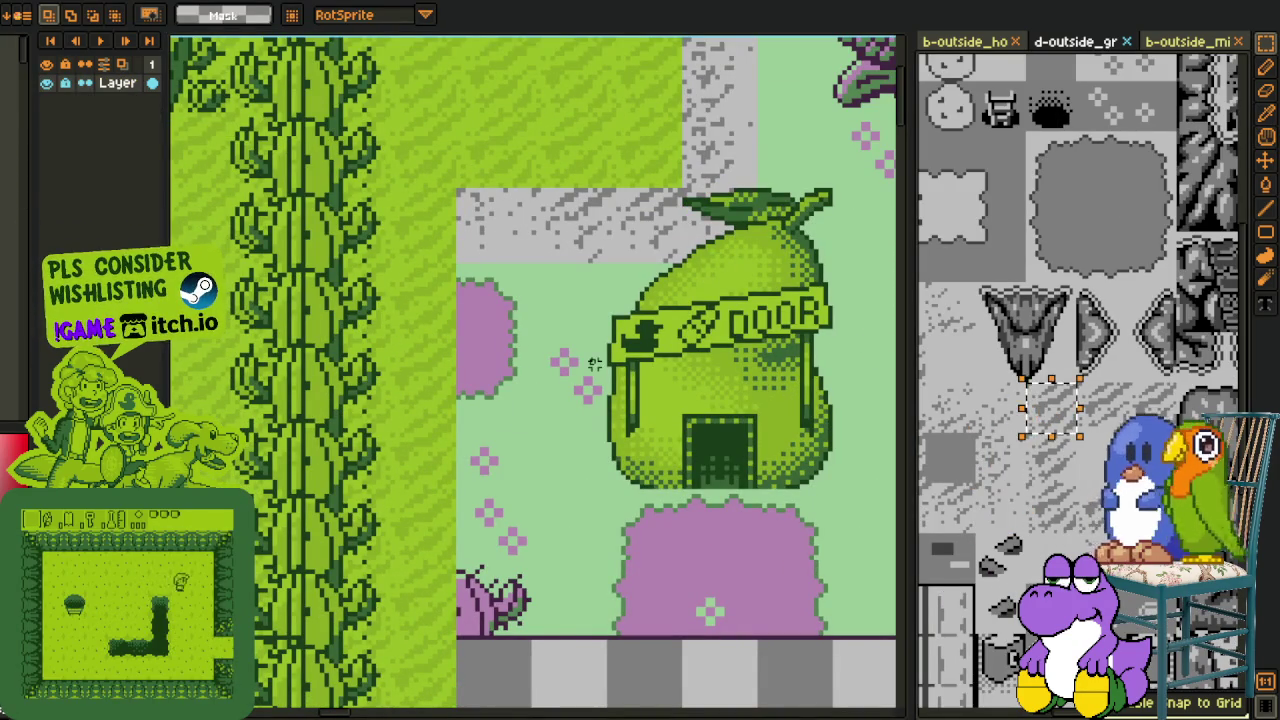
{"action": "key", "text": "ctrl+c"}
{"action": "key", "text": "ctrl+v"}
{"action": "left_click_drag", "start_coordinate": [555, 660], "coordinate": [521, 214]}
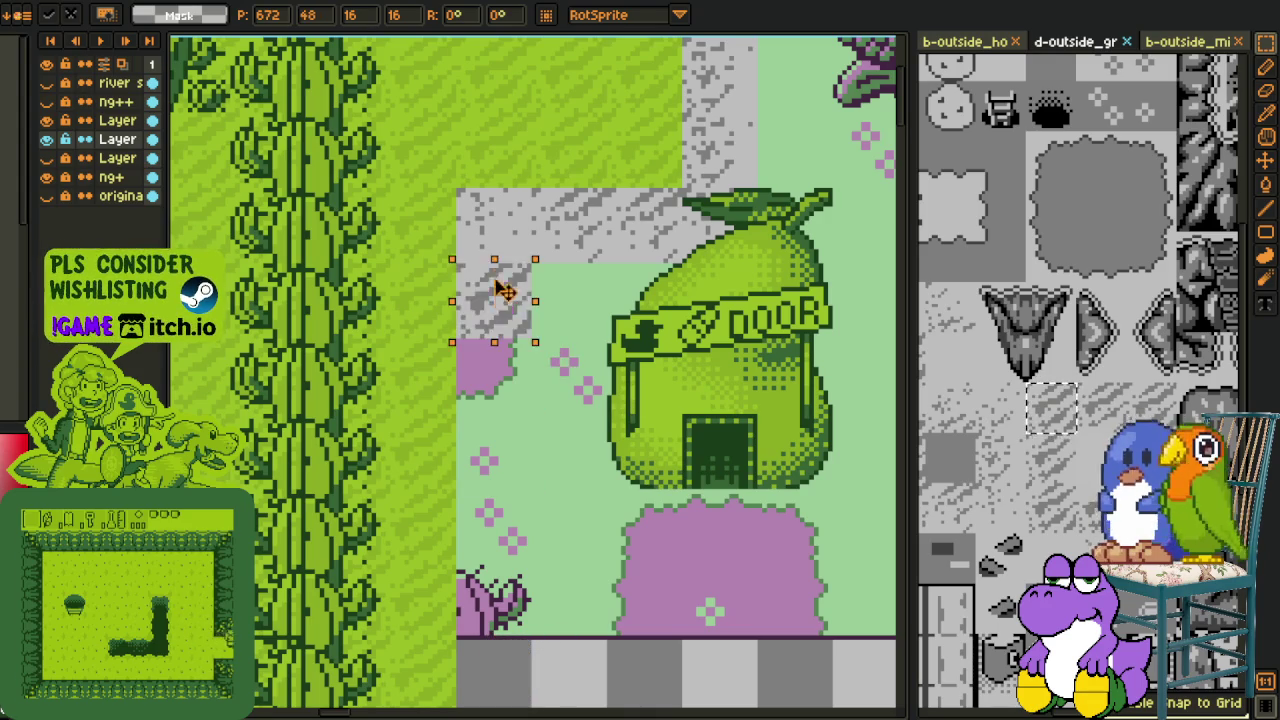
{"action": "key", "text": "Return"}
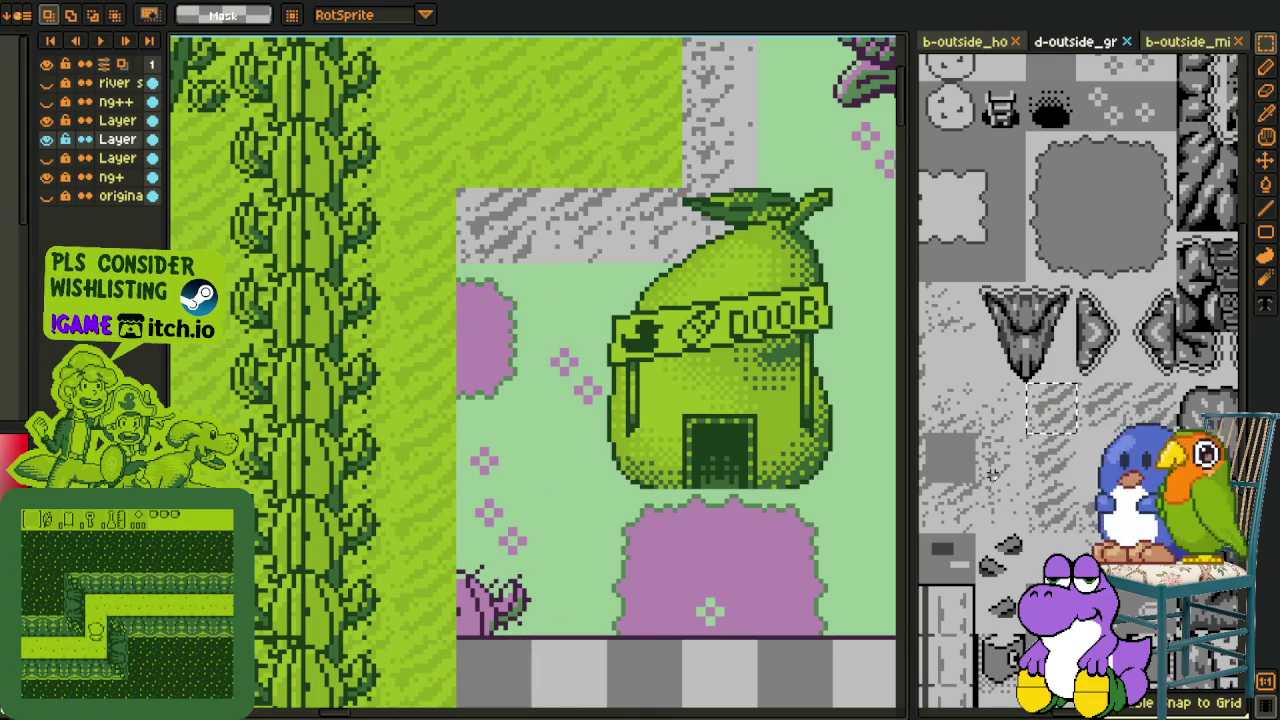
{"action": "left_click", "coordinate": [993, 475]}
{"action": "key", "text": "ctrl+c"}
{"action": "key", "text": "ctrl+v"}
{"action": "mouse_move", "coordinate": [533, 394]}
{"action": "left_mouse_down"}
{"action": "mouse_move", "coordinate": [495, 326]}
{"action": "mouse_move", "coordinate": [508, 520]}
{"action": "left_mouse_up"}
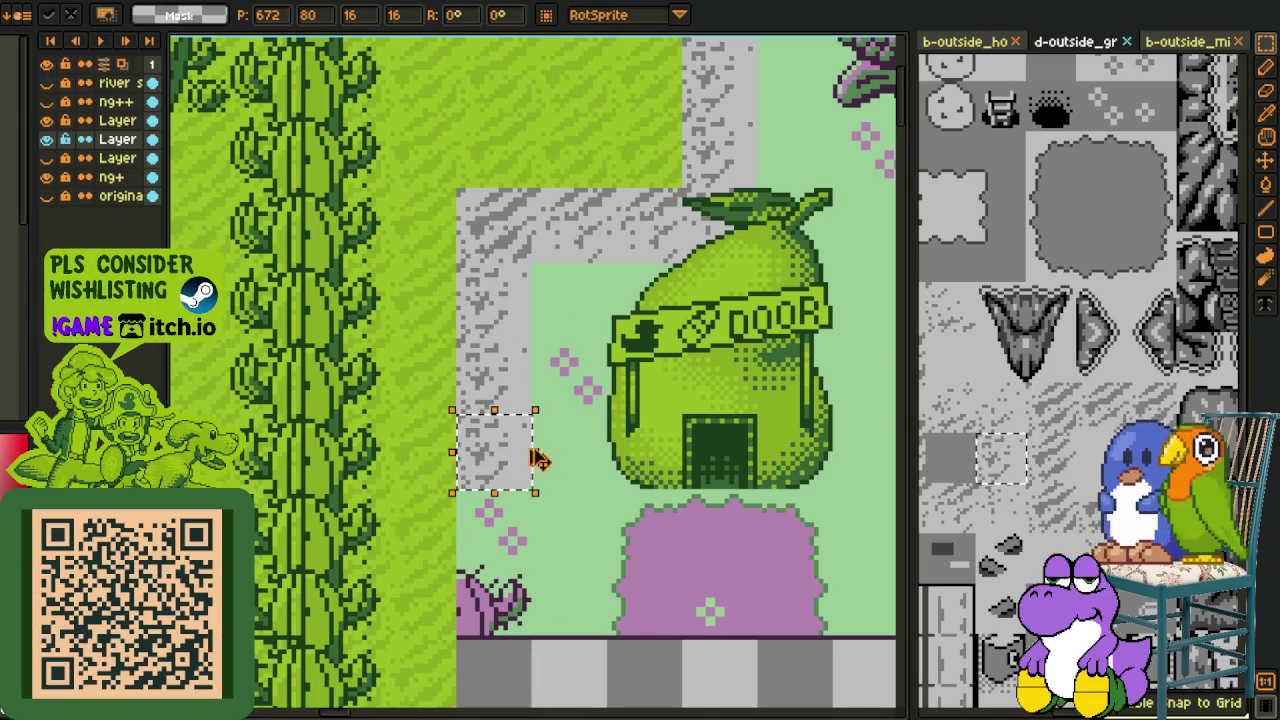
{"action": "left_click", "coordinate": [599, 482]}
{"action": "scroll", "coordinate": [597, 440], "scroll_direction": "down", "scroll_amount": 1}
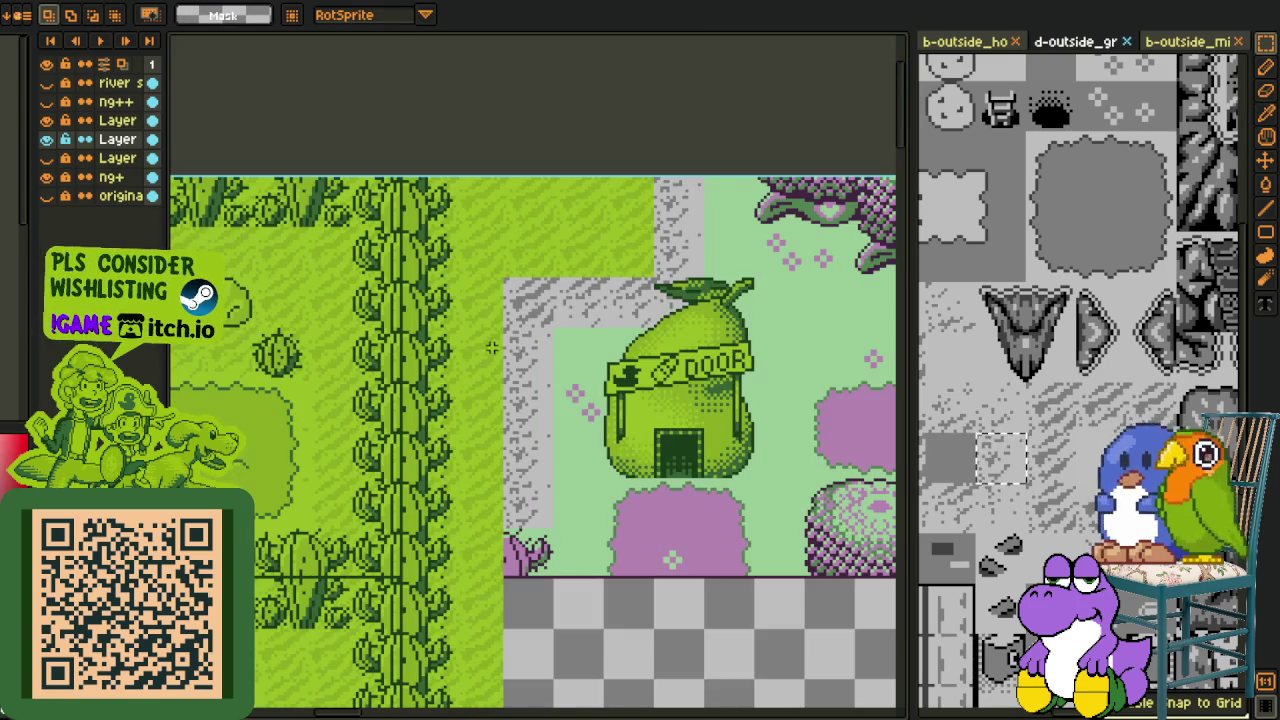
{"action": "key", "text": "ctrl+s"}
Step: Show the tree-and-foliage tileset sheet and select its tree-and-rocks tiles
{"action": "left_click", "coordinate": [1185, 44]}
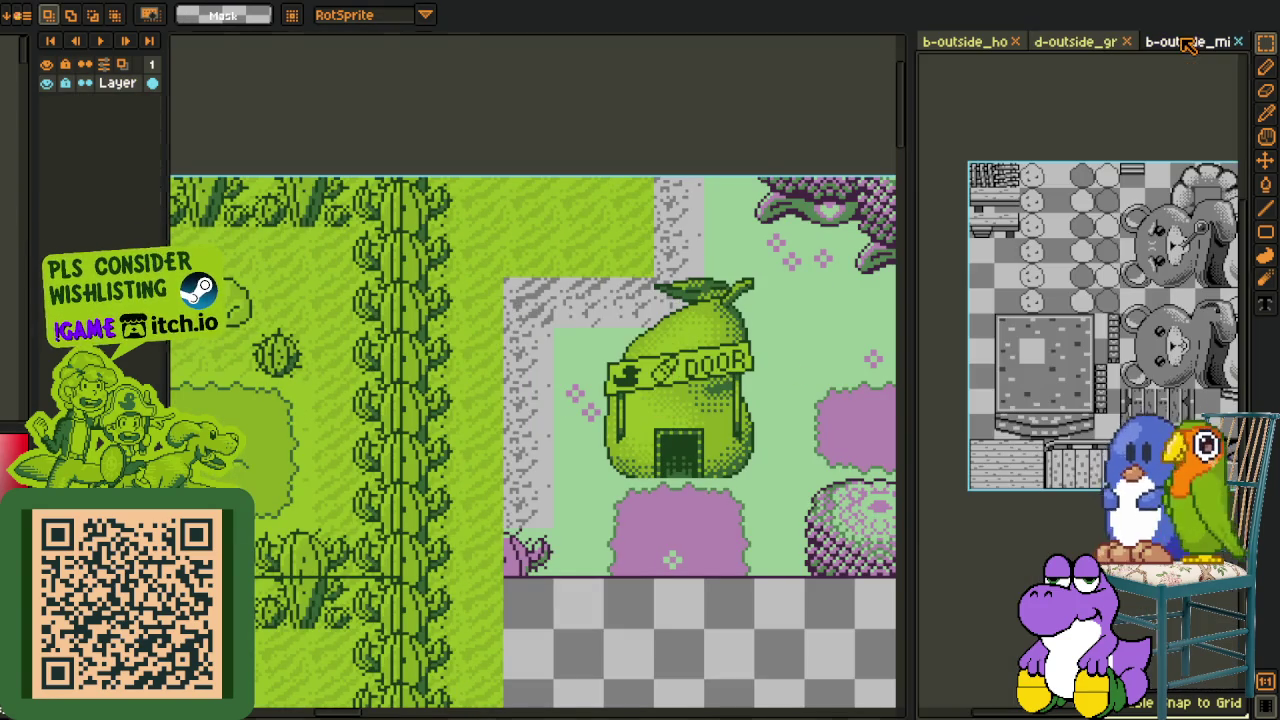
{"action": "left_click", "coordinate": [965, 44]}
{"action": "scroll", "coordinate": [1083, 432], "scroll_direction": "up", "scroll_amount": 2}
{"action": "scroll", "coordinate": [1083, 432], "scroll_direction": "up", "scroll_amount": 2}
{"action": "scroll", "coordinate": [1083, 432], "scroll_direction": "up", "scroll_amount": 2}
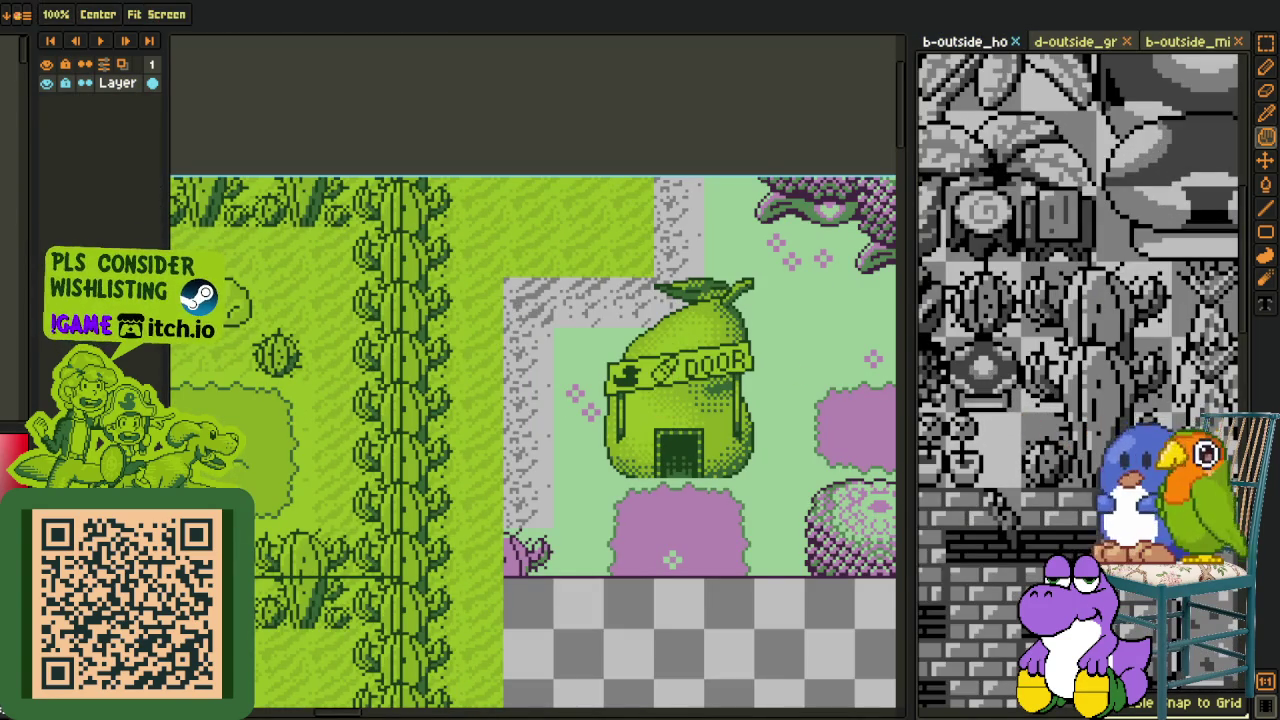
{"action": "key", "text": "r"}
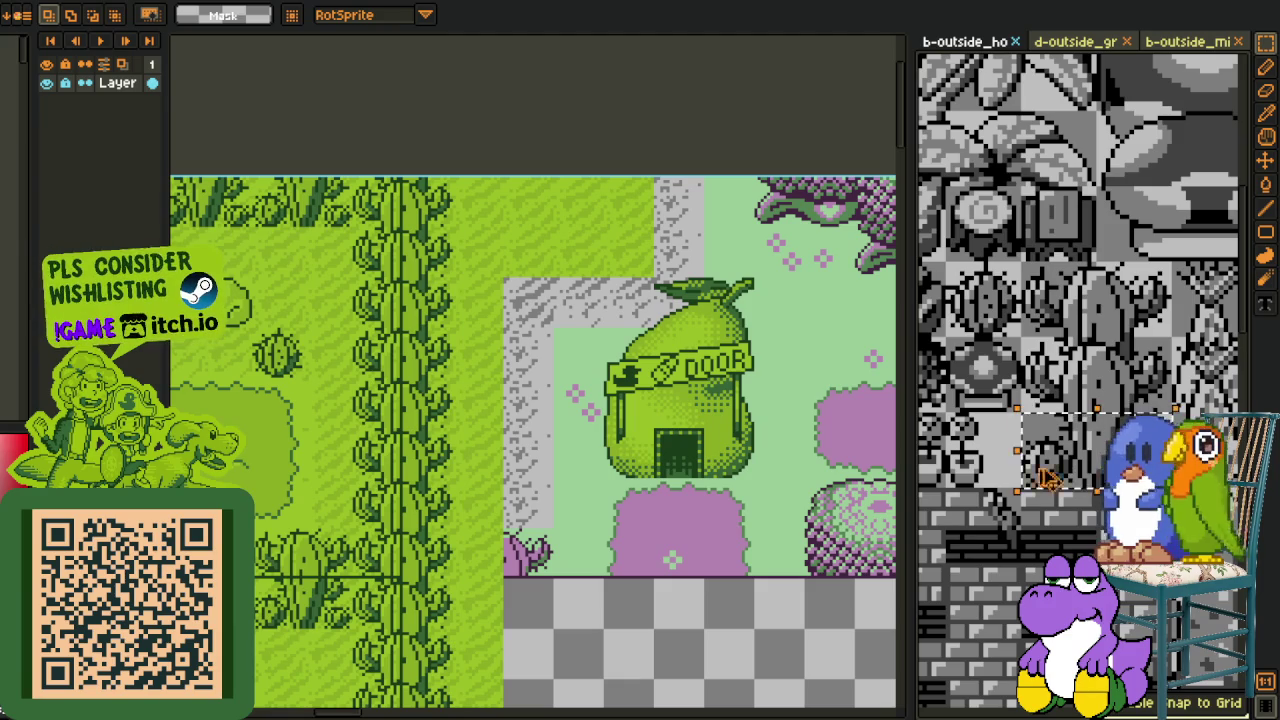
{"action": "scroll", "coordinate": [423, 151], "scroll_direction": "up", "scroll_amount": 3}
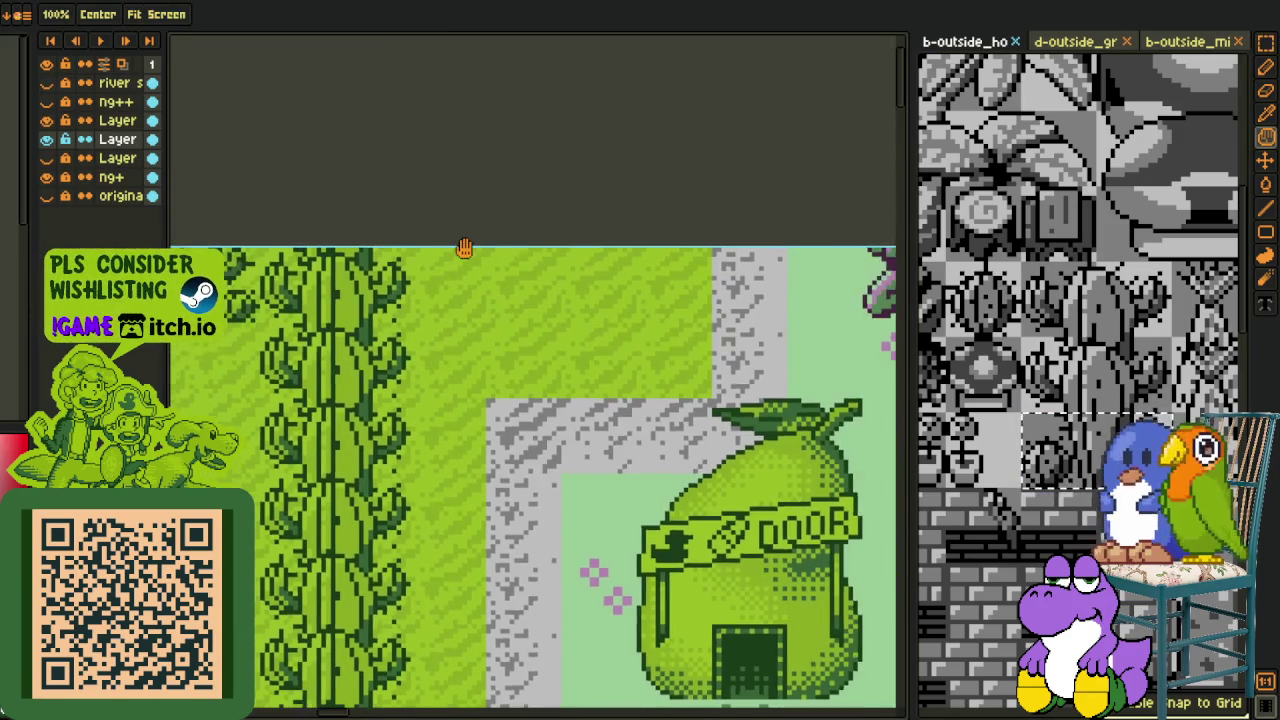
{"action": "left_click_drag", "start_coordinate": [430, 320], "coordinate": [638, 426]}
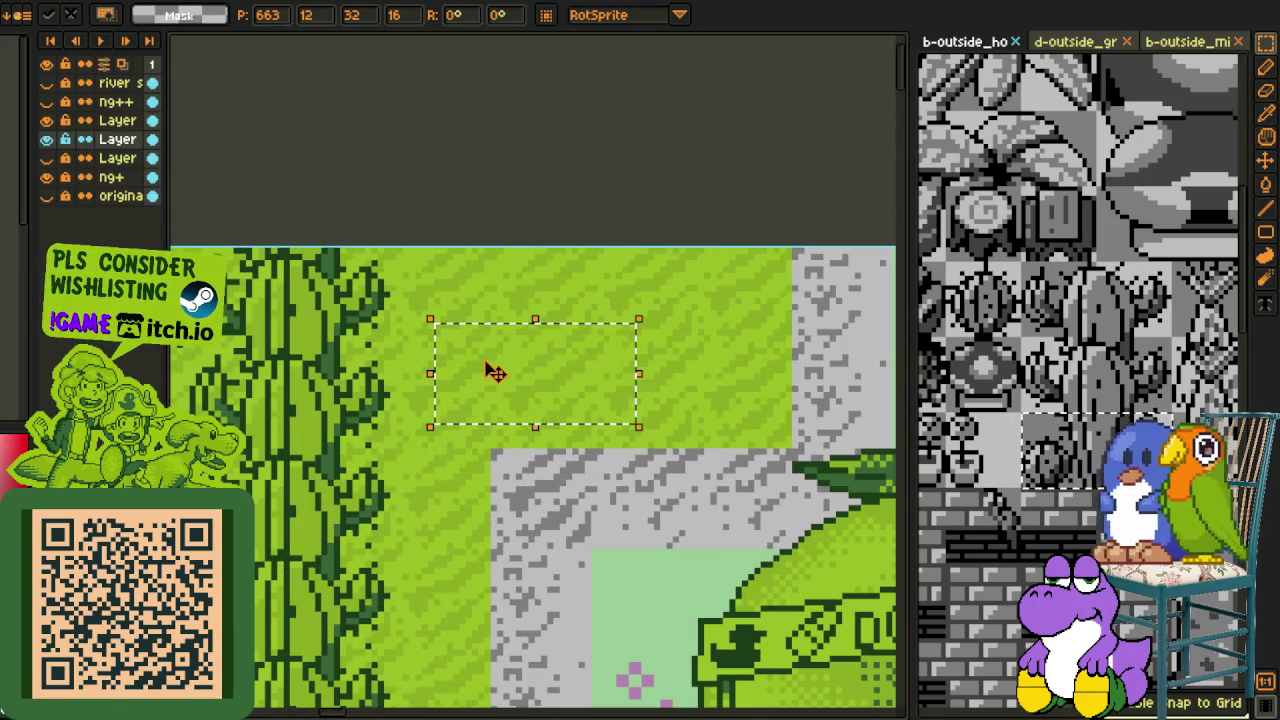
{"action": "left_click", "coordinate": [117, 120]}
{"action": "key", "text": "ctrl+v"}
{"action": "mouse_move", "coordinate": [545, 395]}
{"action": "left_mouse_down"}
{"action": "mouse_move", "coordinate": [500, 330]}
{"action": "mouse_move", "coordinate": [657, 308]}
{"action": "mouse_move", "coordinate": [358, 320]}
{"action": "left_mouse_up"}
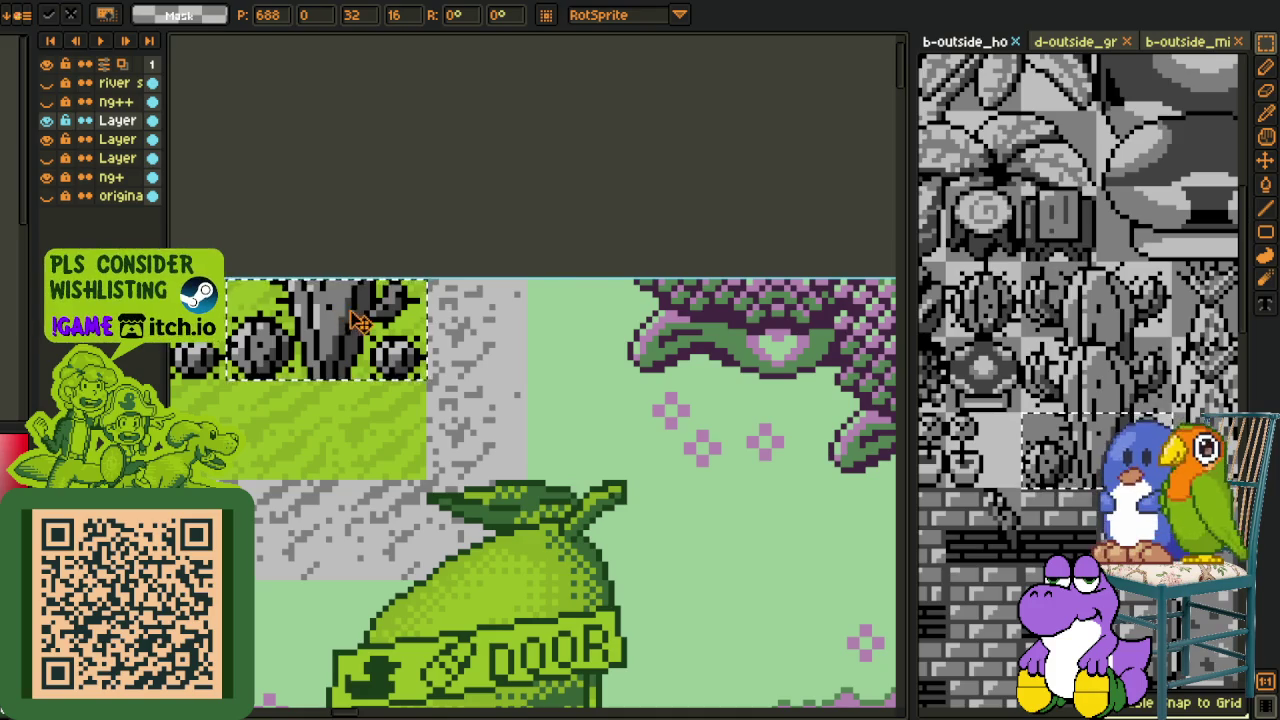
{"action": "key", "text": "ctrl+d"}
{"action": "scroll", "coordinate": [733, 271], "scroll_direction": "down", "scroll_amount": 2}
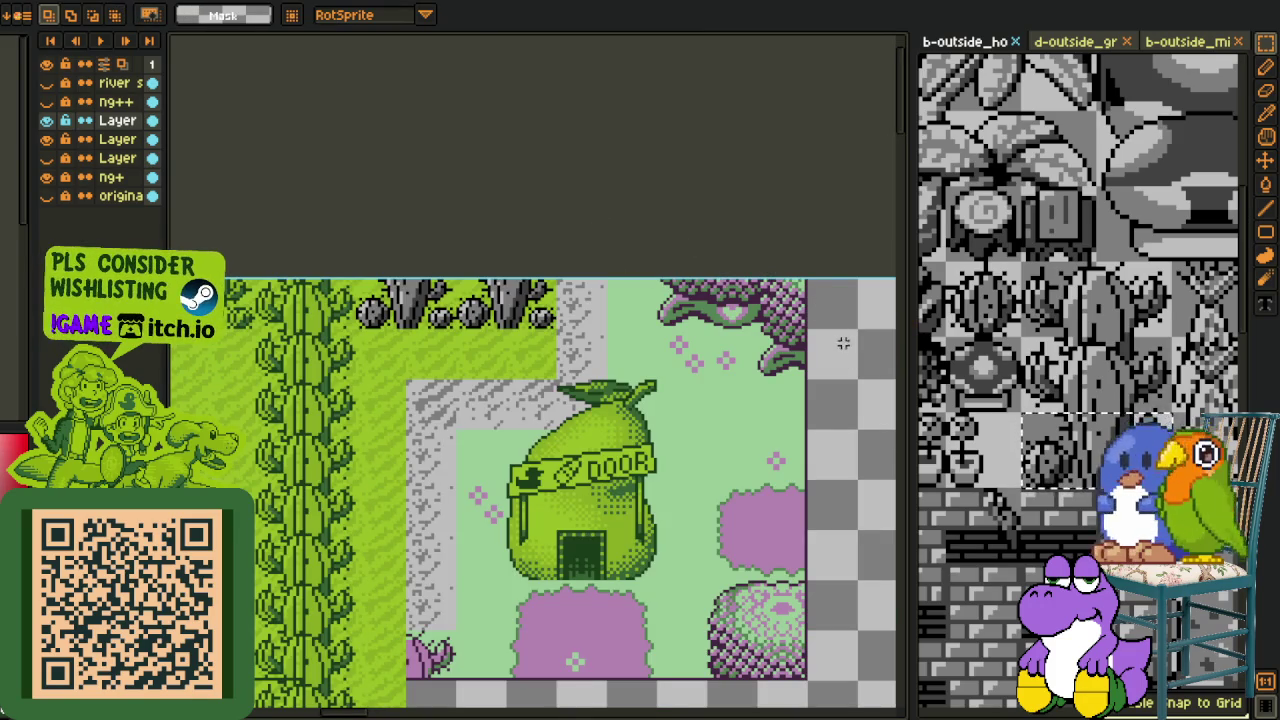
{"action": "scroll", "coordinate": [733, 217], "scroll_direction": "down", "scroll_amount": 2}
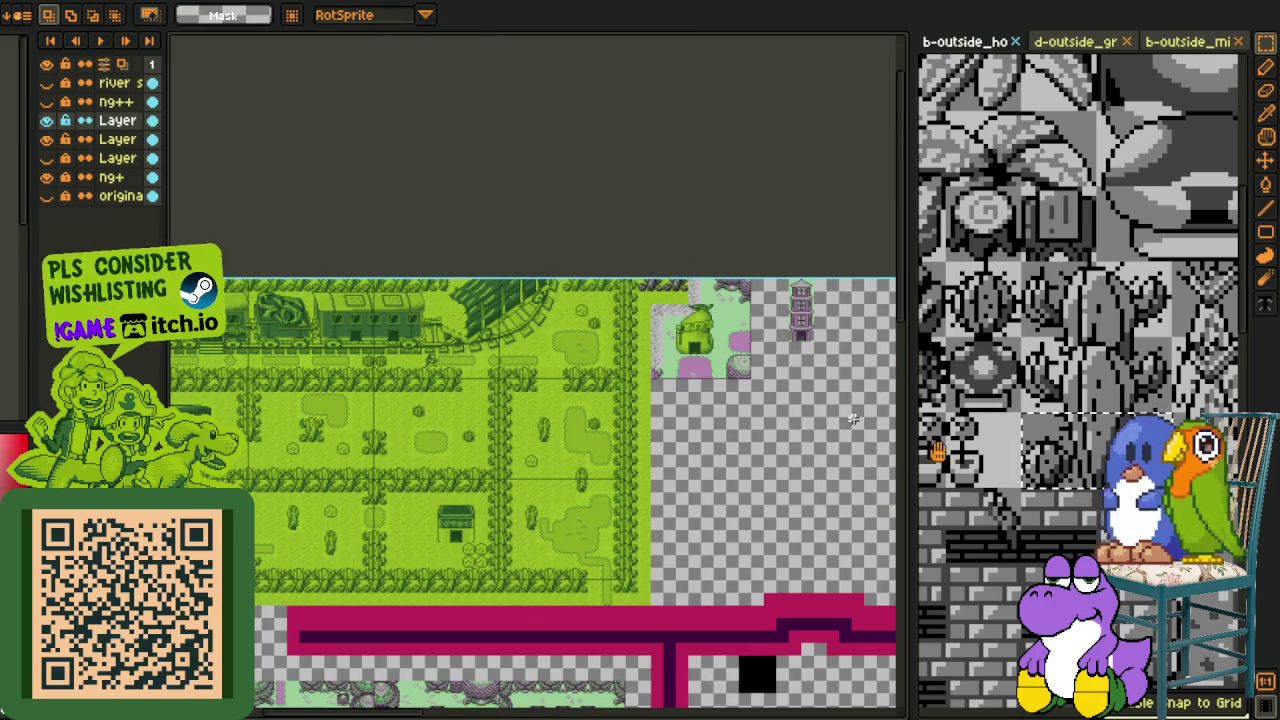
{"action": "key", "text": "space"}
{"action": "left_click_drag", "start_coordinate": [797, 414], "coordinate": [773, 451]}
{"action": "scroll", "coordinate": [1100, 337], "scroll_direction": "down", "scroll_amount": 1}
{"action": "scroll", "coordinate": [1100, 337], "scroll_direction": "down", "scroll_amount": 1}
{"action": "scroll", "coordinate": [1100, 337], "scroll_direction": "down", "scroll_amount": 1}
{"action": "scroll", "coordinate": [1100, 337], "scroll_direction": "down", "scroll_amount": 1}
{"action": "scroll", "coordinate": [1100, 337], "scroll_direction": "down", "scroll_amount": 2}
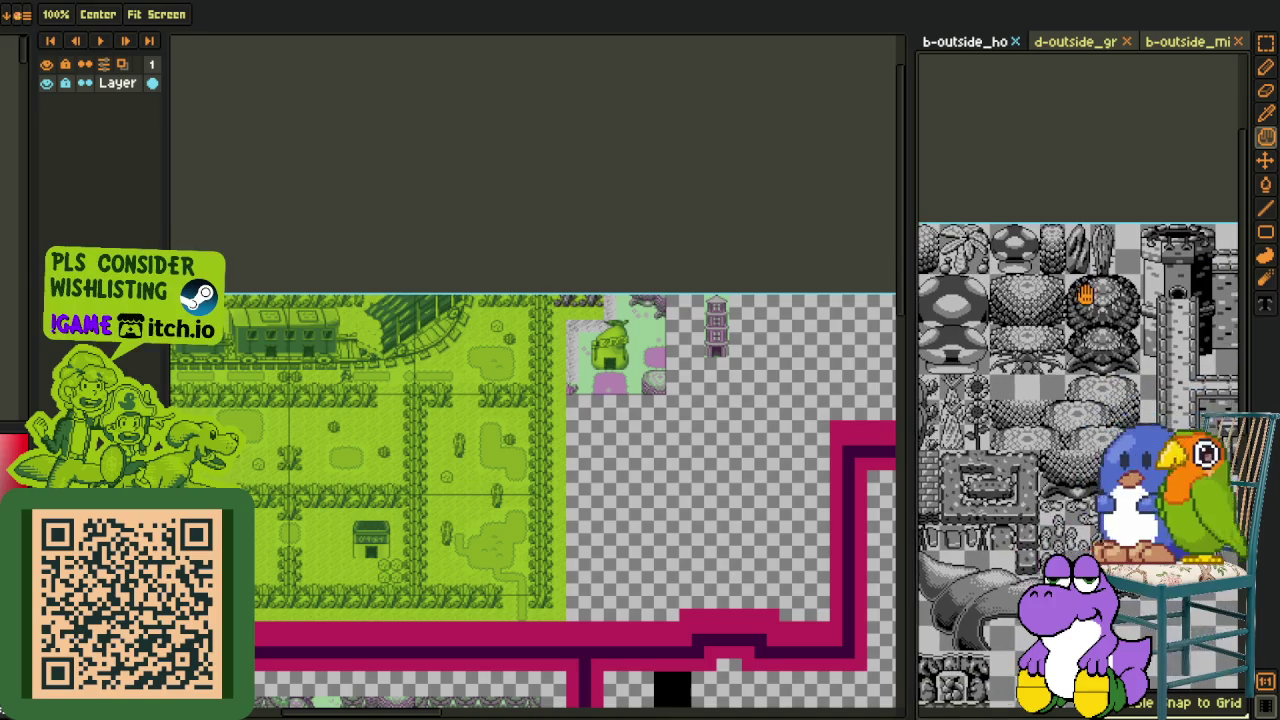
{"action": "scroll", "coordinate": [1088, 500], "scroll_direction": "up", "scroll_amount": 1}
{"action": "scroll", "coordinate": [1088, 500], "scroll_direction": "up", "scroll_amount": 1}
{"action": "scroll", "coordinate": [1088, 500], "scroll_direction": "up", "scroll_amount": 1}
{"action": "scroll", "coordinate": [617, 505], "scroll_direction": "down", "scroll_amount": 2}
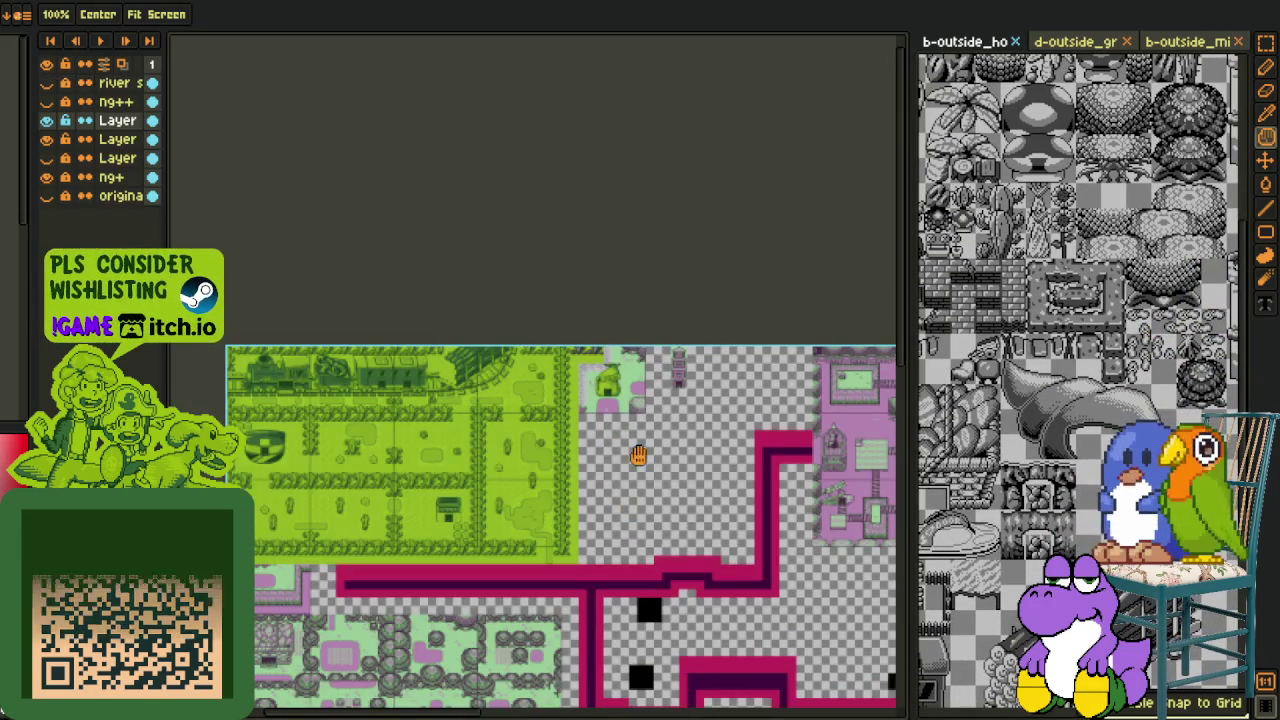
{"action": "left_click_drag", "start_coordinate": [617, 505], "coordinate": [640, 428]}
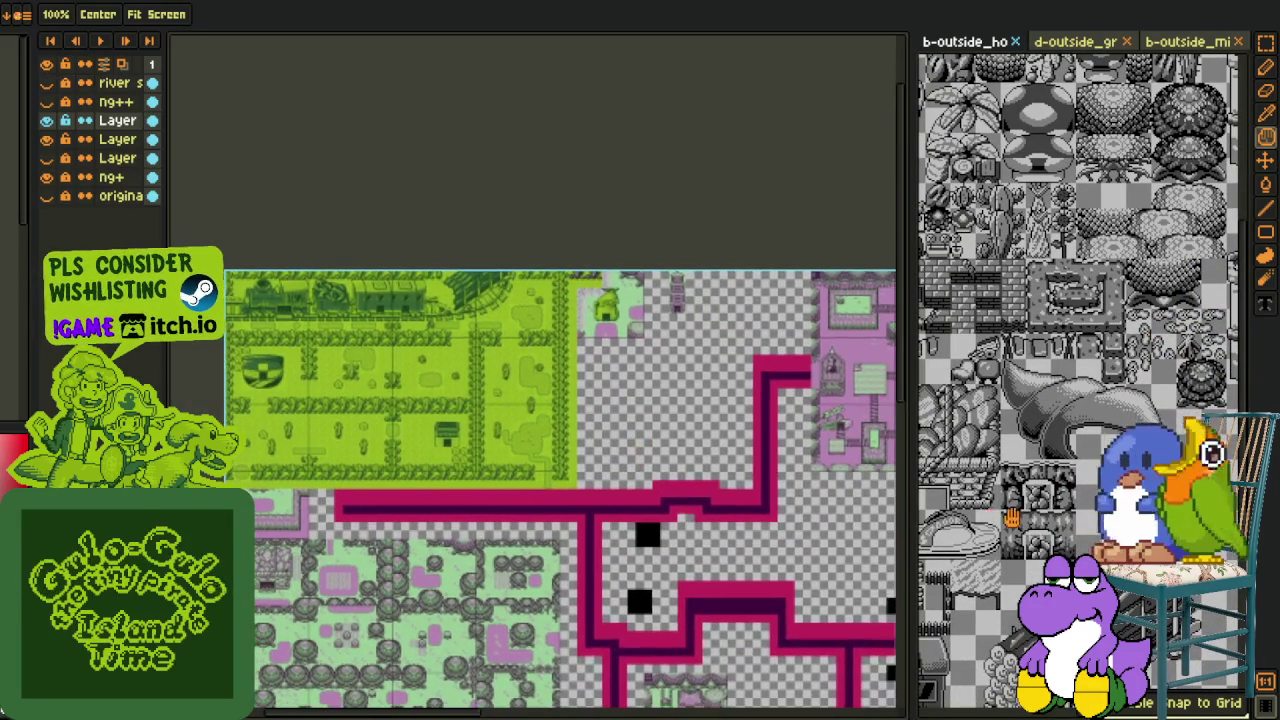
{"action": "left_click_drag", "start_coordinate": [1013, 517], "coordinate": [1143, 582]}
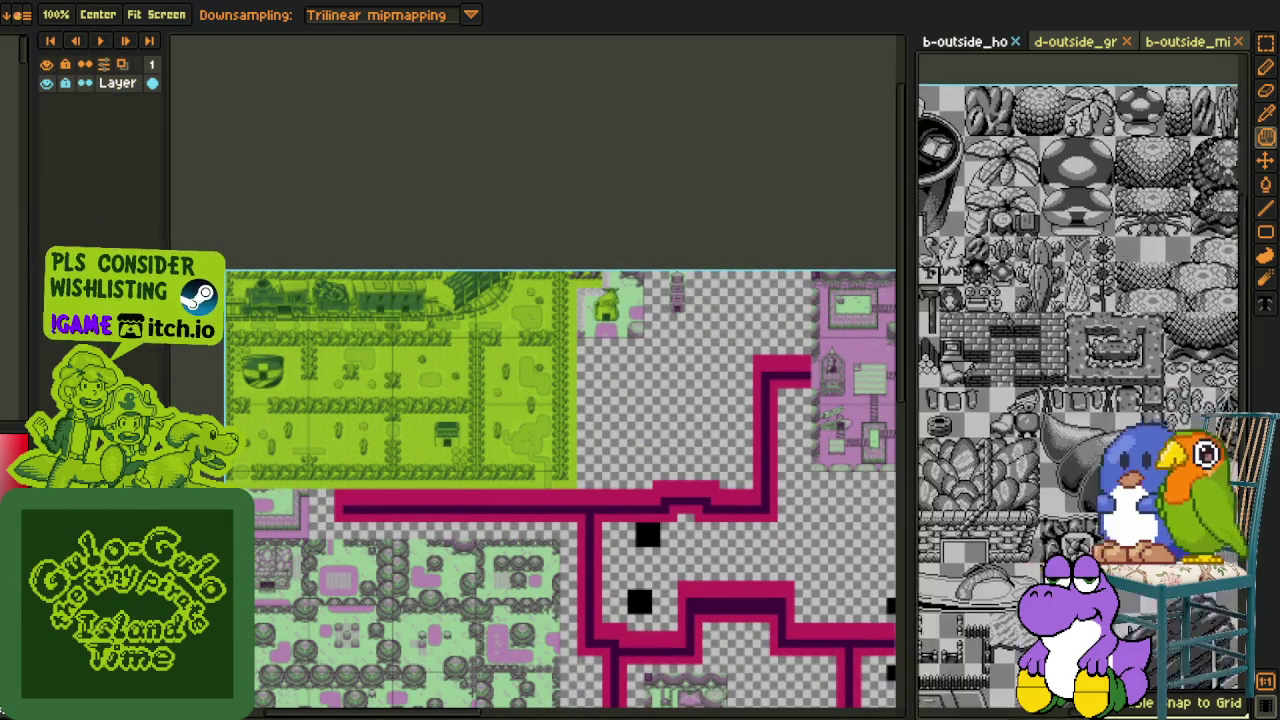
{"action": "scroll", "coordinate": [996, 530], "scroll_direction": "up", "scroll_amount": 3}
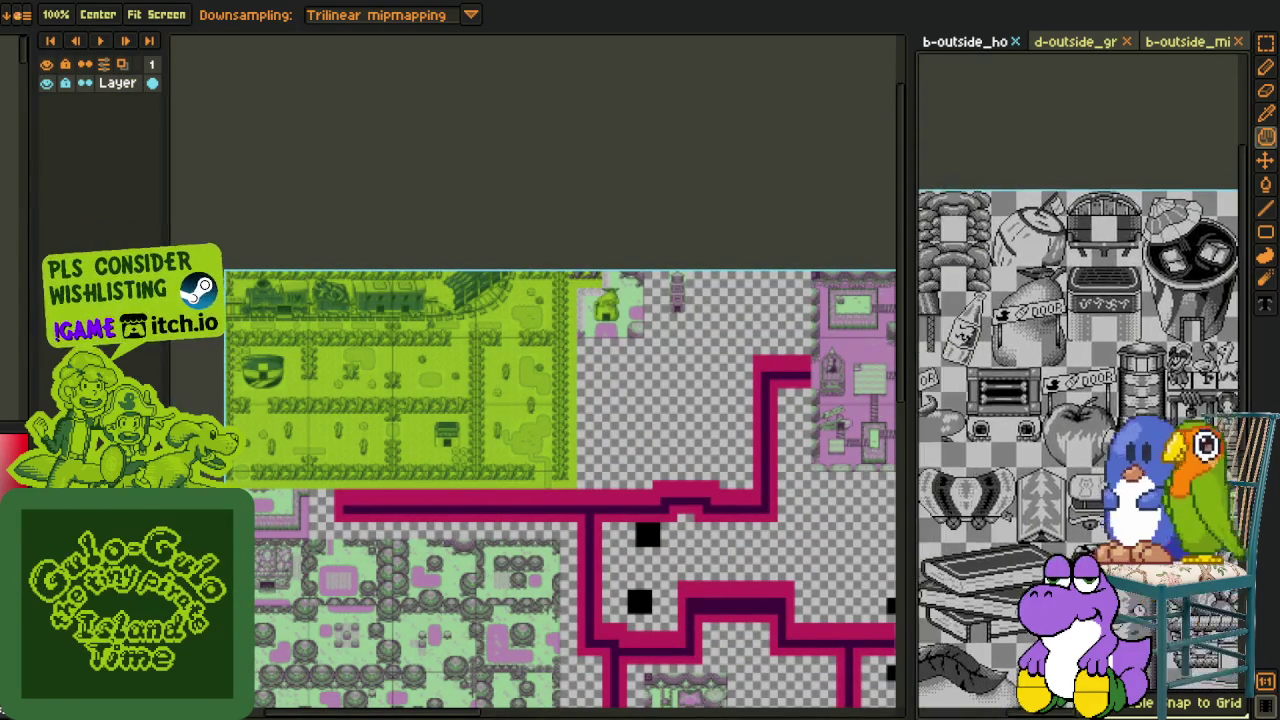
{"action": "scroll", "coordinate": [996, 530], "scroll_direction": "up", "scroll_amount": 3}
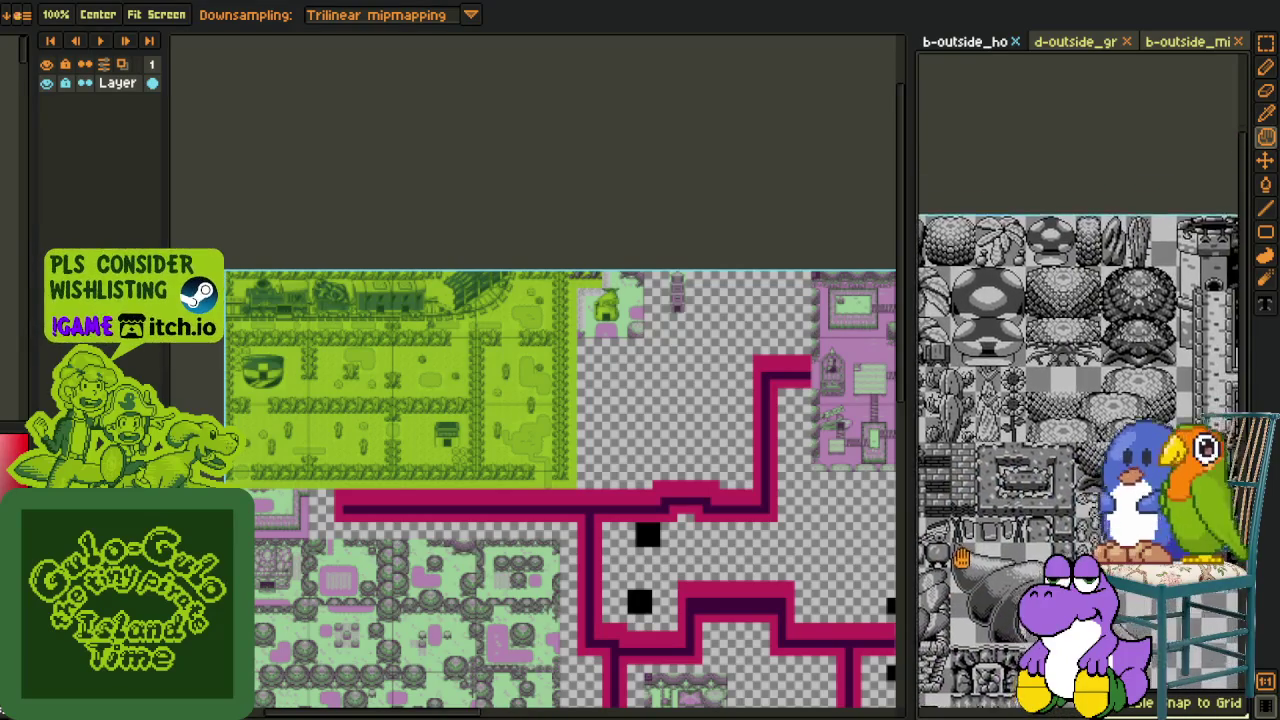
{"action": "mouse_move", "coordinate": [996, 530]}
{"action": "left_mouse_down"}
{"action": "mouse_move", "coordinate": [1008, 549]}
{"action": "mouse_move", "coordinate": [974, 556]}
{"action": "left_mouse_up"}
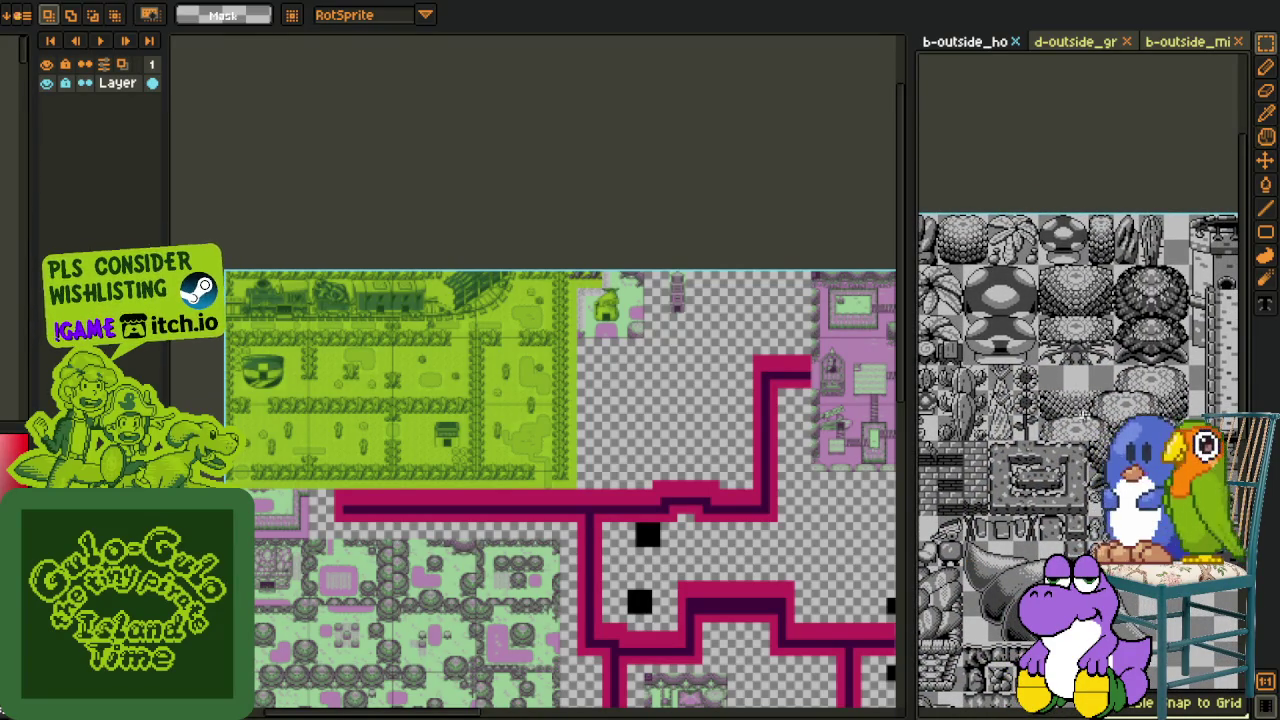
{"action": "scroll", "coordinate": [1080, 380], "scroll_direction": "up", "scroll_amount": 3}
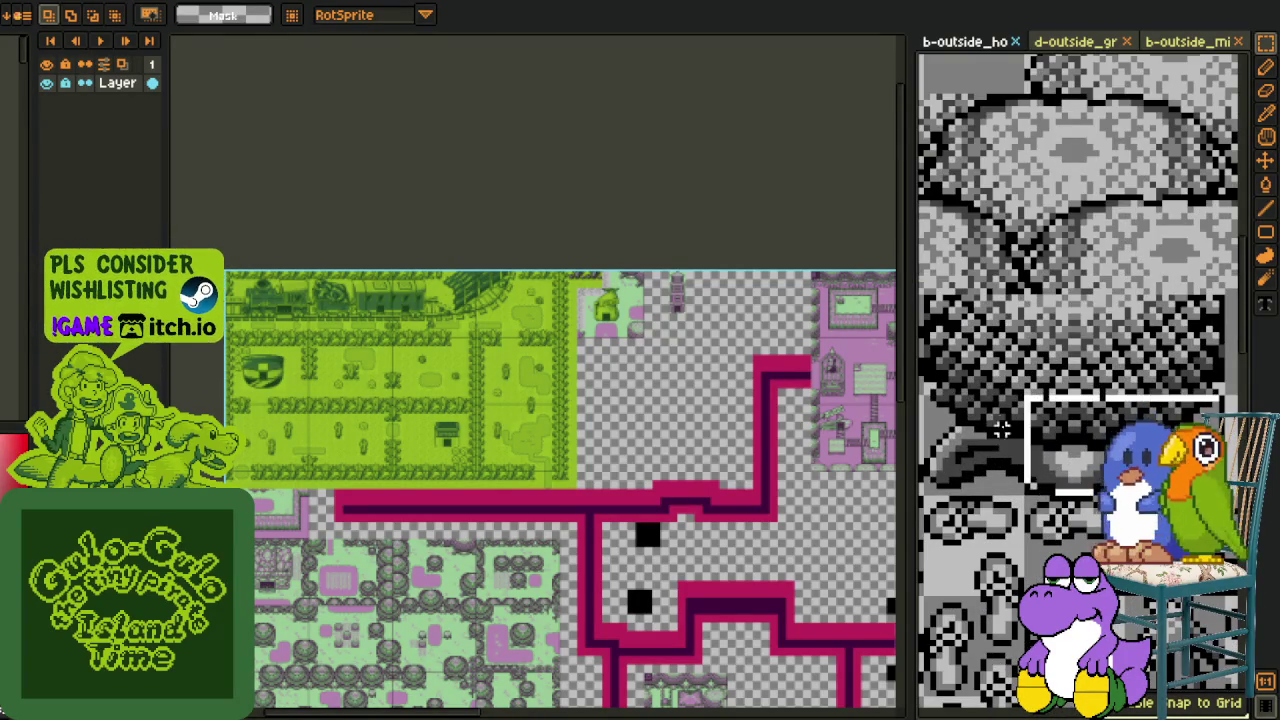
{"action": "scroll", "coordinate": [699, 349], "scroll_direction": "down", "scroll_amount": 2}
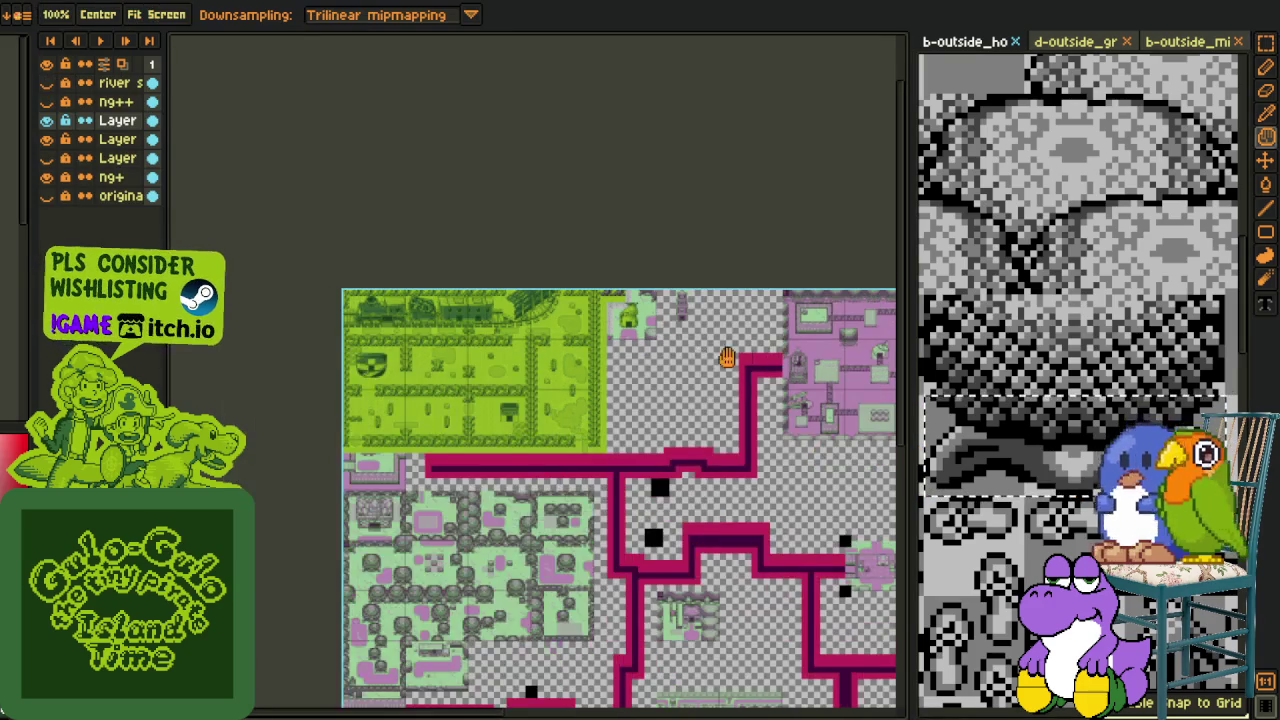
{"action": "scroll", "coordinate": [593, 390], "scroll_direction": "up", "scroll_amount": 1}
{"action": "scroll", "coordinate": [446, 310], "scroll_direction": "up", "scroll_amount": 2}
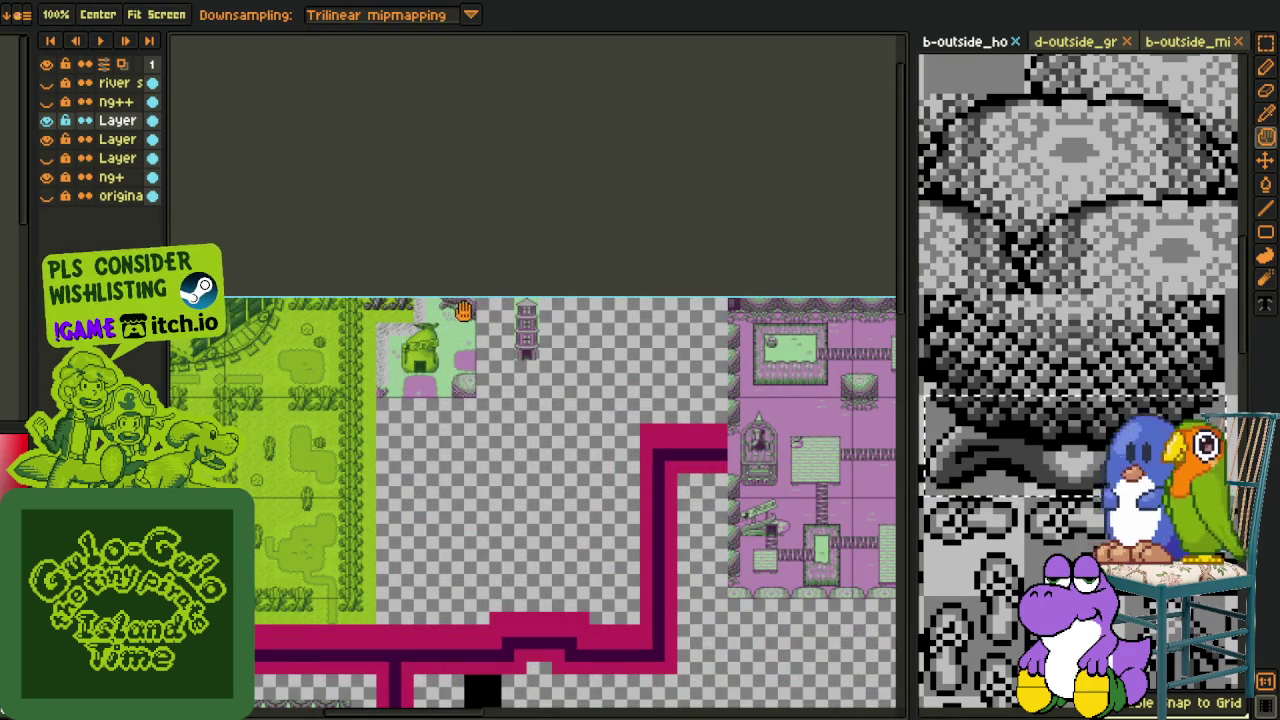
{"action": "scroll", "coordinate": [459, 311], "scroll_direction": "up", "scroll_amount": 2}
{"action": "scroll", "coordinate": [466, 298], "scroll_direction": "up", "scroll_amount": 1}
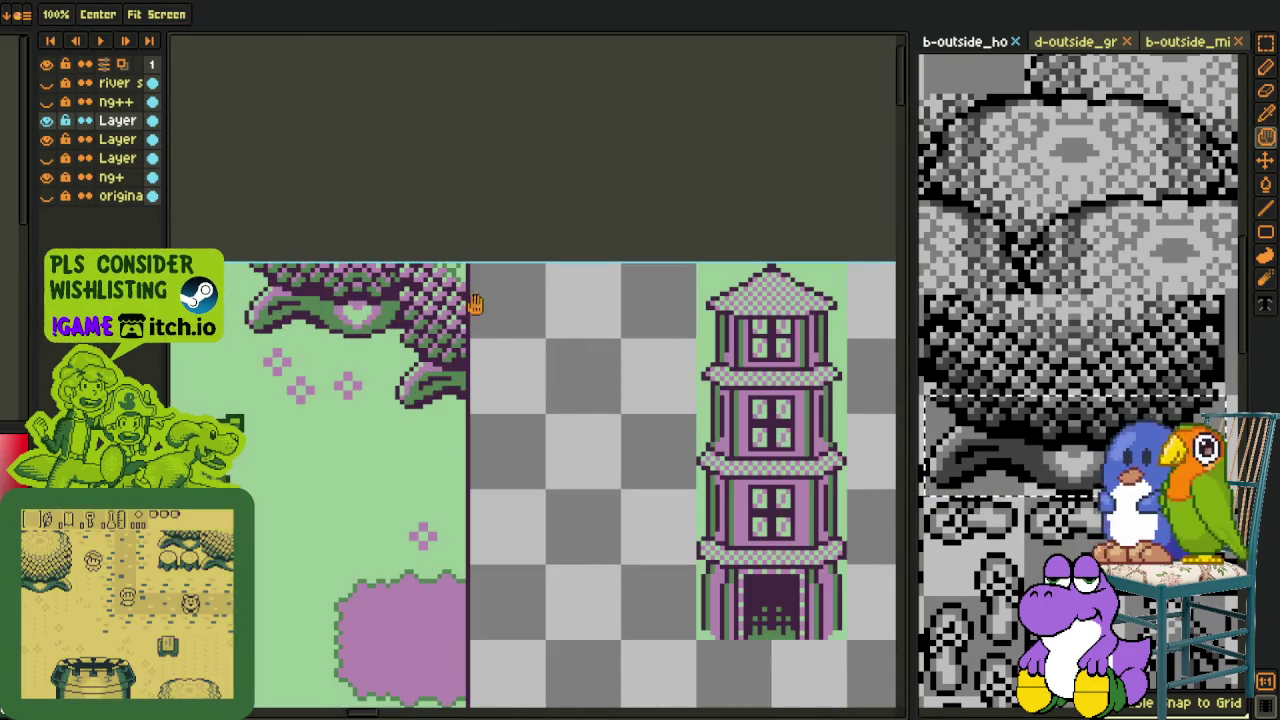
{"action": "key", "text": "ctrl+v"}
{"action": "mouse_move", "coordinate": [468, 296]}
{"action": "left_mouse_down"}
{"action": "mouse_move", "coordinate": [565, 430]}
{"action": "mouse_move", "coordinate": [517, 374]}
{"action": "mouse_move", "coordinate": [891, 400]}
{"action": "left_mouse_up"}
Step: Slide the pasted tree piece right along the map's top edge
{"action": "scroll", "coordinate": [891, 400], "scroll_direction": "down", "scroll_amount": 1}
{"action": "scroll", "coordinate": [768, 467], "scroll_direction": "down", "scroll_amount": 1}
{"action": "scroll", "coordinate": [768, 467], "scroll_direction": "up", "scroll_amount": 2}
{"action": "scroll", "coordinate": [563, 423], "scroll_direction": "up", "scroll_amount": 2}
{"action": "scroll", "coordinate": [494, 357], "scroll_direction": "down", "scroll_amount": 2}
{"action": "scroll", "coordinate": [531, 380], "scroll_direction": "up", "scroll_amount": 2}
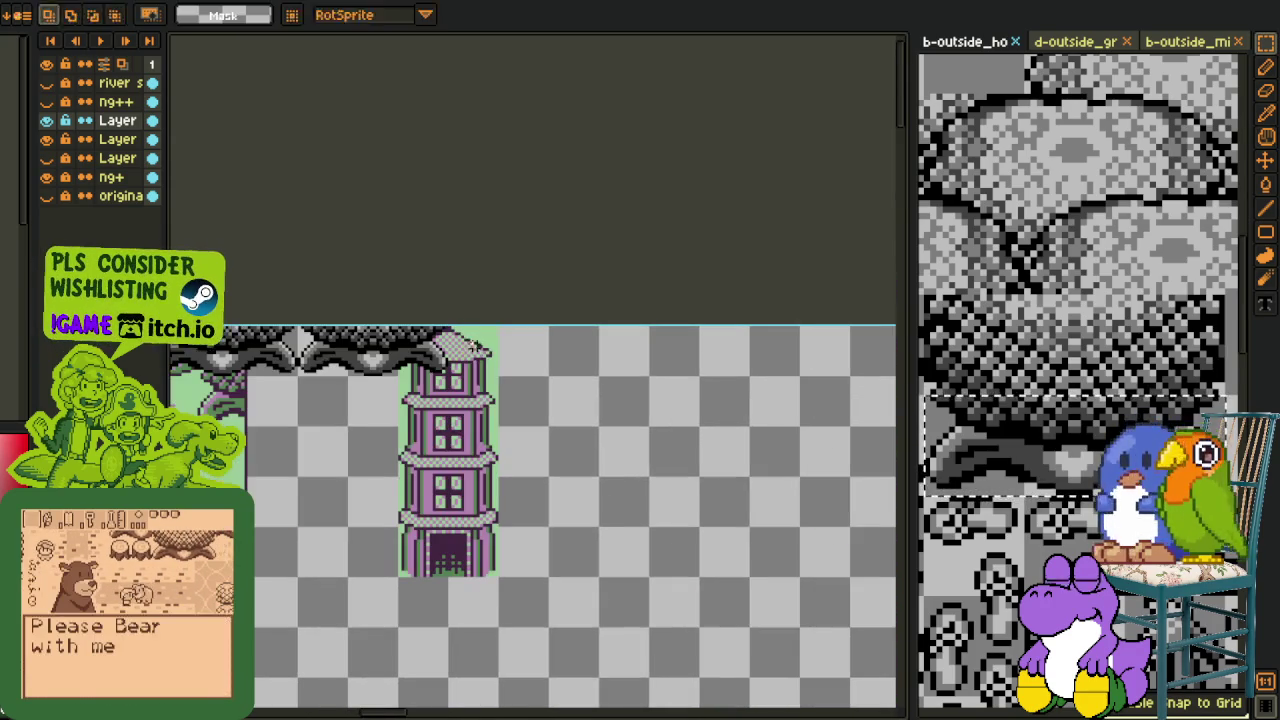
{"action": "mouse_move", "coordinate": [420, 378]}
{"action": "left_mouse_down"}
{"action": "mouse_move", "coordinate": [620, 378]}
{"action": "mouse_move", "coordinate": [697, 362]}
{"action": "mouse_move", "coordinate": [351, 377]}
{"action": "mouse_move", "coordinate": [786, 380]}
{"action": "mouse_move", "coordinate": [312, 378]}
{"action": "mouse_move", "coordinate": [474, 374]}
{"action": "left_mouse_up"}
Step: Paste and place another canopy piece, then undo it
{"action": "key", "text": "ctrl+v"}
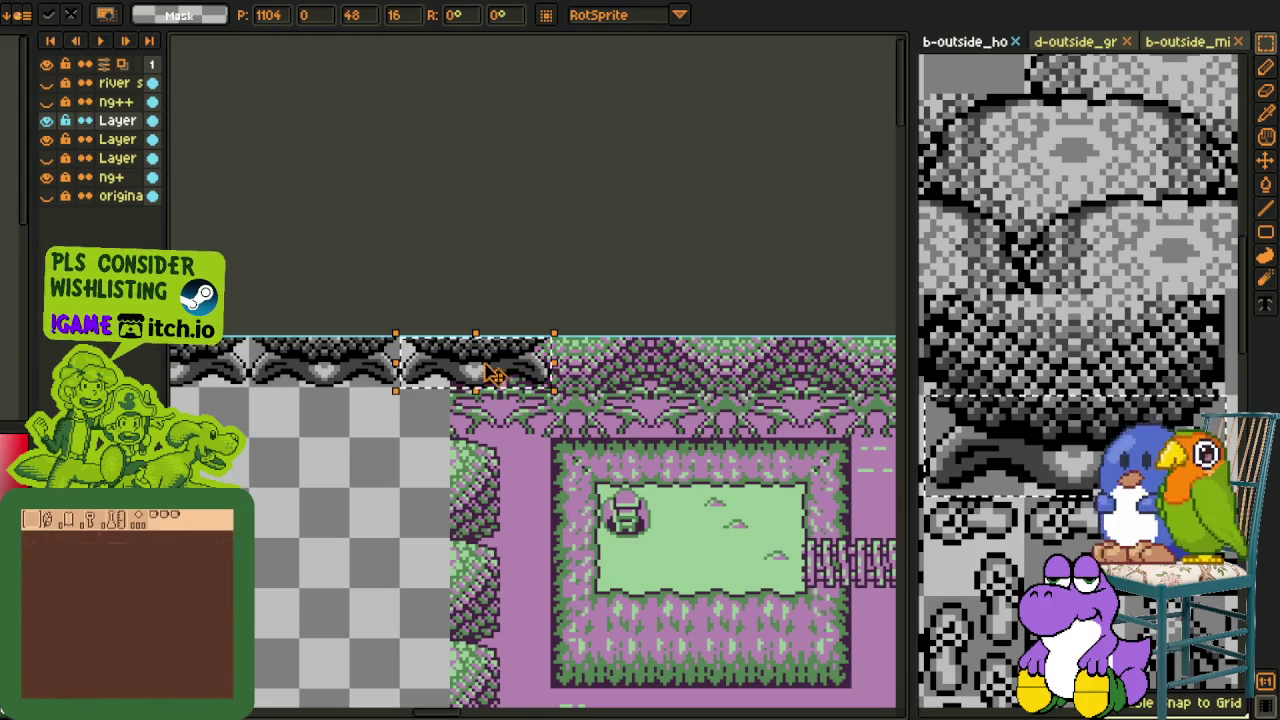
{"action": "left_click", "coordinate": [561, 254]}
{"action": "key", "text": "ctrl+z"}
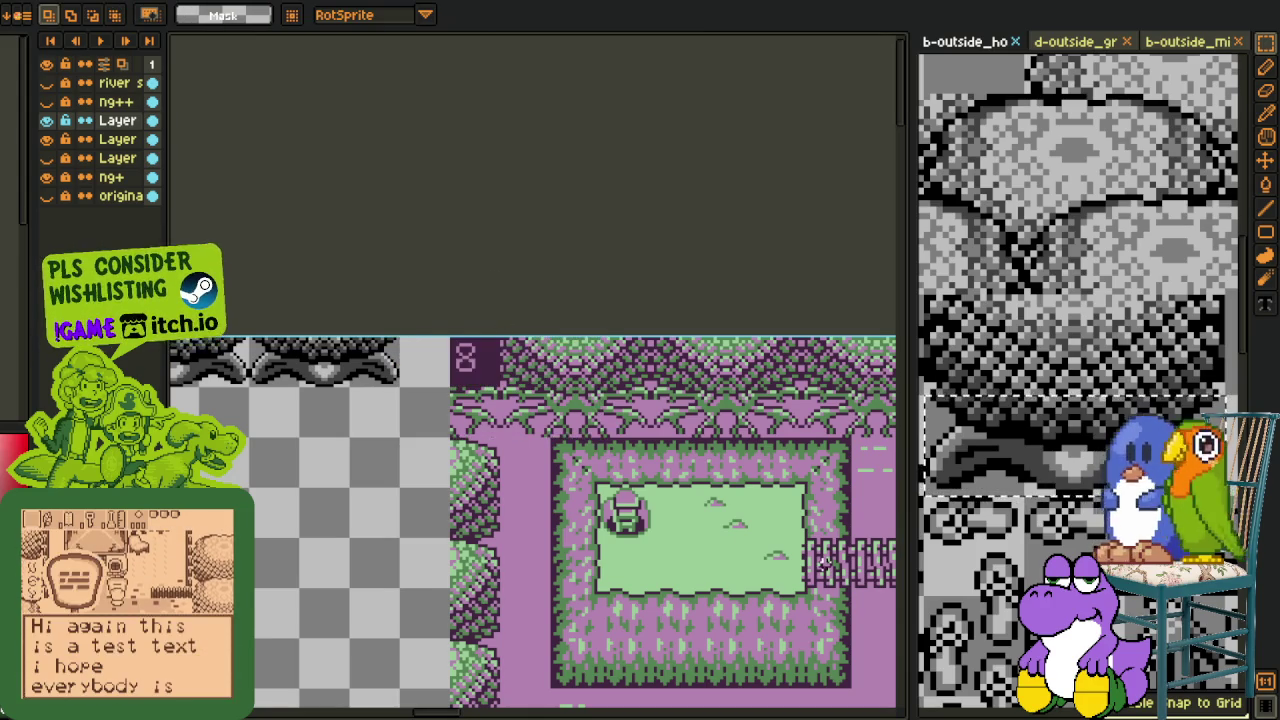
Step: Browse the reference tileset to find the dark canopy tiles
{"action": "left_click", "coordinate": [1098, 354]}
{"action": "scroll", "coordinate": [1097, 212], "scroll_direction": "down", "scroll_amount": 2}
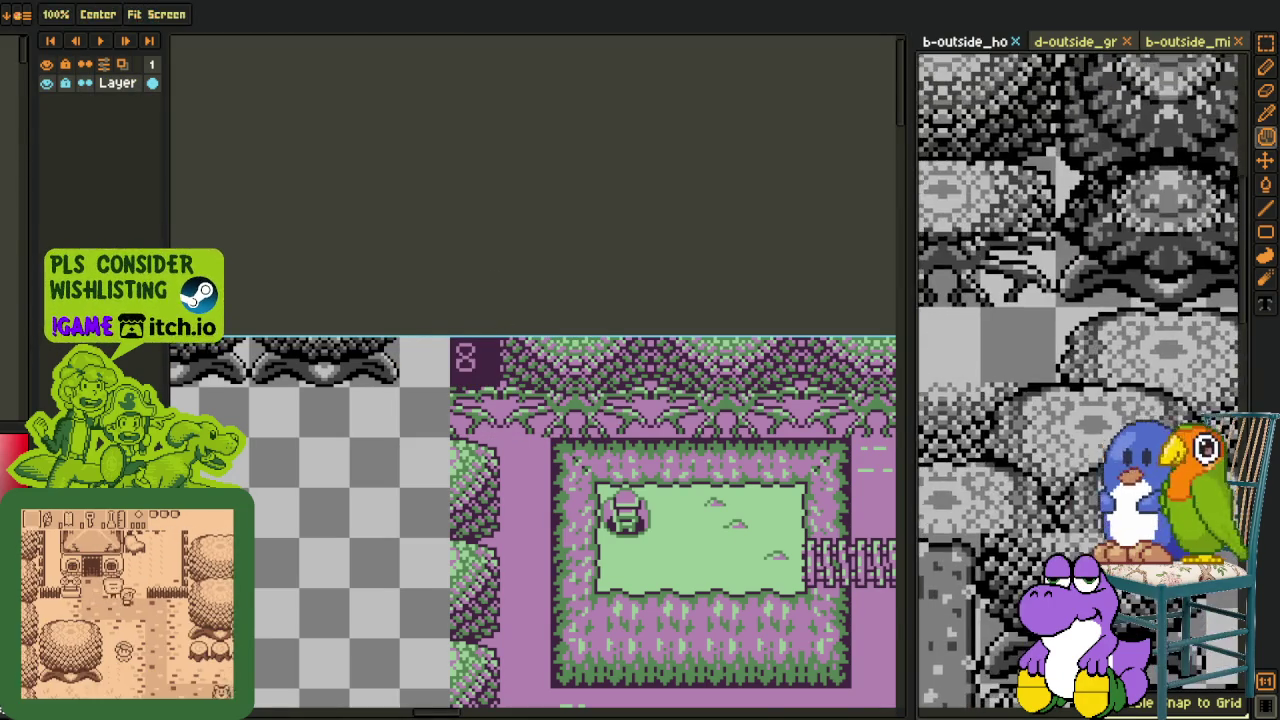
{"action": "scroll", "coordinate": [1085, 265], "scroll_direction": "down", "scroll_amount": 1}
{"action": "scroll", "coordinate": [1070, 330], "scroll_direction": "down", "scroll_amount": 2}
{"action": "scroll", "coordinate": [1055, 400], "scroll_direction": "down", "scroll_amount": 1}
{"action": "left_click_drag", "start_coordinate": [1052, 425], "coordinate": [1150, 495]}
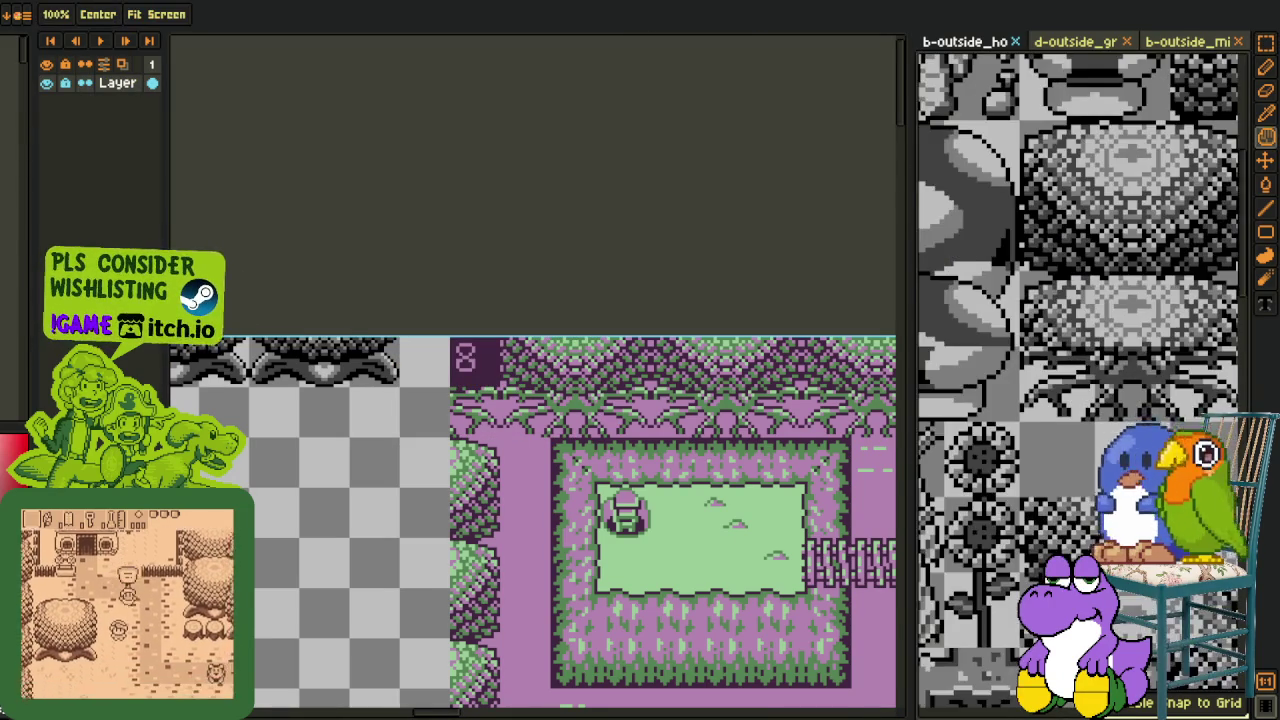
{"action": "scroll", "coordinate": [1075, 453], "scroll_direction": "down", "scroll_amount": 1}
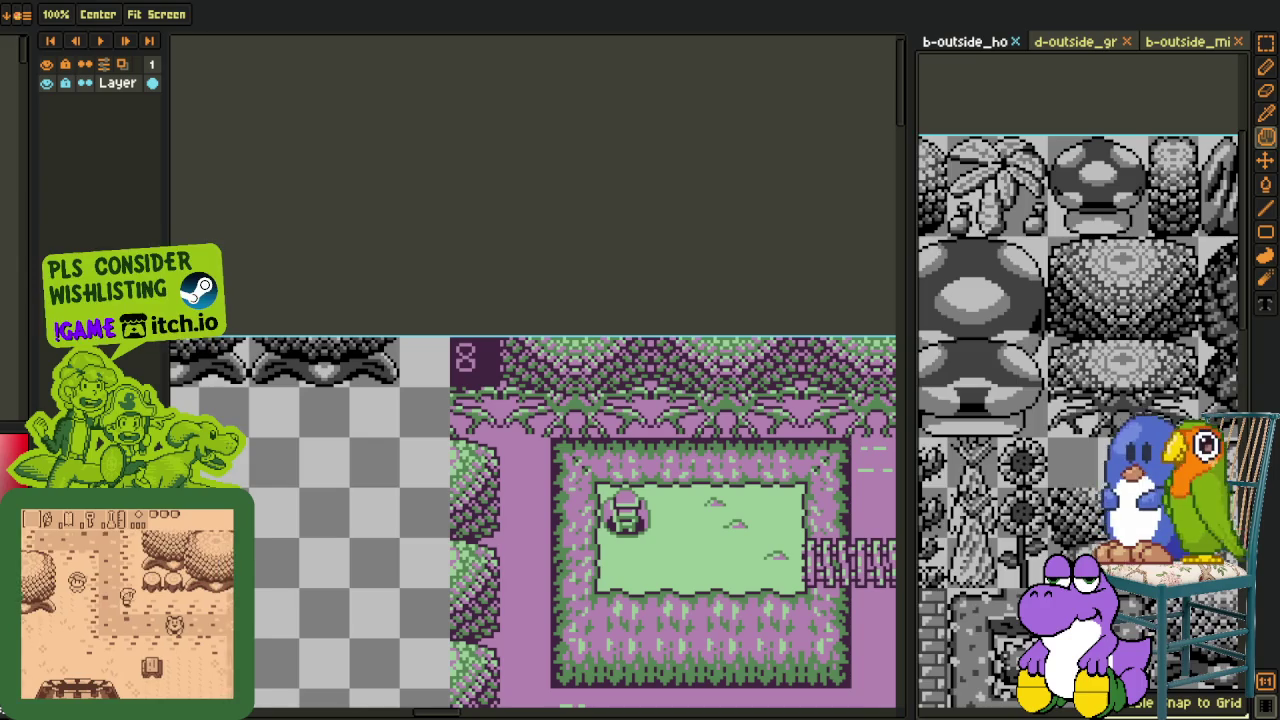
{"action": "scroll", "coordinate": [1075, 453], "scroll_direction": "down", "scroll_amount": 1}
{"action": "scroll", "coordinate": [1075, 453], "scroll_direction": "down", "scroll_amount": 1}
{"action": "scroll", "coordinate": [1075, 453], "scroll_direction": "down", "scroll_amount": 1}
{"action": "scroll", "coordinate": [1073, 453], "scroll_direction": "down", "scroll_amount": 1}
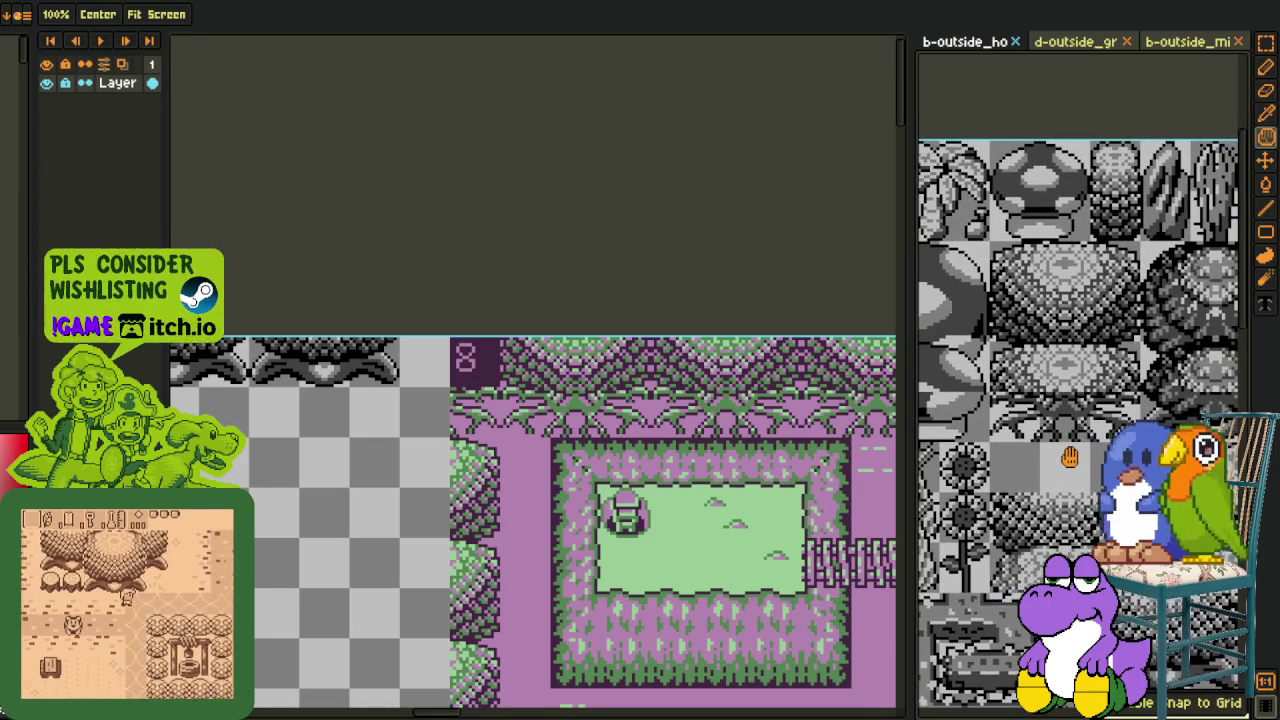
{"action": "scroll", "coordinate": [1070, 450], "scroll_direction": "down", "scroll_amount": 1}
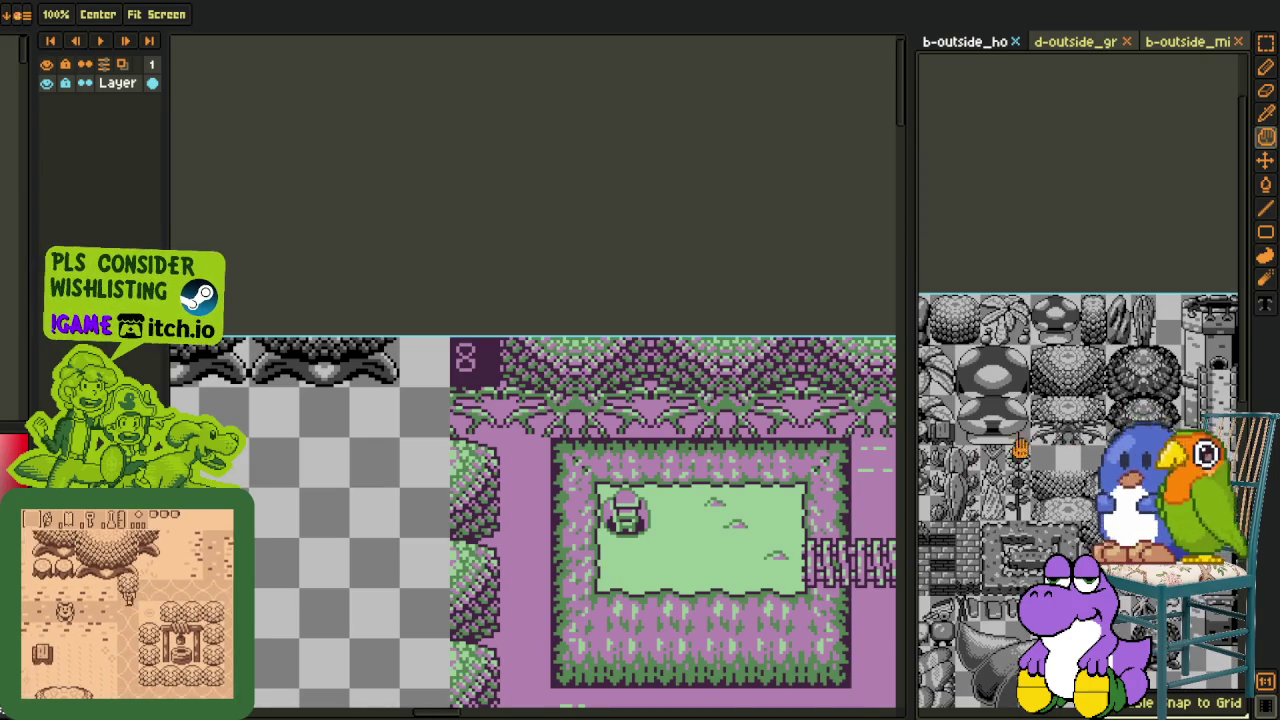
{"action": "left_click", "coordinate": [621, 483]}
{"action": "left_click_drag", "start_coordinate": [621, 483], "coordinate": [711, 386]}
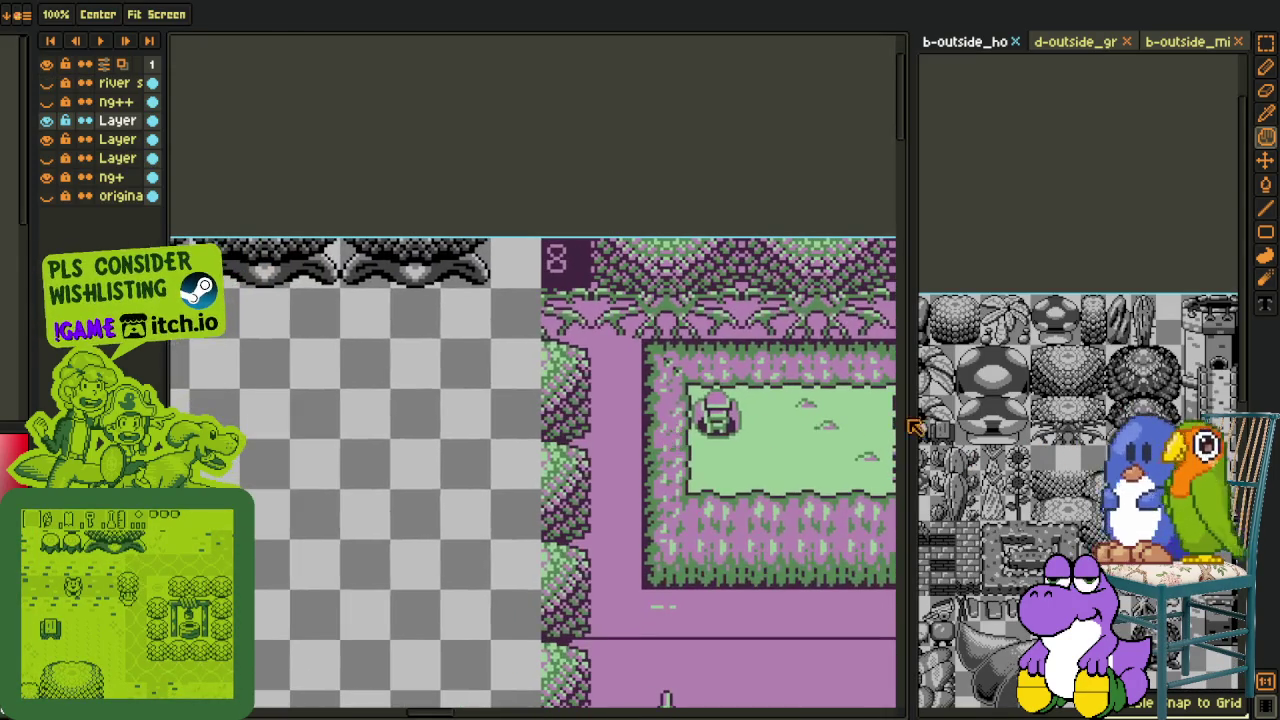
{"action": "scroll", "coordinate": [1087, 390], "scroll_direction": "up", "scroll_amount": 2}
{"action": "left_click_drag", "start_coordinate": [1030, 395], "coordinate": [1015, 424]}
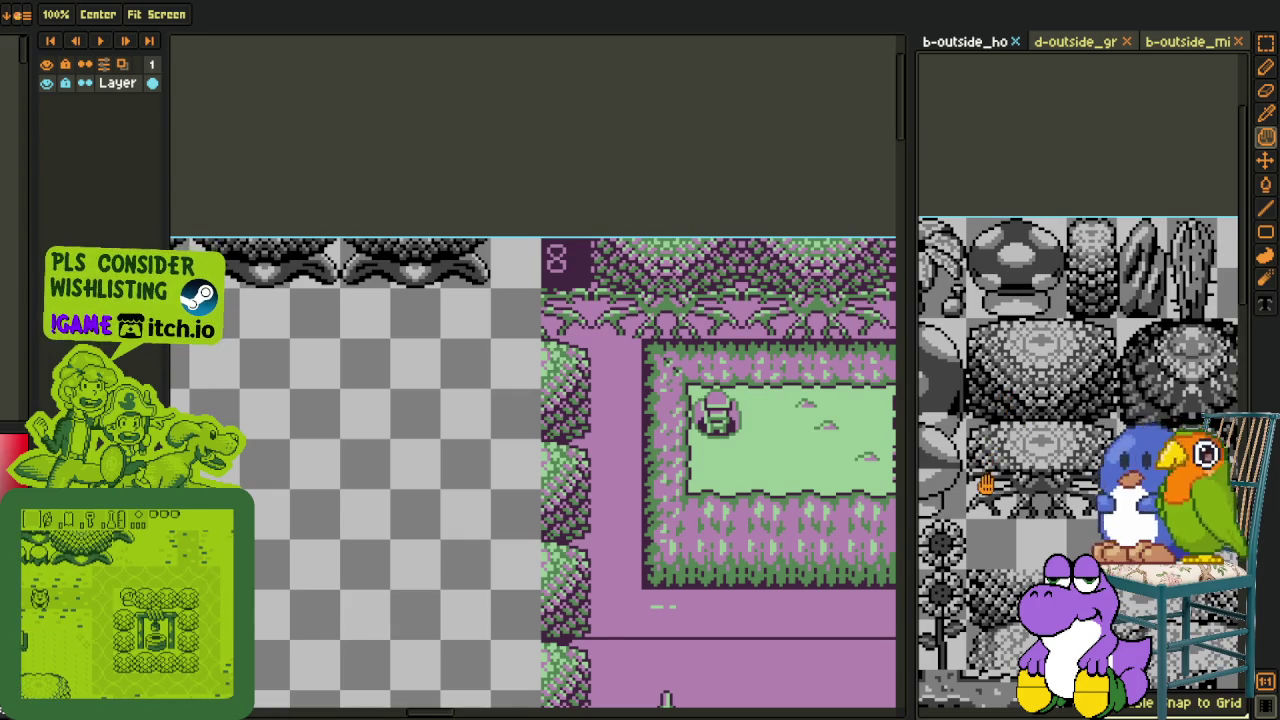
Step: Paste the canopy piece at the map's top edge, completing the tree border
{"action": "left_click", "coordinate": [560, 360]}
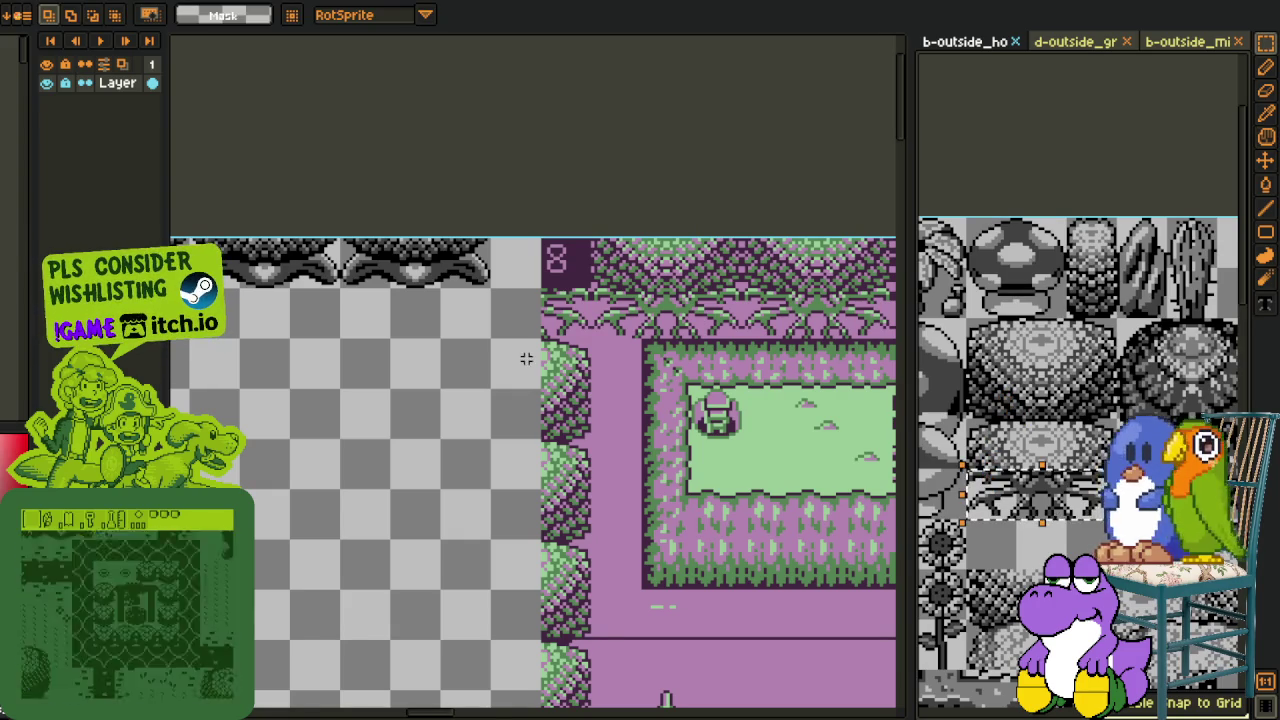
{"action": "key", "text": "ctrl+v"}
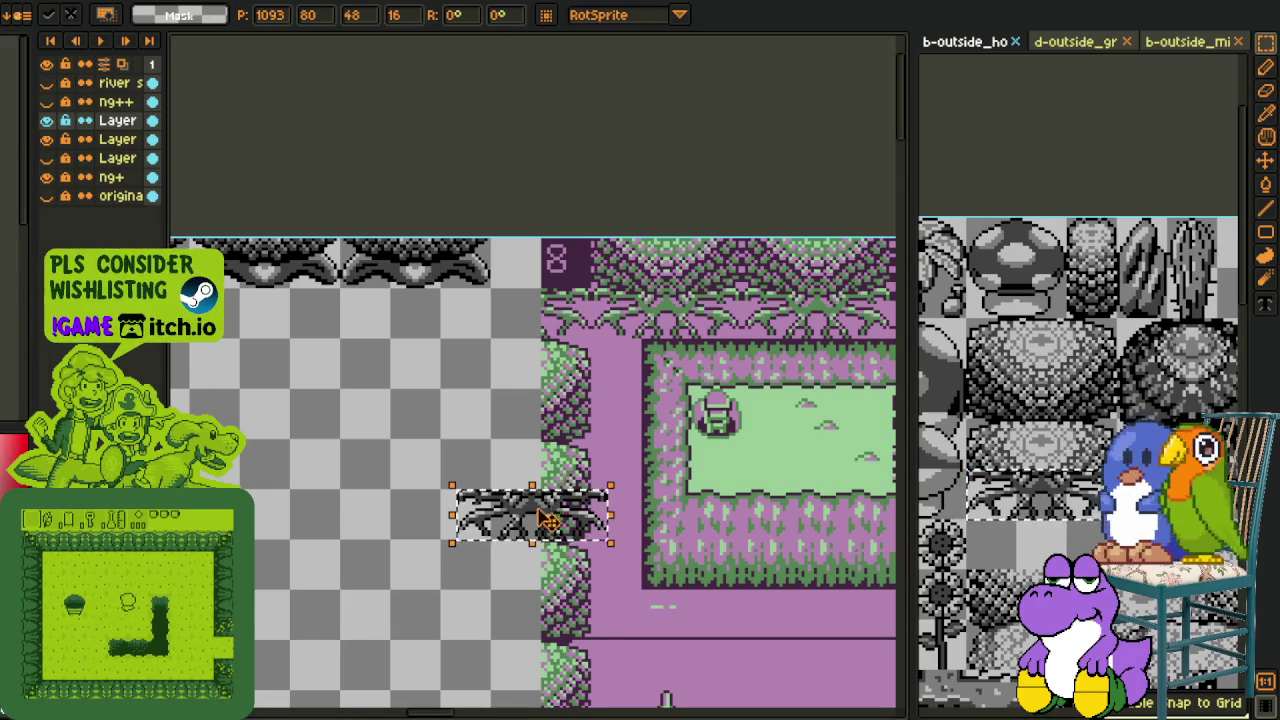
{"action": "left_click_drag", "start_coordinate": [548, 512], "coordinate": [575, 265]}
{"action": "scroll", "coordinate": [510, 372], "scroll_direction": "down", "scroll_amount": 2}
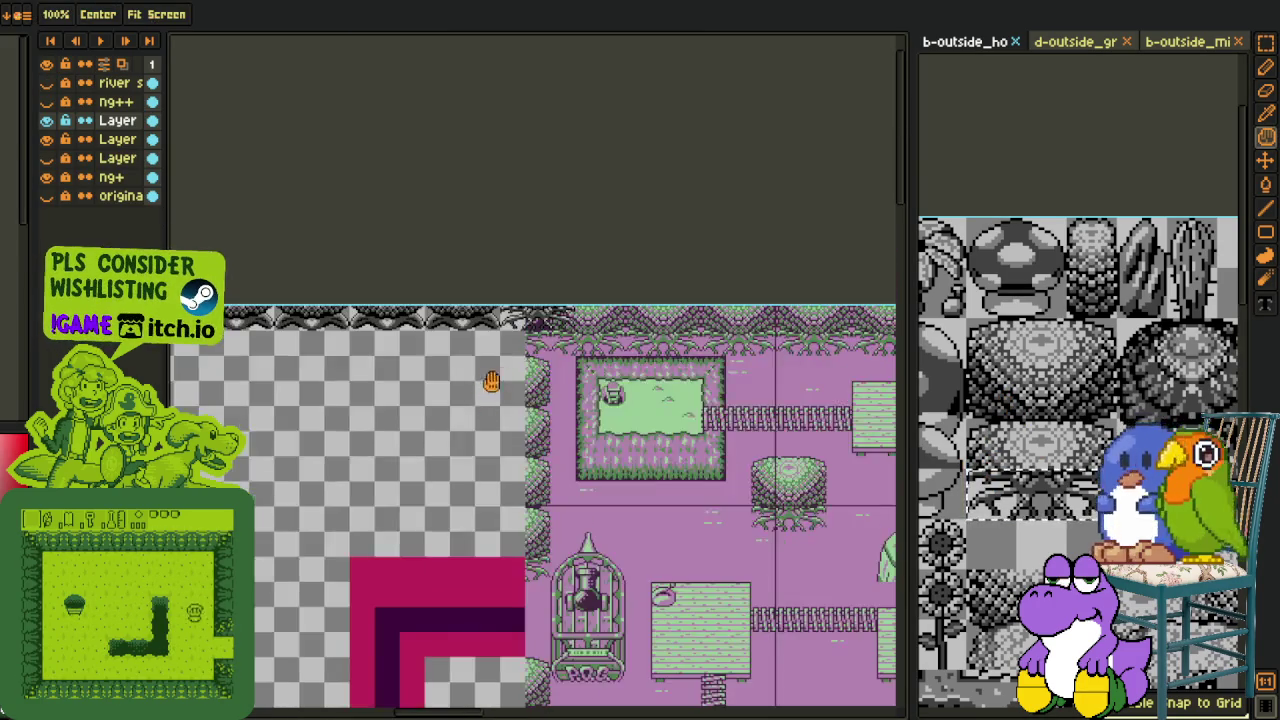
{"action": "left_click_drag", "start_coordinate": [486, 383], "coordinate": [693, 410]}
{"action": "scroll", "coordinate": [665, 405], "scroll_direction": "down", "scroll_amount": 1}
{"action": "scroll", "coordinate": [670, 405], "scroll_direction": "down", "scroll_amount": 1}
{"action": "scroll", "coordinate": [705, 403], "scroll_direction": "down", "scroll_amount": 1}
{"action": "left_click_drag", "start_coordinate": [735, 410], "coordinate": [522, 380]}
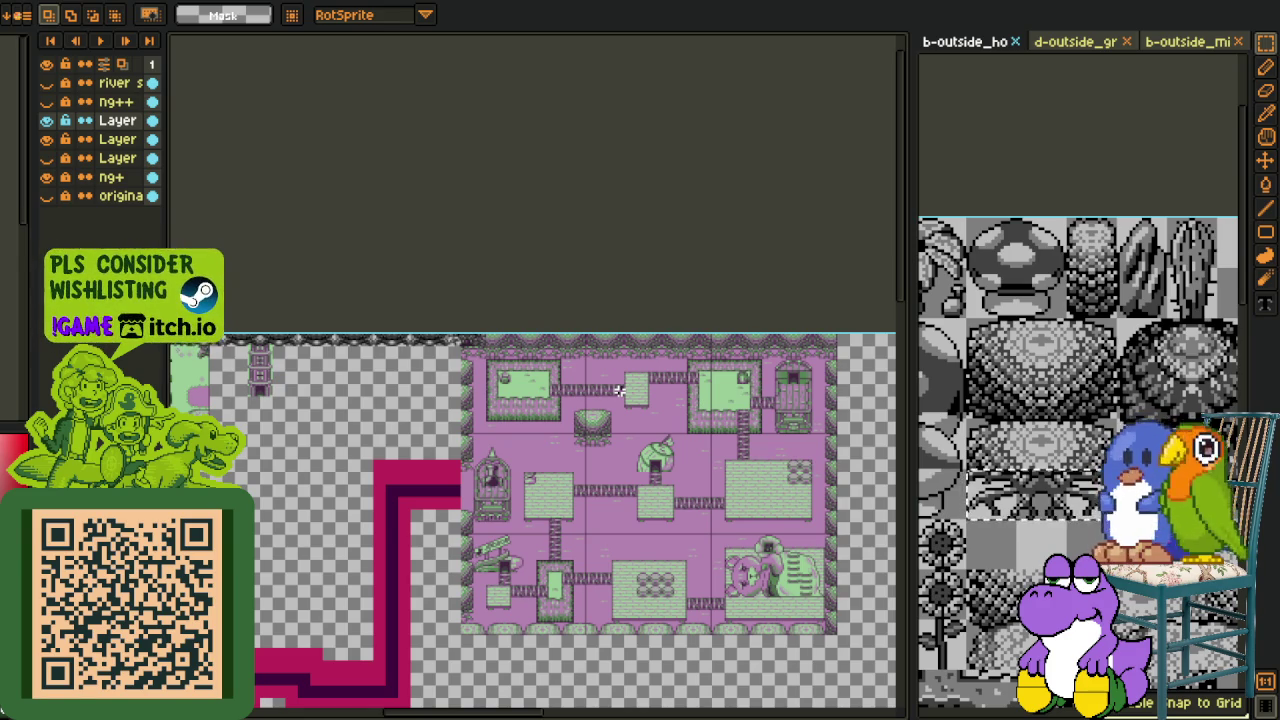
{"action": "scroll", "coordinate": [590, 335], "scroll_direction": "down", "scroll_amount": 1}
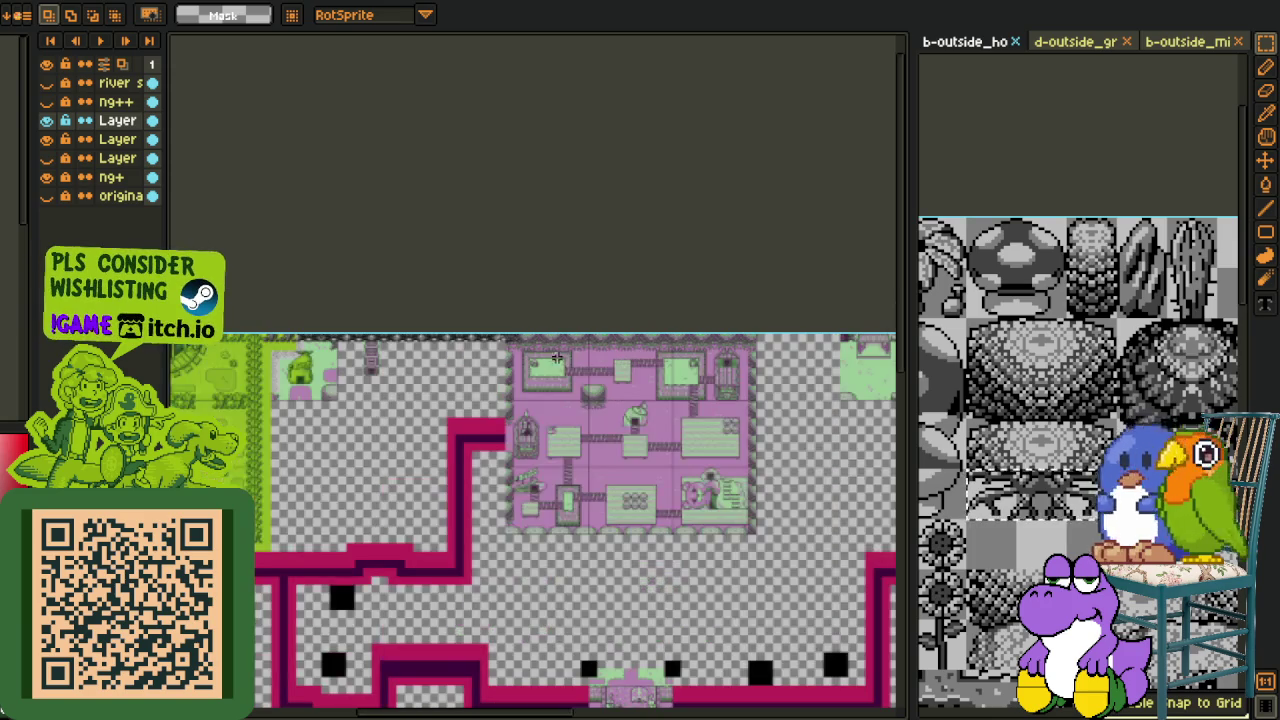
Step: Drag the selected canopy strip right along the town's top edge
{"action": "scroll", "coordinate": [568, 355], "scroll_direction": "up", "scroll_amount": 2}
{"action": "scroll", "coordinate": [480, 380], "scroll_direction": "up", "scroll_amount": 2}
{"action": "scroll", "coordinate": [373, 410], "scroll_direction": "up", "scroll_amount": 1}
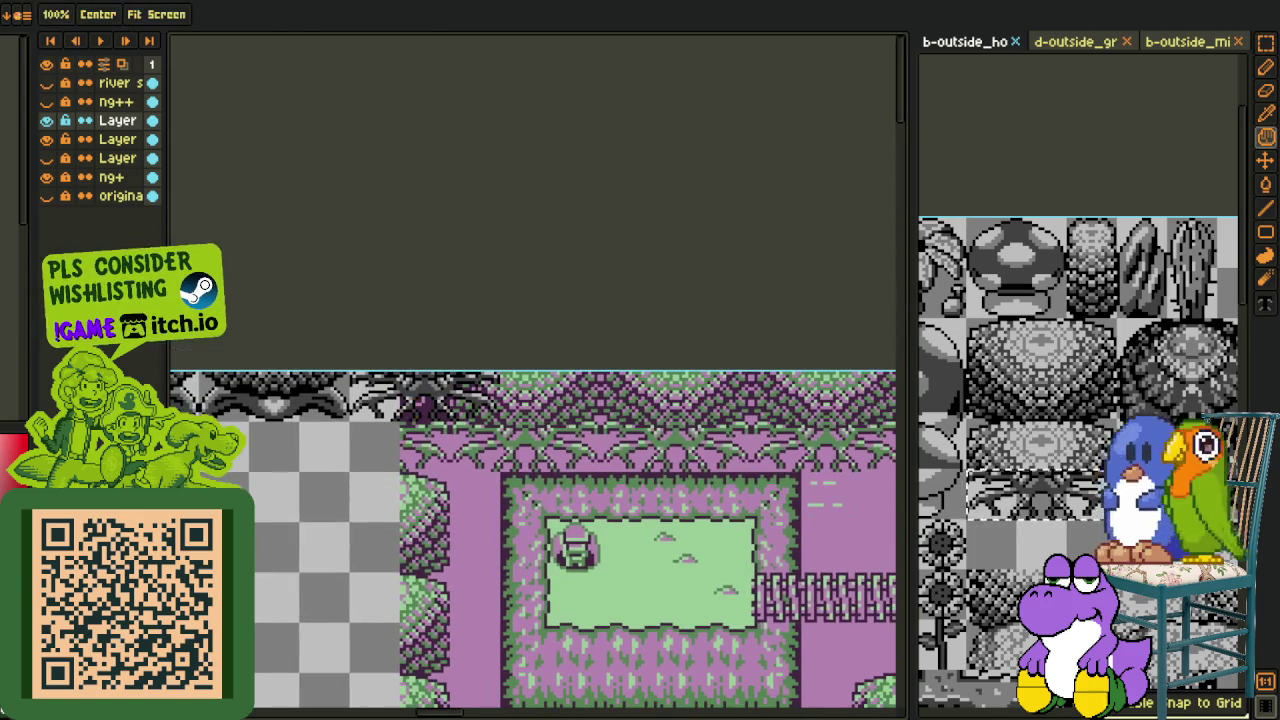
{"action": "mouse_move", "coordinate": [460, 411]}
{"action": "left_mouse_down"}
{"action": "mouse_move", "coordinate": [850, 411]}
{"action": "mouse_move", "coordinate": [371, 400]}
{"action": "mouse_move", "coordinate": [857, 409]}
{"action": "mouse_move", "coordinate": [384, 410]}
{"action": "mouse_move", "coordinate": [585, 413]}
{"action": "left_mouse_up"}
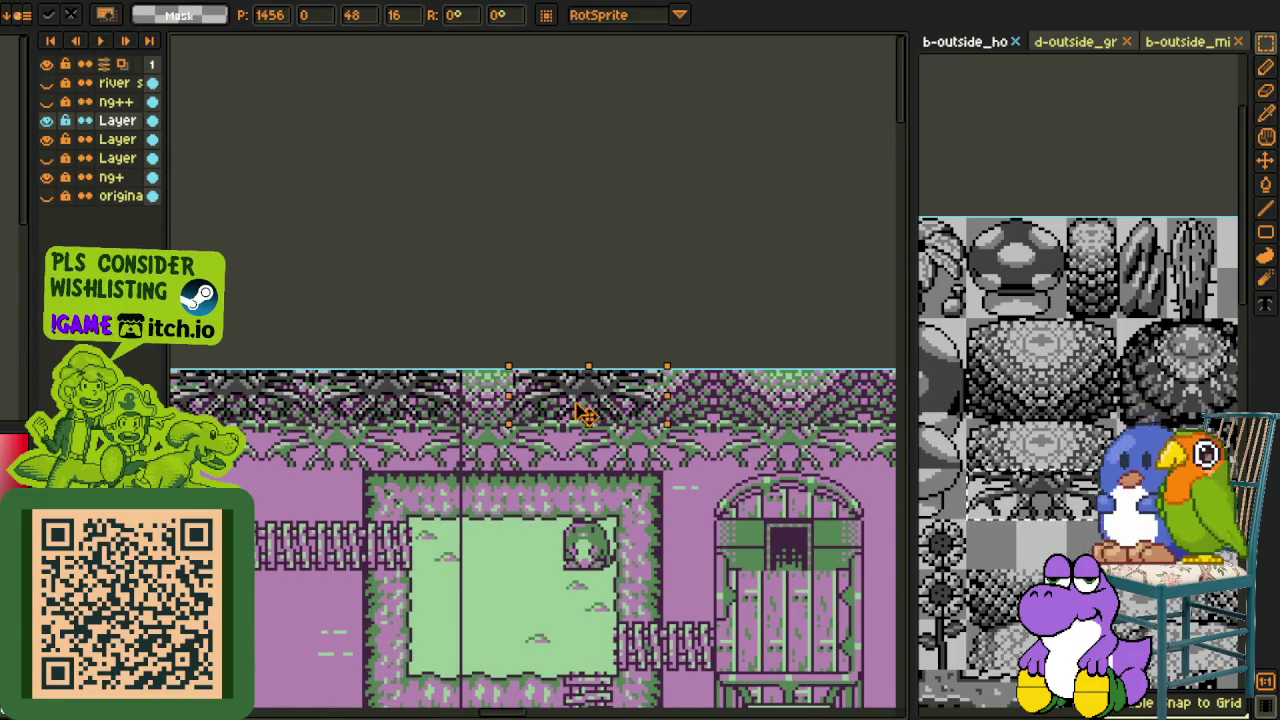
Step: Shift the canopy block further right along the top edge and save the map
{"action": "scroll", "coordinate": [600, 415], "scroll_direction": "down", "scroll_amount": 2}
{"action": "scroll", "coordinate": [574, 412], "scroll_direction": "up", "scroll_amount": 1}
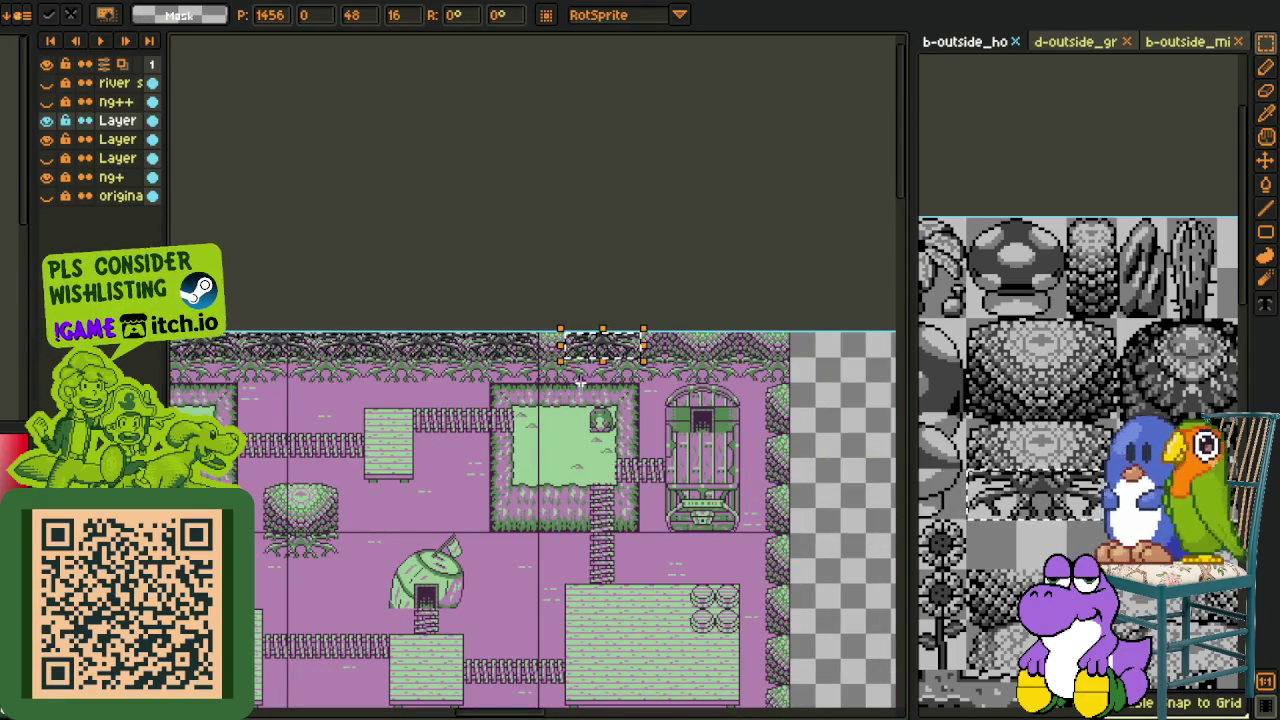
{"action": "scroll", "coordinate": [595, 358], "scroll_direction": "up", "scroll_amount": 1}
{"action": "mouse_move", "coordinate": [597, 352]}
{"action": "left_mouse_down"}
{"action": "mouse_move", "coordinate": [563, 356]}
{"action": "mouse_move", "coordinate": [857, 357]}
{"action": "mouse_move", "coordinate": [478, 373]}
{"action": "mouse_move", "coordinate": [630, 385]}
{"action": "left_mouse_up"}
{"action": "scroll", "coordinate": [503, 266], "scroll_direction": "down", "scroll_amount": 3}
{"action": "scroll", "coordinate": [419, 352], "scroll_direction": "down", "scroll_amount": 2}
{"action": "key", "text": "ctrl+s"}
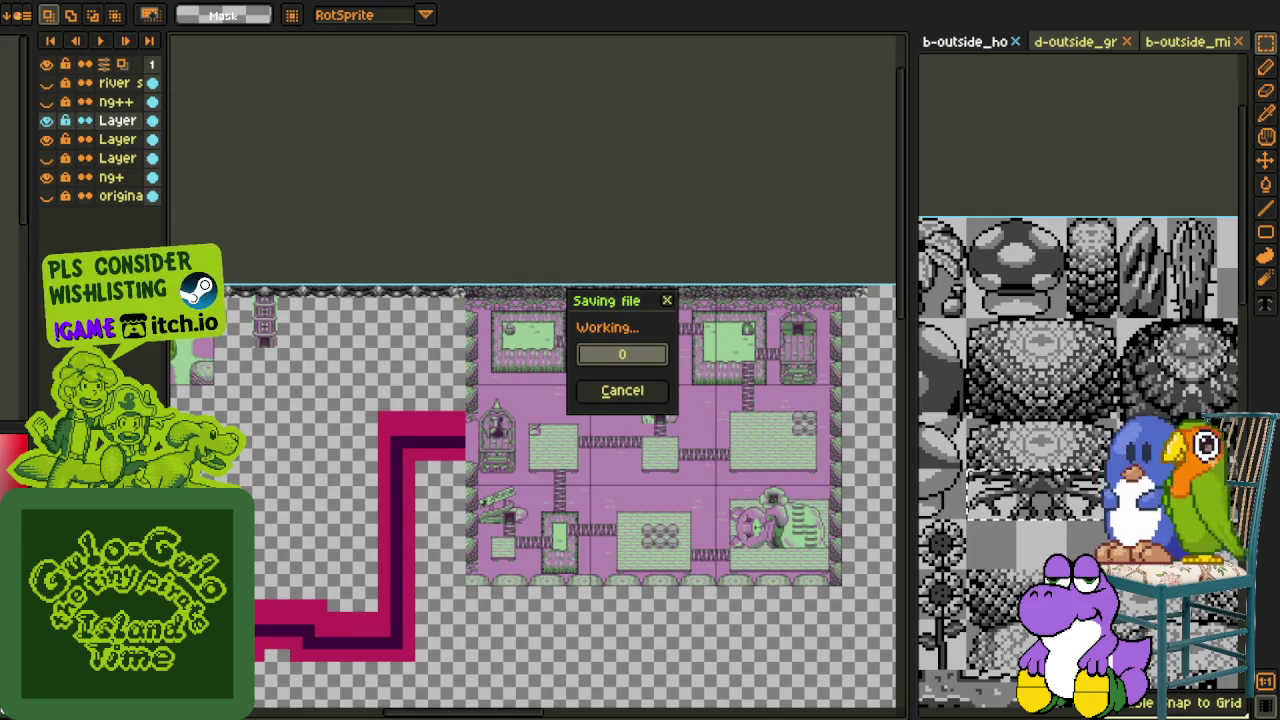
Step: Pan the map view across to the desert area and DOOR pear shop
{"action": "left_click_drag", "start_coordinate": [694, 338], "coordinate": [494, 330]}
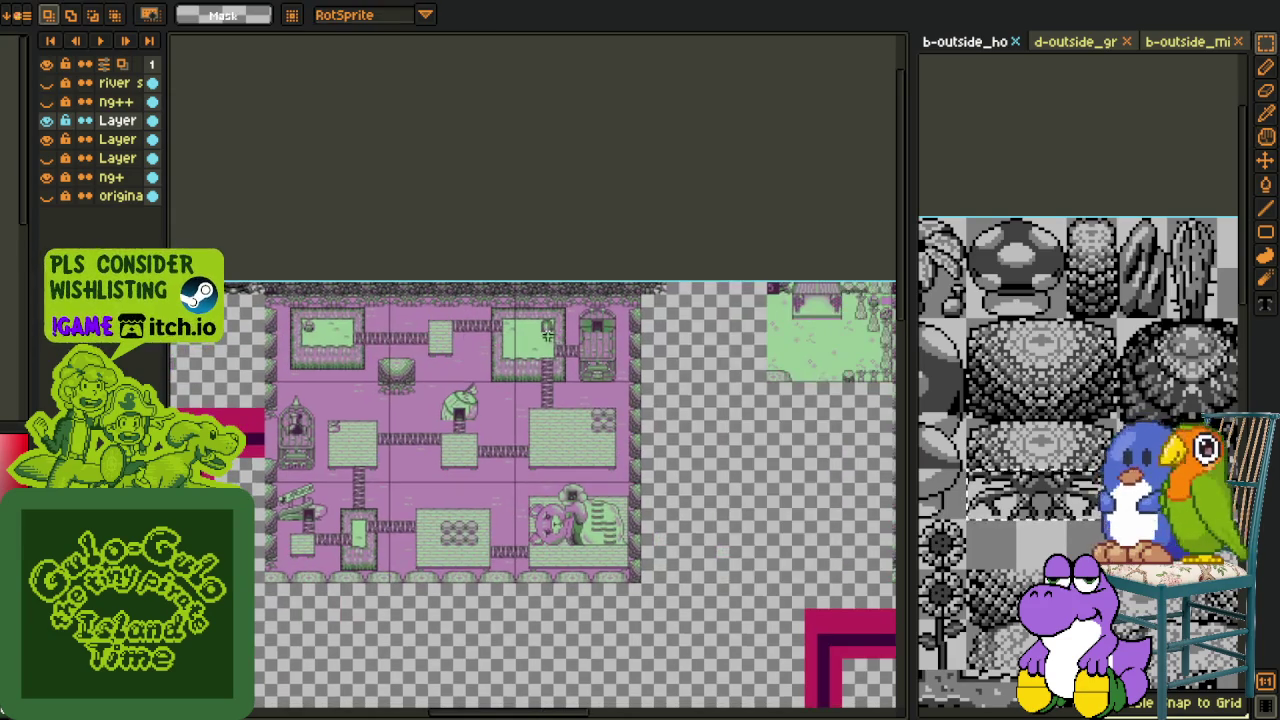
{"action": "scroll", "coordinate": [640, 334], "scroll_direction": "up", "scroll_amount": 2}
{"action": "scroll", "coordinate": [349, 332], "scroll_direction": "down", "scroll_amount": 2}
{"action": "left_click_drag", "start_coordinate": [280, 329], "coordinate": [543, 326]}
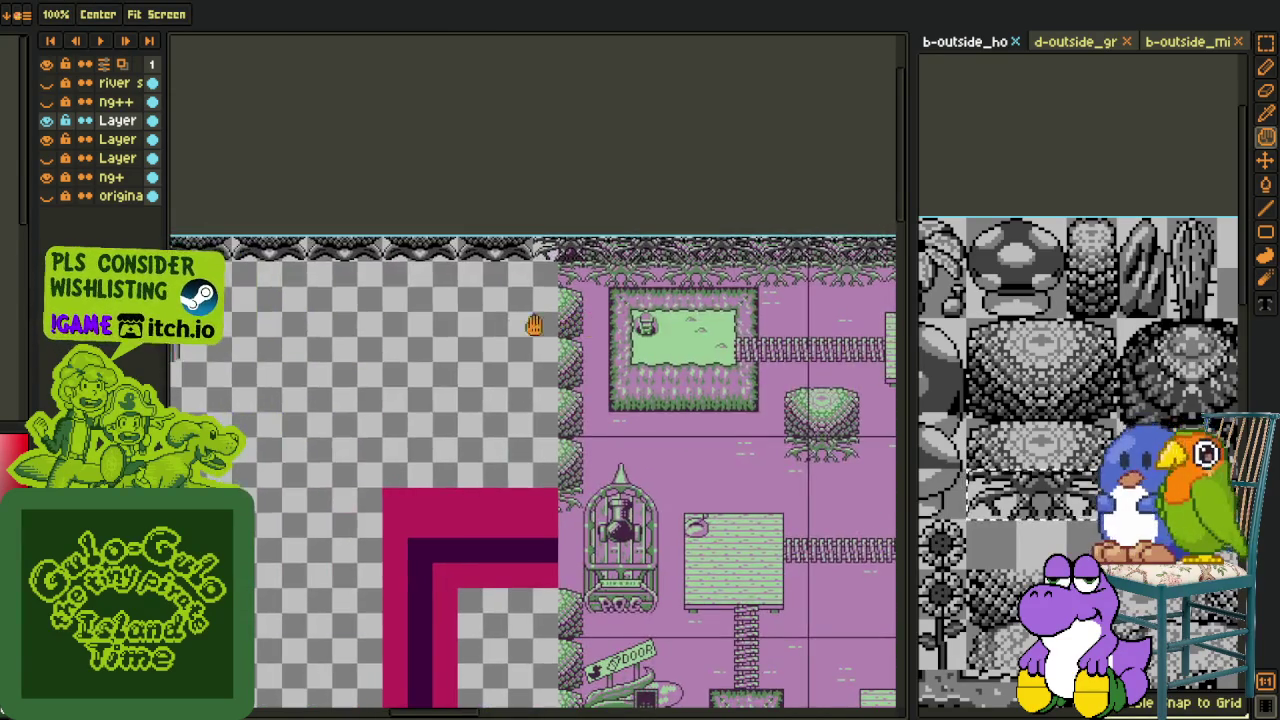
{"action": "scroll", "coordinate": [349, 329], "scroll_direction": "down", "scroll_amount": 1}
{"action": "scroll", "coordinate": [587, 335], "scroll_direction": "up", "scroll_amount": 1}
{"action": "left_click_drag", "start_coordinate": [306, 333], "coordinate": [532, 330]}
{"action": "scroll", "coordinate": [532, 330], "scroll_direction": "up", "scroll_amount": 1}
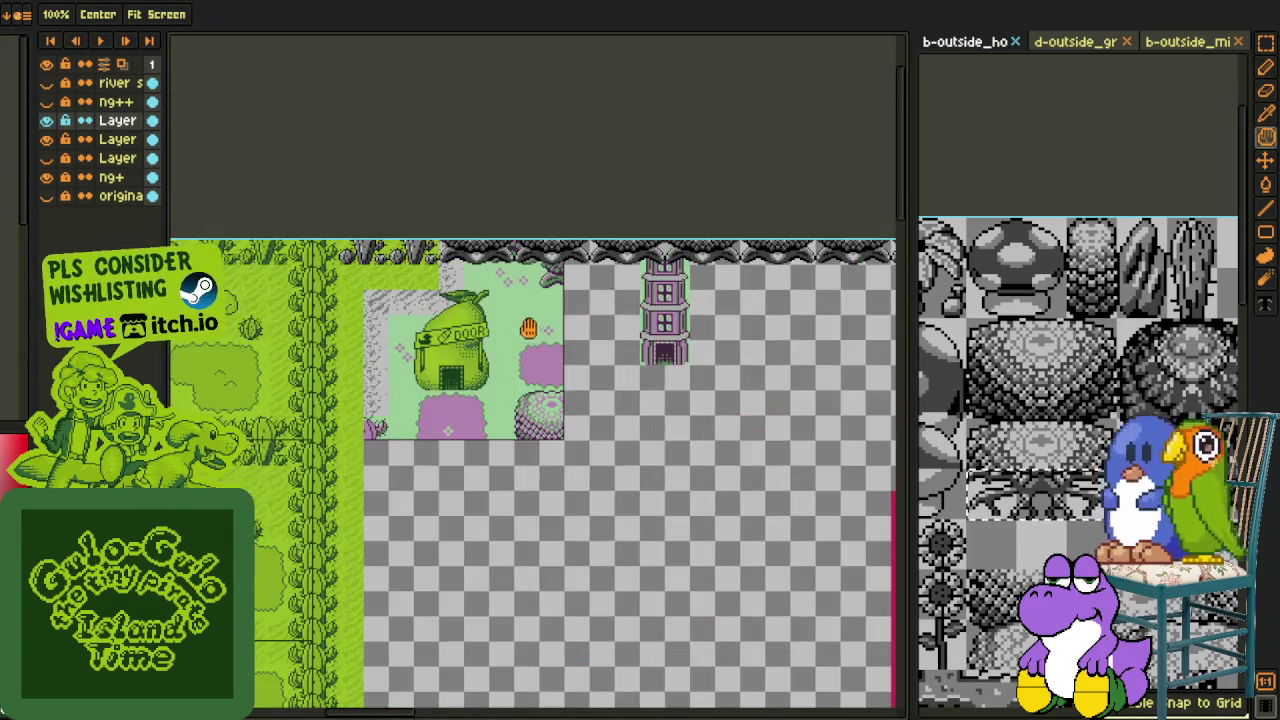
{"action": "scroll", "coordinate": [505, 327], "scroll_direction": "down", "scroll_amount": 1}
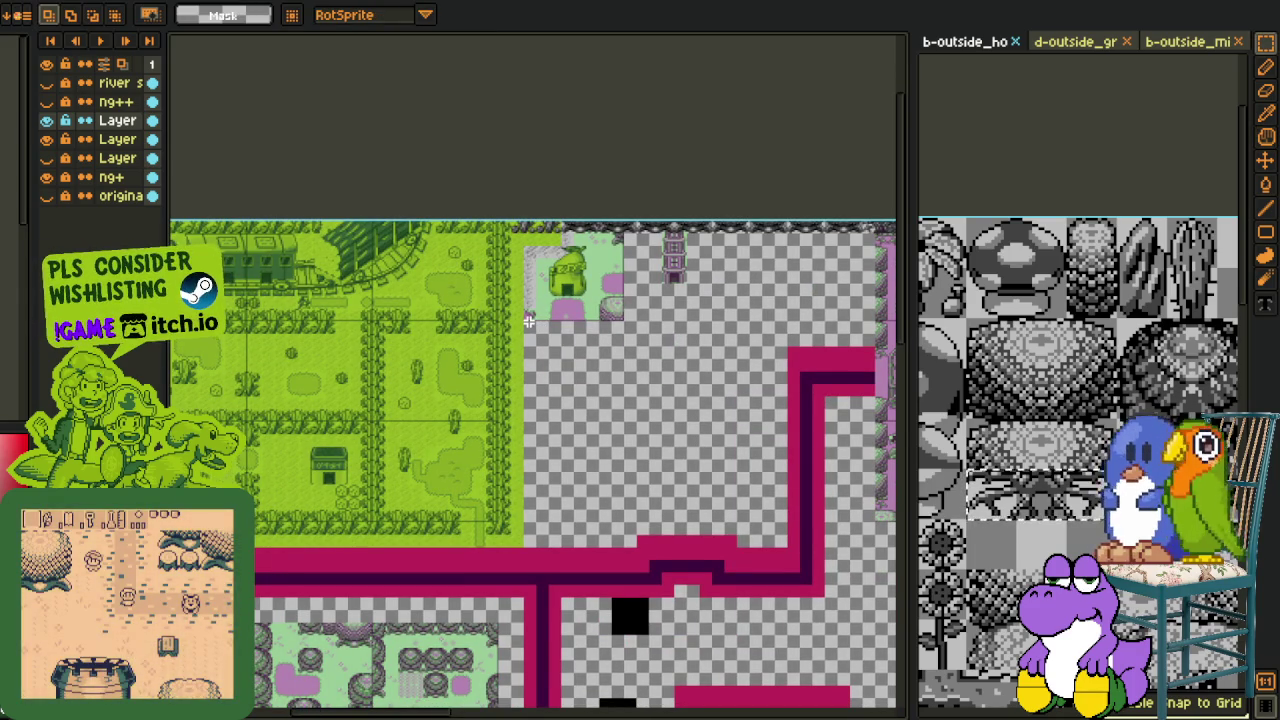
{"action": "scroll", "coordinate": [510, 320], "scroll_direction": "up", "scroll_amount": 1}
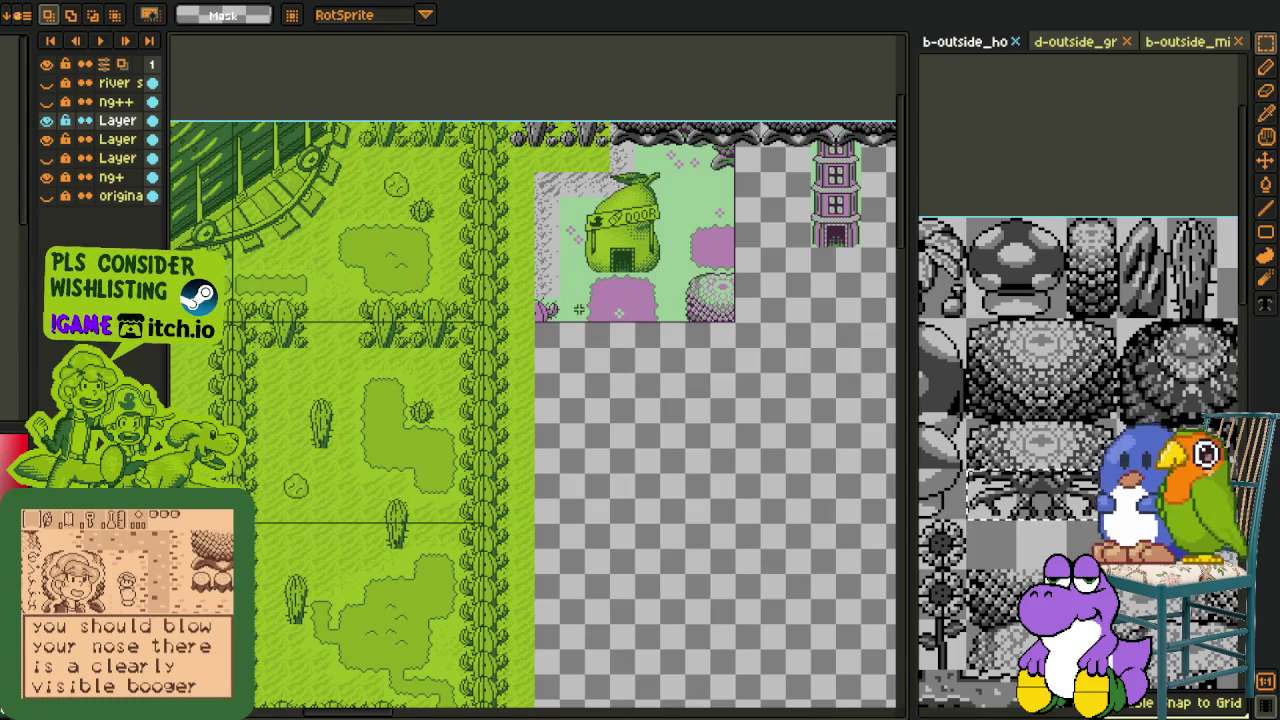
{"action": "key", "text": "h"}
{"action": "left_click_drag", "start_coordinate": [568, 363], "coordinate": [532, 325]}
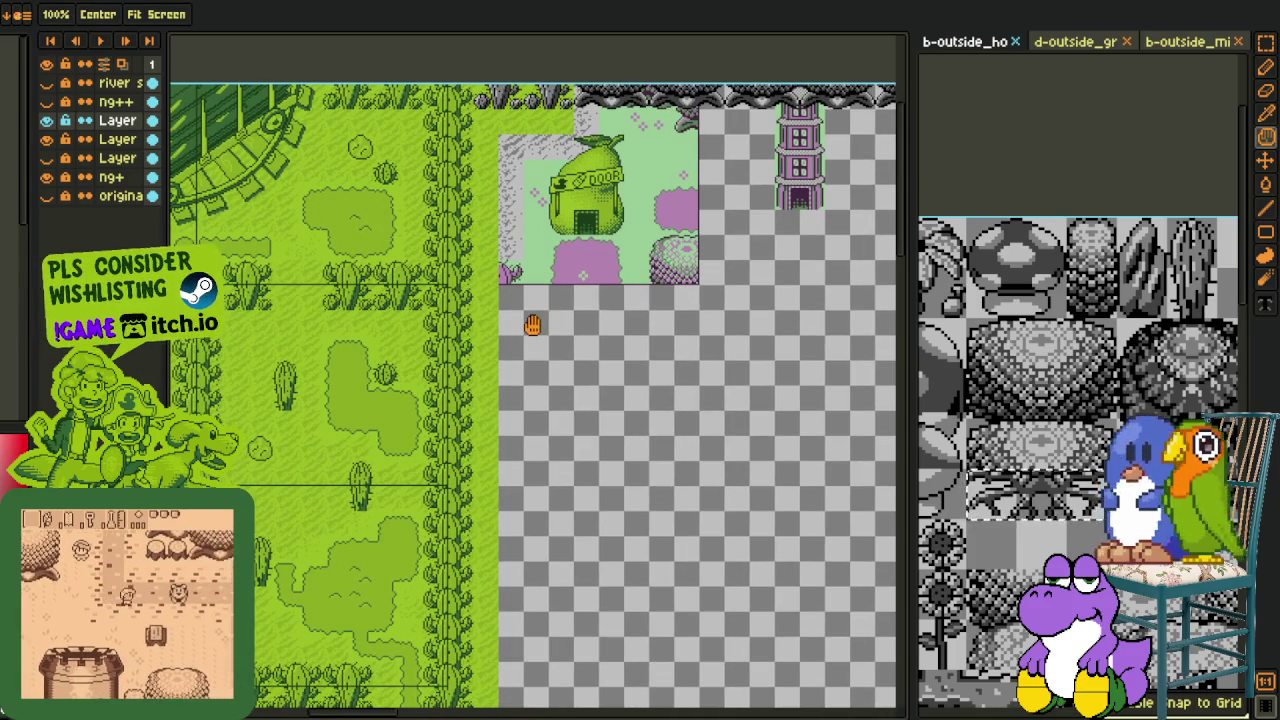
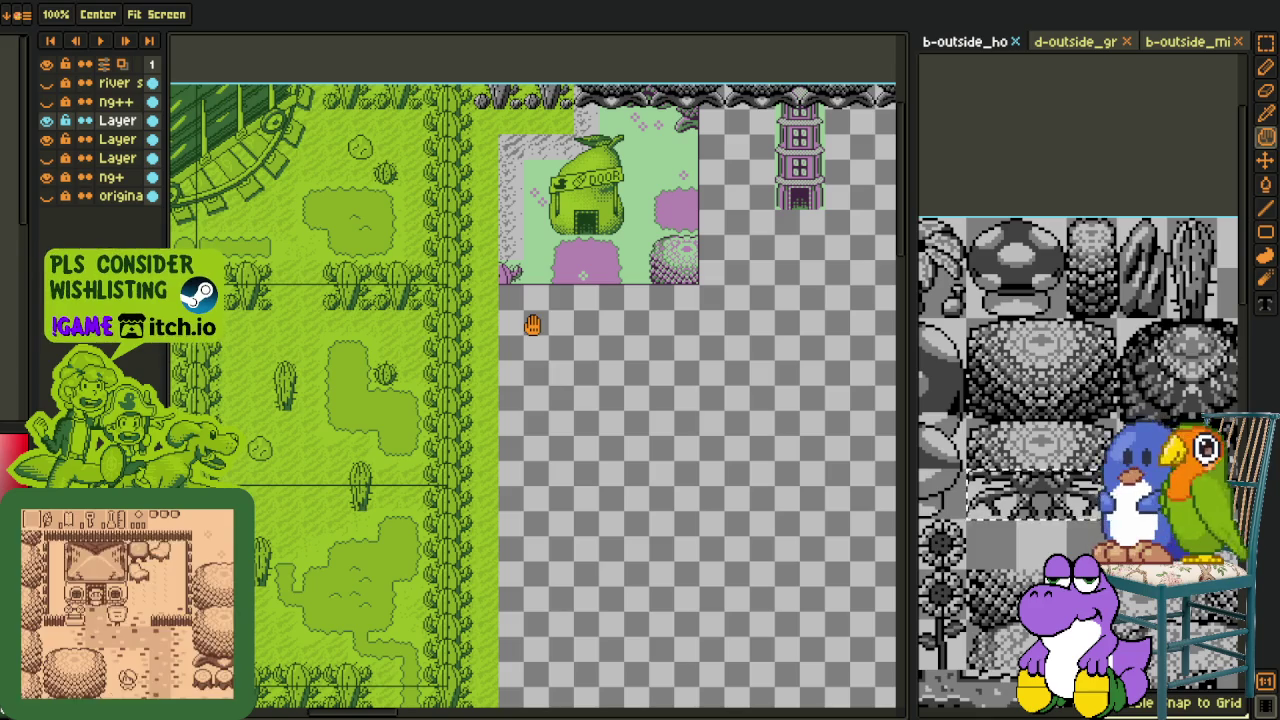
Step: Bring the empty area beside the grass into view and save the map
{"action": "mouse_move", "coordinate": [470, 385]}
{"action": "left_mouse_down"}
{"action": "mouse_move", "coordinate": [580, 229]}
{"action": "mouse_move", "coordinate": [457, 349]}
{"action": "left_mouse_up"}
{"action": "scroll", "coordinate": [457, 349], "scroll_direction": "down", "scroll_amount": 2}
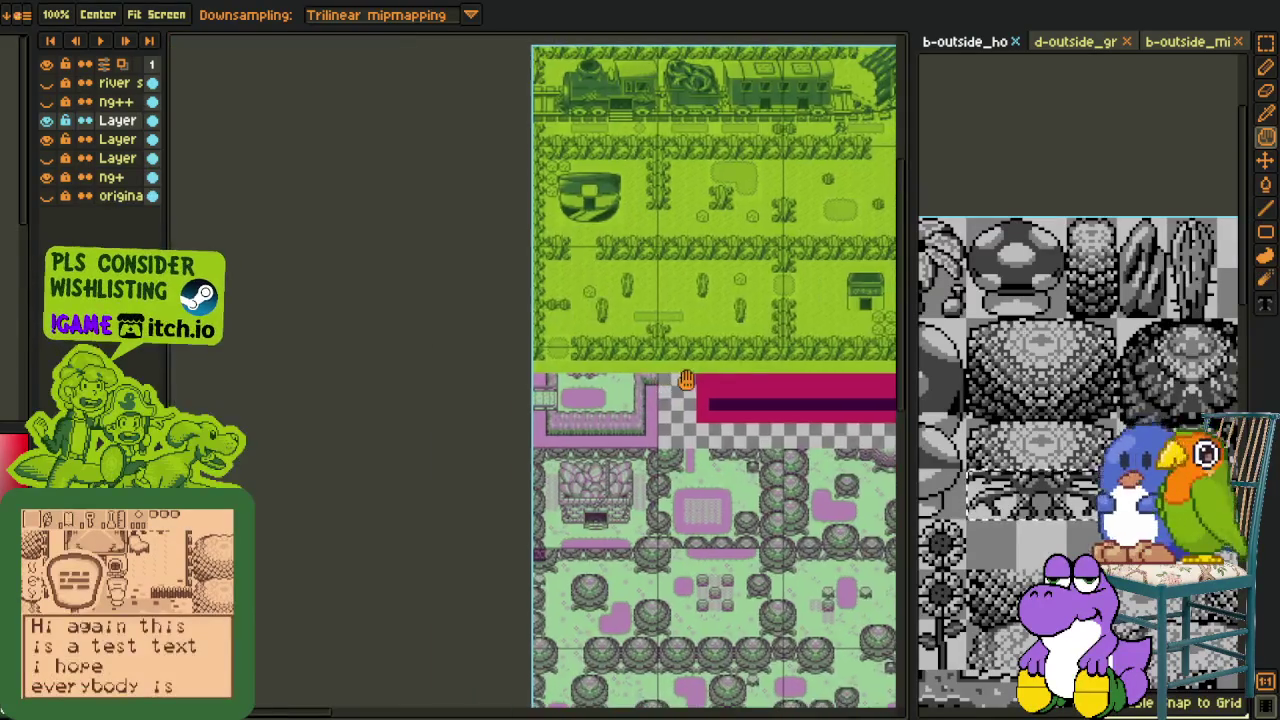
{"action": "left_click_drag", "start_coordinate": [313, 392], "coordinate": [449, 334]}
{"action": "scroll", "coordinate": [449, 334], "scroll_direction": "up", "scroll_amount": 2}
{"action": "scroll", "coordinate": [414, 371], "scroll_direction": "up", "scroll_amount": 1}
{"action": "key", "text": "ctrl+s"}
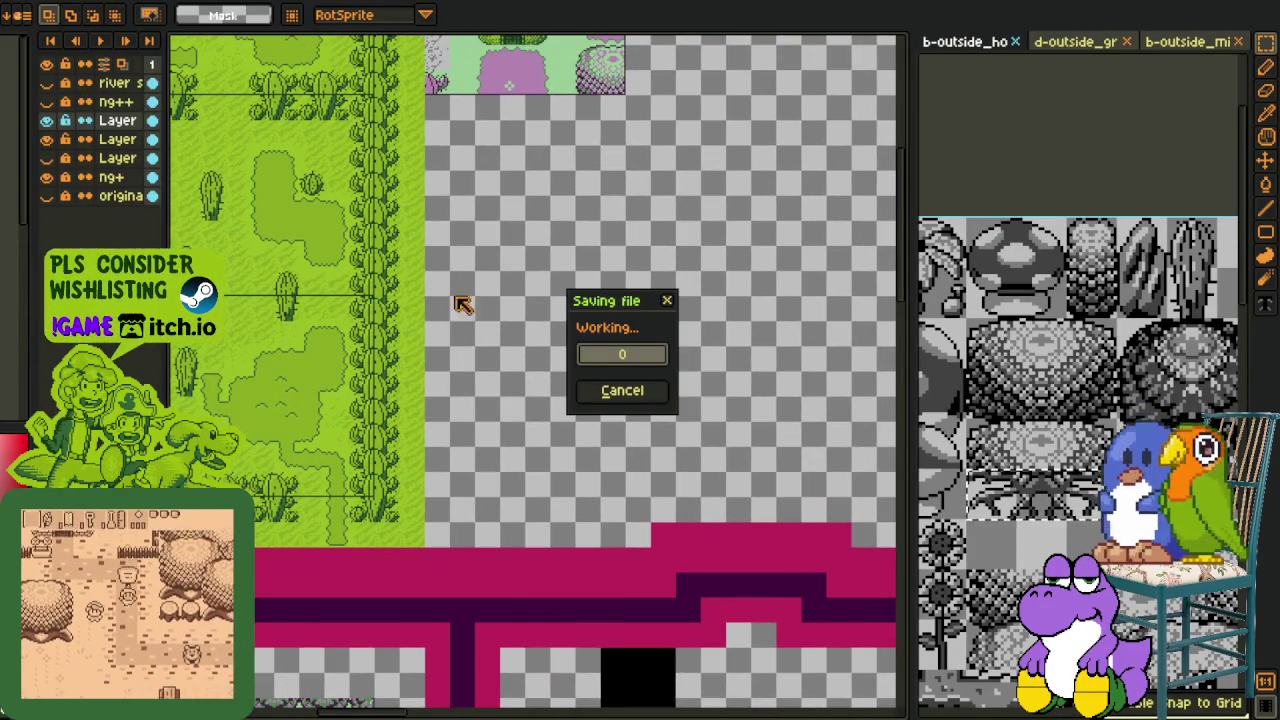
Step: Select one 16x16 grass tile beside the castle and turn it into the brush
{"action": "mouse_move", "coordinate": [386, 306]}
{"action": "left_mouse_down"}
{"action": "mouse_move", "coordinate": [561, 288]}
{"action": "mouse_move", "coordinate": [517, 291]}
{"action": "mouse_move", "coordinate": [591, 309]}
{"action": "mouse_move", "coordinate": [743, 303]}
{"action": "mouse_move", "coordinate": [451, 314]}
{"action": "mouse_move", "coordinate": [466, 351]}
{"action": "mouse_move", "coordinate": [445, 390]}
{"action": "mouse_move", "coordinate": [509, 277]}
{"action": "mouse_move", "coordinate": [486, 360]}
{"action": "mouse_move", "coordinate": [511, 355]}
{"action": "mouse_move", "coordinate": [474, 343]}
{"action": "left_mouse_up"}
{"action": "scroll", "coordinate": [434, 251], "scroll_direction": "up", "scroll_amount": 2}
{"action": "key", "text": "m"}
{"action": "mouse_move", "coordinate": [448, 268]}
{"action": "left_mouse_down"}
{"action": "mouse_move", "coordinate": [507, 188]}
{"action": "mouse_move", "coordinate": [610, 218]}
{"action": "mouse_move", "coordinate": [580, 266]}
{"action": "mouse_move", "coordinate": [515, 270]}
{"action": "left_mouse_up"}
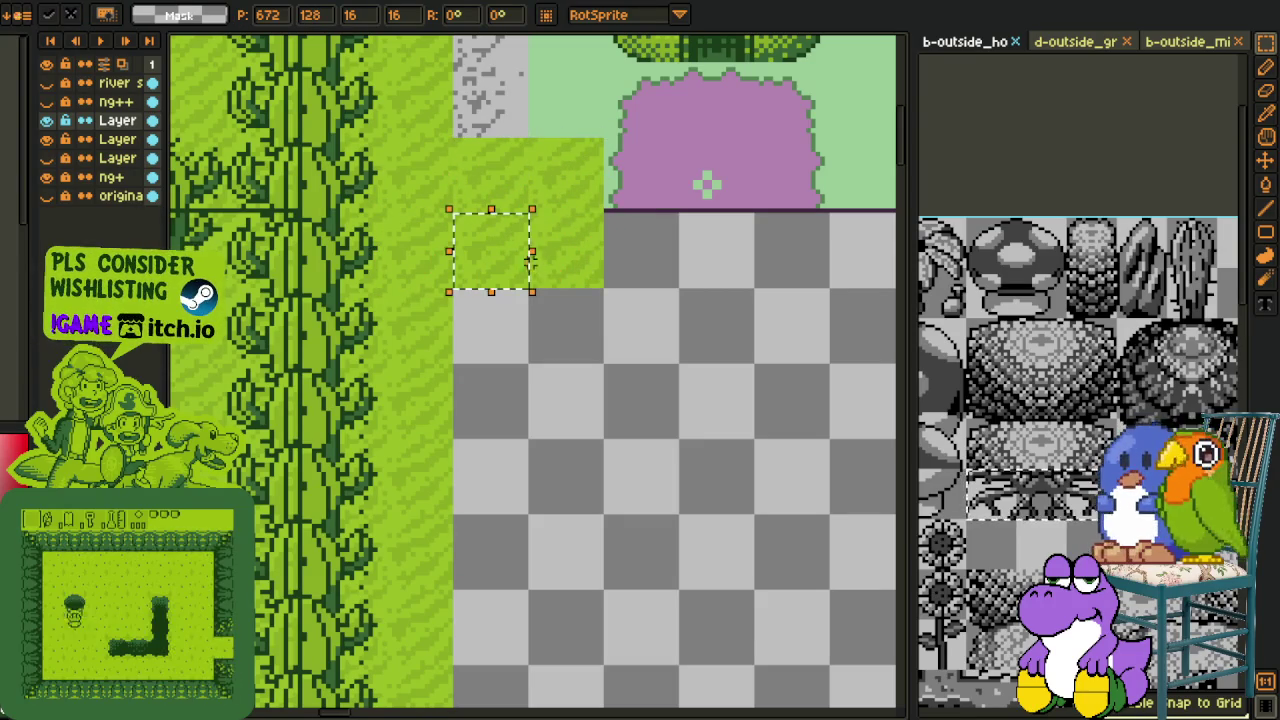
{"action": "scroll", "coordinate": [515, 270], "scroll_direction": "down", "scroll_amount": 3}
{"action": "scroll", "coordinate": [603, 352], "scroll_direction": "up", "scroll_amount": 1}
{"action": "key", "text": "h"}
{"action": "scroll", "coordinate": [500, 286], "scroll_direction": "up", "scroll_amount": 1}
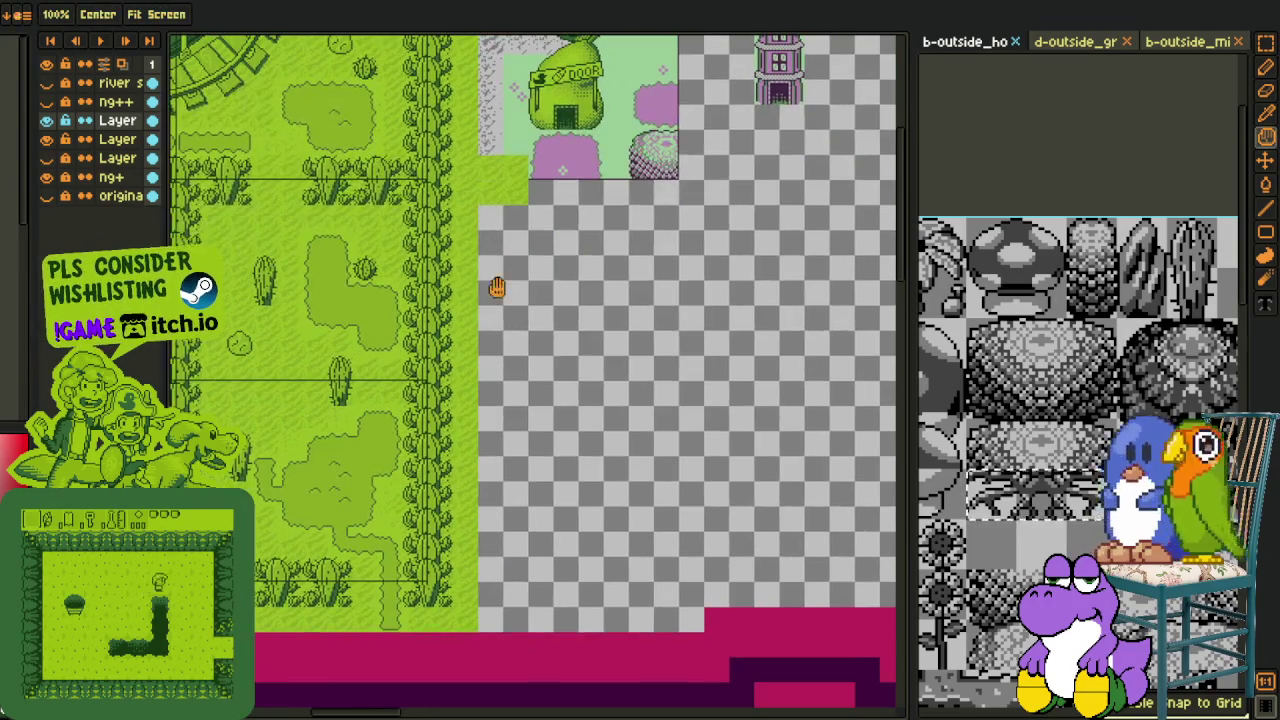
{"action": "scroll", "coordinate": [456, 284], "scroll_direction": "up", "scroll_amount": 1}
{"action": "key", "text": "m"}
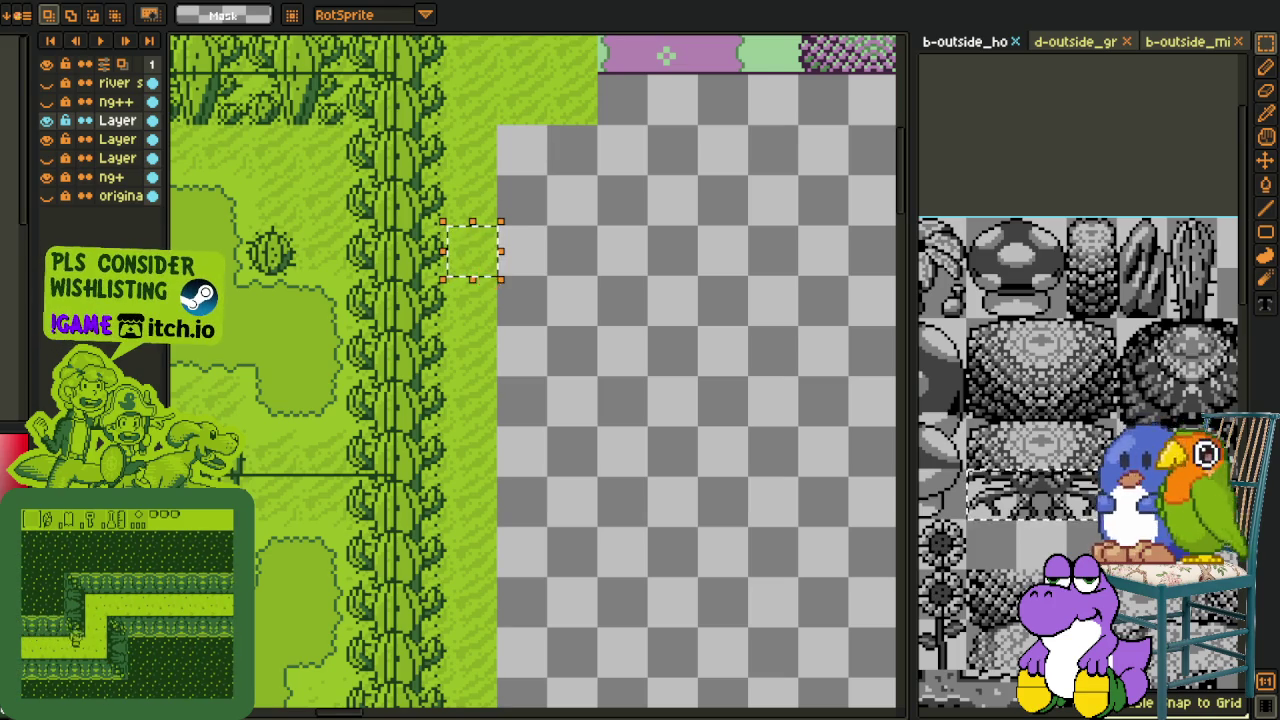
{"action": "key", "text": "ctrl+b"}
{"action": "scroll", "coordinate": [525, 248], "scroll_direction": "down", "scroll_amount": 1}
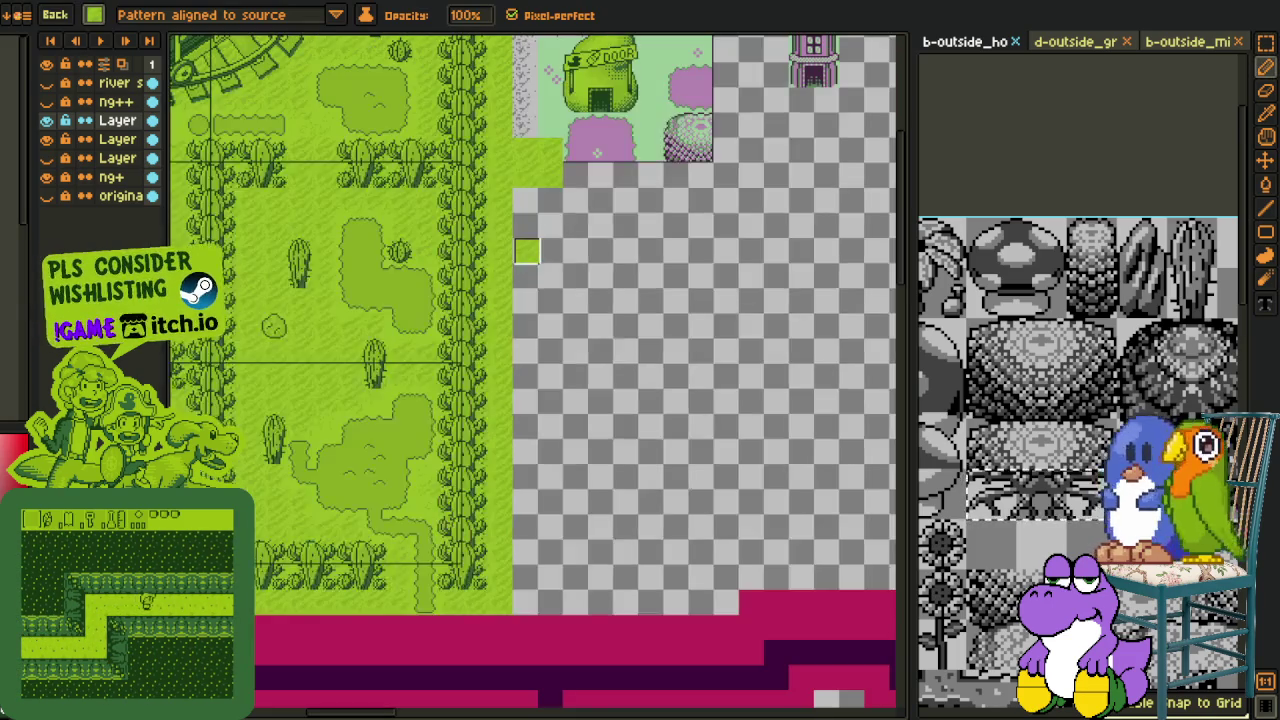
Step: Paint a grass patch with the tile brush on the empty area below the castle
{"action": "scroll", "coordinate": [525, 248], "scroll_direction": "up", "scroll_amount": 1}
{"action": "left_click_drag", "start_coordinate": [519, 545], "coordinate": [554, 488]}
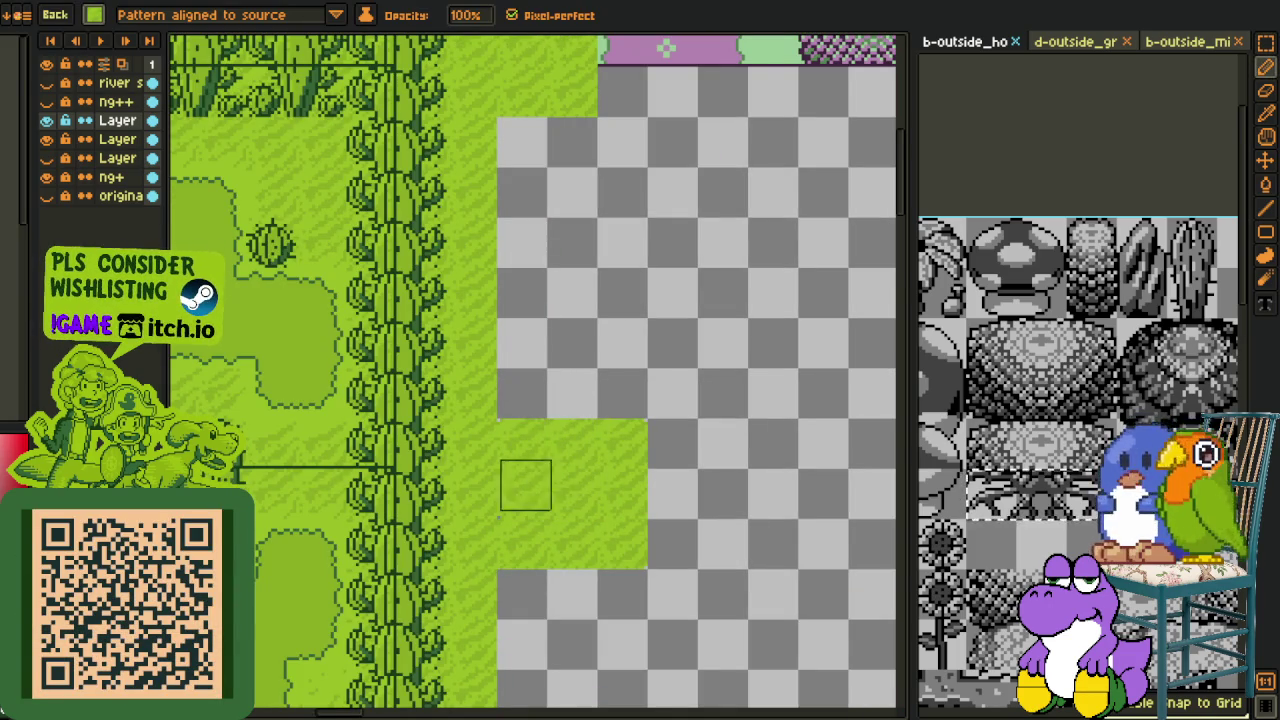
{"action": "scroll", "coordinate": [535, 450], "scroll_direction": "up", "scroll_amount": 1}
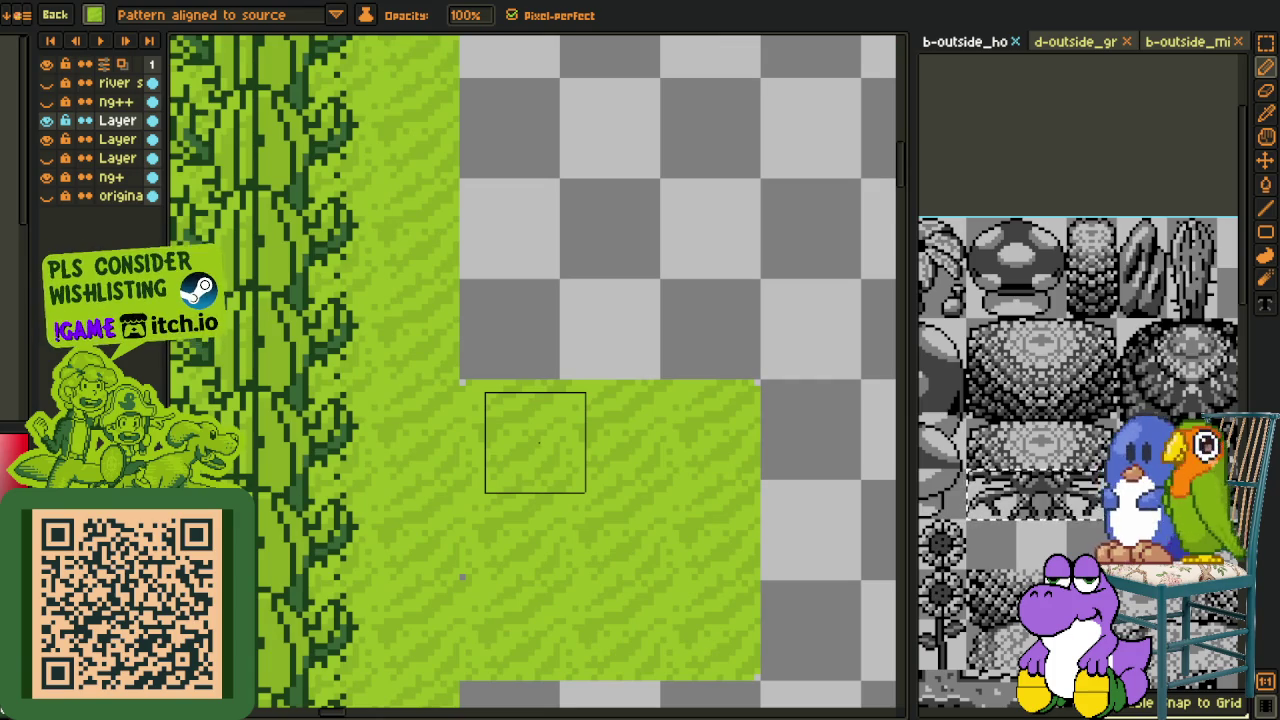
{"action": "left_click", "coordinate": [97, 14]}
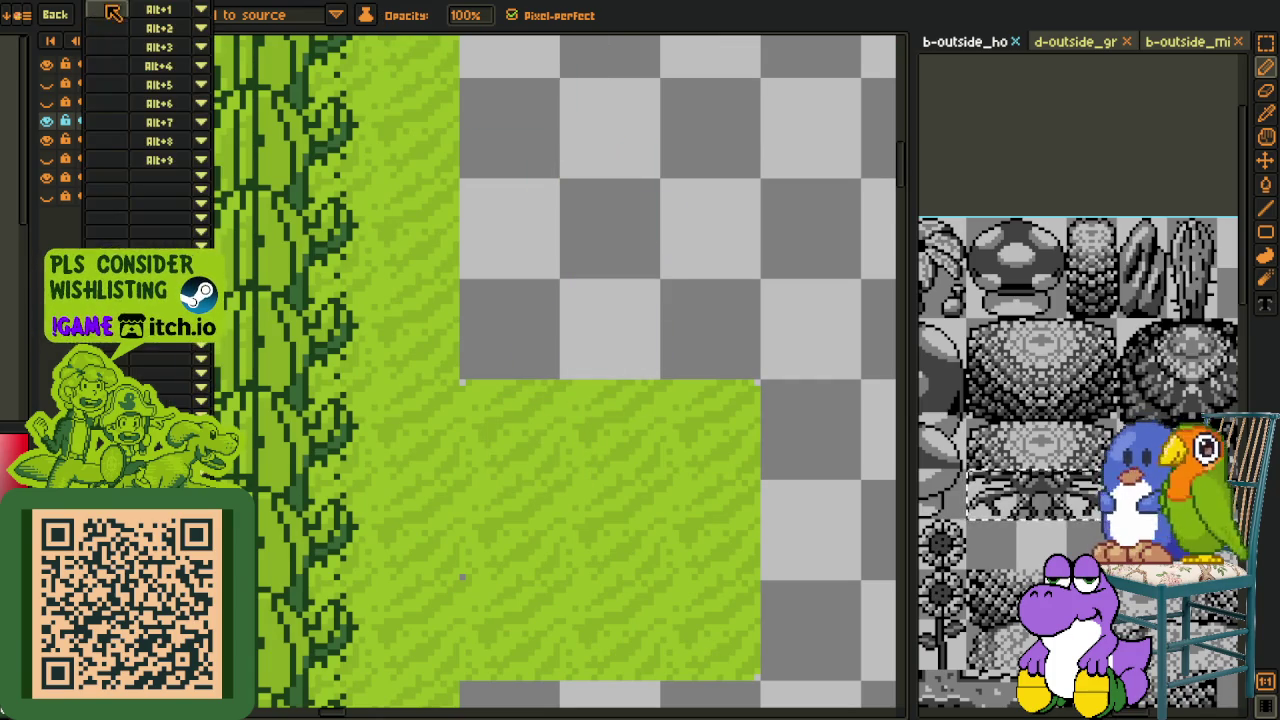
Step: Shift a selected grass block right and back left to vary the pattern, then drop it
{"action": "key", "text": "m"}
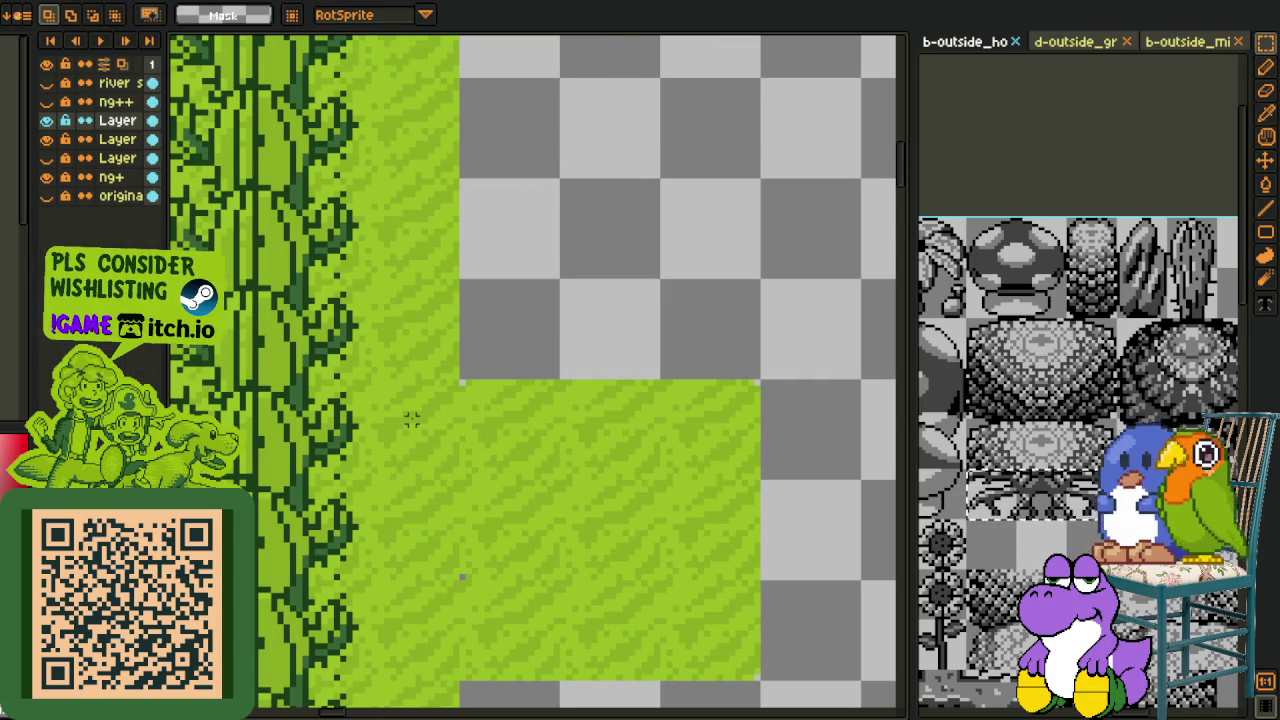
{"action": "left_click_drag", "start_coordinate": [420, 428], "coordinate": [525, 425]}
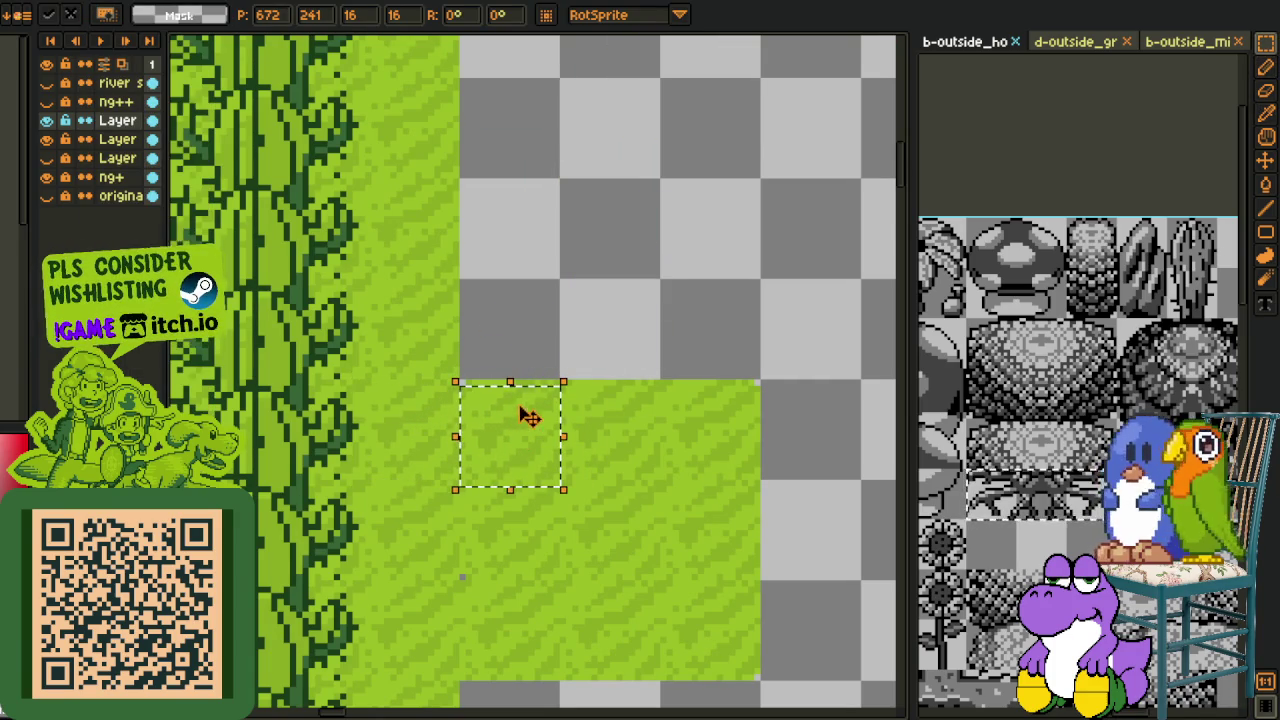
{"action": "key", "text": "ctrl+z"}
{"action": "left_click_drag", "start_coordinate": [423, 423], "coordinate": [655, 425]}
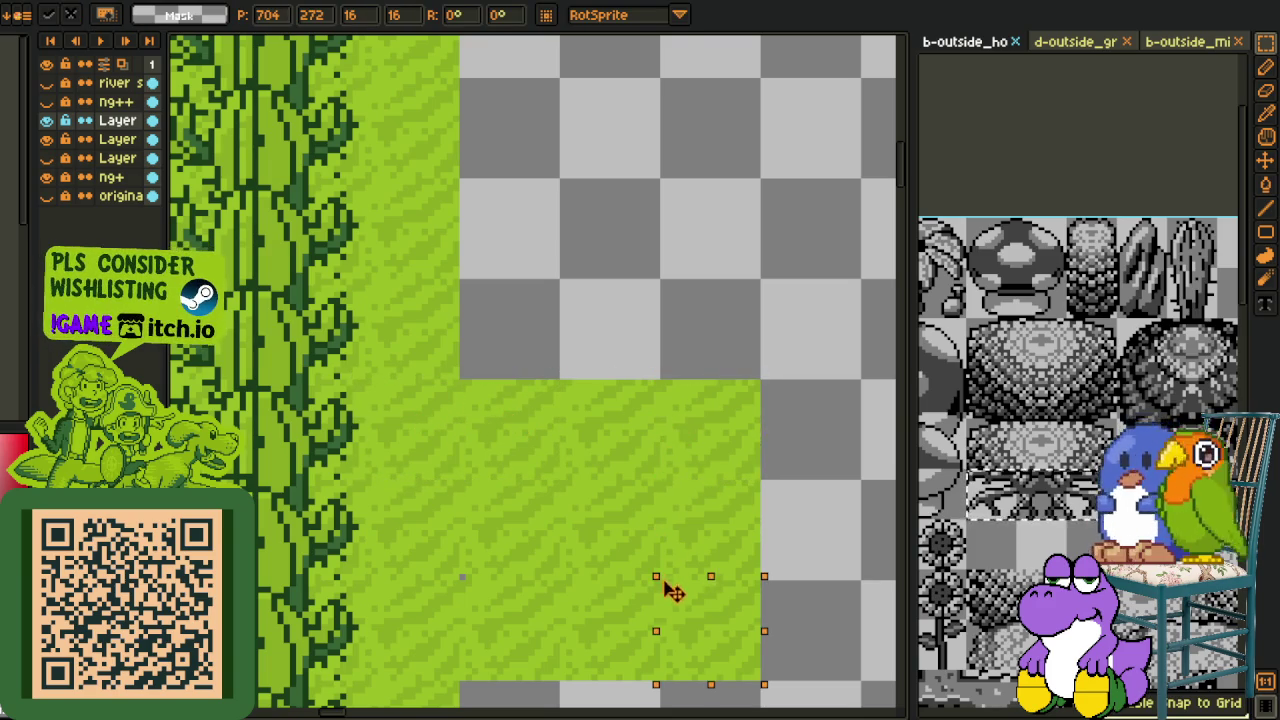
{"action": "left_click_drag", "start_coordinate": [683, 617], "coordinate": [527, 624]}
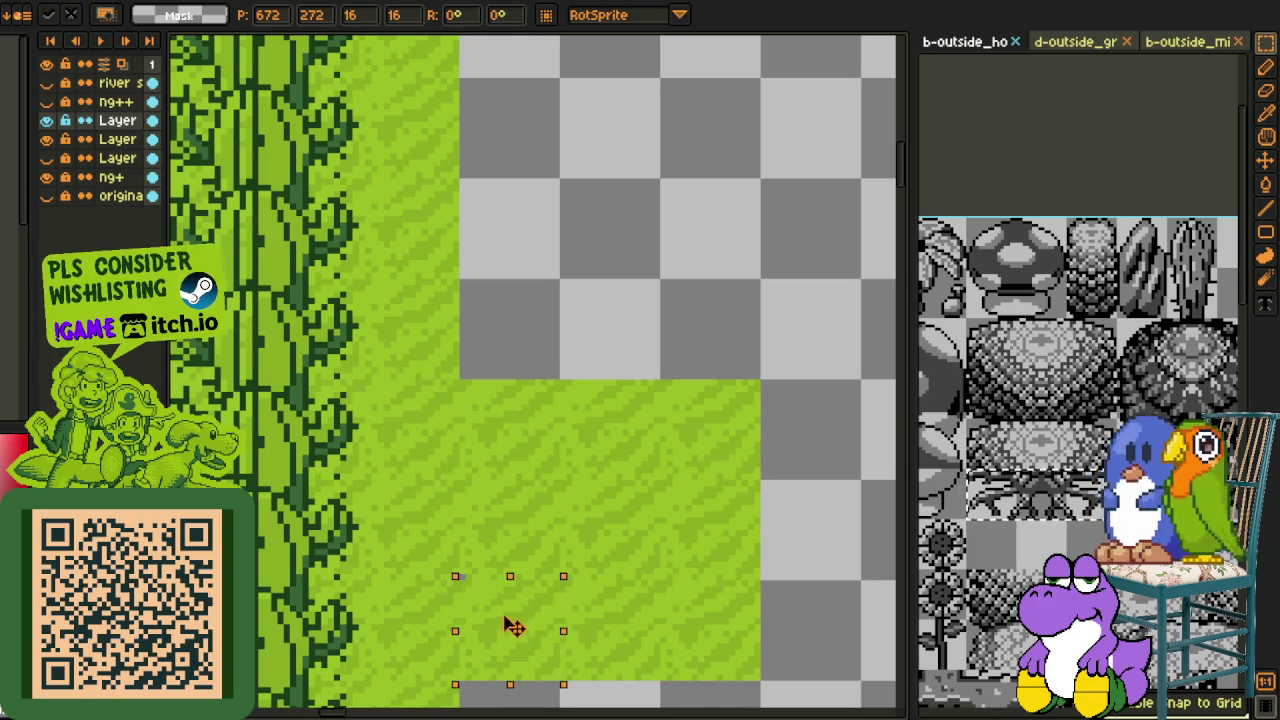
{"action": "left_click", "coordinate": [631, 420]}
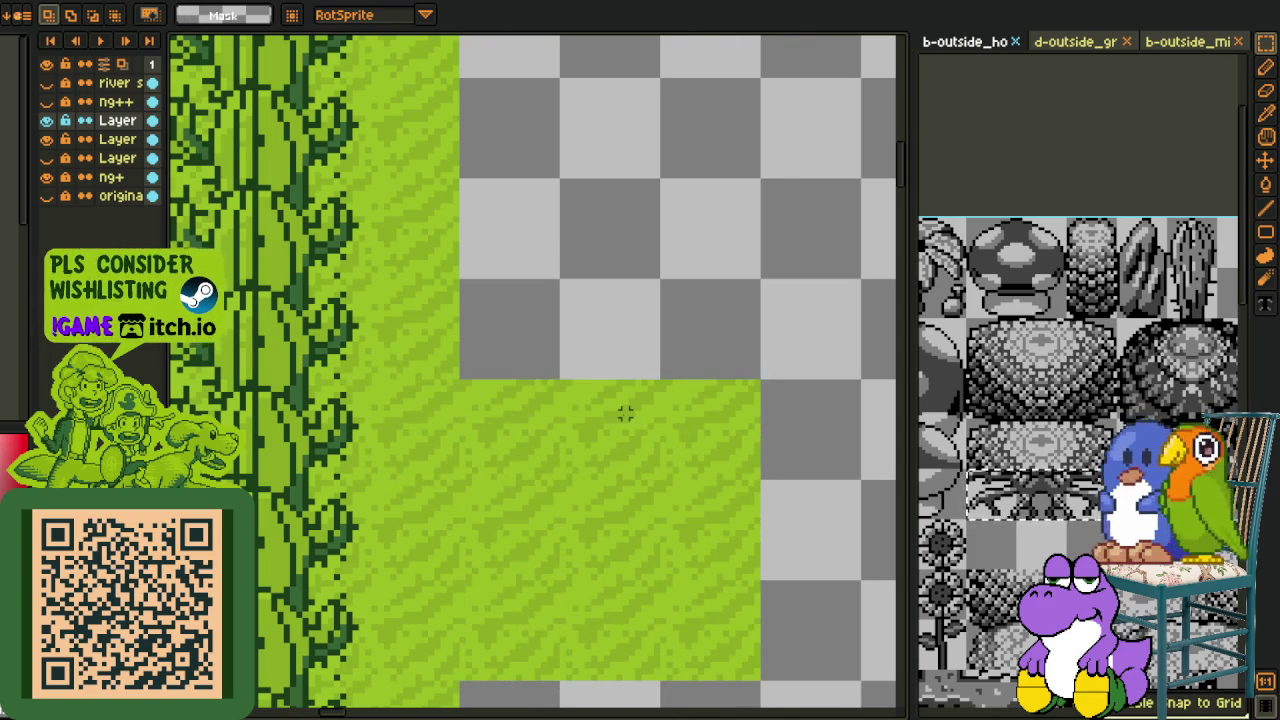
{"action": "scroll", "coordinate": [625, 413], "scroll_direction": "down", "scroll_amount": 1}
{"action": "scroll", "coordinate": [620, 243], "scroll_direction": "down", "scroll_amount": 1}
{"action": "scroll", "coordinate": [574, 449], "scroll_direction": "up", "scroll_amount": 1}
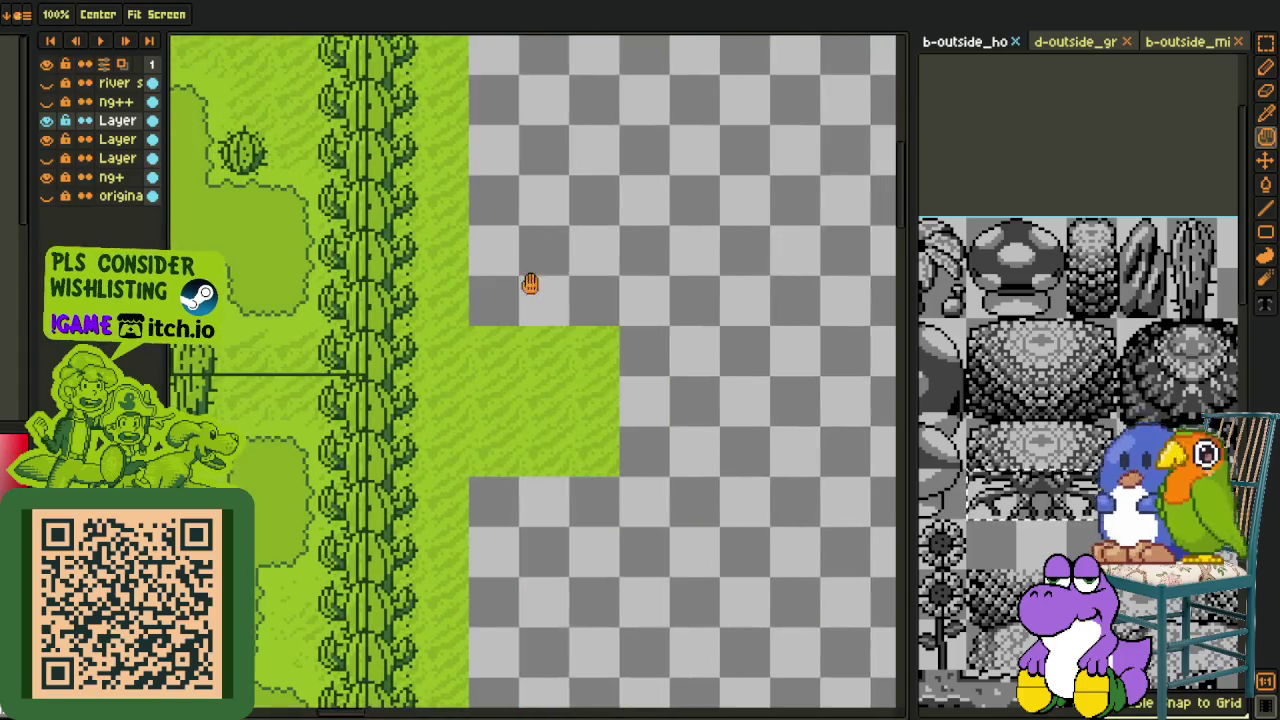
Step: Save the map and bring the castle area into view
{"action": "scroll", "coordinate": [534, 300], "scroll_direction": "down", "scroll_amount": 1}
{"action": "key", "text": "ctrl+s"}
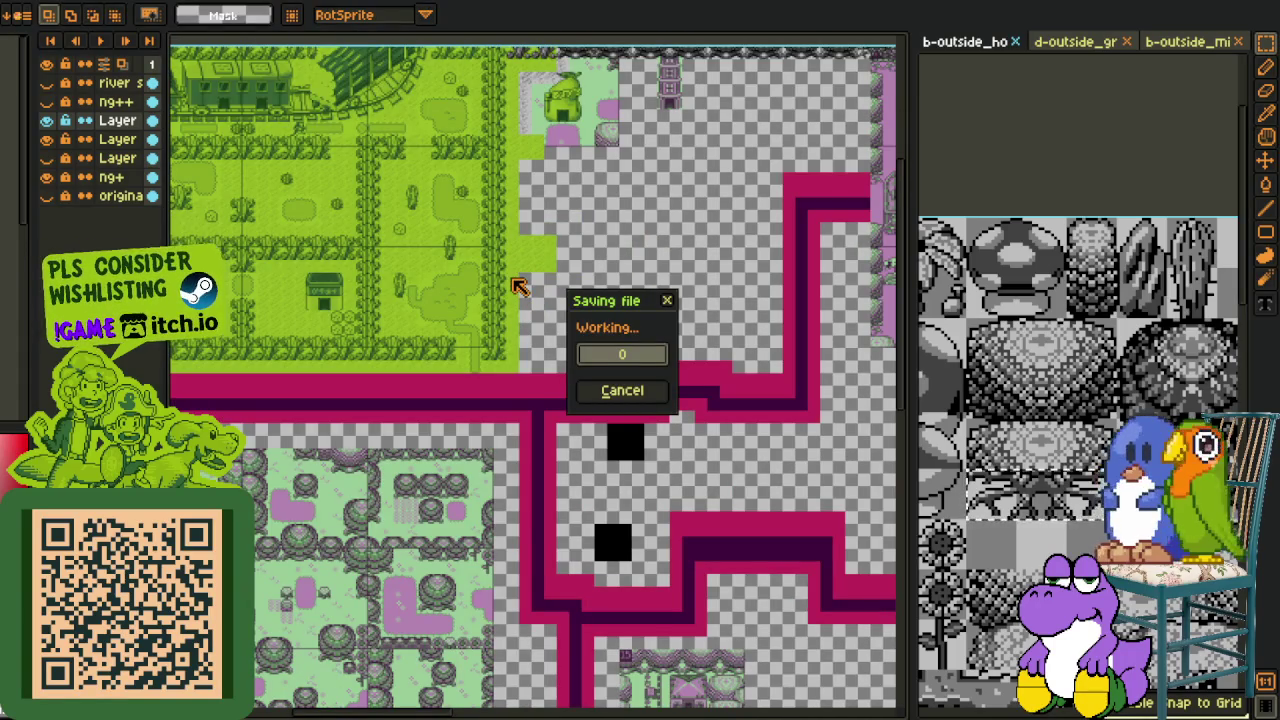
{"action": "scroll", "coordinate": [550, 320], "scroll_direction": "up", "scroll_amount": 2}
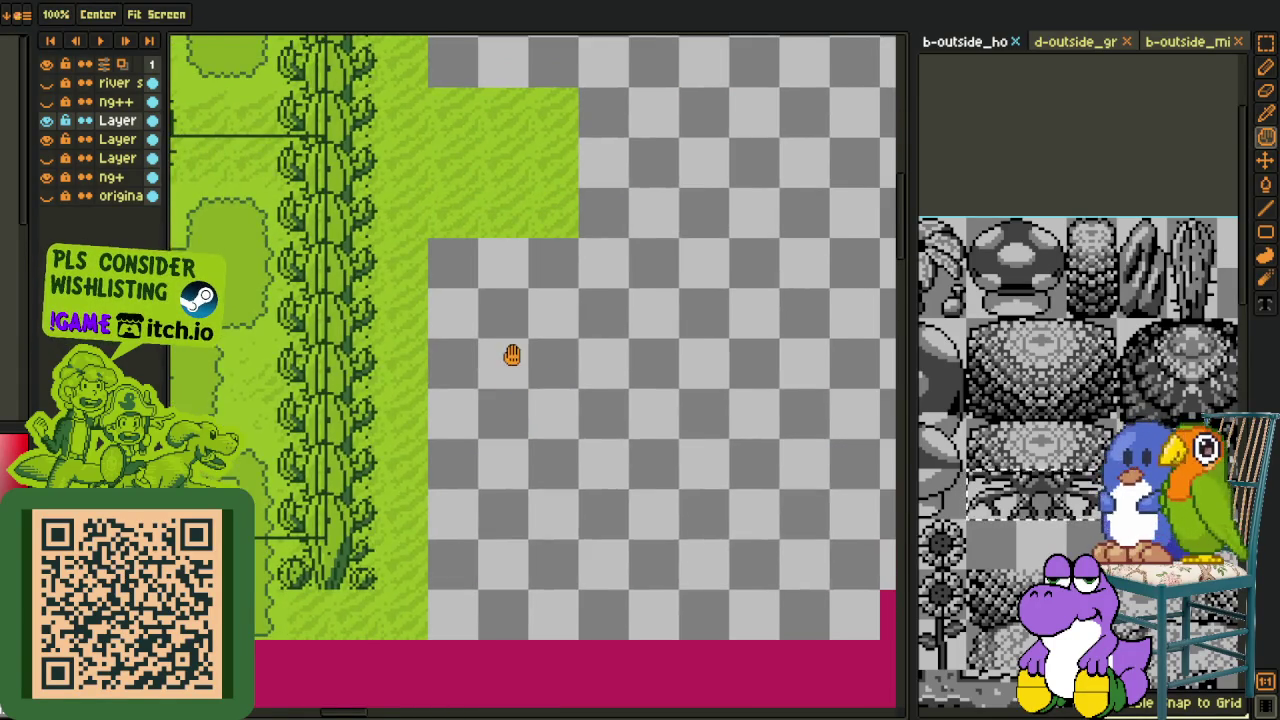
{"action": "mouse_move", "coordinate": [511, 354]}
{"action": "left_mouse_down"}
{"action": "mouse_move", "coordinate": [565, 207]}
{"action": "mouse_move", "coordinate": [551, 397]}
{"action": "left_mouse_up"}
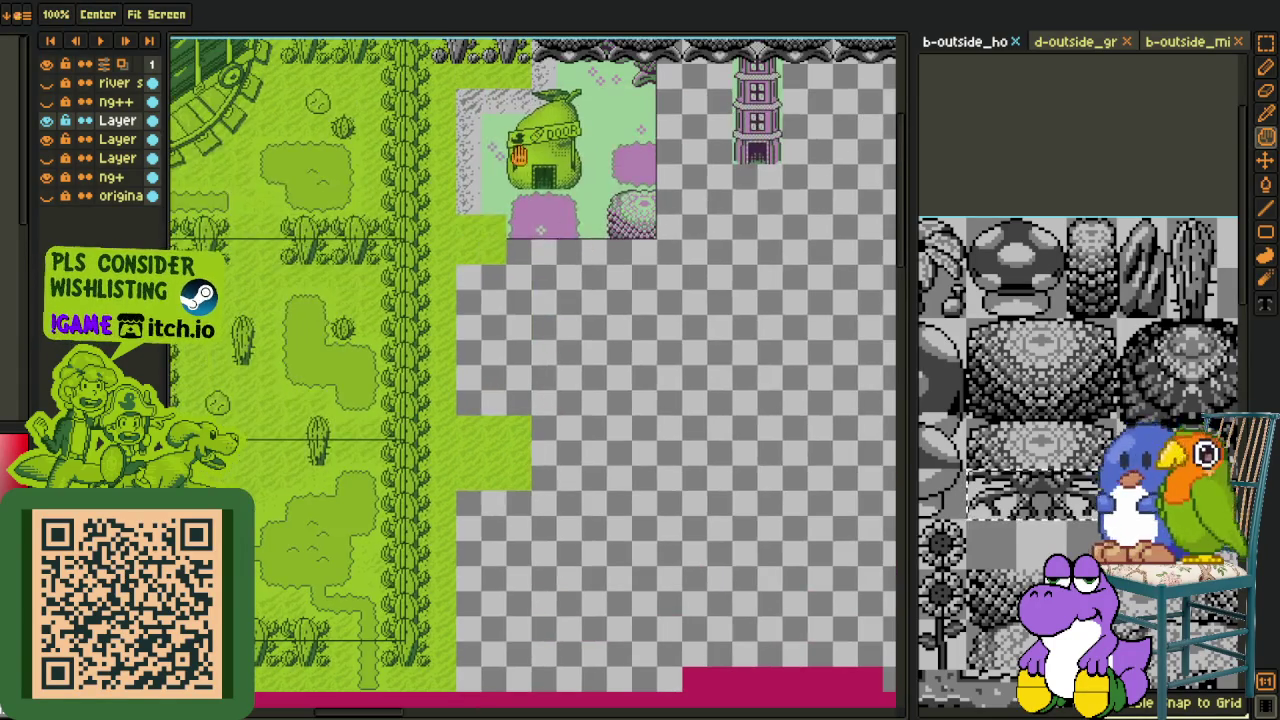
{"action": "scroll", "coordinate": [484, 161], "scroll_direction": "up", "scroll_amount": 2}
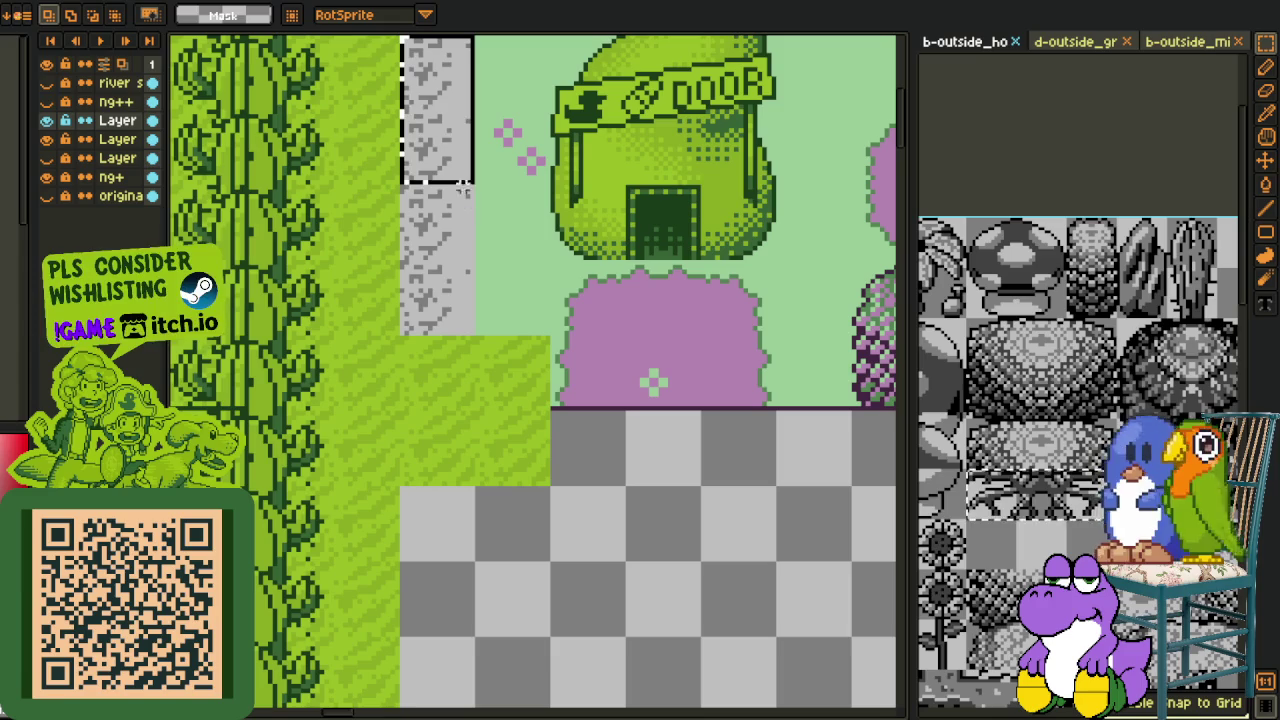
Step: Move a stone tile down toward the purple area and toggle its layer's visibility to check it
{"action": "left_click", "coordinate": [462, 106]}
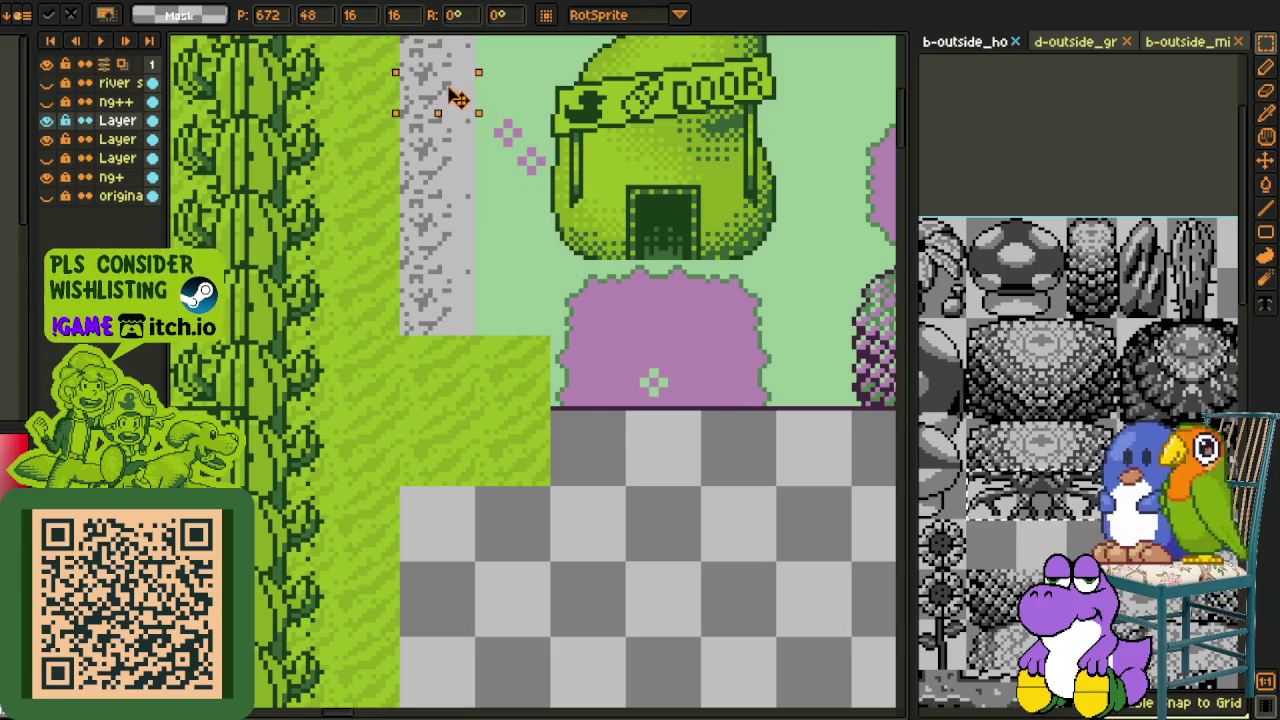
{"action": "left_click_drag", "start_coordinate": [450, 92], "coordinate": [617, 371]}
{"action": "key", "text": "ctrl+d"}
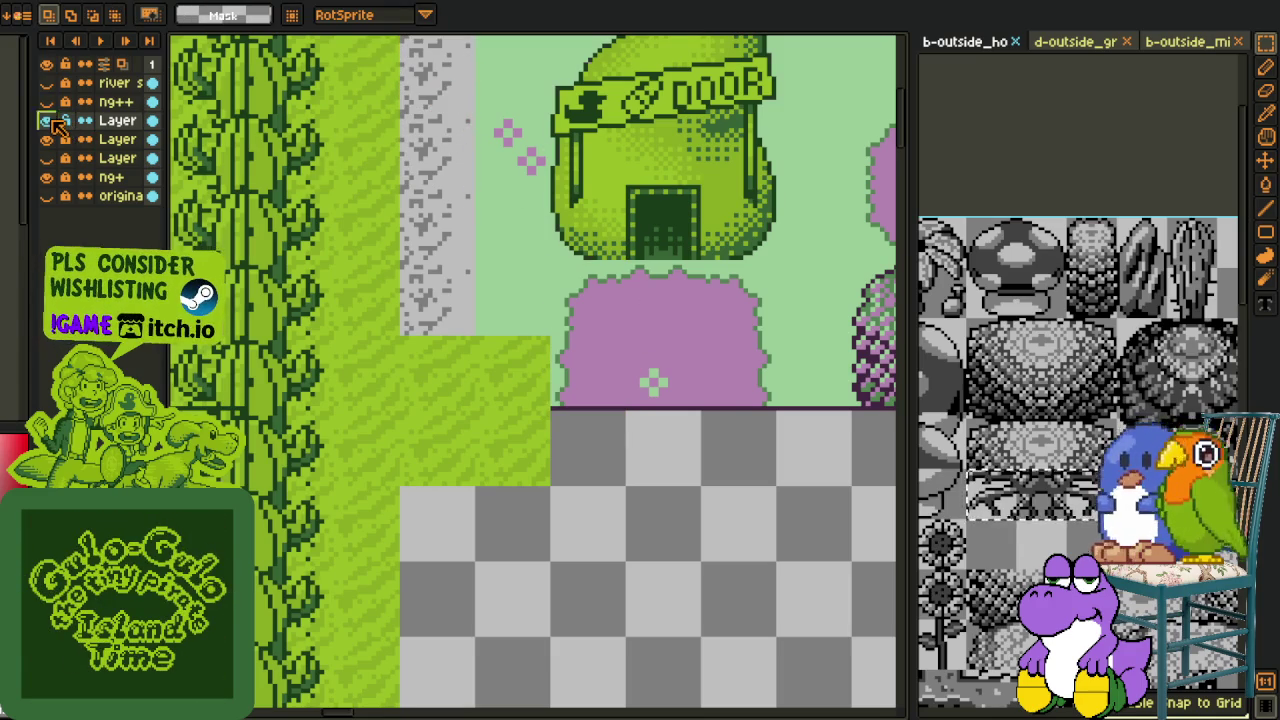
{"action": "left_click", "coordinate": [47, 140]}
{"action": "left_click", "coordinate": [47, 140]}
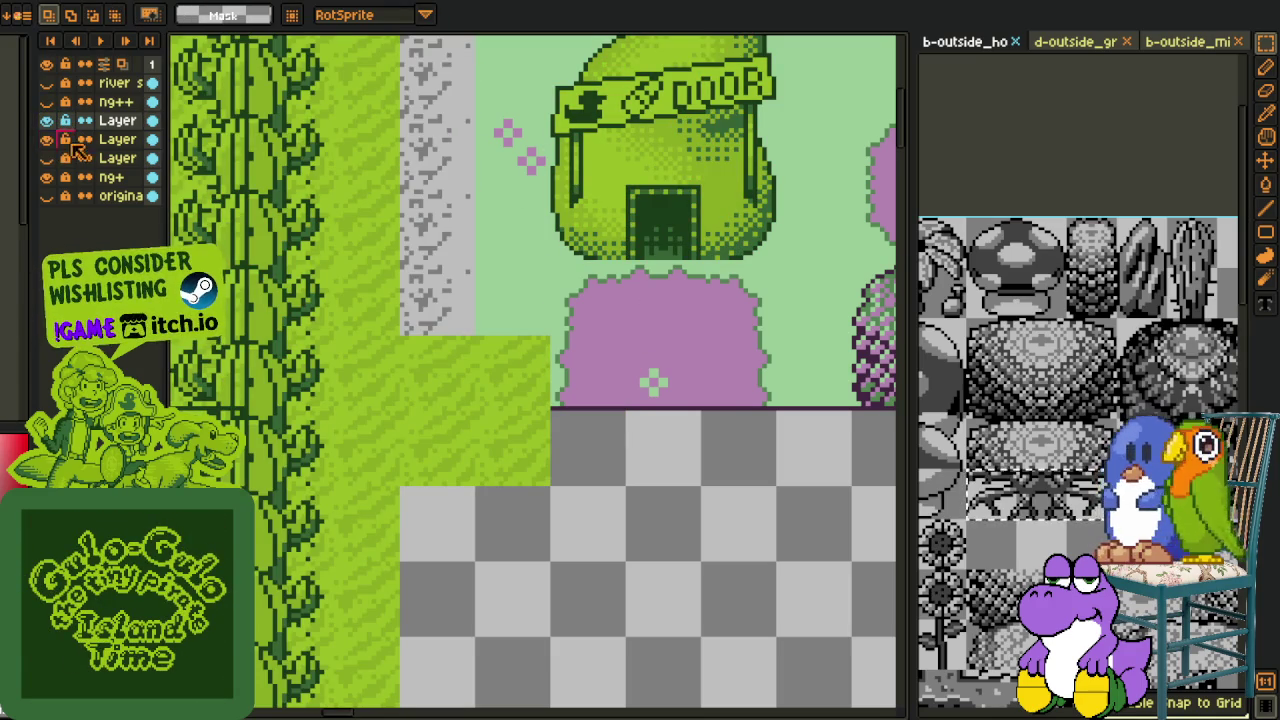
Step: On the layer below, copy grey stone tiles down the column to the checker edge
{"action": "left_click", "coordinate": [117, 140]}
{"action": "mouse_move", "coordinate": [440, 160]}
{"action": "left_mouse_down"}
{"action": "mouse_move", "coordinate": [608, 334]}
{"action": "mouse_move", "coordinate": [617, 380]}
{"action": "mouse_move", "coordinate": [600, 452]}
{"action": "mouse_move", "coordinate": [473, 590]}
{"action": "left_mouse_up"}
{"action": "scroll", "coordinate": [458, 562], "scroll_direction": "down", "scroll_amount": 5}
{"action": "left_click_drag", "start_coordinate": [500, 206], "coordinate": [474, 323]}
{"action": "mouse_move", "coordinate": [463, 236]}
{"action": "left_mouse_down"}
{"action": "mouse_move", "coordinate": [474, 223]}
{"action": "mouse_move", "coordinate": [489, 306]}
{"action": "mouse_move", "coordinate": [474, 443]}
{"action": "mouse_move", "coordinate": [729, 591]}
{"action": "mouse_move", "coordinate": [520, 98]}
{"action": "left_mouse_up"}
{"action": "left_click", "coordinate": [512, 178]}
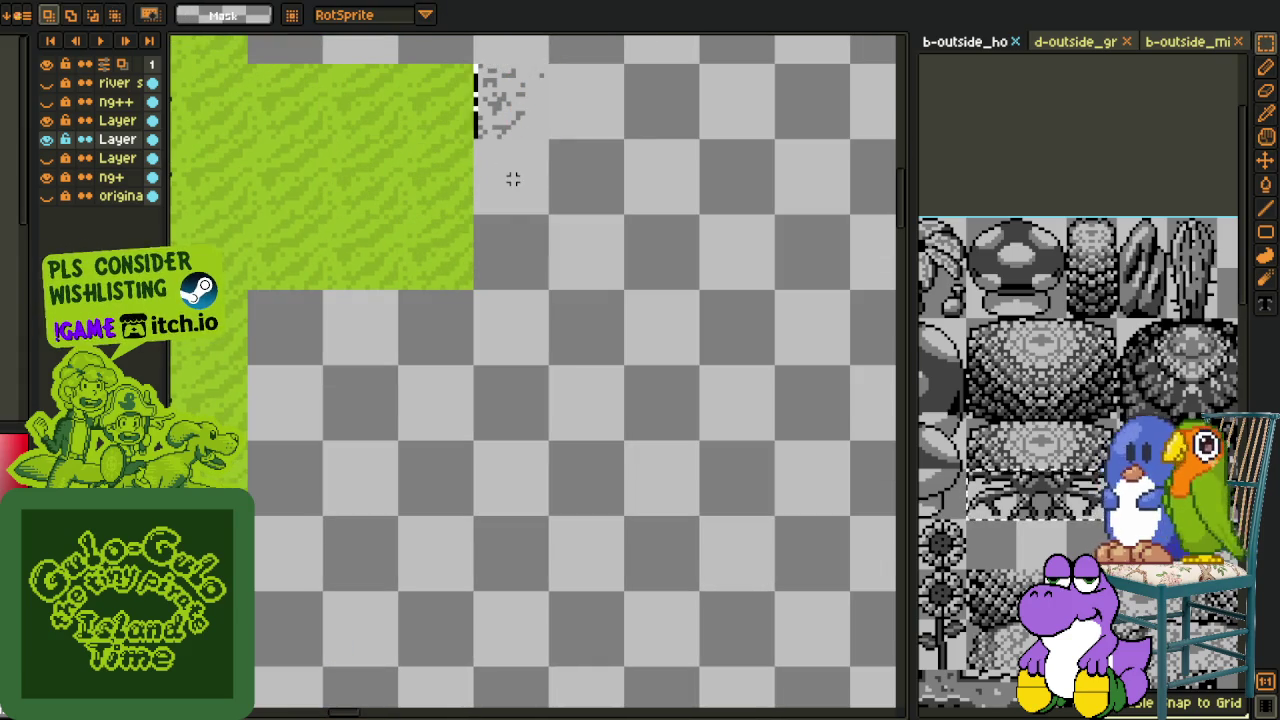
Step: Extend the stone texture further down the column and confirm the placement
{"action": "mouse_move", "coordinate": [471, 58]}
{"action": "left_mouse_down"}
{"action": "mouse_move", "coordinate": [551, 138]}
{"action": "mouse_move", "coordinate": [523, 206]}
{"action": "mouse_move", "coordinate": [535, 257]}
{"action": "mouse_move", "coordinate": [457, 134]}
{"action": "mouse_move", "coordinate": [438, 245]}
{"action": "left_mouse_up"}
{"action": "left_click", "coordinate": [560, 160]}
{"action": "mouse_move", "coordinate": [395, 110]}
{"action": "left_mouse_down"}
{"action": "mouse_move", "coordinate": [434, 157]}
{"action": "mouse_move", "coordinate": [440, 418]}
{"action": "mouse_move", "coordinate": [428, 503]}
{"action": "left_mouse_up"}
{"action": "key", "text": "Return"}
{"action": "scroll", "coordinate": [571, 328], "scroll_direction": "down", "scroll_amount": 2}
{"action": "scroll", "coordinate": [592, 232], "scroll_direction": "down", "scroll_amount": 2}
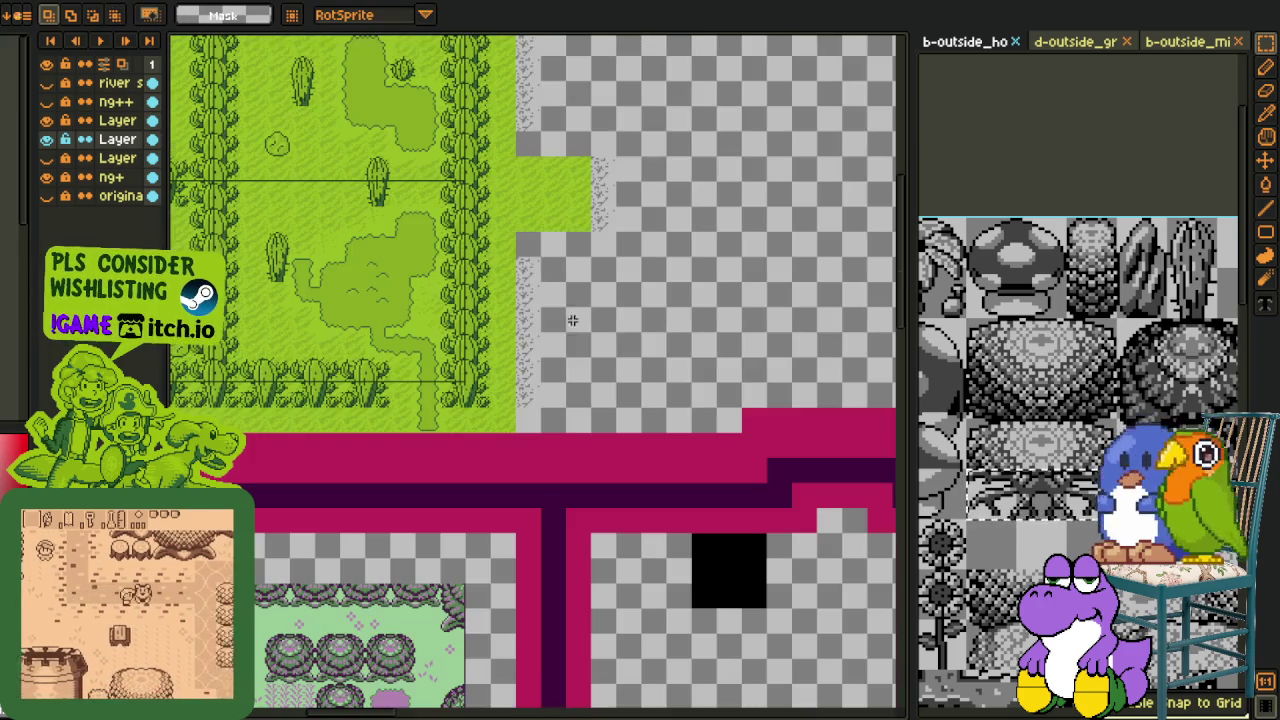
{"action": "scroll", "coordinate": [523, 326], "scroll_direction": "up", "scroll_amount": 1}
{"action": "scroll", "coordinate": [529, 600], "scroll_direction": "up", "scroll_amount": 2}
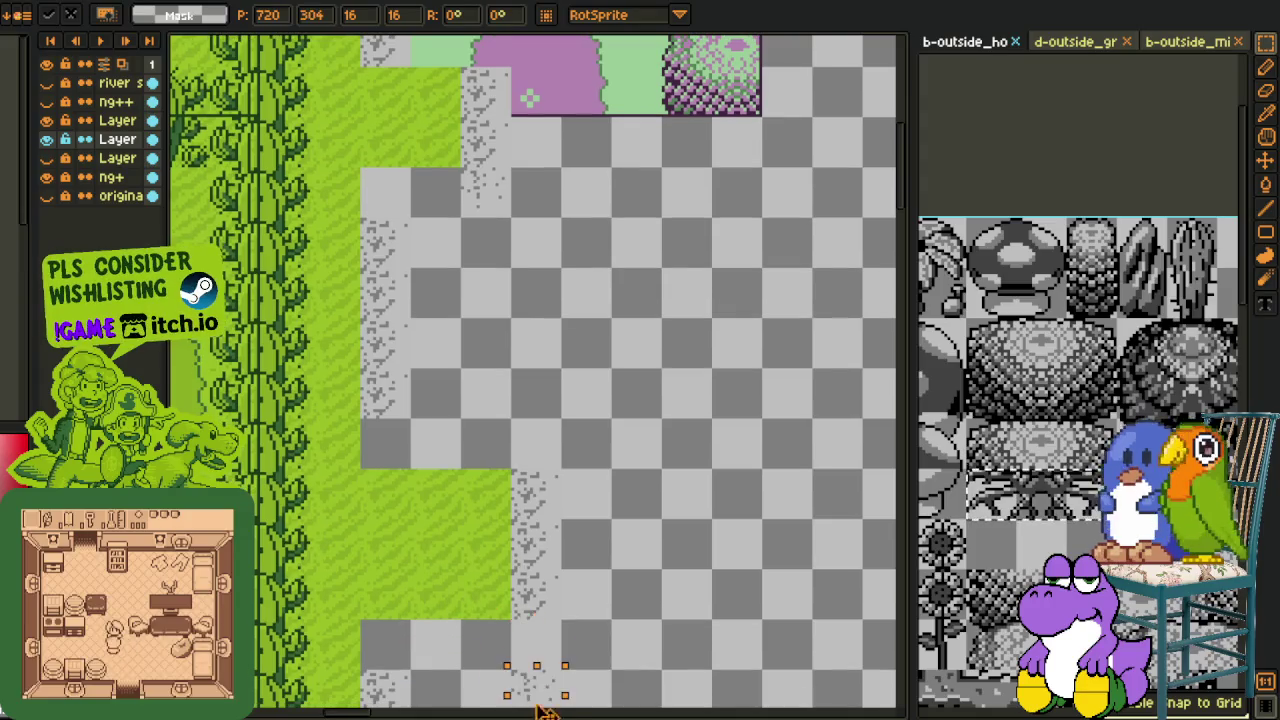
Step: Move a selection down toward the map's bottom edge to form the winding trail, and commit it
{"action": "left_click_drag", "start_coordinate": [549, 663], "coordinate": [458, 218]}
{"action": "scroll", "coordinate": [458, 218], "scroll_direction": "down", "scroll_amount": 1}
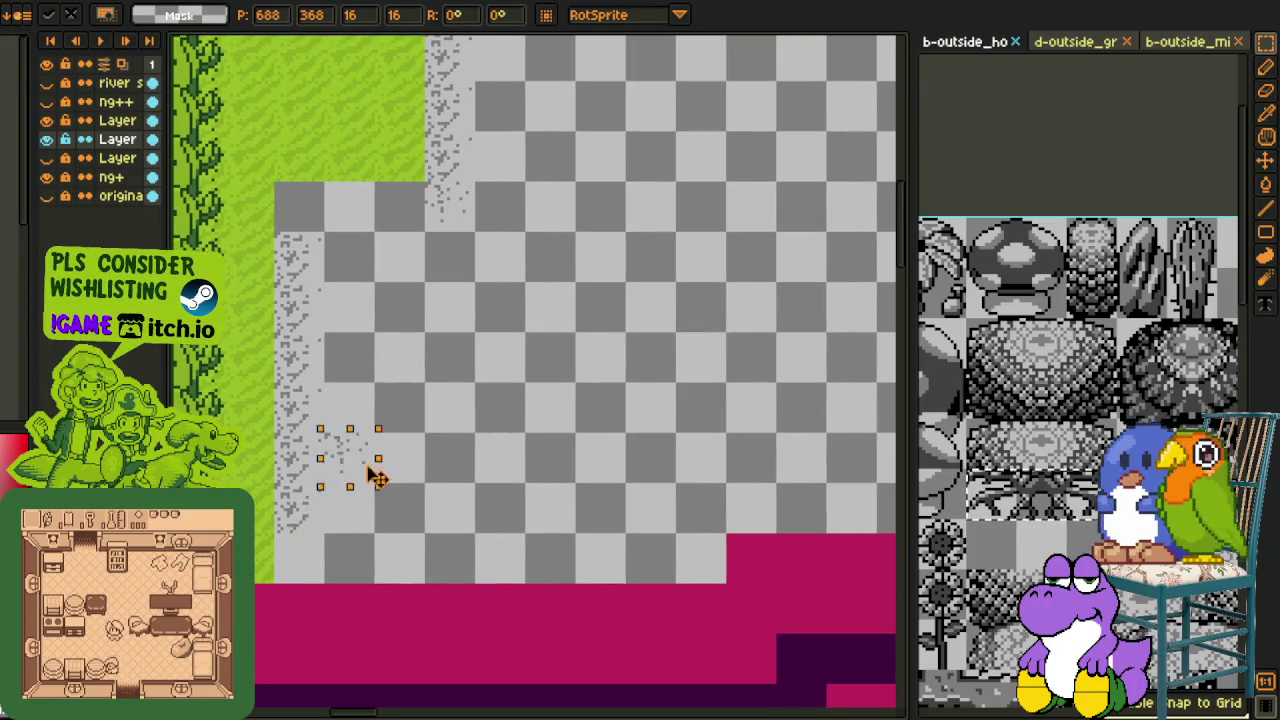
{"action": "mouse_move", "coordinate": [414, 491]}
{"action": "left_mouse_down"}
{"action": "mouse_move", "coordinate": [329, 337]}
{"action": "mouse_move", "coordinate": [490, 307]}
{"action": "left_mouse_up"}
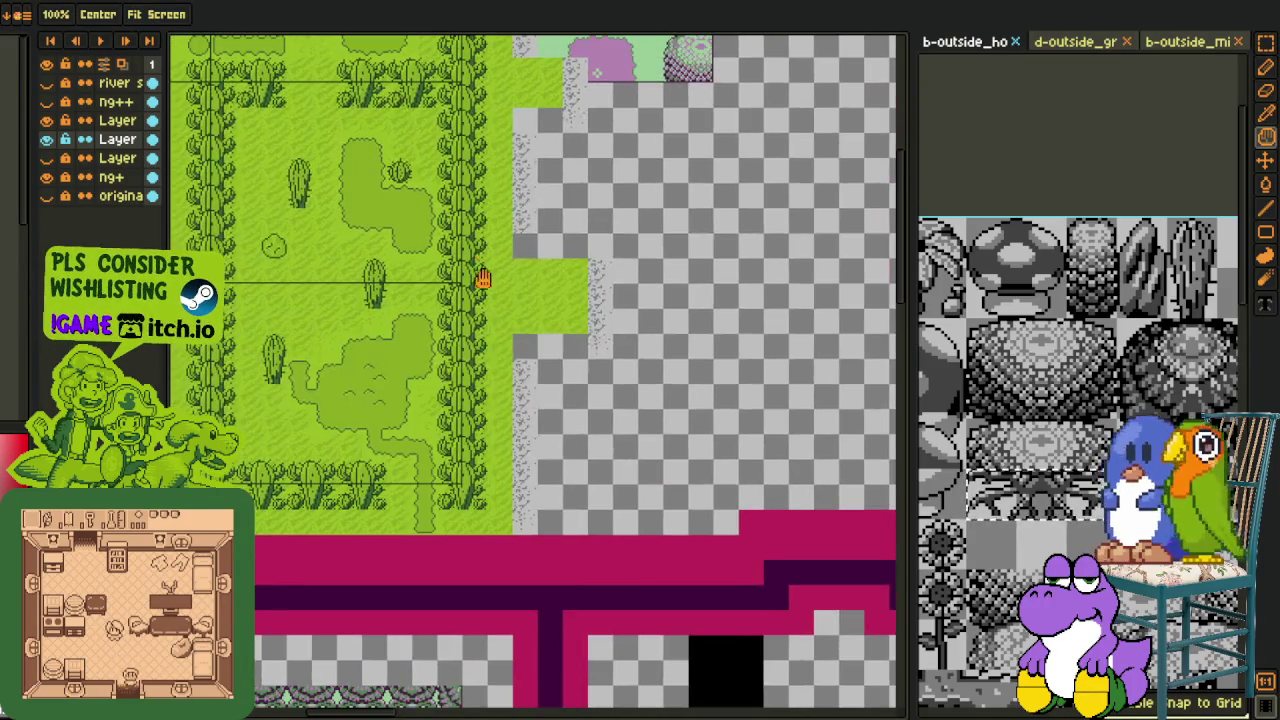
{"action": "scroll", "coordinate": [482, 215], "scroll_direction": "up", "scroll_amount": 1}
{"action": "scroll", "coordinate": [495, 225], "scroll_direction": "up", "scroll_amount": 1}
{"action": "scroll", "coordinate": [450, 203], "scroll_direction": "up", "scroll_amount": 1}
{"action": "scroll", "coordinate": [435, 200], "scroll_direction": "up", "scroll_amount": 1}
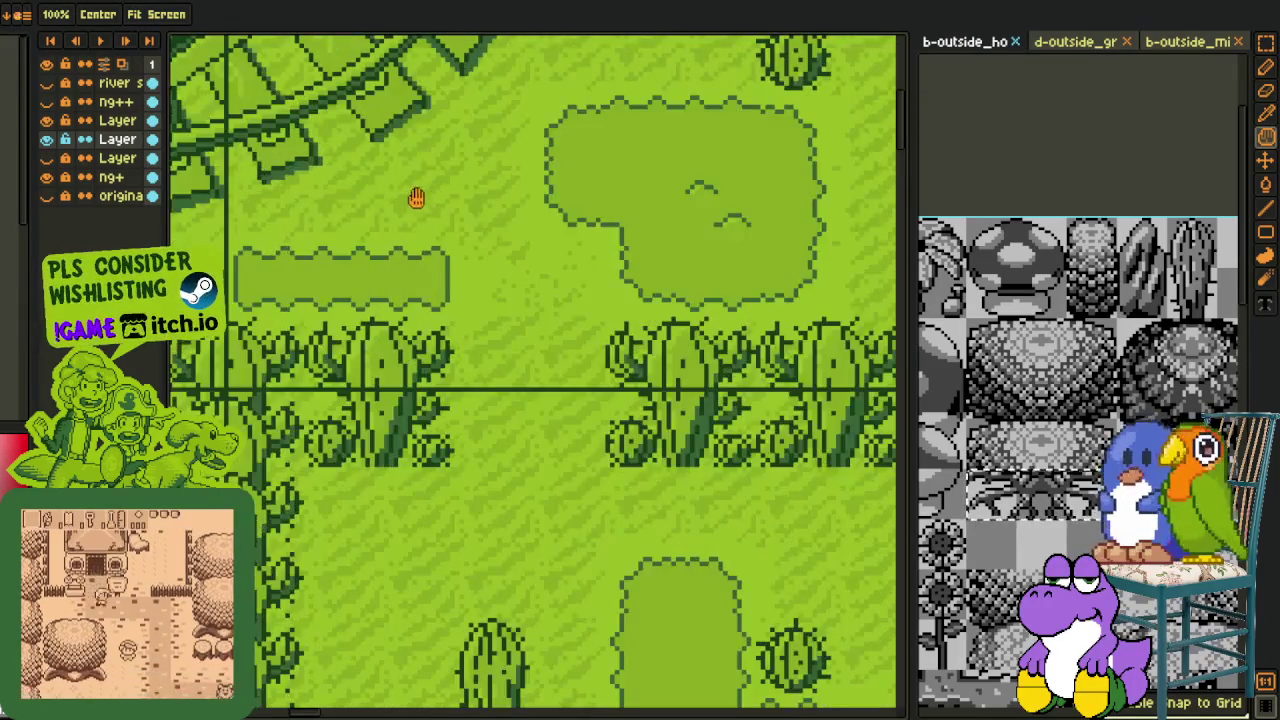
{"action": "left_click_drag", "start_coordinate": [449, 163], "coordinate": [393, 246]}
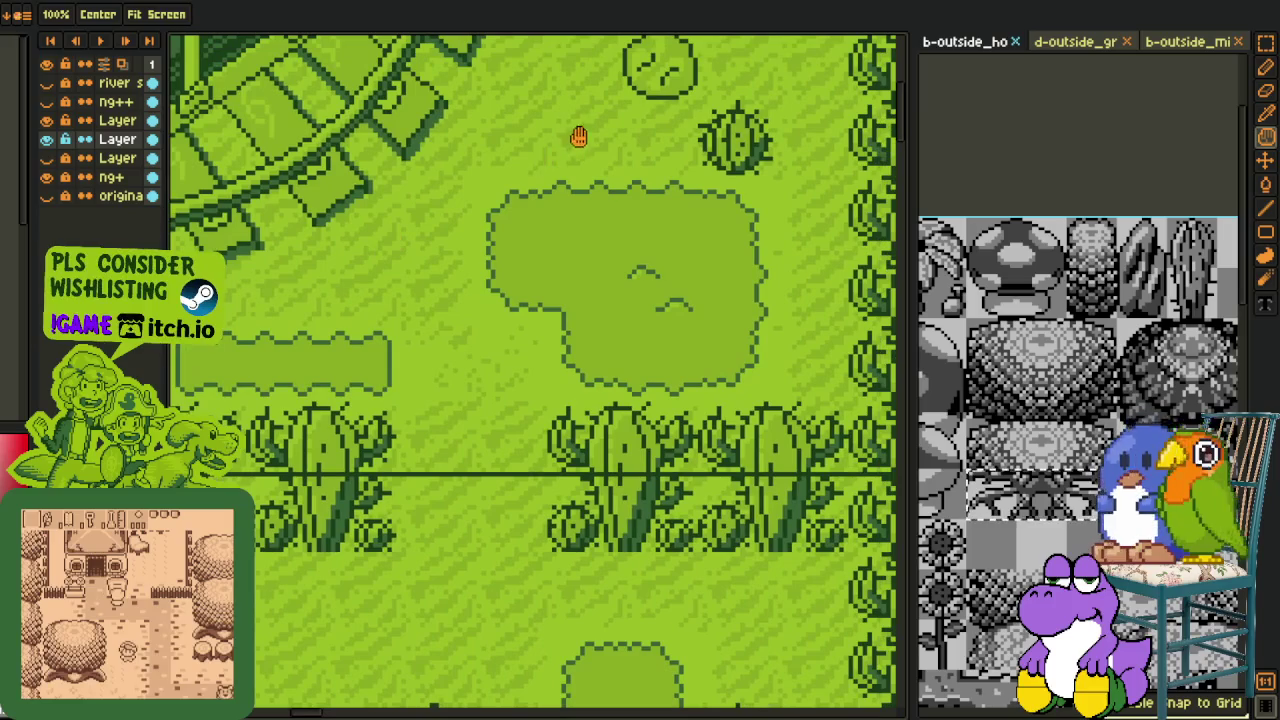
{"action": "key", "text": "m"}
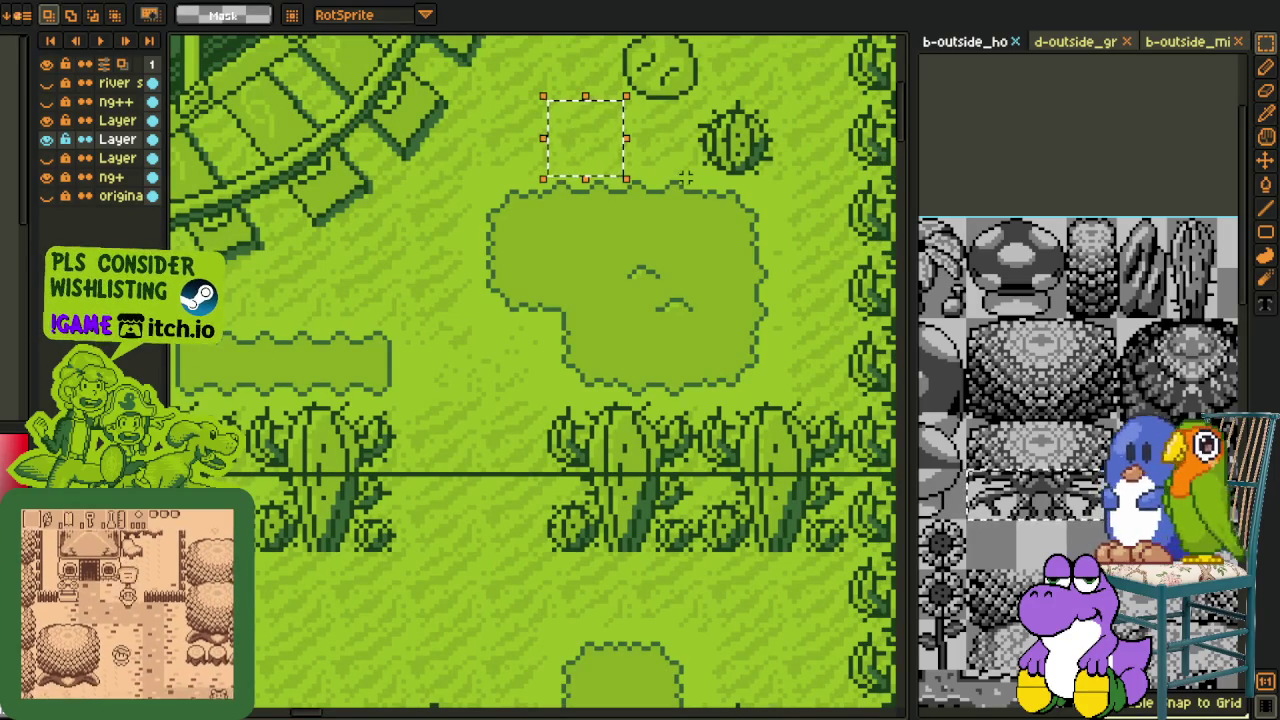
{"action": "left_click_drag", "start_coordinate": [610, 160], "coordinate": [341, 612]}
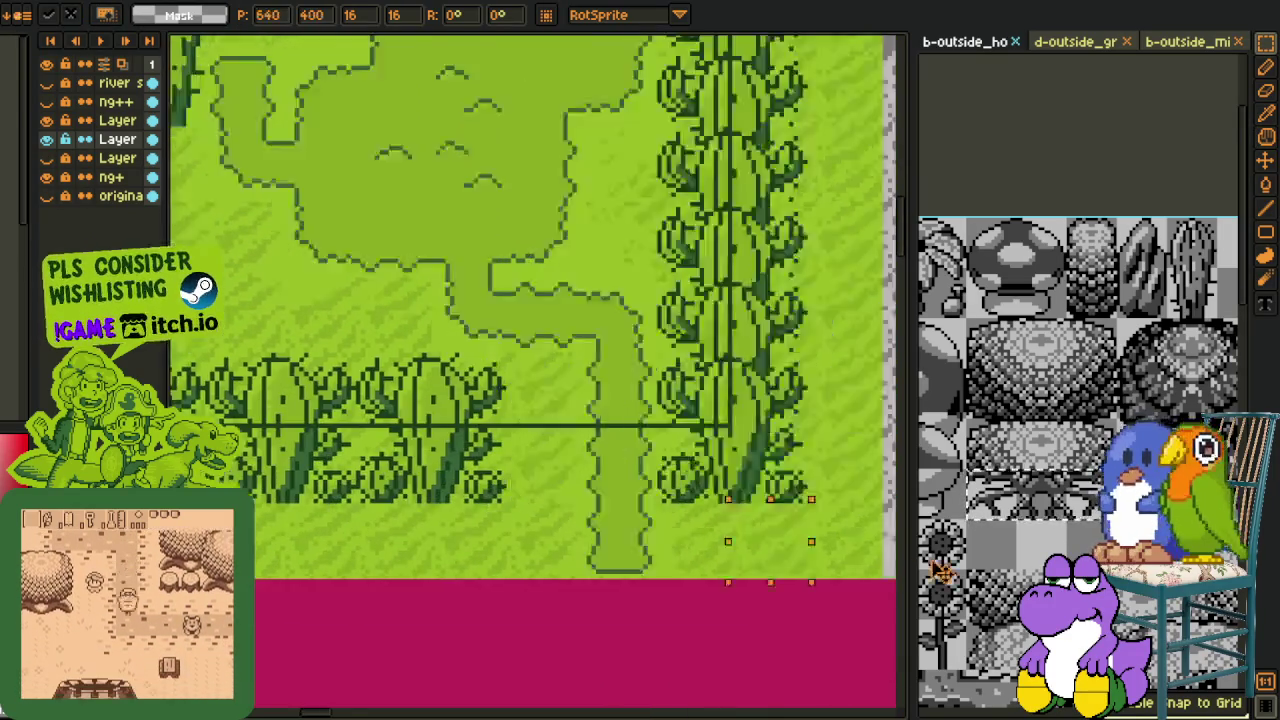
{"action": "key", "text": "Return"}
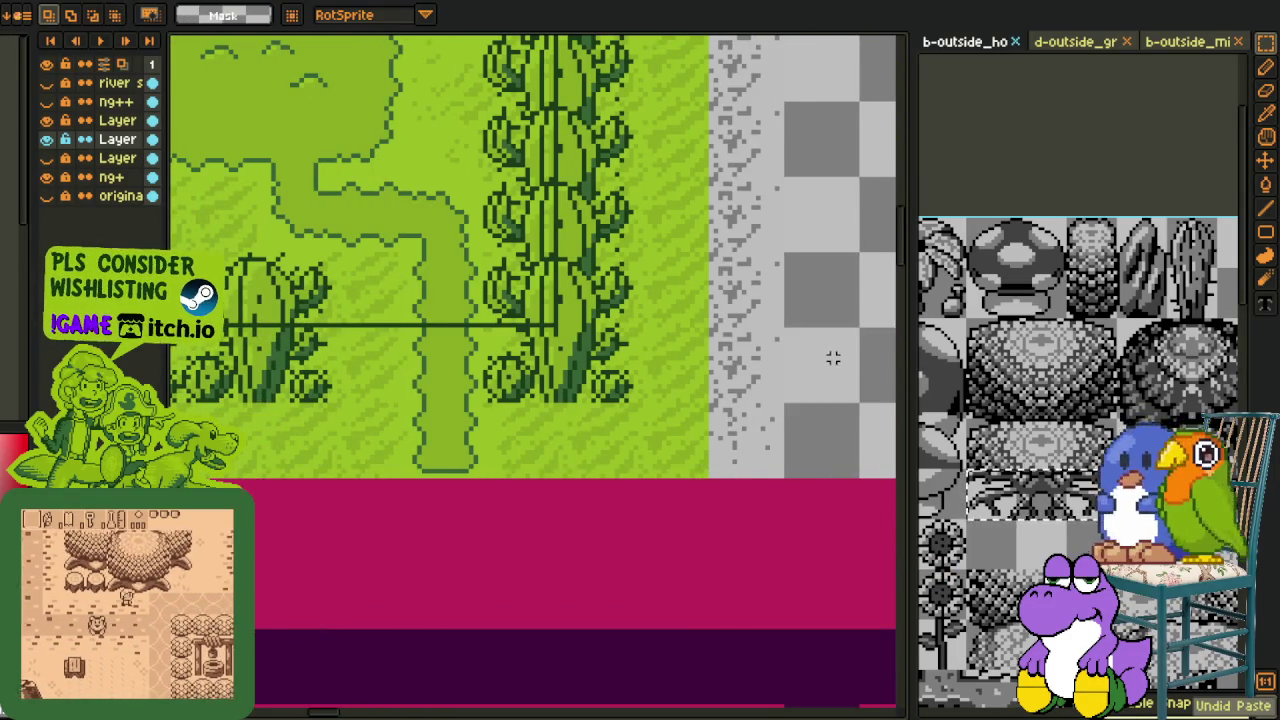
Step: Save the map again and focus the tileset document on the right
{"action": "scroll", "coordinate": [806, 306], "scroll_direction": "down", "scroll_amount": 2}
{"action": "left_click_drag", "start_coordinate": [806, 306], "coordinate": [738, 336]}
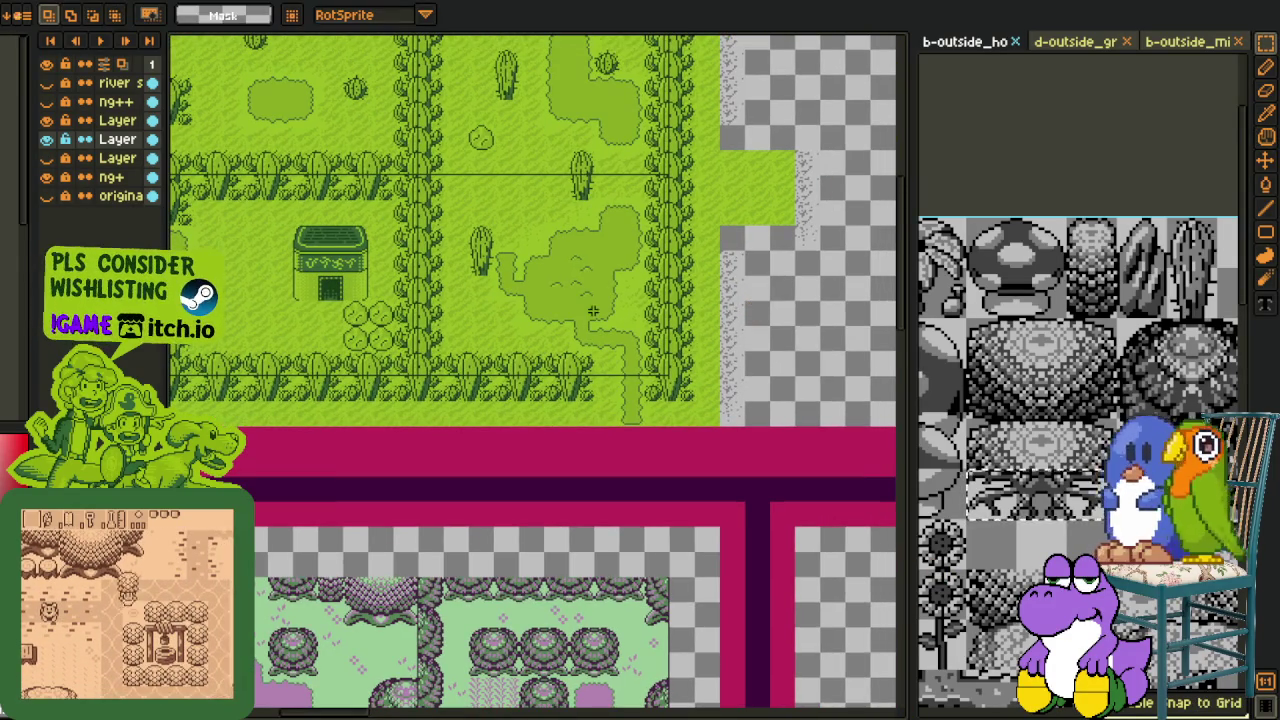
{"action": "scroll", "coordinate": [603, 217], "scroll_direction": "up", "scroll_amount": 2}
{"action": "key", "text": "ctrl+s"}
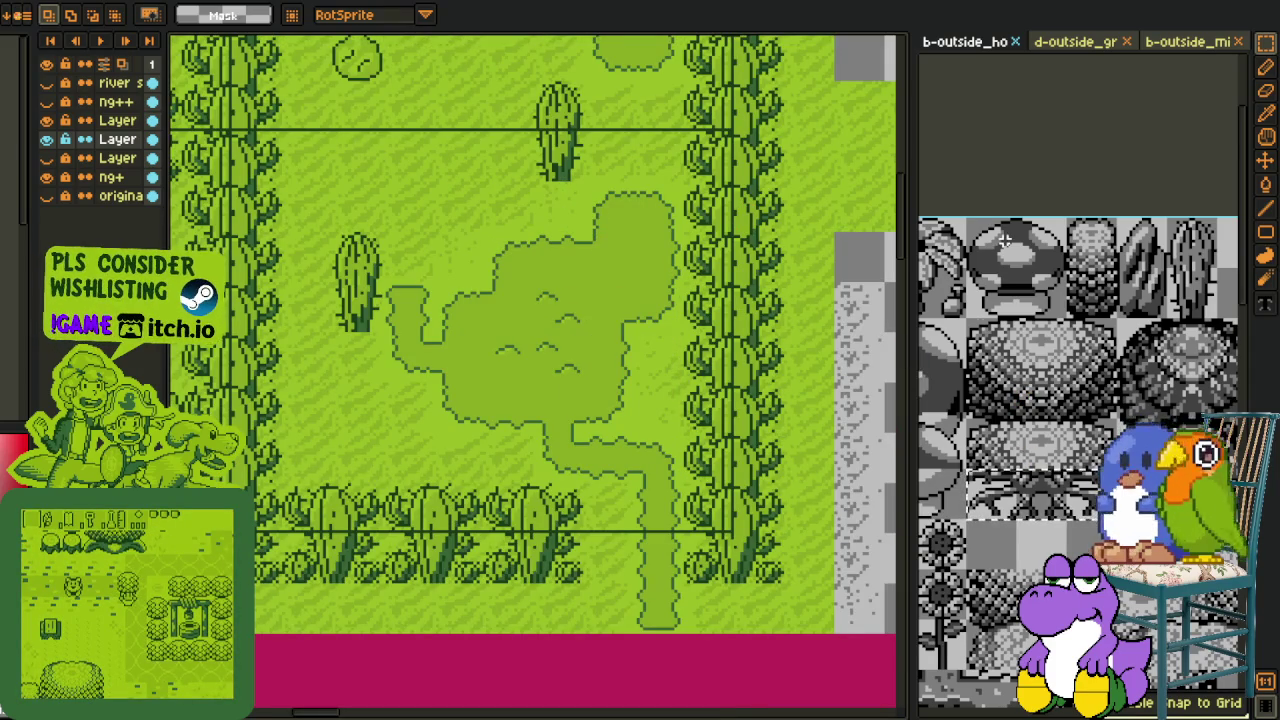
{"action": "left_click", "coordinate": [1088, 47]}
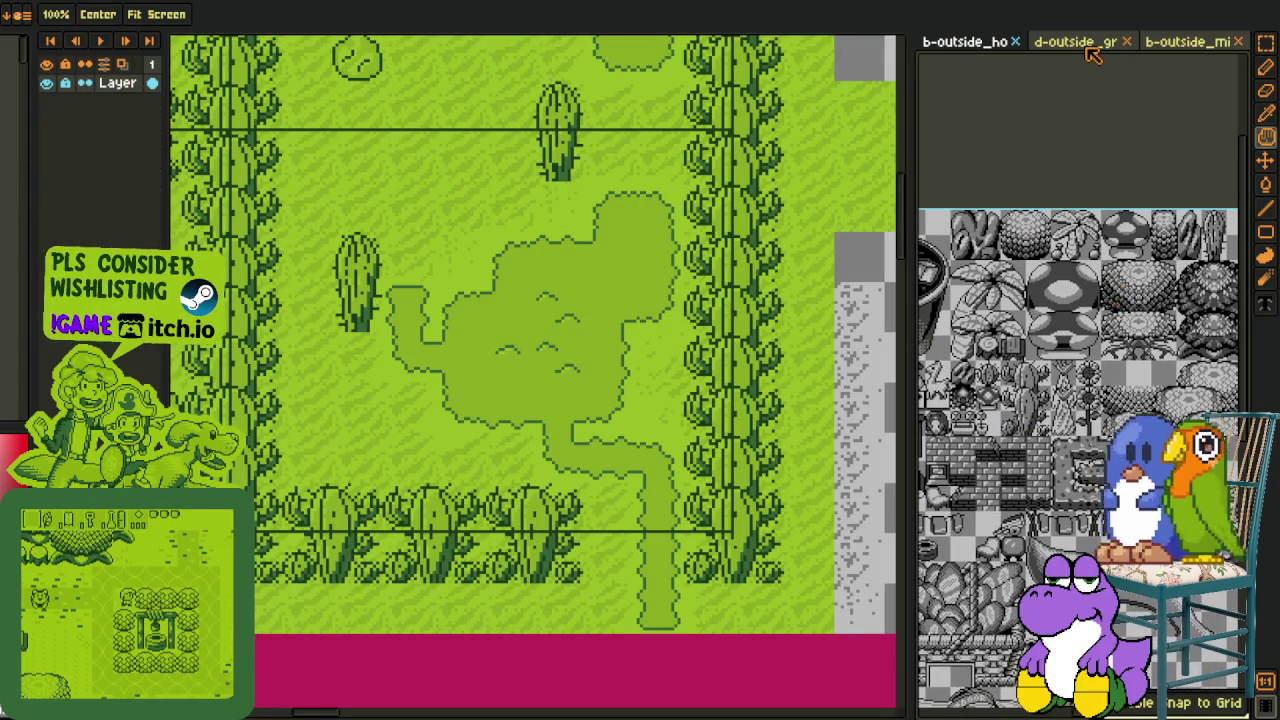
Step: Copy a grey ground tile from the d-outside_gr tileset and place it on the map
{"action": "left_click", "coordinate": [1093, 47]}
{"action": "mouse_move", "coordinate": [1043, 277]}
{"action": "left_mouse_down"}
{"action": "mouse_move", "coordinate": [1080, 350]}
{"action": "mouse_move", "coordinate": [1088, 404]}
{"action": "left_mouse_up"}
{"action": "scroll", "coordinate": [1080, 350], "scroll_direction": "down", "scroll_amount": 1}
{"action": "key", "text": "m"}
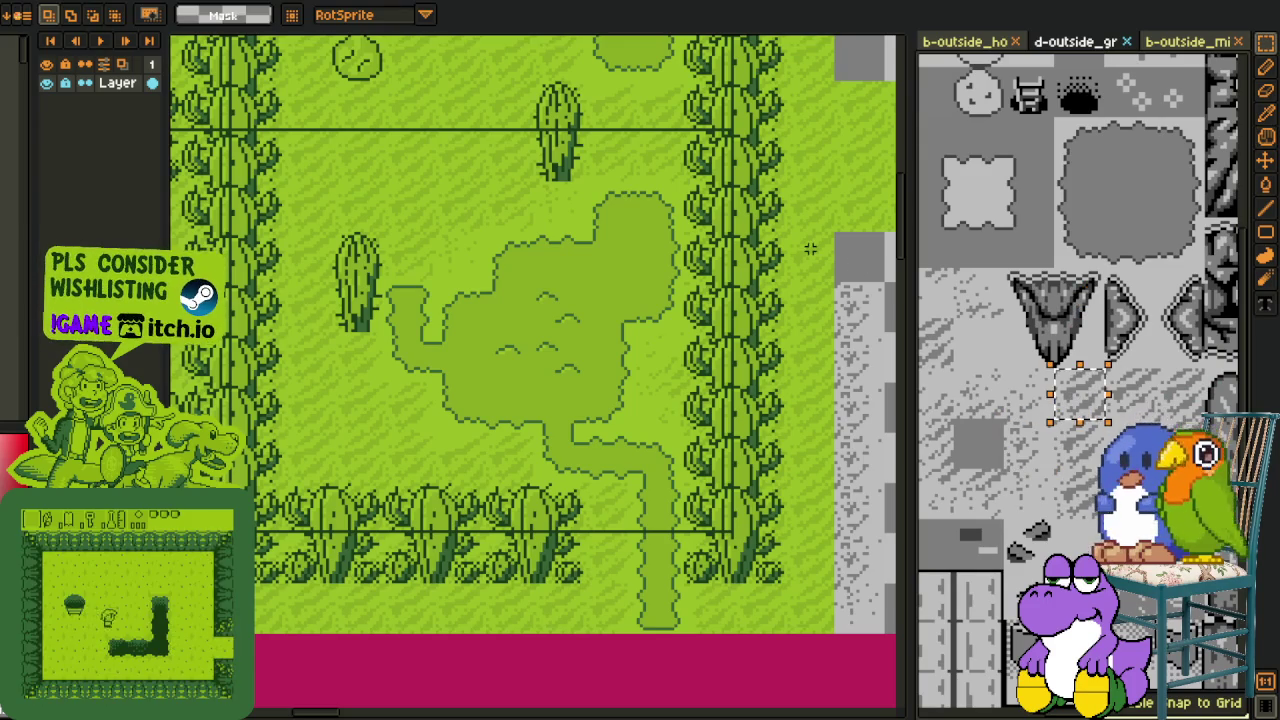
{"action": "key", "text": "ctrl+tab"}
{"action": "scroll", "coordinate": [806, 249], "scroll_direction": "up", "scroll_amount": 2}
{"action": "scroll", "coordinate": [700, 314], "scroll_direction": "up", "scroll_amount": 2}
{"action": "key", "text": "ctrl+v"}
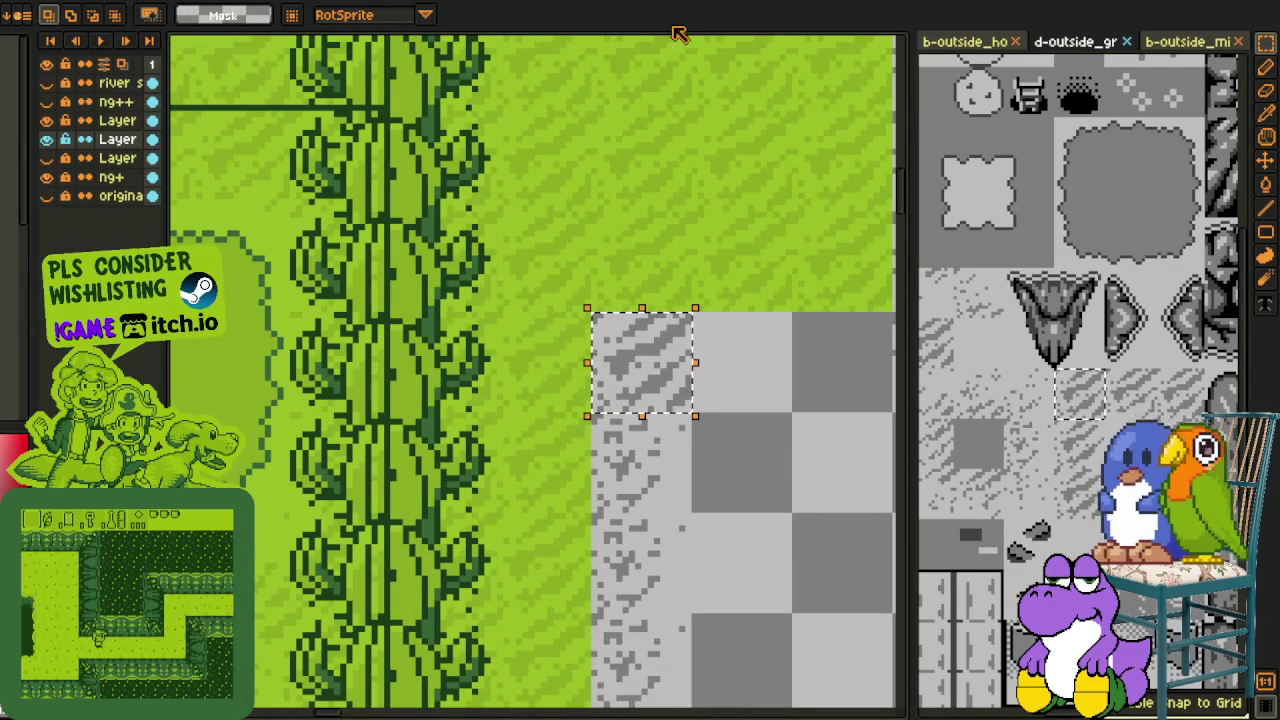
{"action": "scroll", "coordinate": [634, 262], "scroll_direction": "down", "scroll_amount": 2}
{"action": "left_click_drag", "start_coordinate": [651, 197], "coordinate": [534, 539]}
{"action": "scroll", "coordinate": [514, 236], "scroll_direction": "up", "scroll_amount": 2}
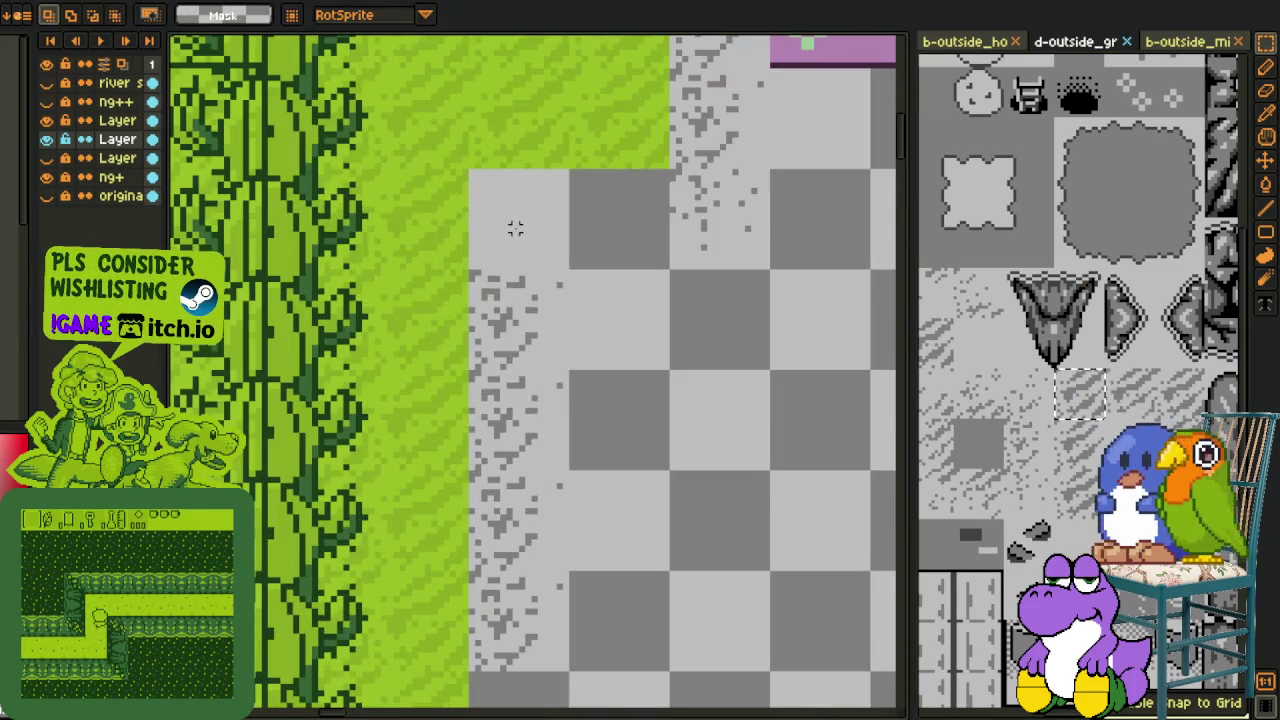
{"action": "scroll", "coordinate": [519, 320], "scroll_direction": "down", "scroll_amount": 1}
{"action": "mouse_move", "coordinate": [771, 240]}
{"action": "left_mouse_down"}
{"action": "mouse_move", "coordinate": [614, 380]}
{"action": "mouse_move", "coordinate": [598, 450]}
{"action": "left_mouse_up"}
Step: Paste two more grey ground tiles along the grass edge, filling the gap above
{"action": "key", "text": "space"}
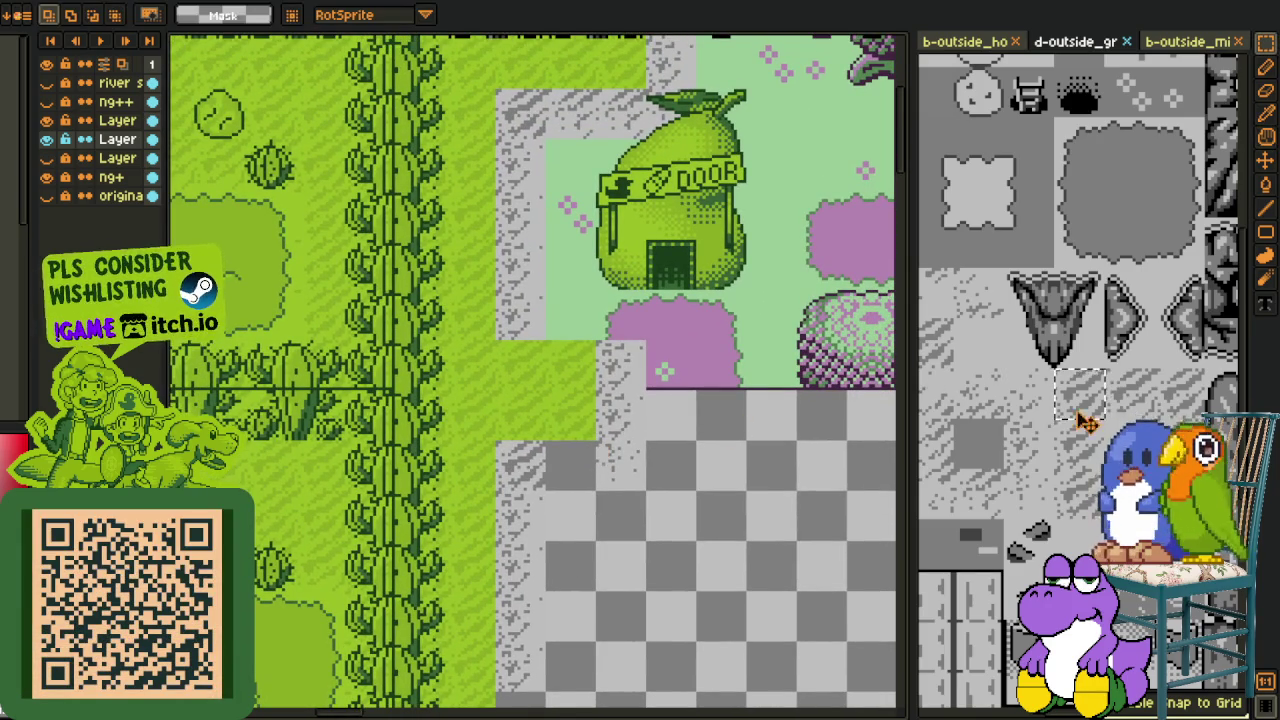
{"action": "left_click_drag", "start_coordinate": [1050, 465], "coordinate": [1086, 512]}
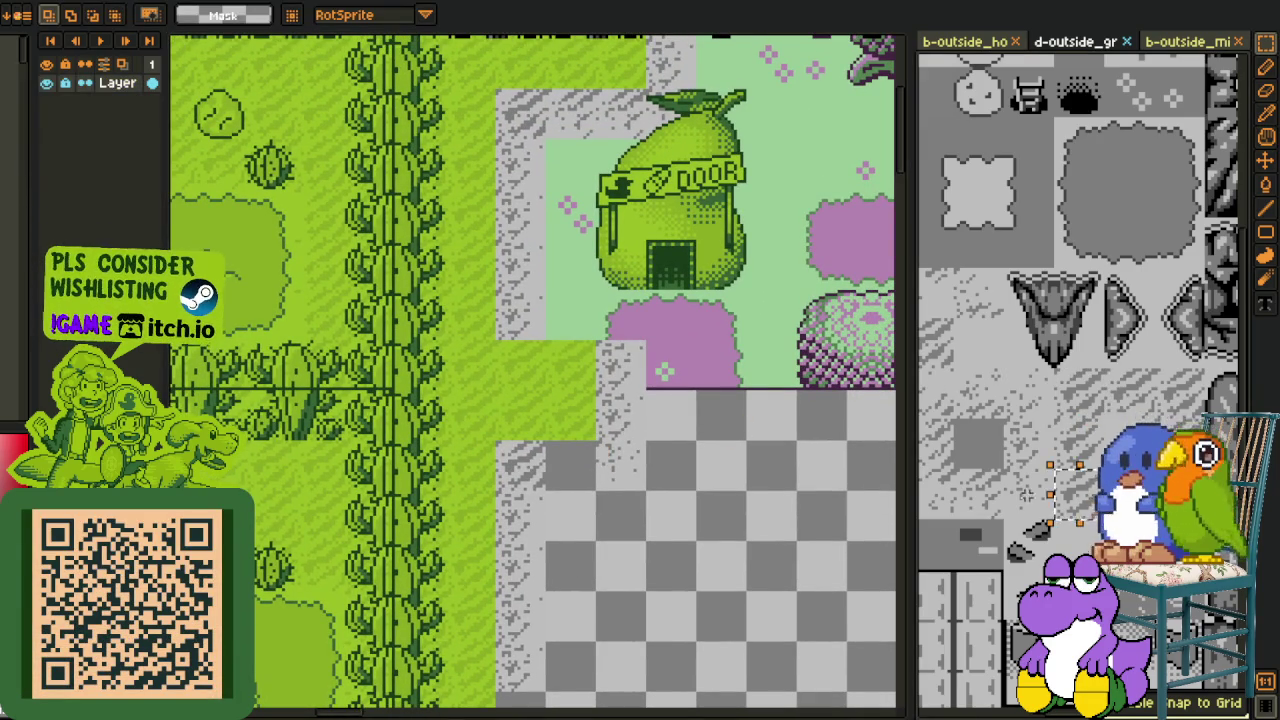
{"action": "scroll", "coordinate": [530, 316], "scroll_direction": "up", "scroll_amount": 1}
{"action": "key", "text": "ctrl+v"}
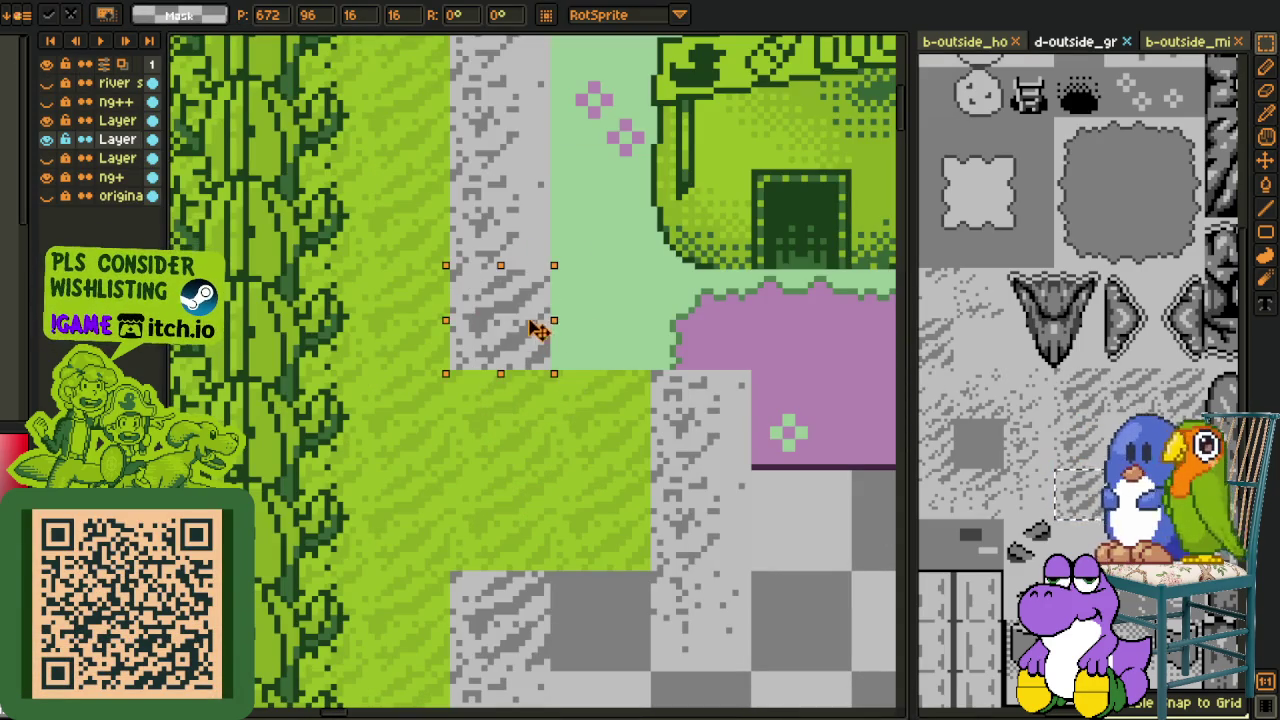
{"action": "left_click", "coordinate": [748, 316]}
{"action": "left_click", "coordinate": [955, 398]}
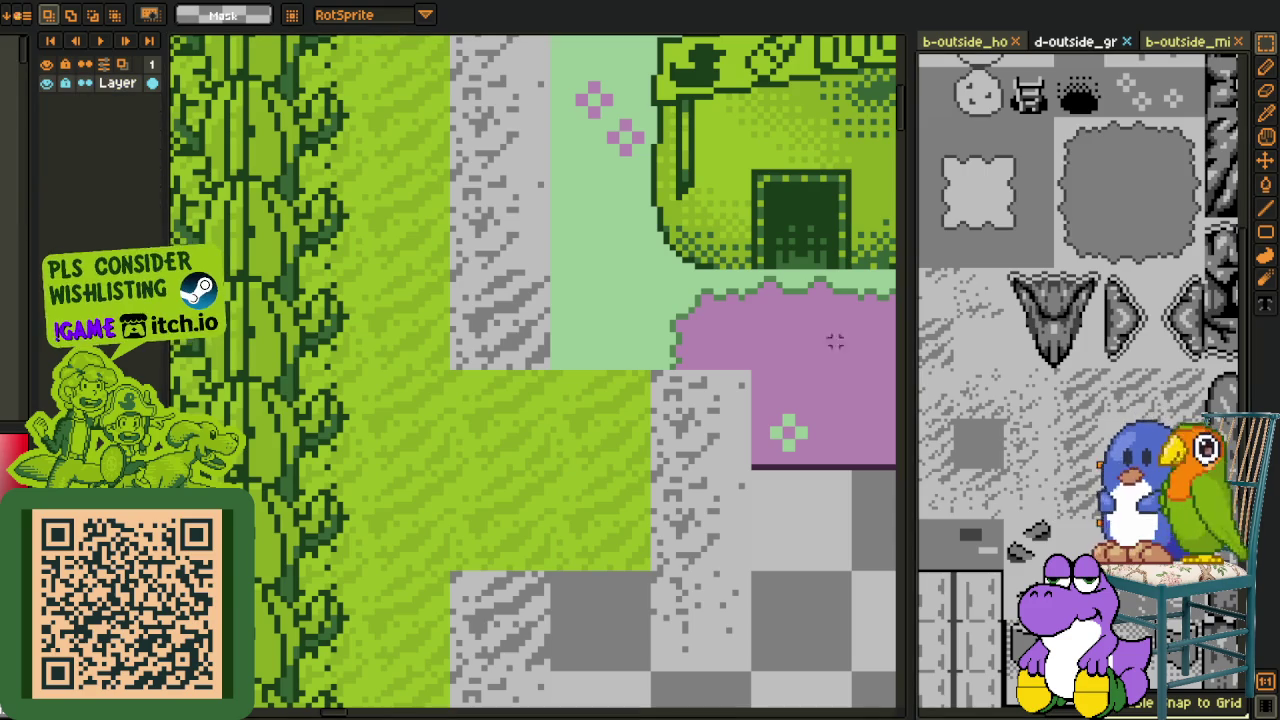
{"action": "left_click", "coordinate": [640, 297]}
{"action": "key", "text": "ctrl+v"}
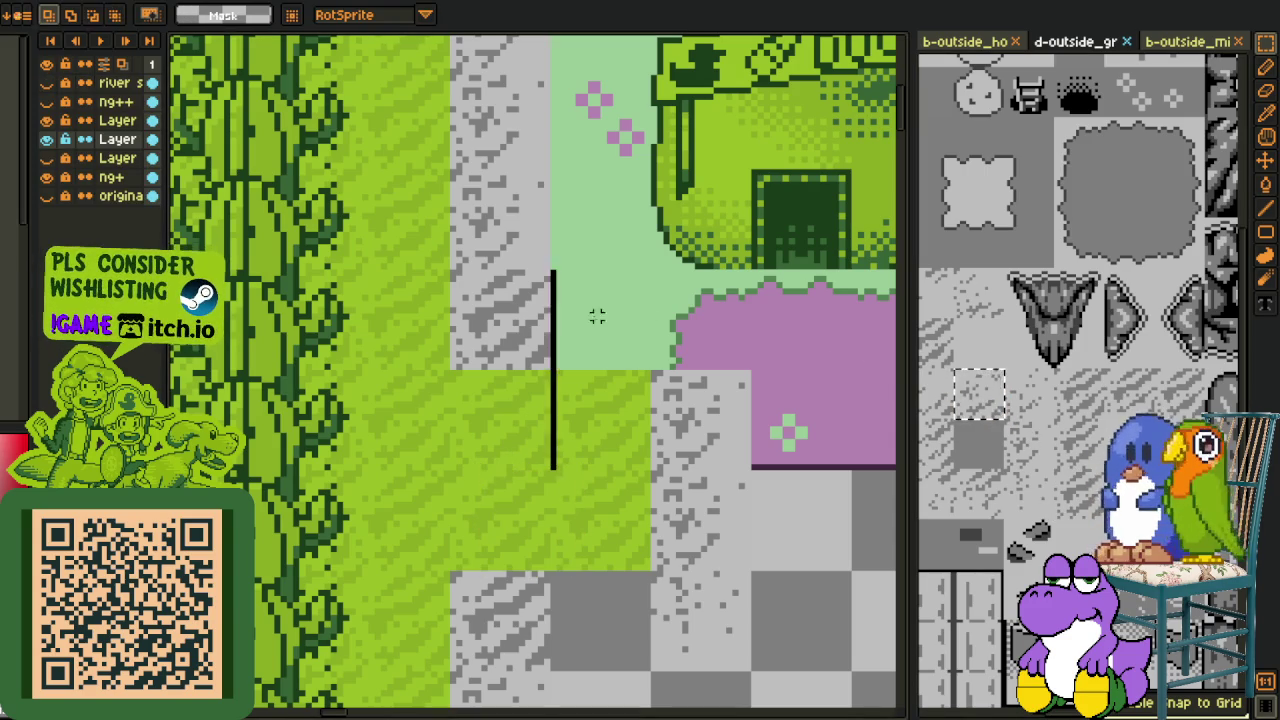
{"action": "left_click_drag", "start_coordinate": [614, 380], "coordinate": [619, 330]}
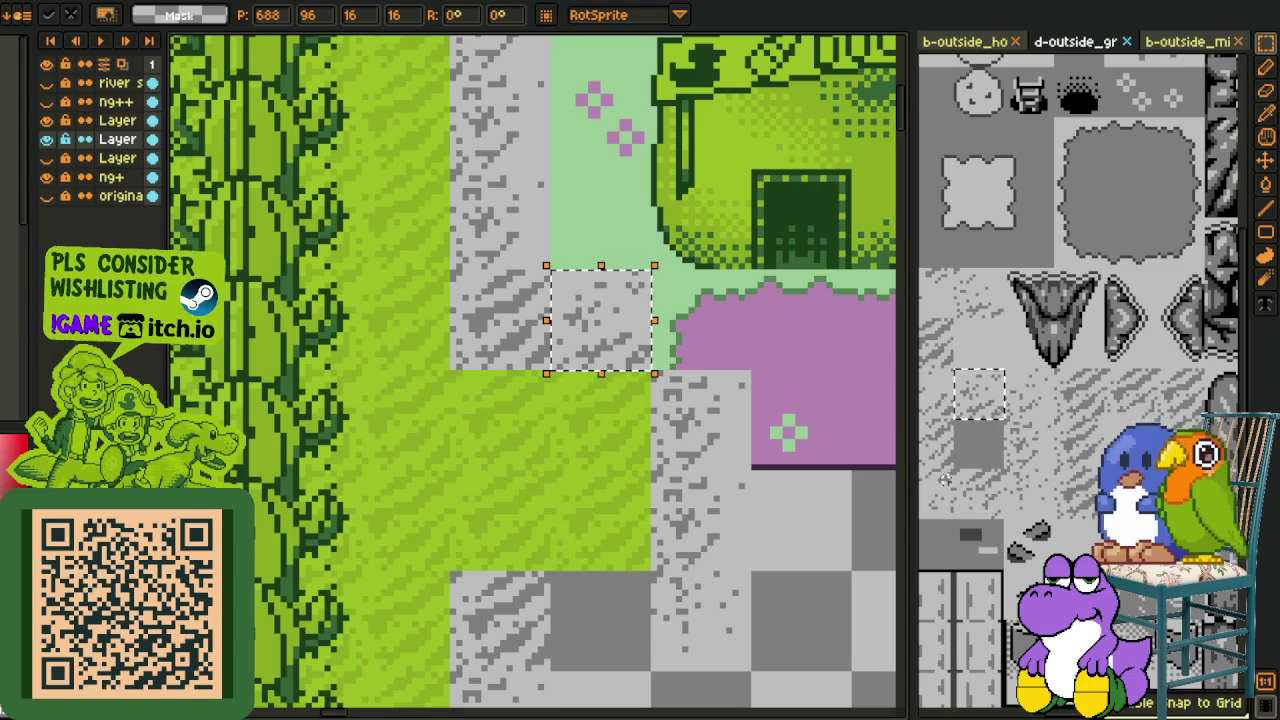
Step: Add further cliff ground tiles beside the previous ones along the edge and commit them
{"action": "left_click", "coordinate": [969, 497]}
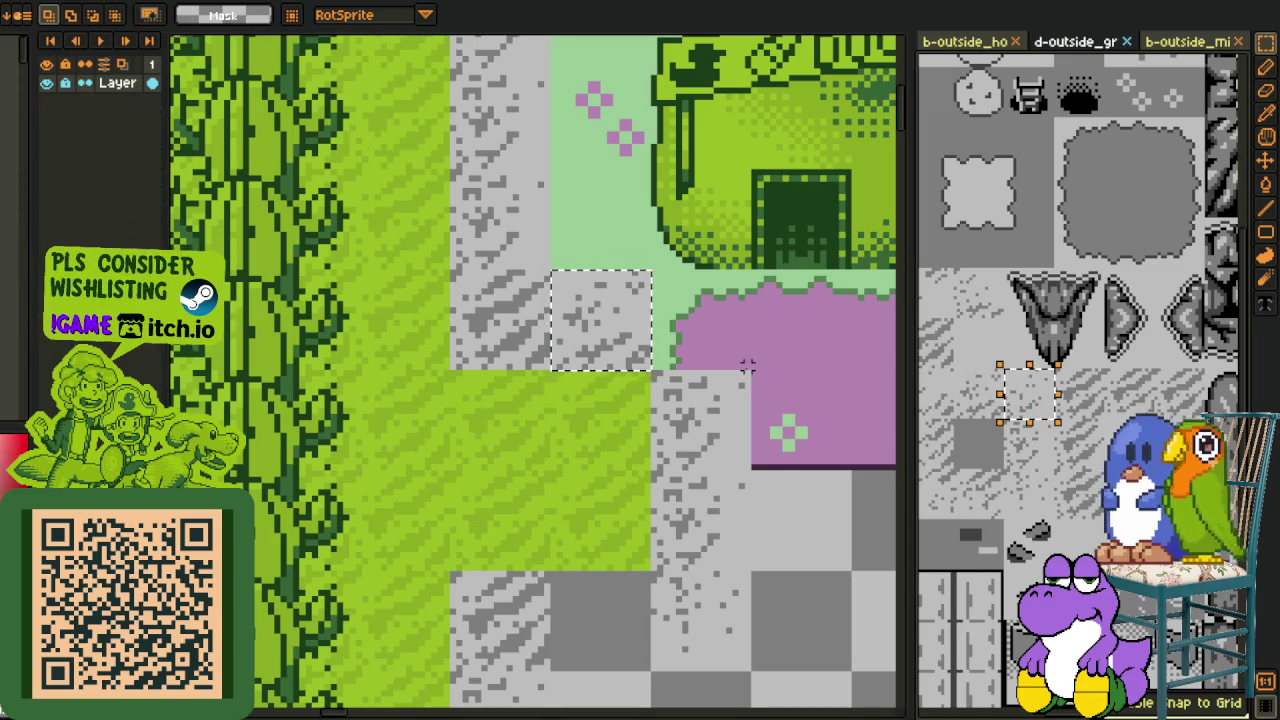
{"action": "left_click", "coordinate": [559, 373]}
{"action": "key", "text": "ctrl+v"}
{"action": "left_click_drag", "start_coordinate": [537, 515], "coordinate": [690, 365]}
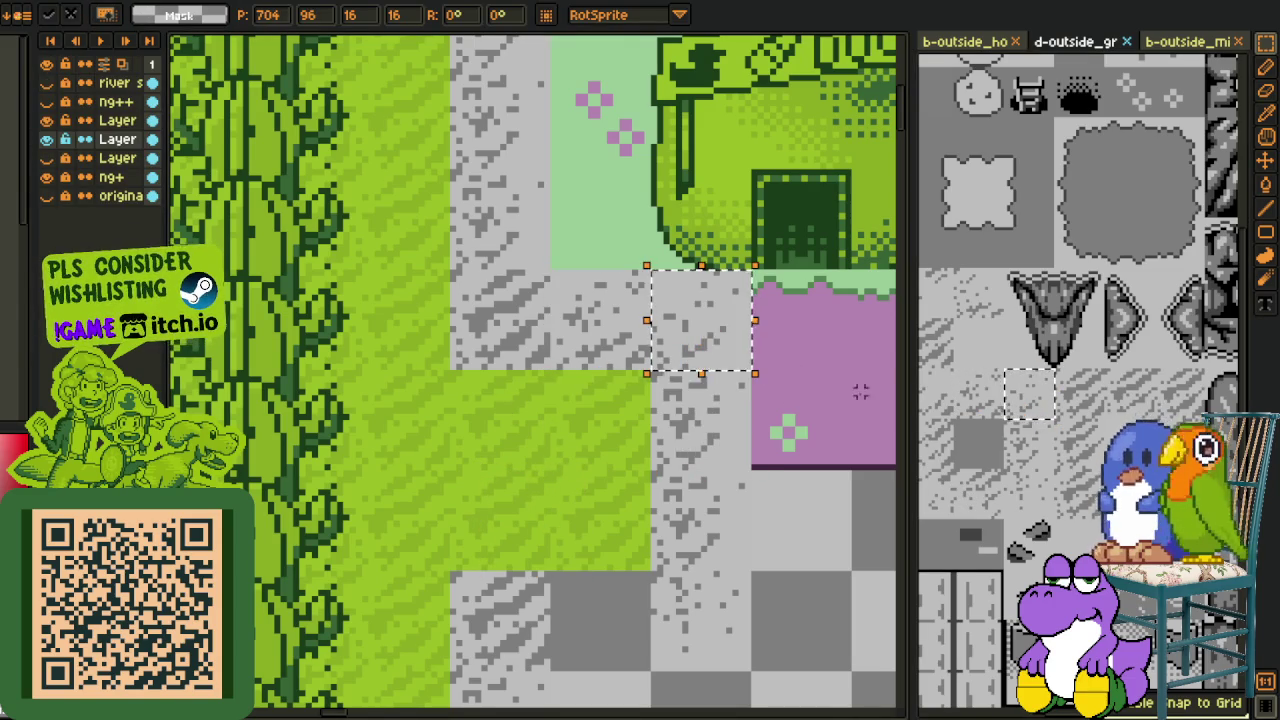
{"action": "scroll", "coordinate": [860, 392], "scroll_direction": "down", "scroll_amount": 1}
{"action": "left_click_drag", "start_coordinate": [830, 395], "coordinate": [797, 388]}
{"action": "left_click_drag", "start_coordinate": [972, 487], "coordinate": [983, 500]}
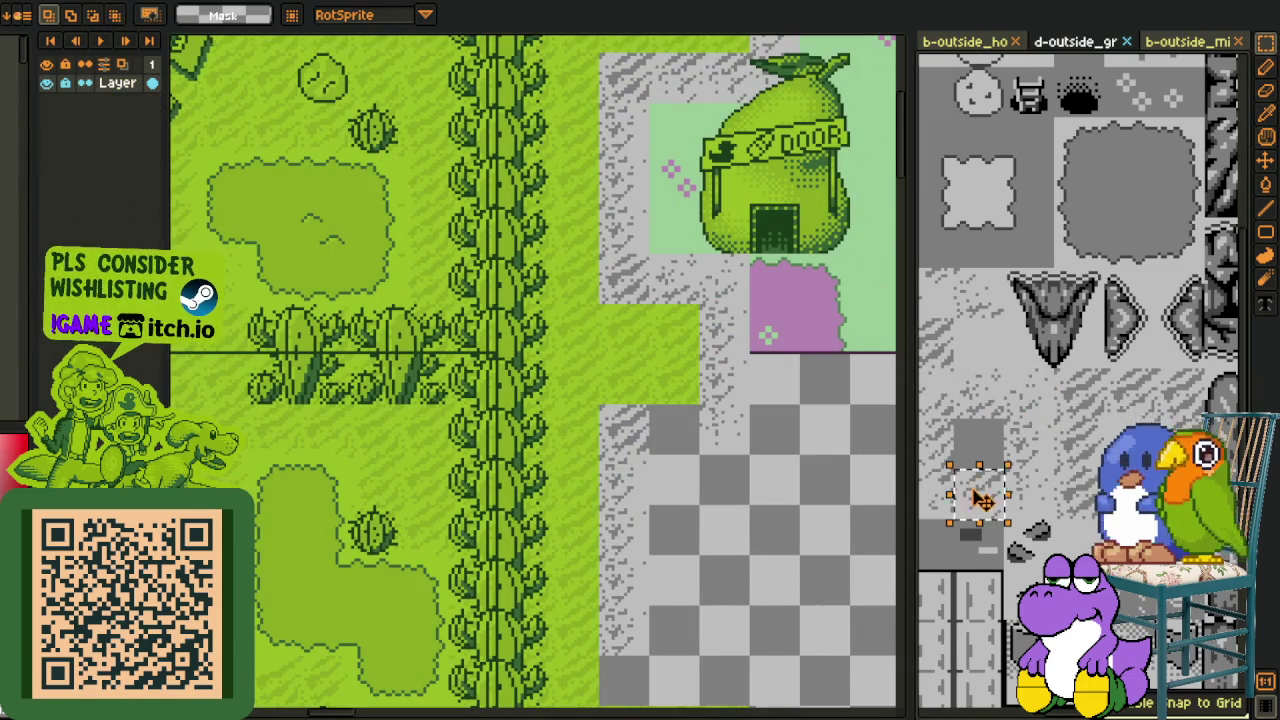
{"action": "left_click", "coordinate": [634, 433]}
{"action": "scroll", "coordinate": [634, 433], "scroll_direction": "up", "scroll_amount": 2}
{"action": "key", "text": "ctrl+v"}
{"action": "mouse_move", "coordinate": [535, 547]}
{"action": "left_mouse_down"}
{"action": "mouse_move", "coordinate": [651, 443]}
{"action": "mouse_move", "coordinate": [663, 394]}
{"action": "left_mouse_up"}
{"action": "key", "text": "Return"}
Step: Place a different ground tile down-right of the strip, then another one tile to the right
{"action": "scroll", "coordinate": [697, 434], "scroll_direction": "down", "scroll_amount": 1}
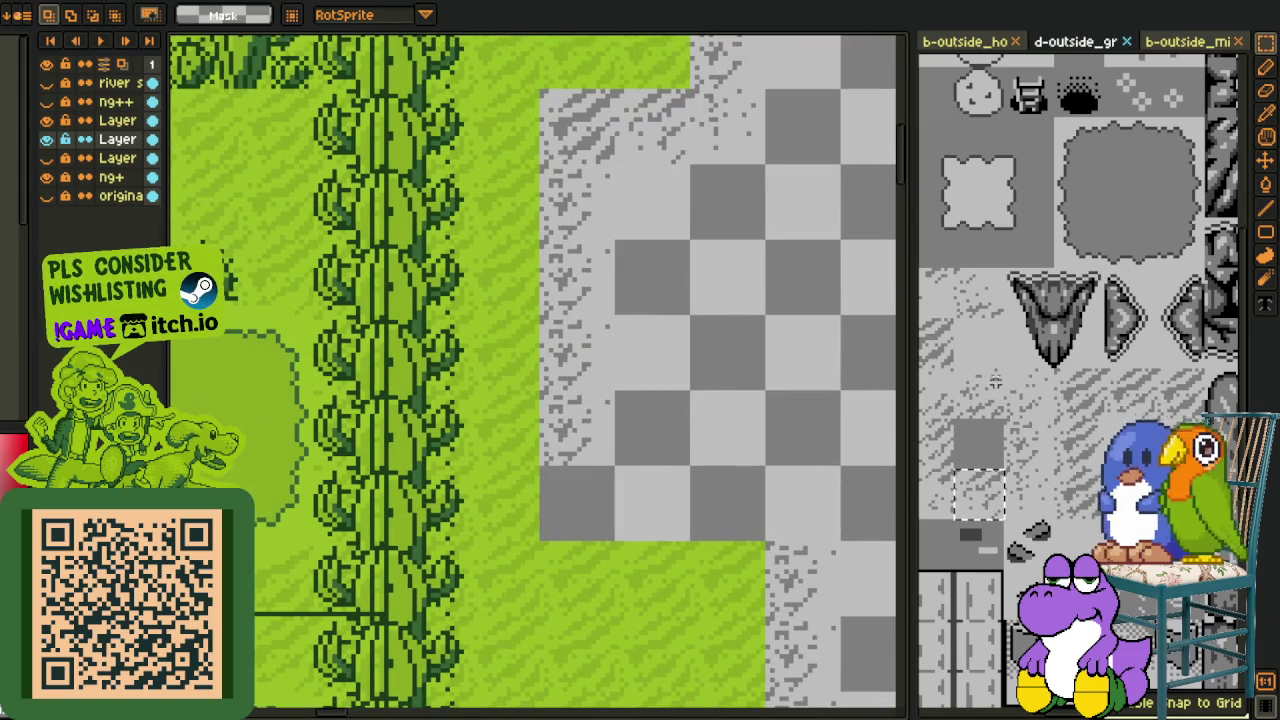
{"action": "left_click_drag", "start_coordinate": [1024, 404], "coordinate": [1030, 418]}
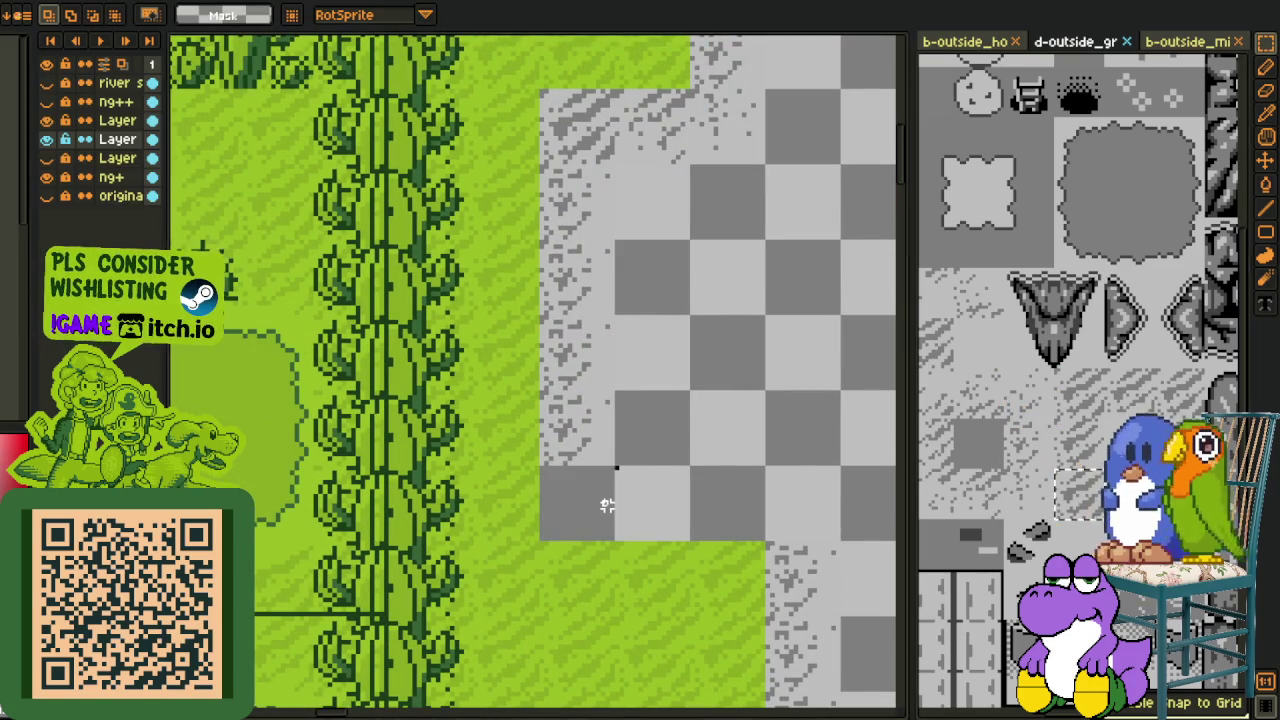
{"action": "left_click", "coordinate": [607, 505]}
{"action": "scroll", "coordinate": [607, 505], "scroll_direction": "up", "scroll_amount": 2}
{"action": "key", "text": "ctrl+v"}
{"action": "left_click_drag", "start_coordinate": [508, 429], "coordinate": [561, 554]}
{"action": "key", "text": "Return"}
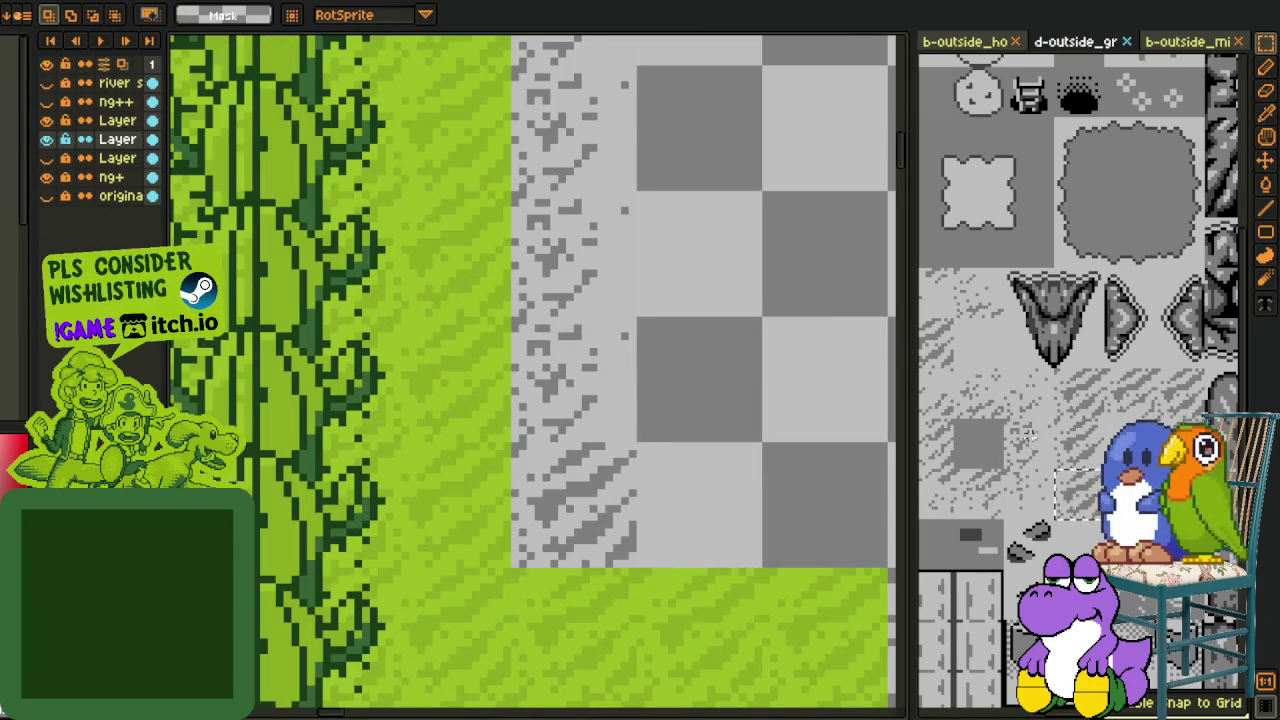
{"action": "left_click_drag", "start_coordinate": [981, 407], "coordinate": [990, 420]}
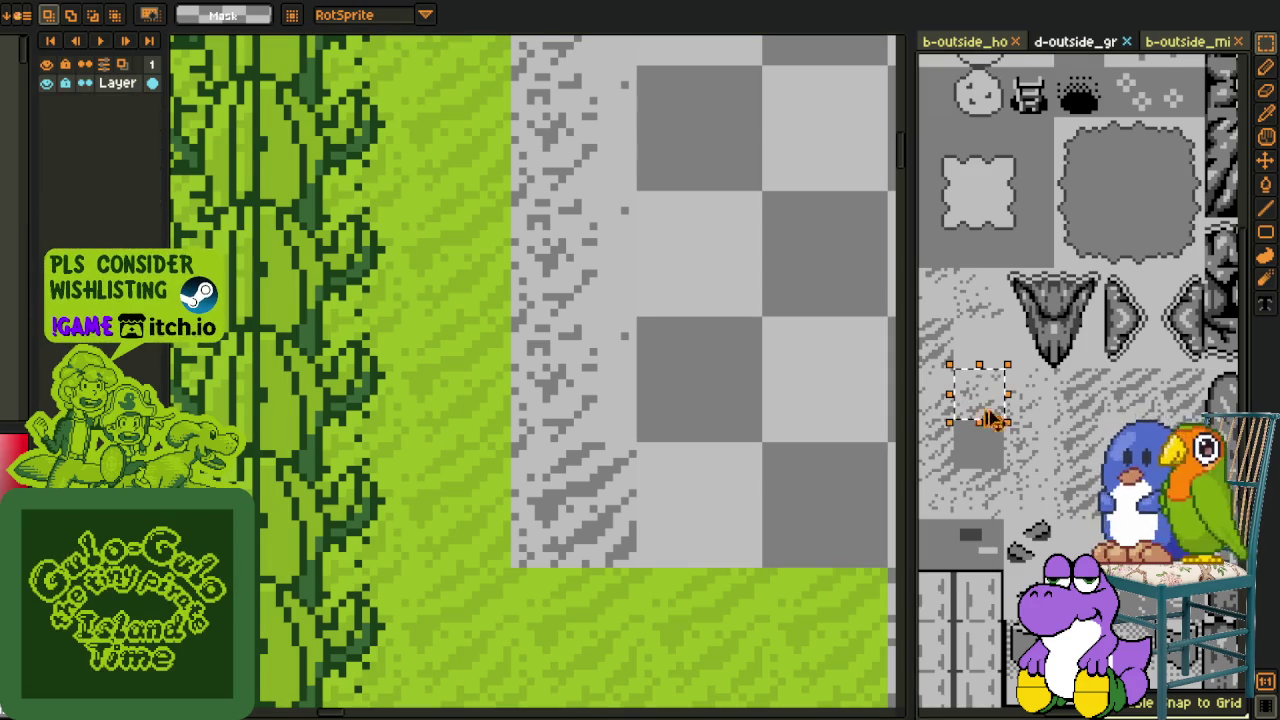
{"action": "left_click", "coordinate": [617, 438]}
{"action": "left_click_drag", "start_coordinate": [740, 420], "coordinate": [569, 249]}
{"action": "key", "text": "ctrl+v"}
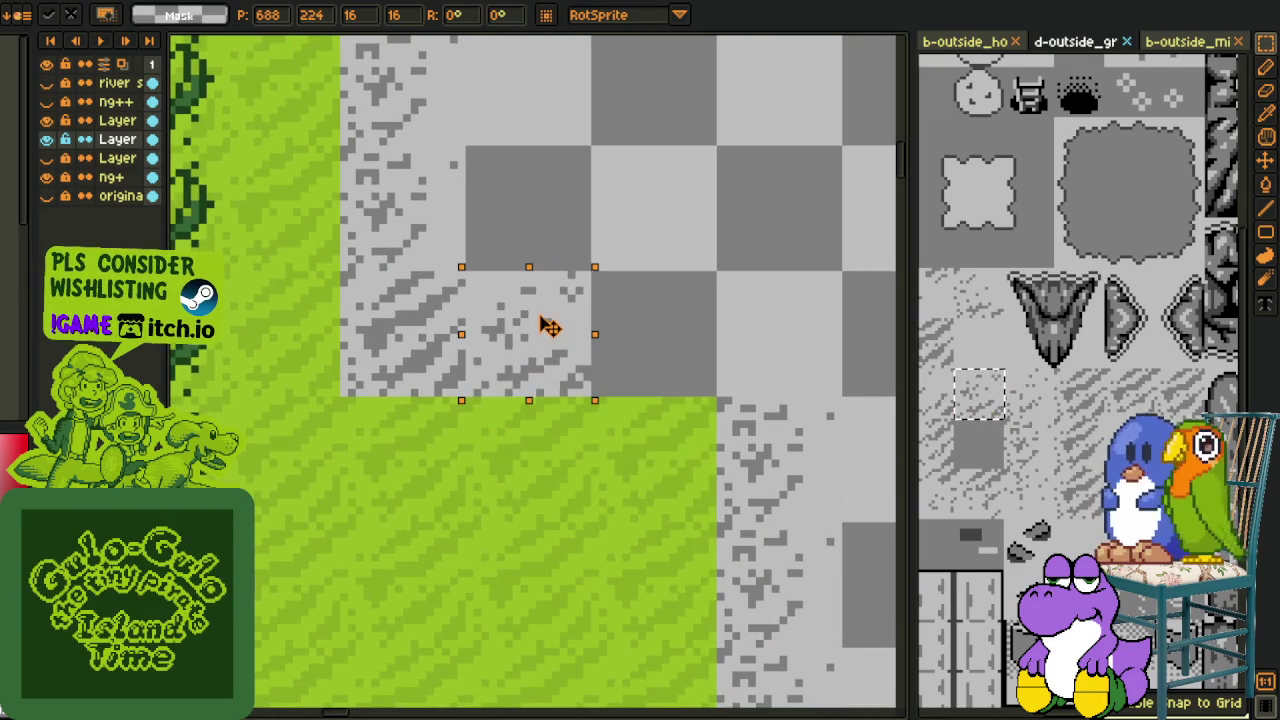
{"action": "left_click_drag", "start_coordinate": [571, 337], "coordinate": [663, 344]}
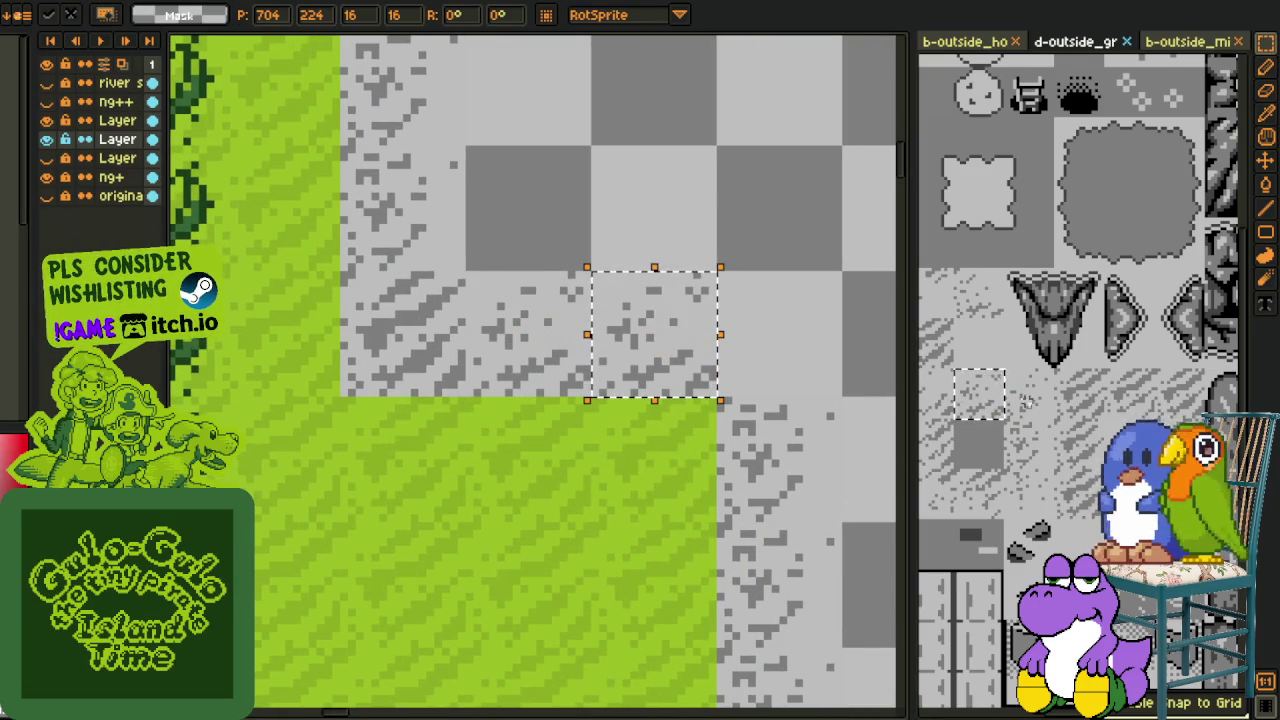
Step: Swap the floating tile for its neighbouring tileset tile and paste one more shifted left
{"action": "left_click_drag", "start_coordinate": [1010, 375], "coordinate": [1030, 400]}
{"action": "key", "text": "ctrl+c"}
{"action": "left_click", "coordinate": [730, 350]}
{"action": "key", "text": "ctrl+v"}
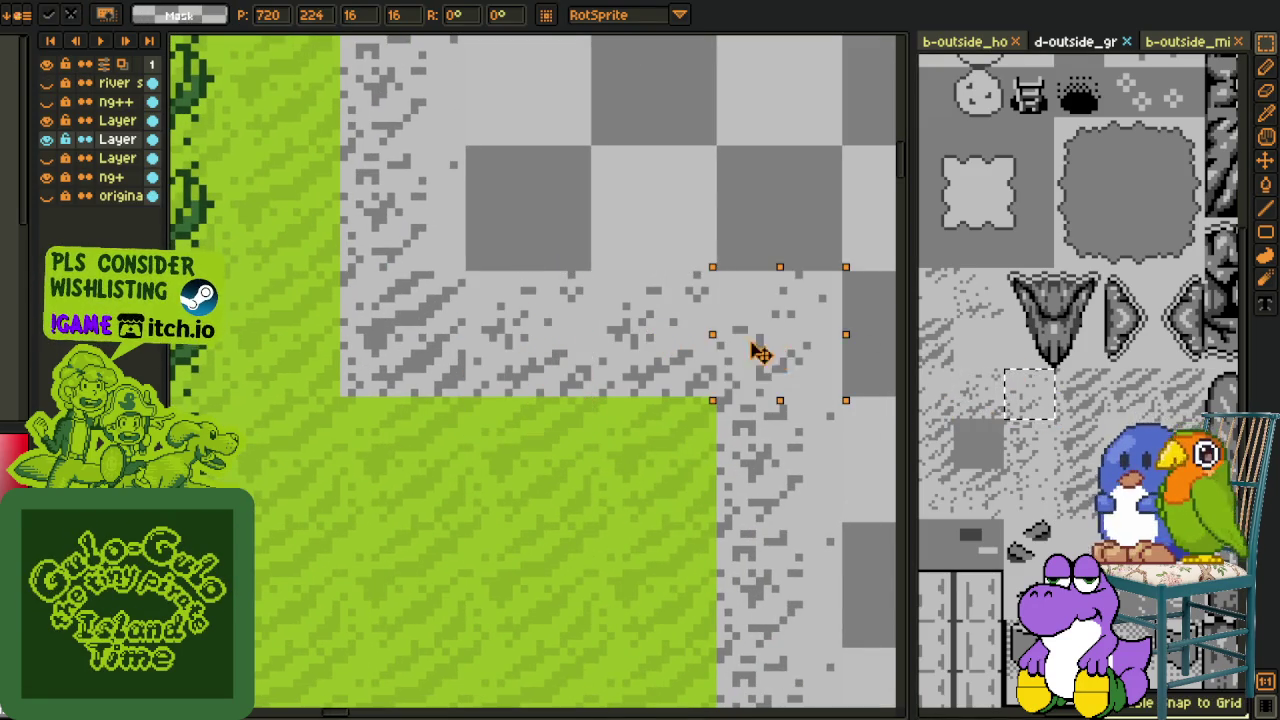
{"action": "scroll", "coordinate": [600, 470], "scroll_direction": "down", "scroll_amount": 2}
{"action": "scroll", "coordinate": [646, 434], "scroll_direction": "down", "scroll_amount": 3}
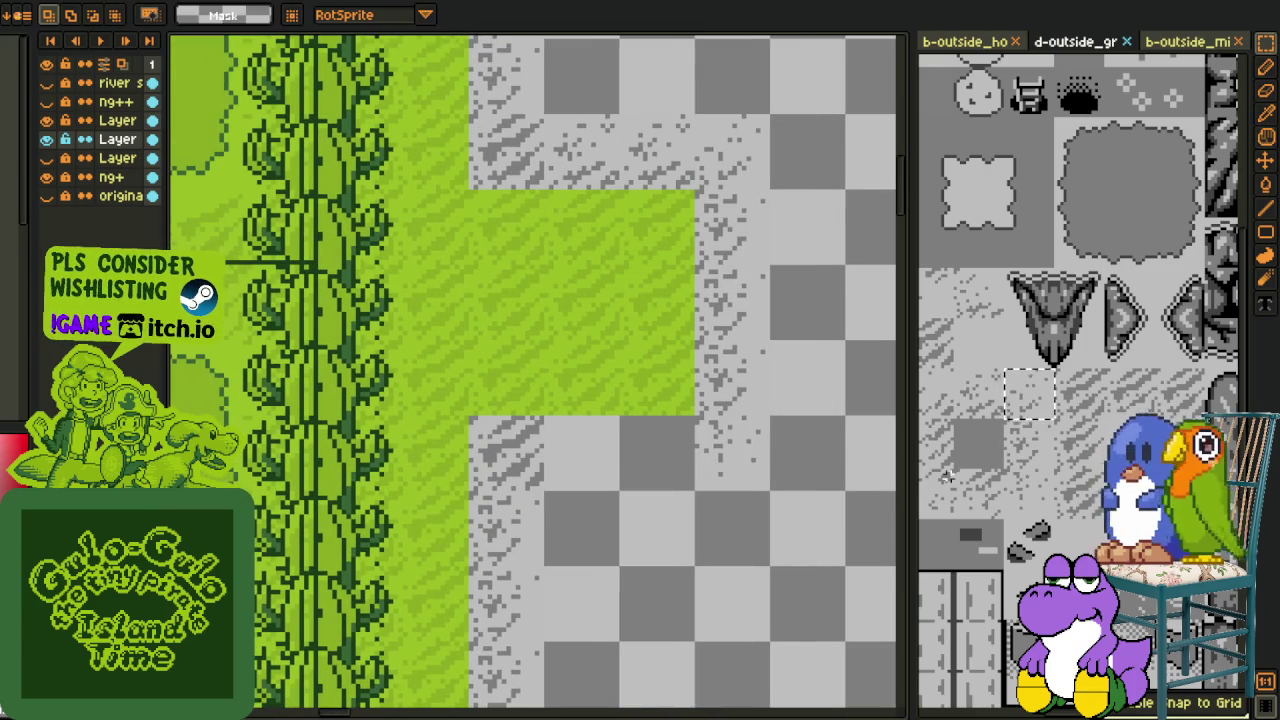
{"action": "left_click_drag", "start_coordinate": [966, 483], "coordinate": [1000, 515]}
{"action": "key", "text": "ctrl+c"}
{"action": "left_click", "coordinate": [730, 497]}
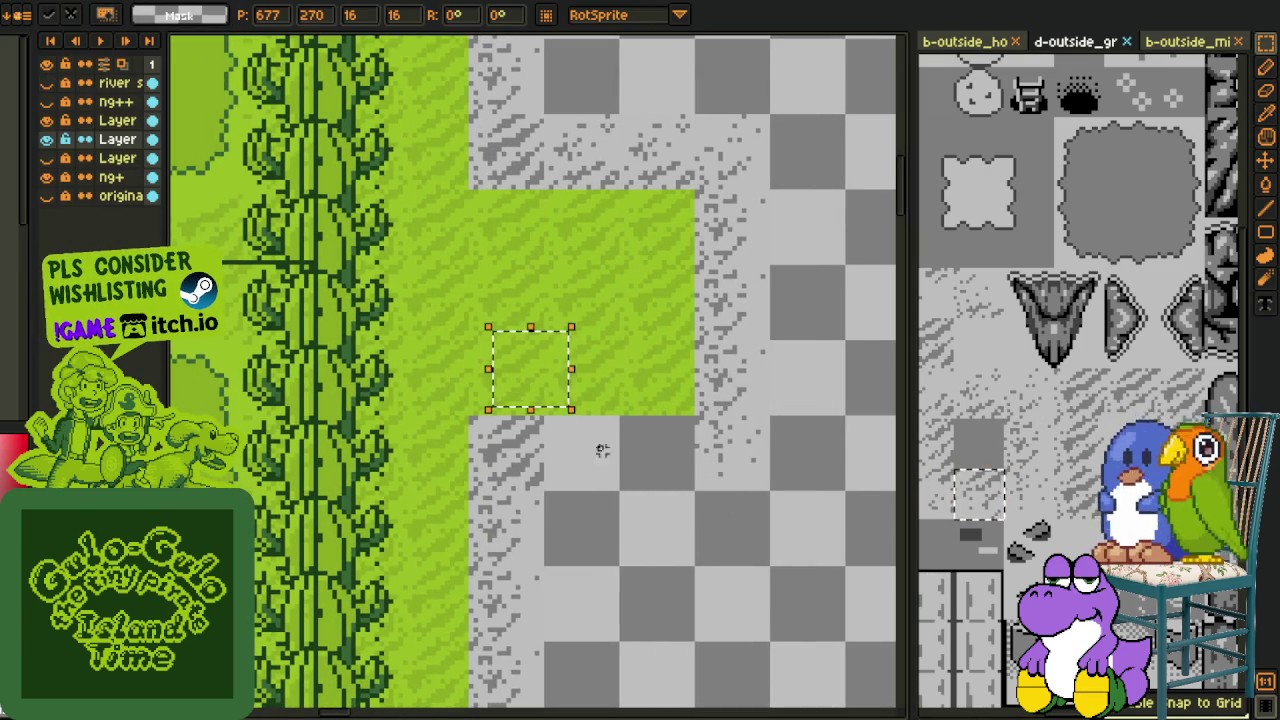
{"action": "key", "text": "ctrl+v"}
{"action": "left_click_drag", "start_coordinate": [645, 458], "coordinate": [565, 458]}
{"action": "scroll", "coordinate": [600, 440], "scroll_direction": "down", "scroll_amount": 3}
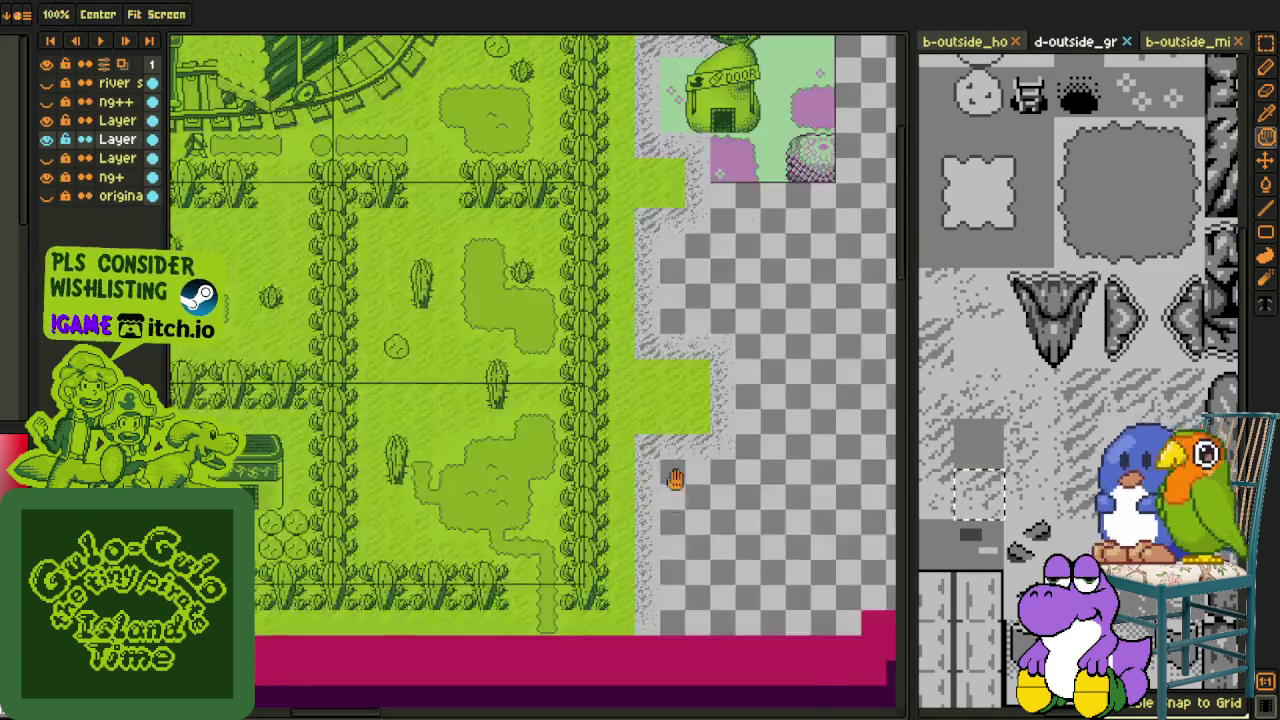
Step: Survey the wider map, eyedrop the grey ground and run a first grey-to-green replacement
{"action": "left_click_drag", "start_coordinate": [650, 500], "coordinate": [680, 400]}
{"action": "scroll", "coordinate": [706, 401], "scroll_direction": "up", "scroll_amount": 3}
{"action": "scroll", "coordinate": [706, 401], "scroll_direction": "down", "scroll_amount": 2}
{"action": "scroll", "coordinate": [723, 363], "scroll_direction": "down", "scroll_amount": 2}
{"action": "mouse_move", "coordinate": [723, 257]}
{"action": "left_mouse_down"}
{"action": "mouse_move", "coordinate": [663, 437]}
{"action": "mouse_move", "coordinate": [622, 430]}
{"action": "left_mouse_up"}
{"action": "scroll", "coordinate": [622, 185], "scroll_direction": "up", "scroll_amount": 2}
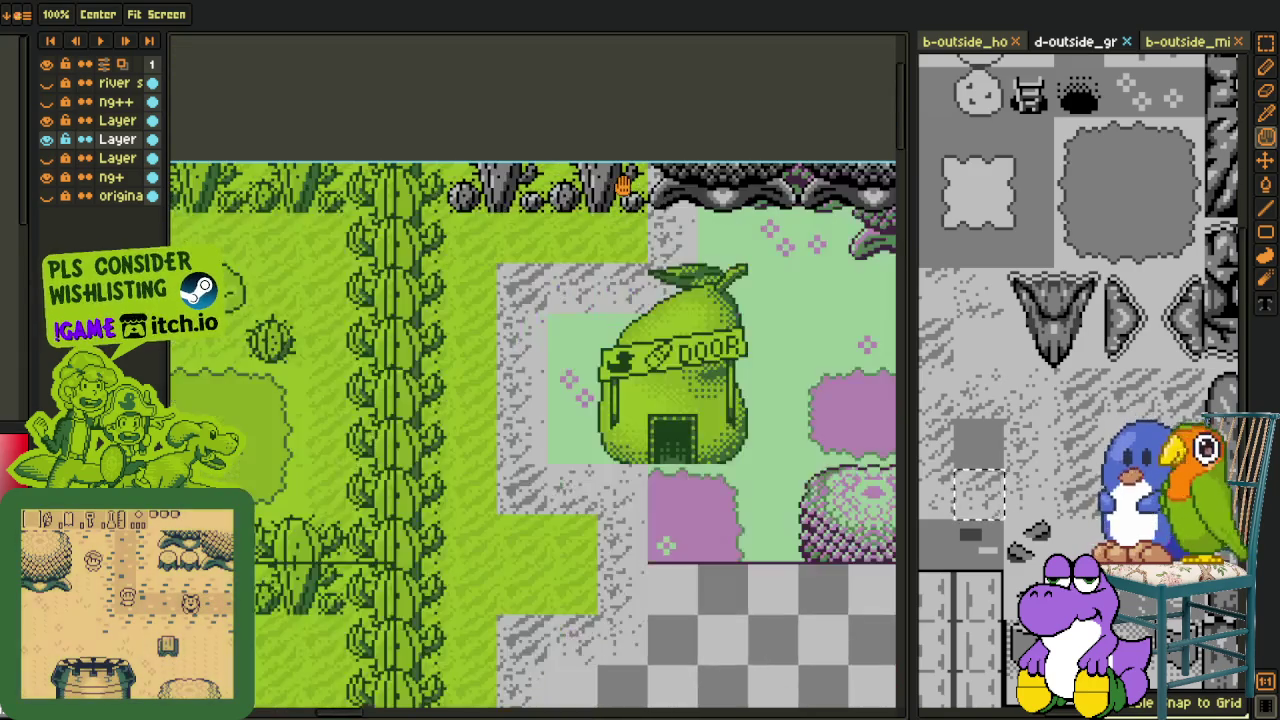
{"action": "scroll", "coordinate": [668, 261], "scroll_direction": "up", "scroll_amount": 2}
{"action": "scroll", "coordinate": [614, 263], "scroll_direction": "up", "scroll_amount": 2}
{"action": "key", "text": "o"}
{"action": "scroll", "coordinate": [566, 237], "scroll_direction": "up", "scroll_amount": 2}
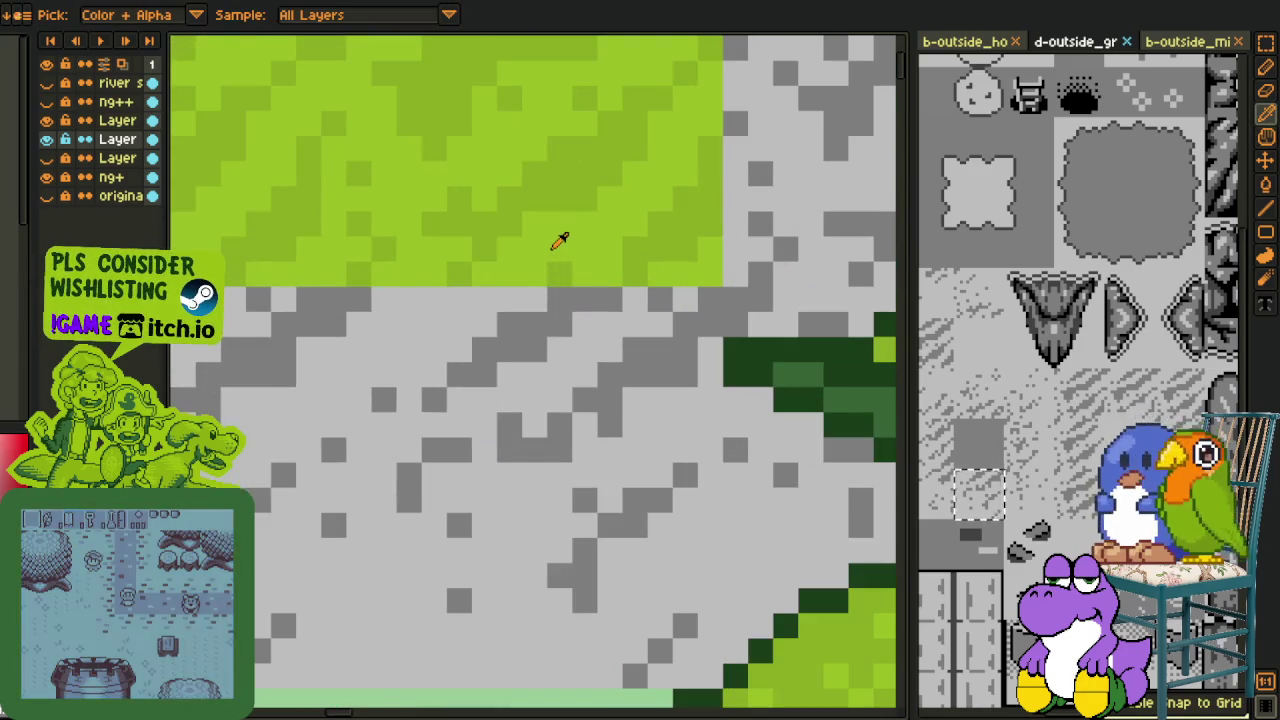
{"action": "left_click", "coordinate": [500, 292]}
{"action": "key", "text": "shift+r"}
{"action": "key", "text": "Return"}
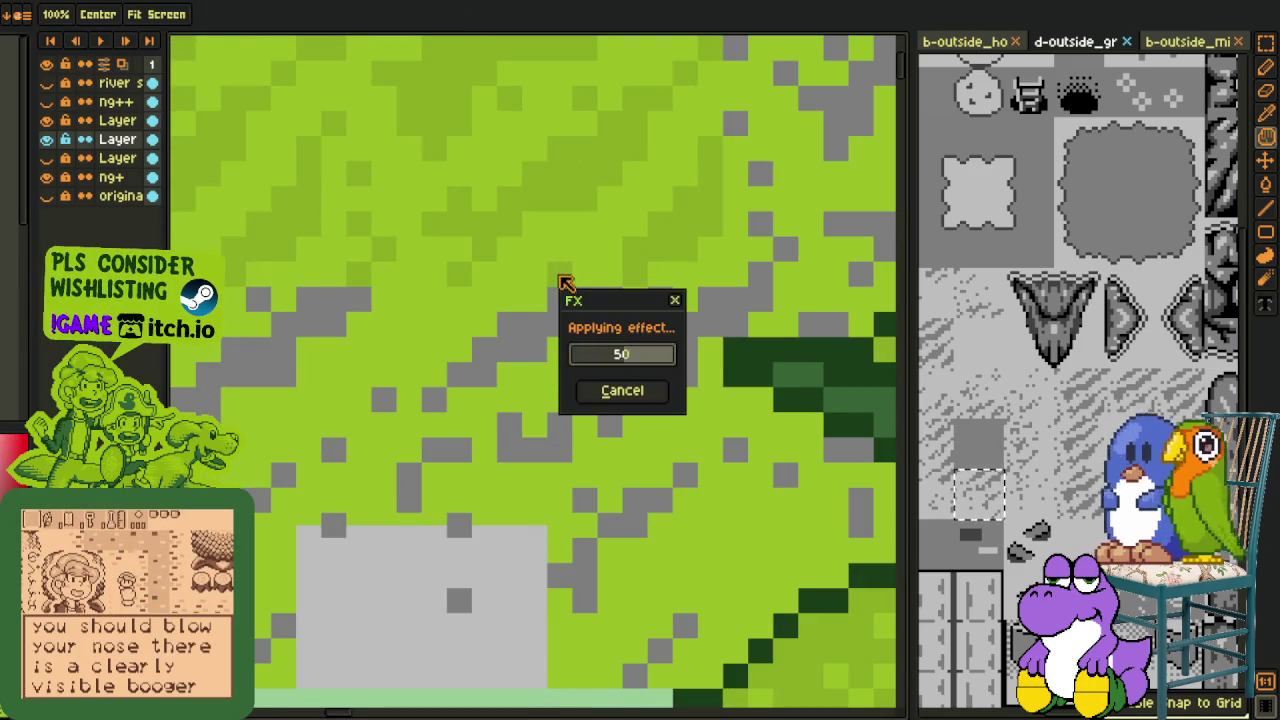
Step: Recolour the grey #7F7F7F gravel patch to grass green #9bbc0f with Replace Color
{"action": "left_click", "coordinate": [714, 294]}
{"action": "key", "text": "shift+r"}
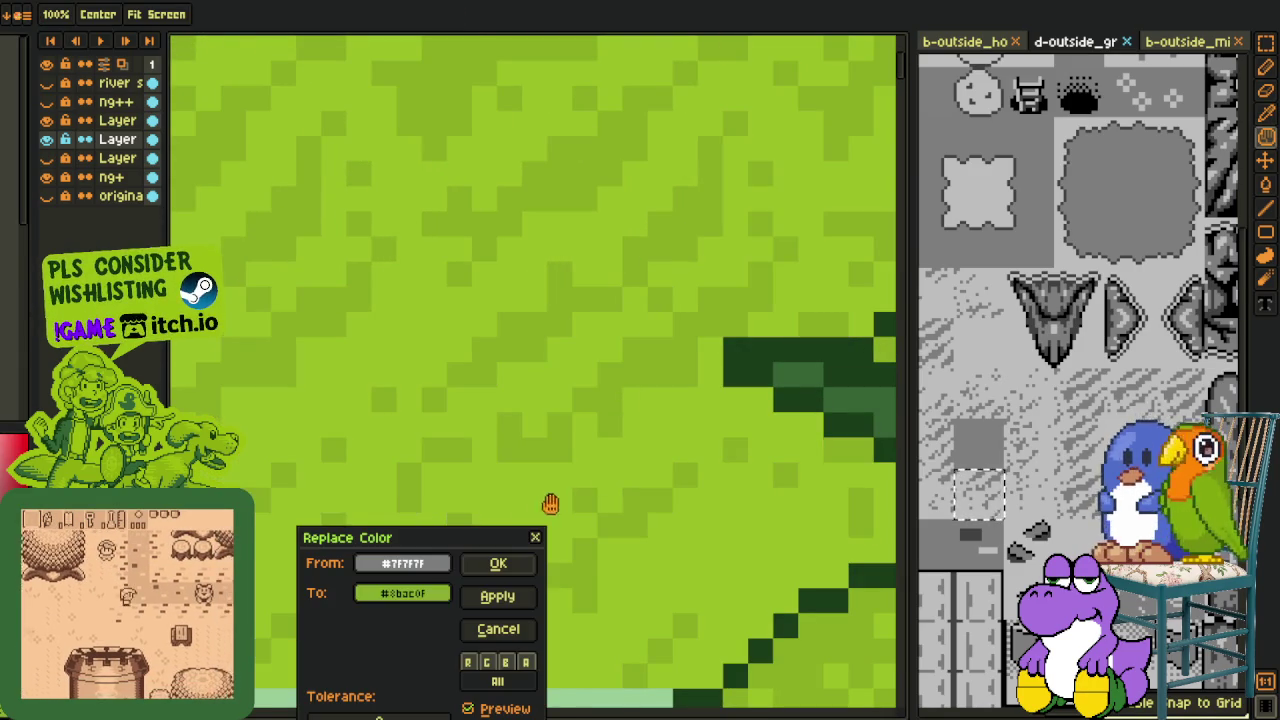
{"action": "left_click", "coordinate": [514, 560]}
{"action": "scroll", "coordinate": [514, 300], "scroll_direction": "down", "scroll_amount": 2}
{"action": "scroll", "coordinate": [517, 297], "scroll_direction": "down", "scroll_amount": 2}
Step: Merge the unnamed layer down into the layer below and check the result
{"action": "scroll", "coordinate": [580, 455], "scroll_direction": "down", "scroll_amount": 1}
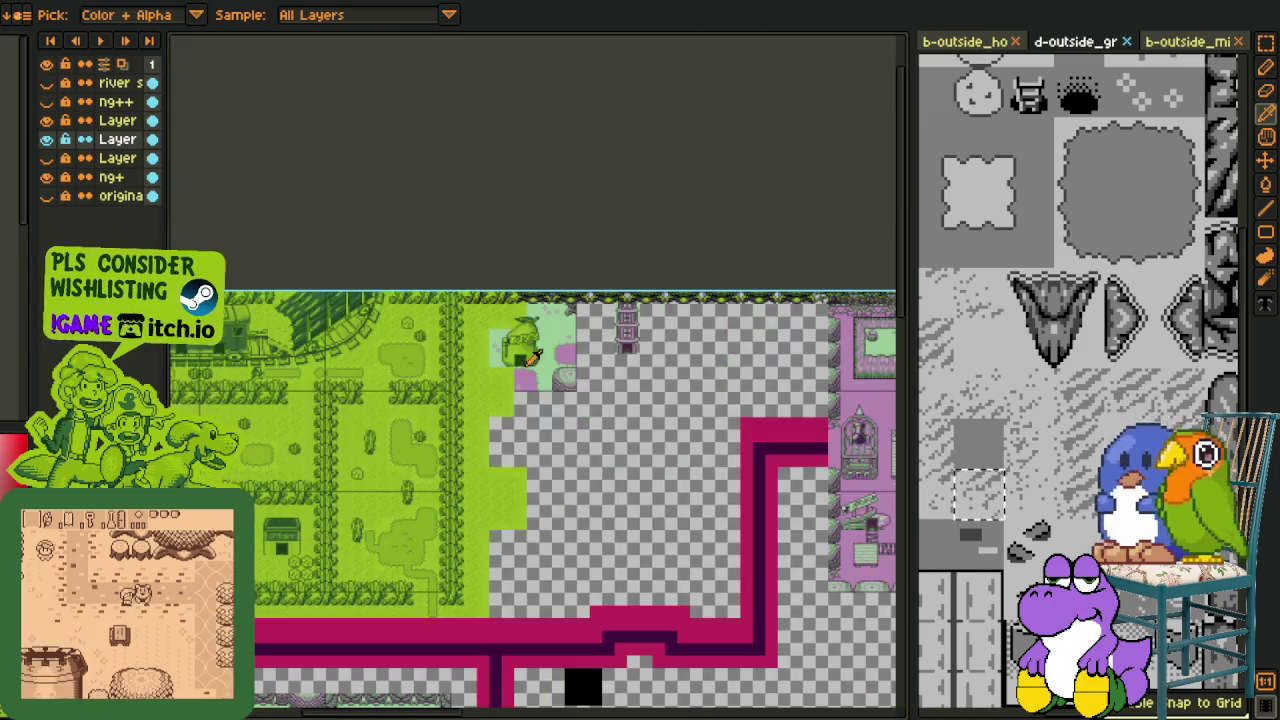
{"action": "scroll", "coordinate": [531, 434], "scroll_direction": "up", "scroll_amount": 1}
{"action": "scroll", "coordinate": [560, 340], "scroll_direction": "up", "scroll_amount": 1}
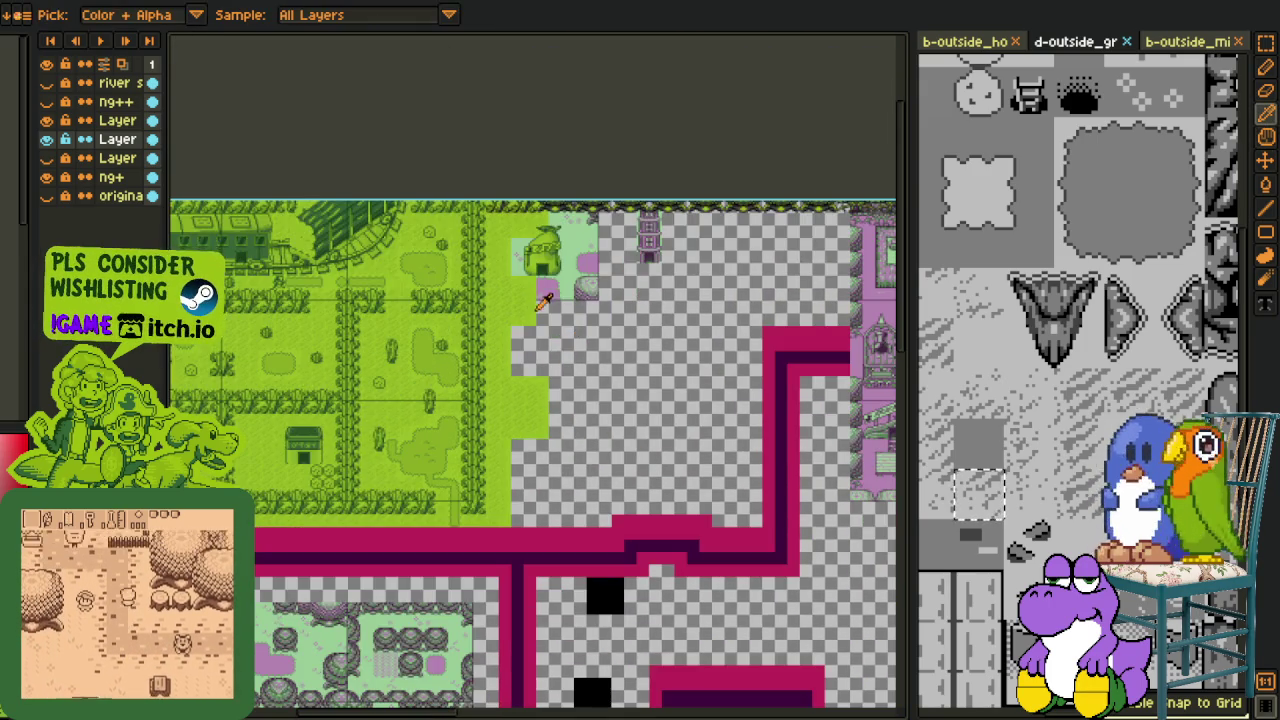
{"action": "scroll", "coordinate": [520, 345], "scroll_direction": "up", "scroll_amount": 1}
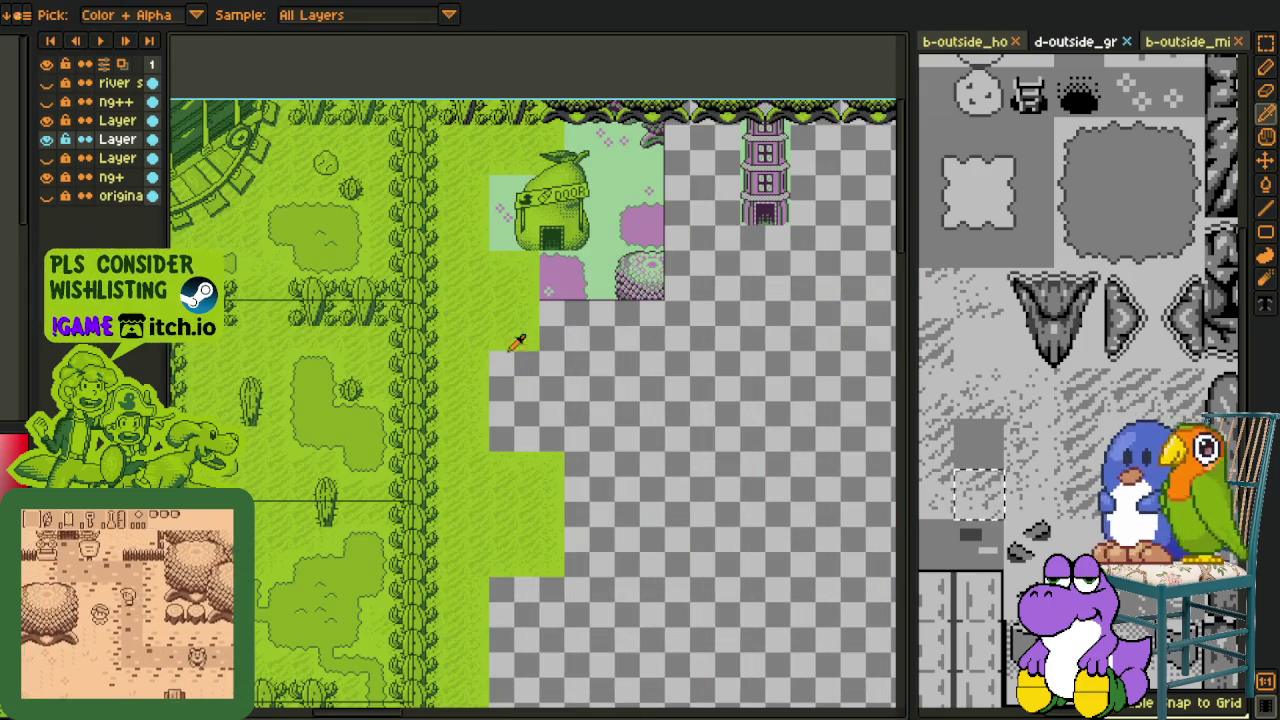
{"action": "right_click", "coordinate": [104, 124]}
{"action": "left_click", "coordinate": [155, 231]}
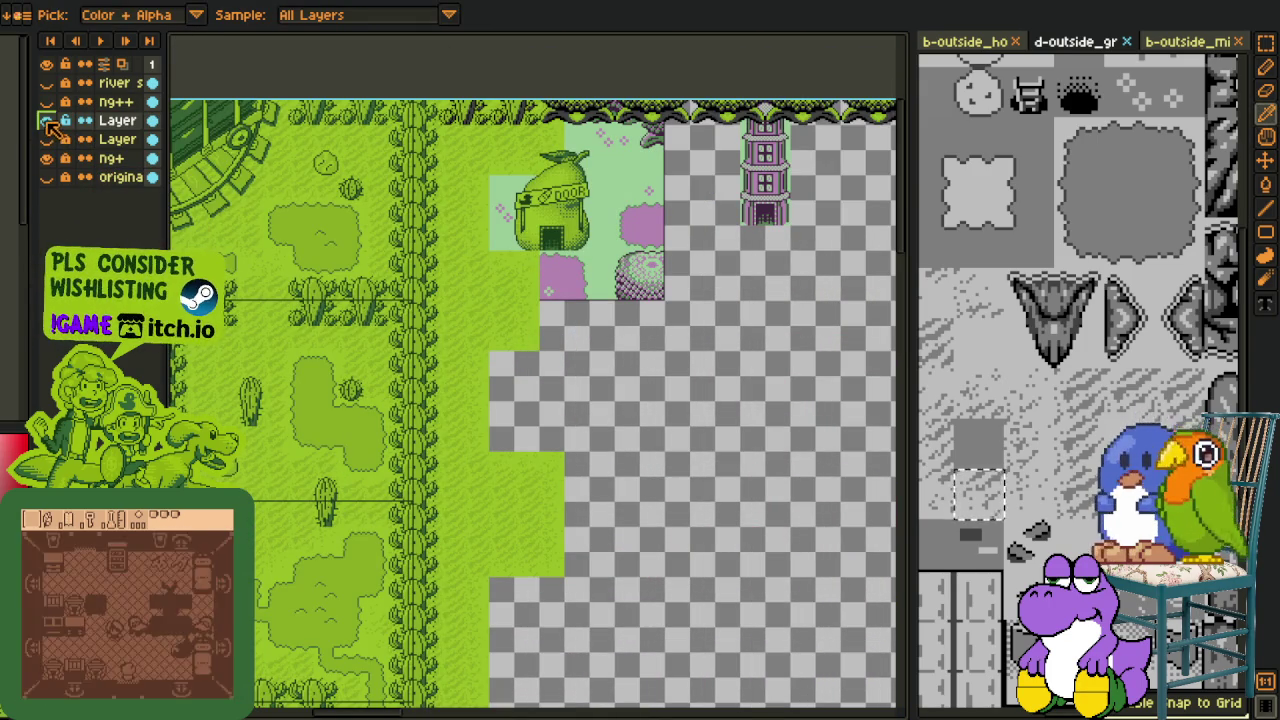
{"action": "left_click", "coordinate": [46, 120]}
{"action": "left_click", "coordinate": [46, 120]}
Step: Replace the dark grey #3F3F3F pixels above the house with dark green #306230
{"action": "scroll", "coordinate": [450, 140], "scroll_direction": "up", "scroll_amount": 2}
{"action": "scroll", "coordinate": [450, 140], "scroll_direction": "up", "scroll_amount": 1}
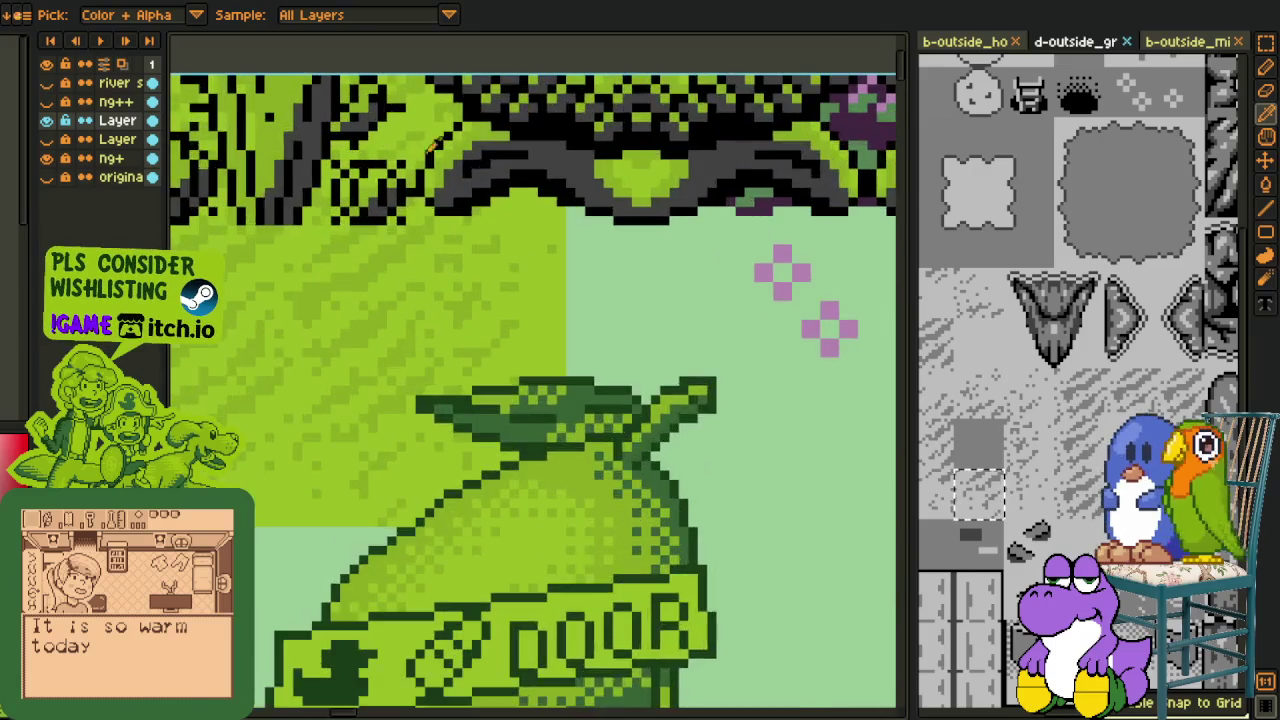
{"action": "scroll", "coordinate": [451, 140], "scroll_direction": "up", "scroll_amount": 1}
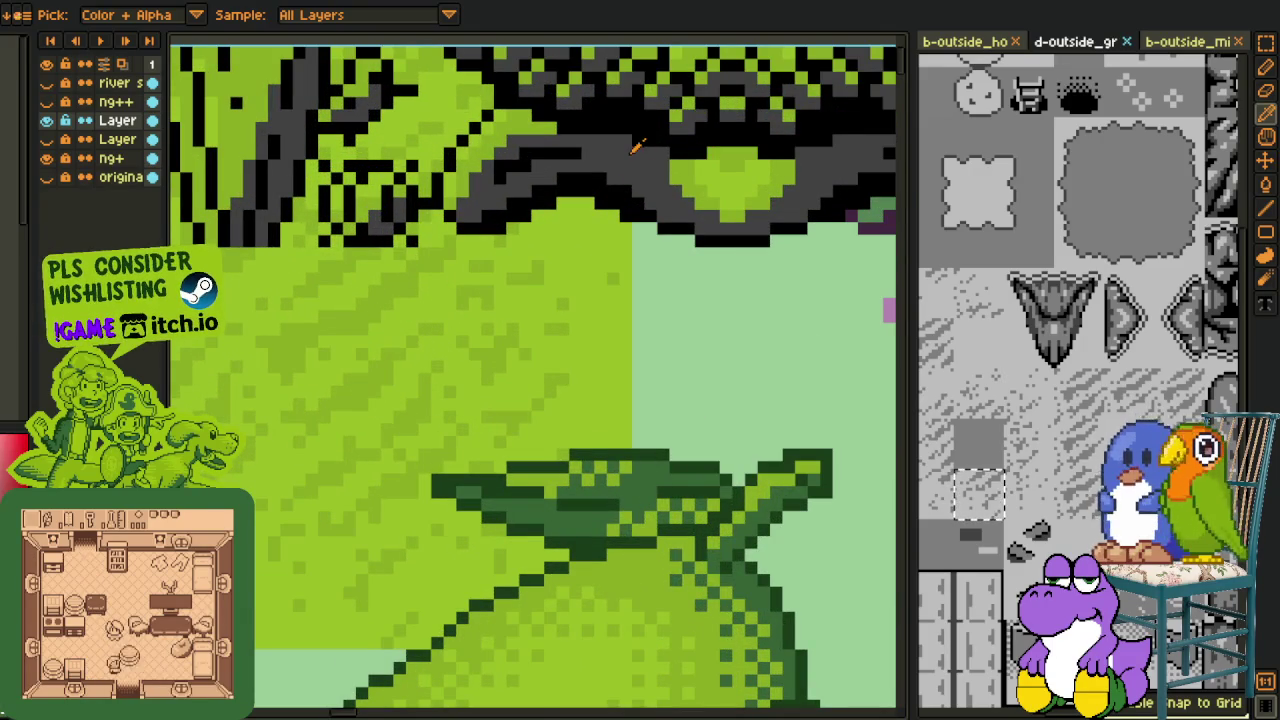
{"action": "key", "text": "shift+r"}
{"action": "left_click", "coordinate": [499, 565]}
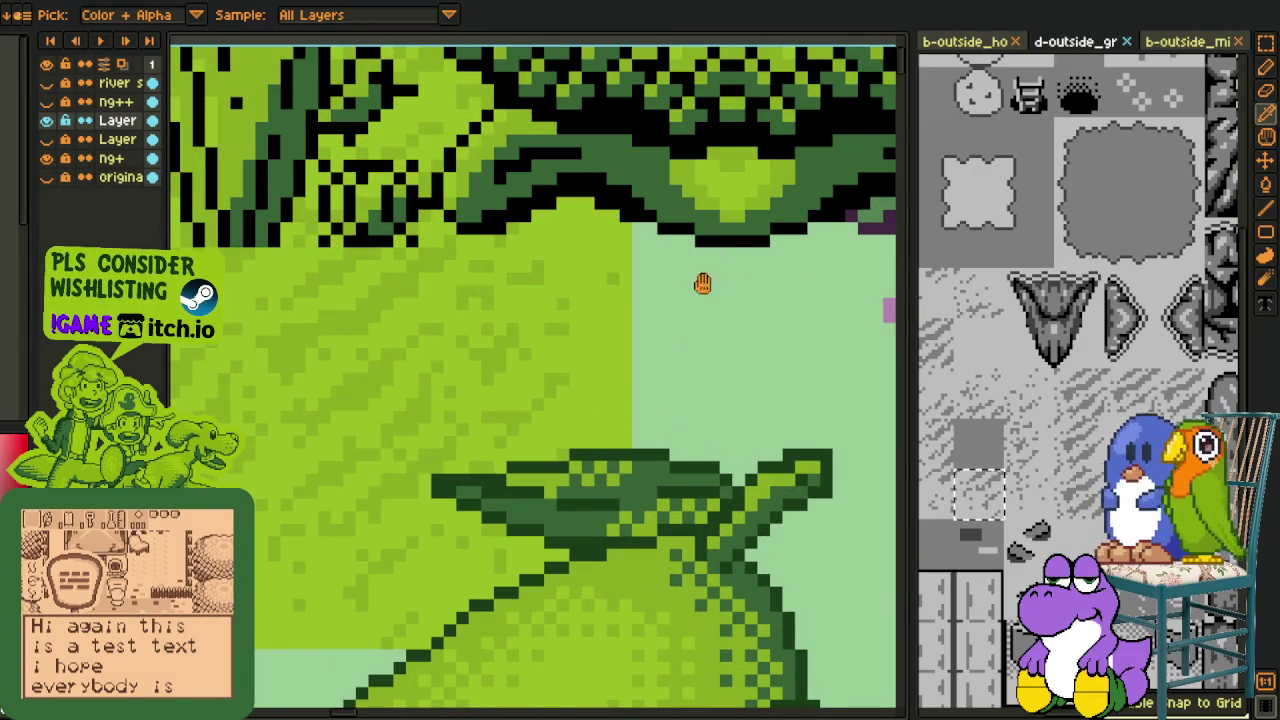
{"action": "key", "text": "shift+r"}
{"action": "left_click", "coordinate": [499, 564]}
Step: Pan and zoom across the map to review the recoloured area
{"action": "scroll", "coordinate": [453, 262], "scroll_direction": "down", "scroll_amount": 3}
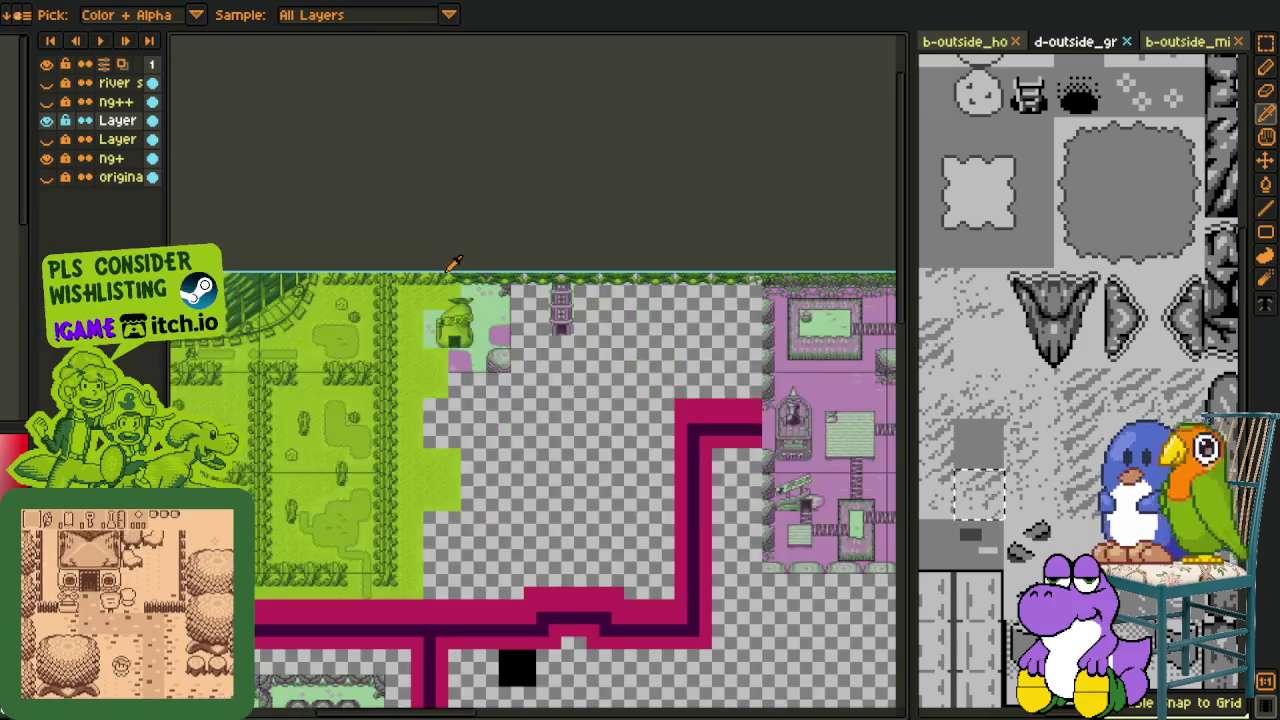
{"action": "scroll", "coordinate": [453, 262], "scroll_direction": "down", "scroll_amount": 2}
{"action": "scroll", "coordinate": [500, 318], "scroll_direction": "up", "scroll_amount": 1}
{"action": "scroll", "coordinate": [576, 287], "scroll_direction": "up", "scroll_amount": 1}
{"action": "scroll", "coordinate": [600, 250], "scroll_direction": "up", "scroll_amount": 2}
{"action": "scroll", "coordinate": [500, 290], "scroll_direction": "down", "scroll_amount": 2}
{"action": "scroll", "coordinate": [454, 294], "scroll_direction": "up", "scroll_amount": 1}
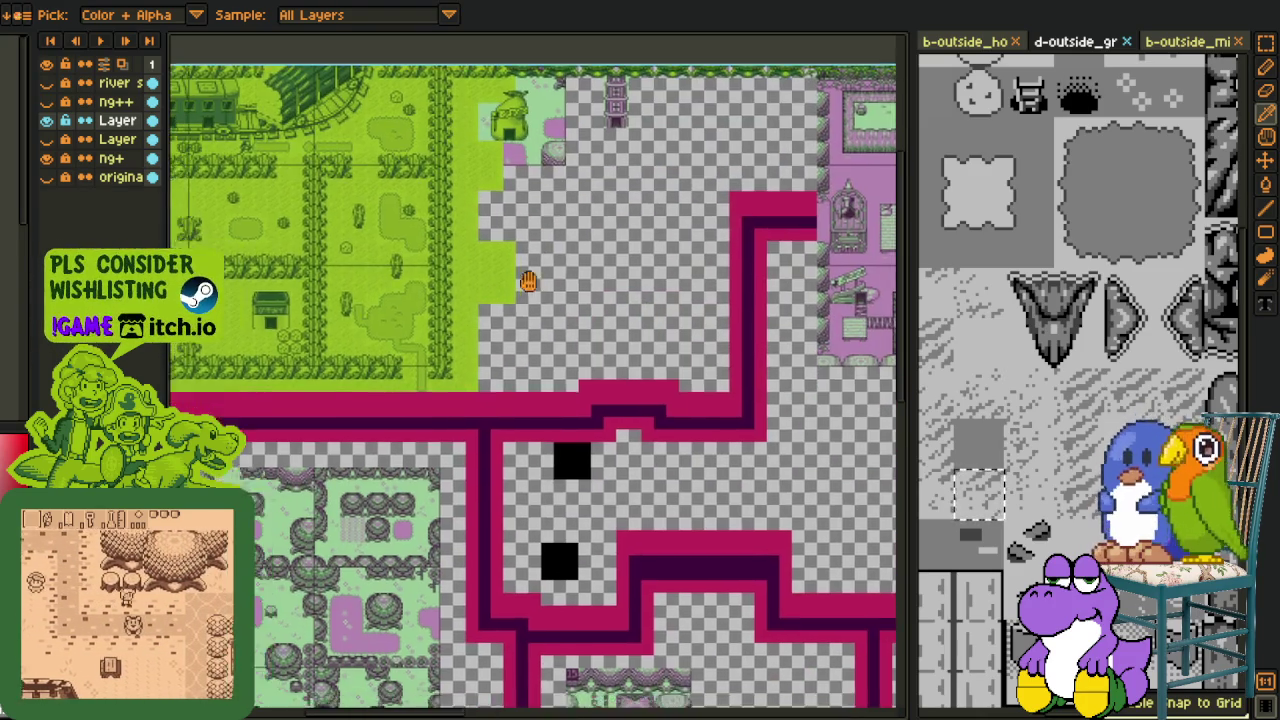
{"action": "left_click_drag", "start_coordinate": [454, 294], "coordinate": [537, 266]}
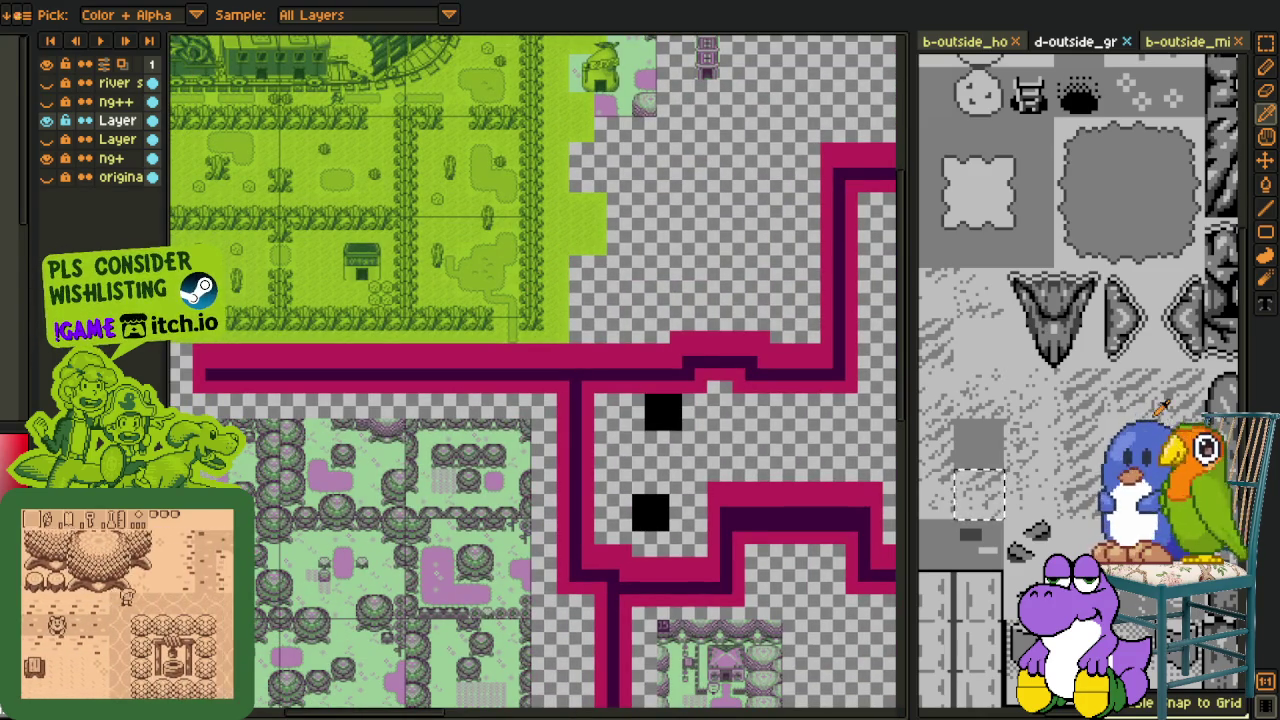
{"action": "scroll", "coordinate": [1145, 392], "scroll_direction": "up", "scroll_amount": 1}
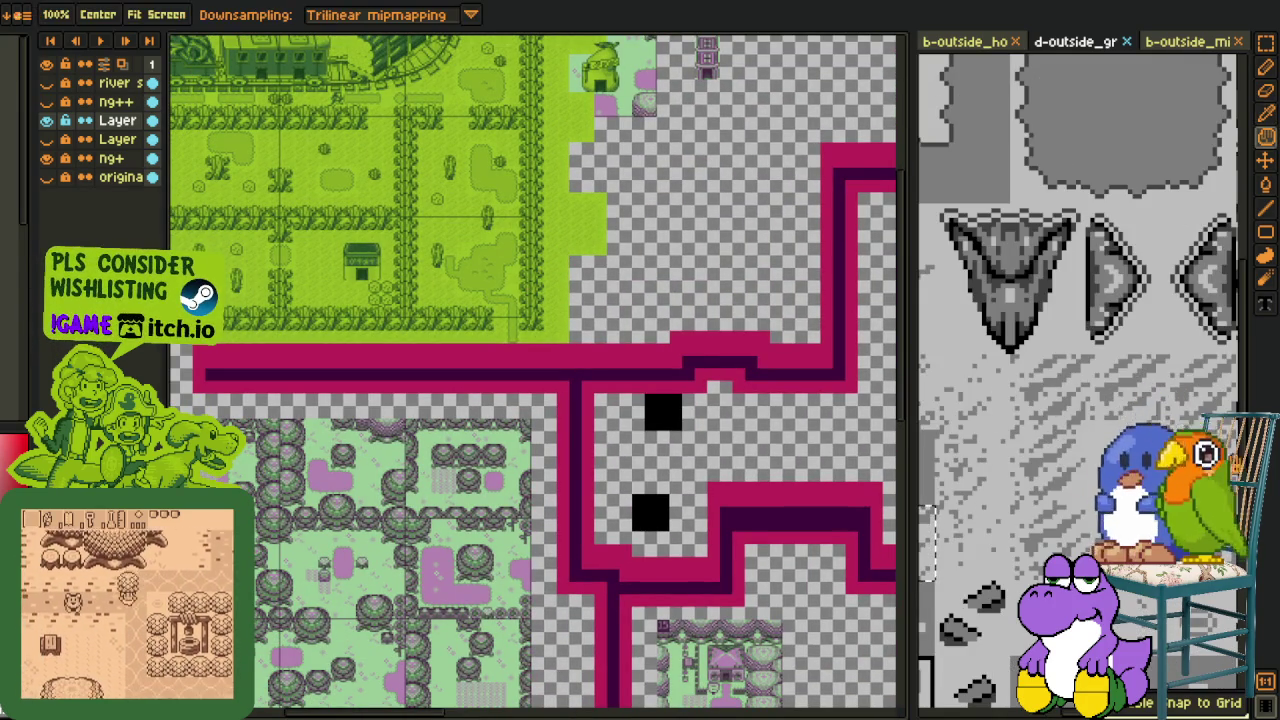
{"action": "scroll", "coordinate": [1080, 380], "scroll_direction": "up", "scroll_amount": 2}
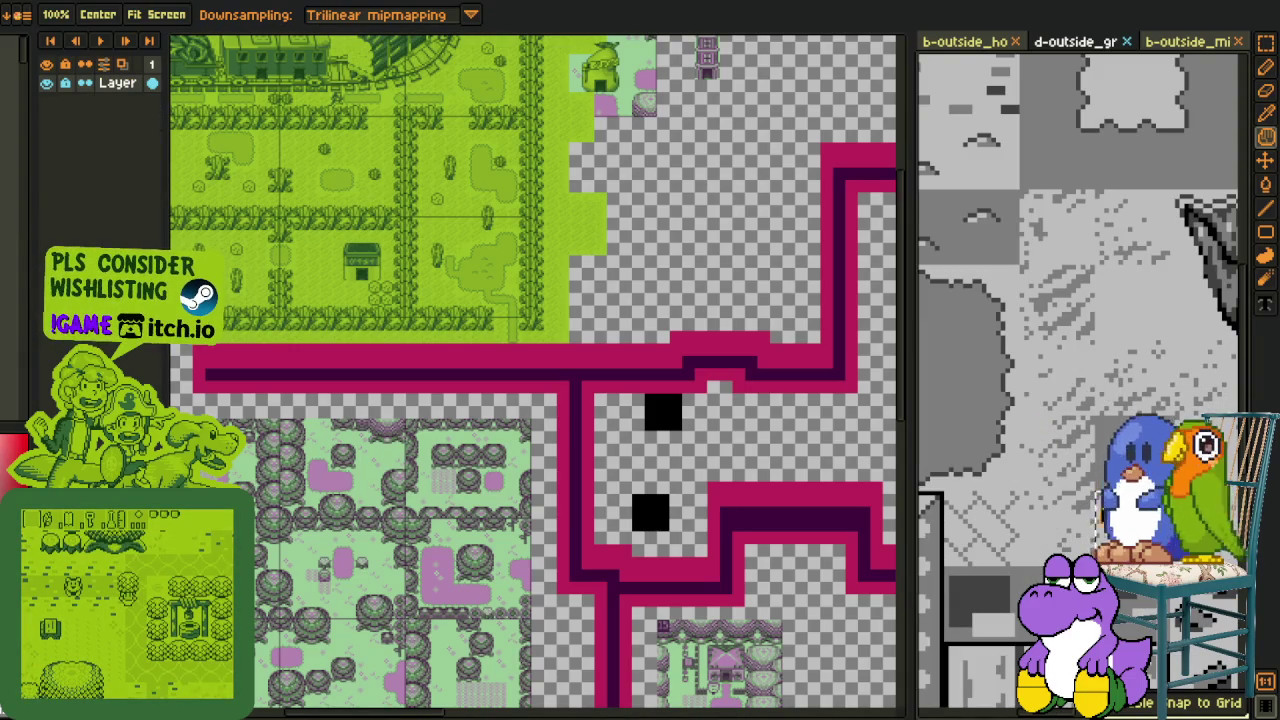
Step: Paste a grey stone tile and stamp it along the grass edge above the magenta band
{"action": "key", "text": "o"}
{"action": "key", "text": "z"}
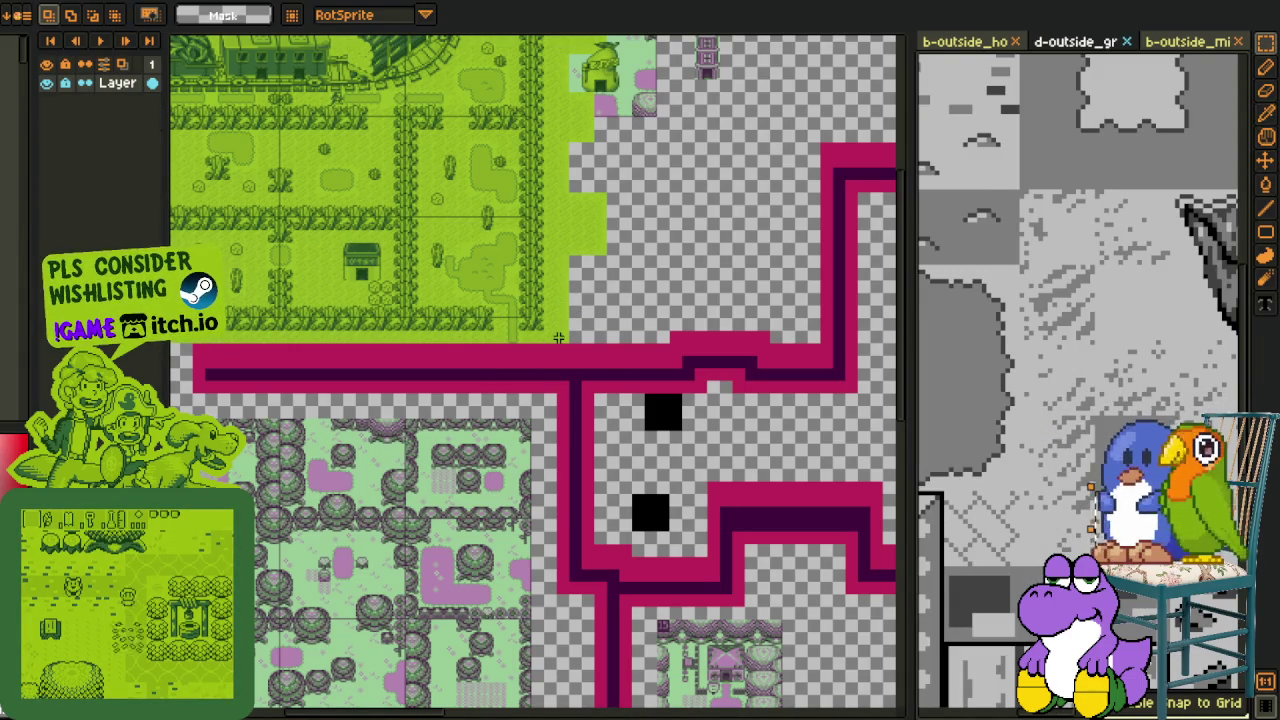
{"action": "scroll", "coordinate": [567, 326], "scroll_direction": "up", "scroll_amount": 4}
{"action": "key", "text": "ctrl+v"}
{"action": "mouse_move", "coordinate": [514, 386]}
{"action": "left_mouse_down"}
{"action": "mouse_move", "coordinate": [591, 471]}
{"action": "mouse_move", "coordinate": [648, 480]}
{"action": "mouse_move", "coordinate": [594, 457]}
{"action": "mouse_move", "coordinate": [692, 481]}
{"action": "mouse_move", "coordinate": [571, 449]}
{"action": "mouse_move", "coordinate": [368, 512]}
{"action": "mouse_move", "coordinate": [428, 491]}
{"action": "mouse_move", "coordinate": [277, 455]}
{"action": "mouse_move", "coordinate": [645, 480]}
{"action": "left_mouse_up"}
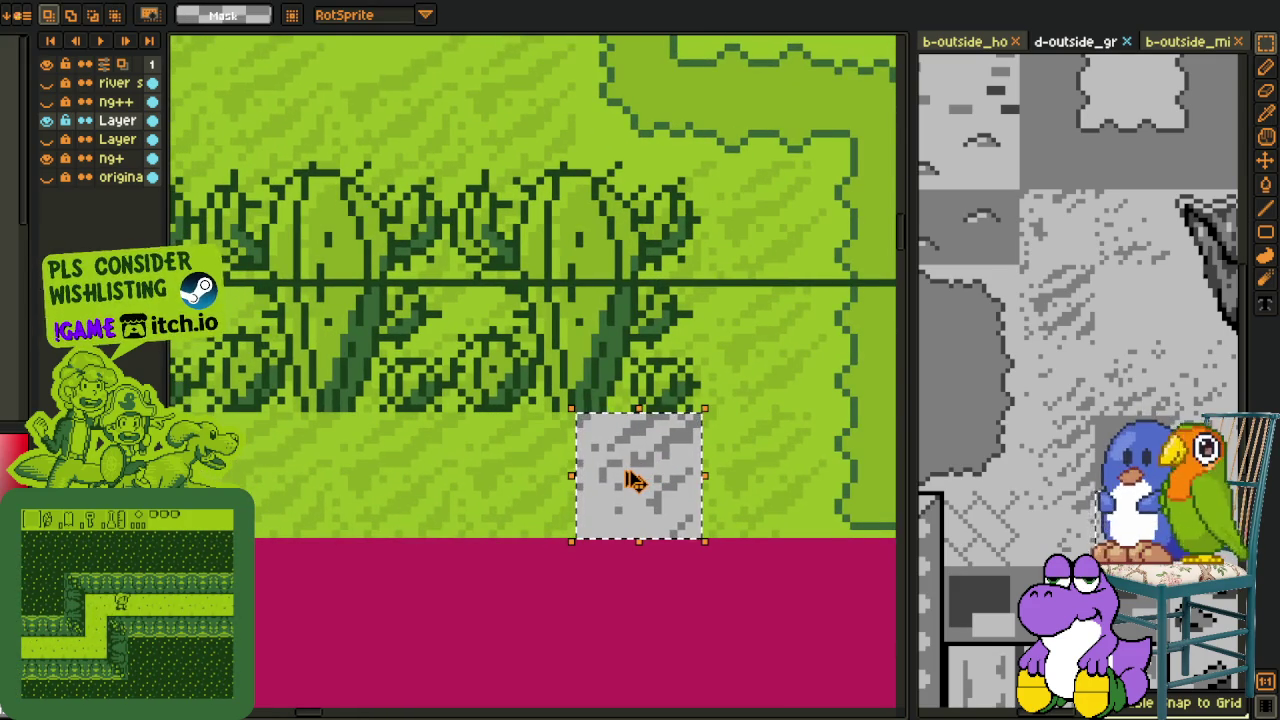
{"action": "key", "text": "l"}
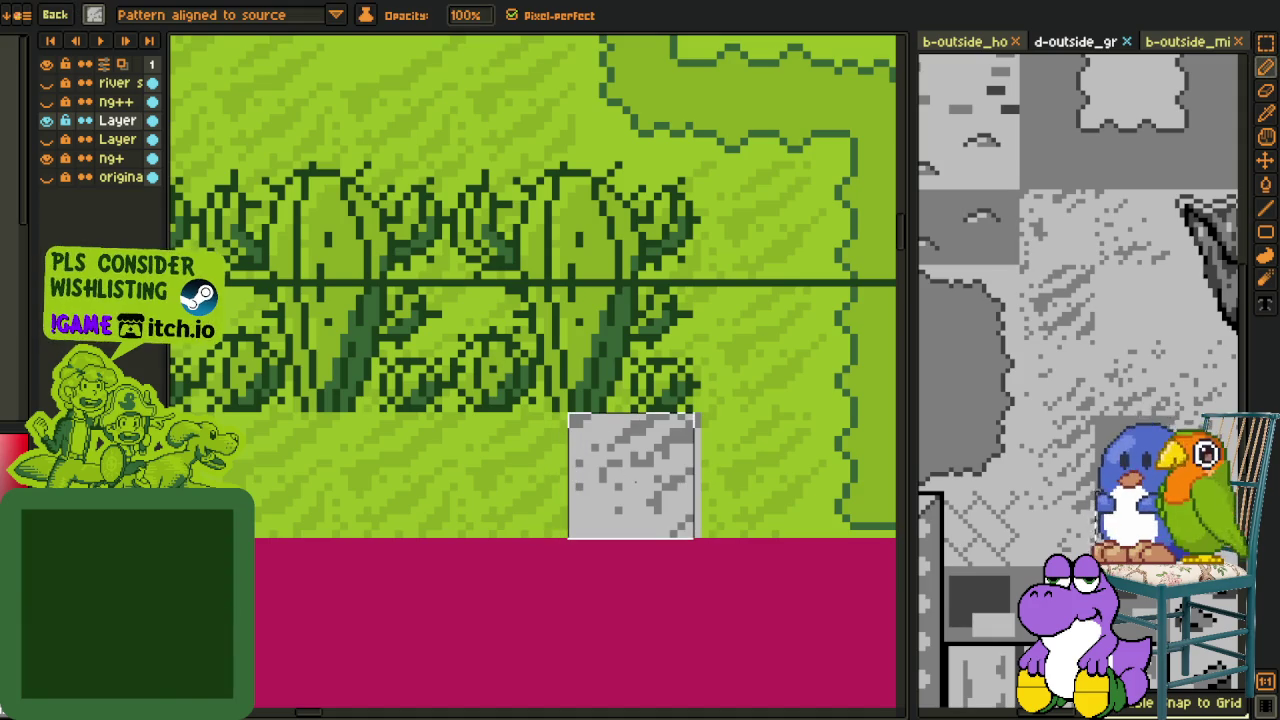
{"action": "left_click_drag", "start_coordinate": [635, 480], "coordinate": [215, 475]}
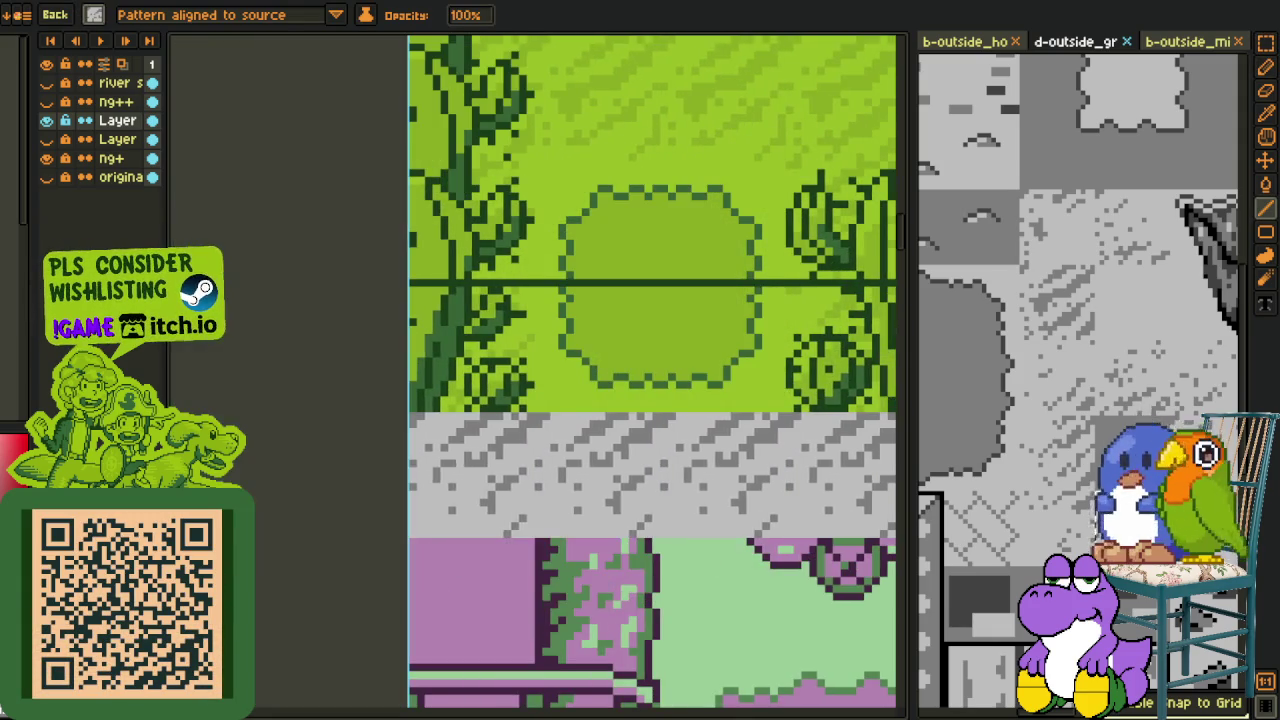
{"action": "mouse_move", "coordinate": [730, 511]}
{"action": "left_mouse_down"}
{"action": "mouse_move", "coordinate": [845, 498]}
{"action": "mouse_move", "coordinate": [668, 475]}
{"action": "left_mouse_up"}
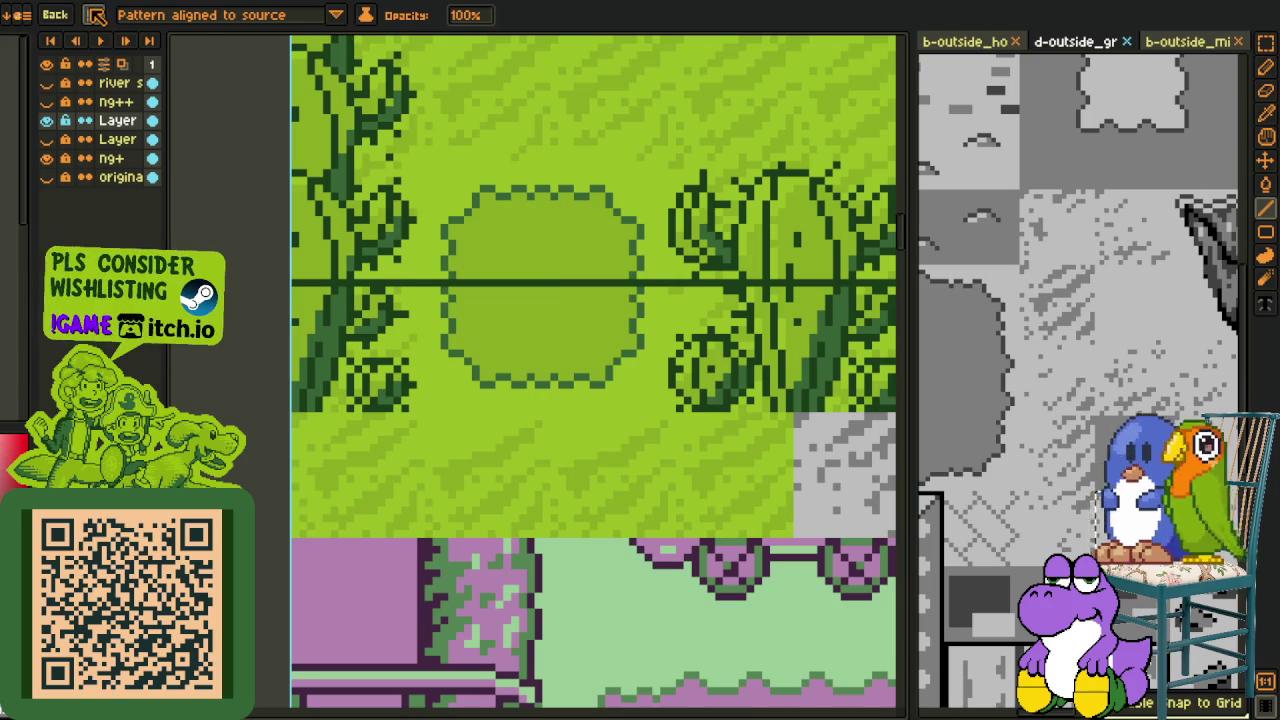
Step: Select 16×16 stone blocks and move them beside the green path
{"action": "scroll", "coordinate": [600, 200], "scroll_direction": "down", "scroll_amount": 2}
{"action": "key", "text": "space"}
{"action": "mouse_move", "coordinate": [754, 243]}
{"action": "left_mouse_down"}
{"action": "mouse_move", "coordinate": [629, 314]}
{"action": "mouse_move", "coordinate": [257, 309]}
{"action": "mouse_move", "coordinate": [868, 435]}
{"action": "left_mouse_up"}
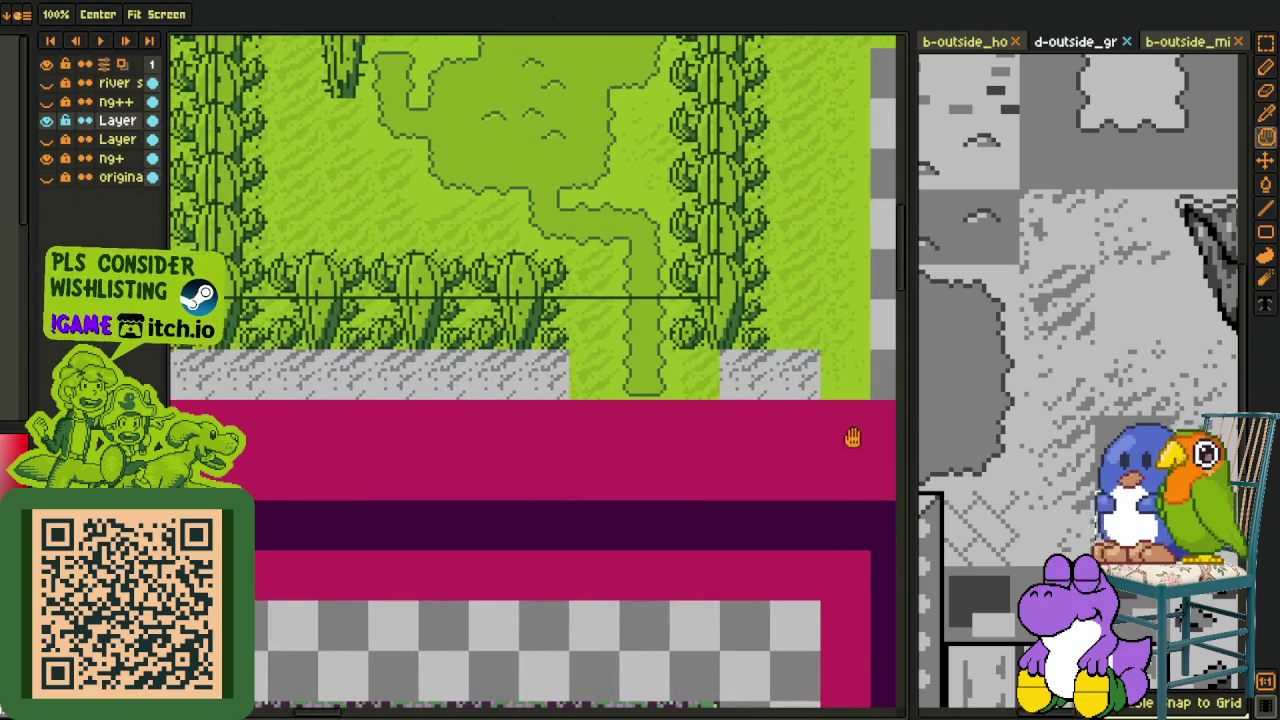
{"action": "key", "text": "m"}
{"action": "left_click", "coordinate": [1058, 483]}
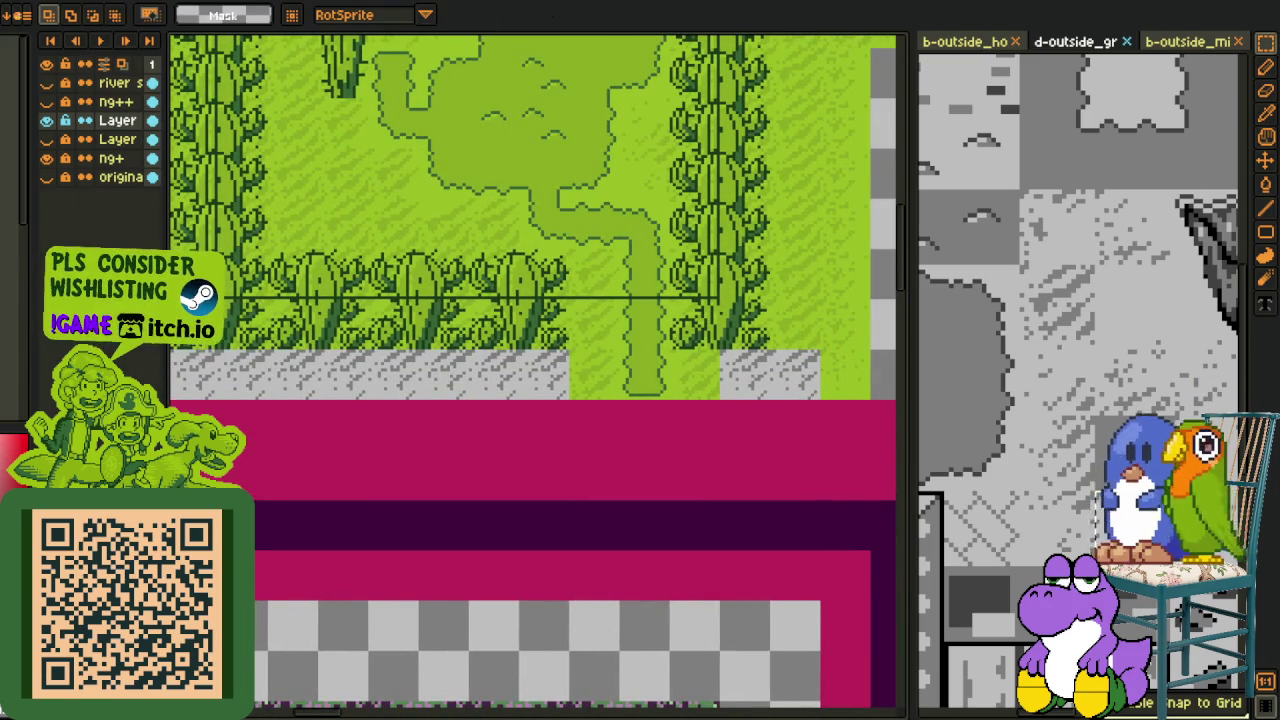
{"action": "scroll", "coordinate": [601, 338], "scroll_direction": "up", "scroll_amount": 2}
{"action": "left_click_drag", "start_coordinate": [468, 306], "coordinate": [596, 434]}
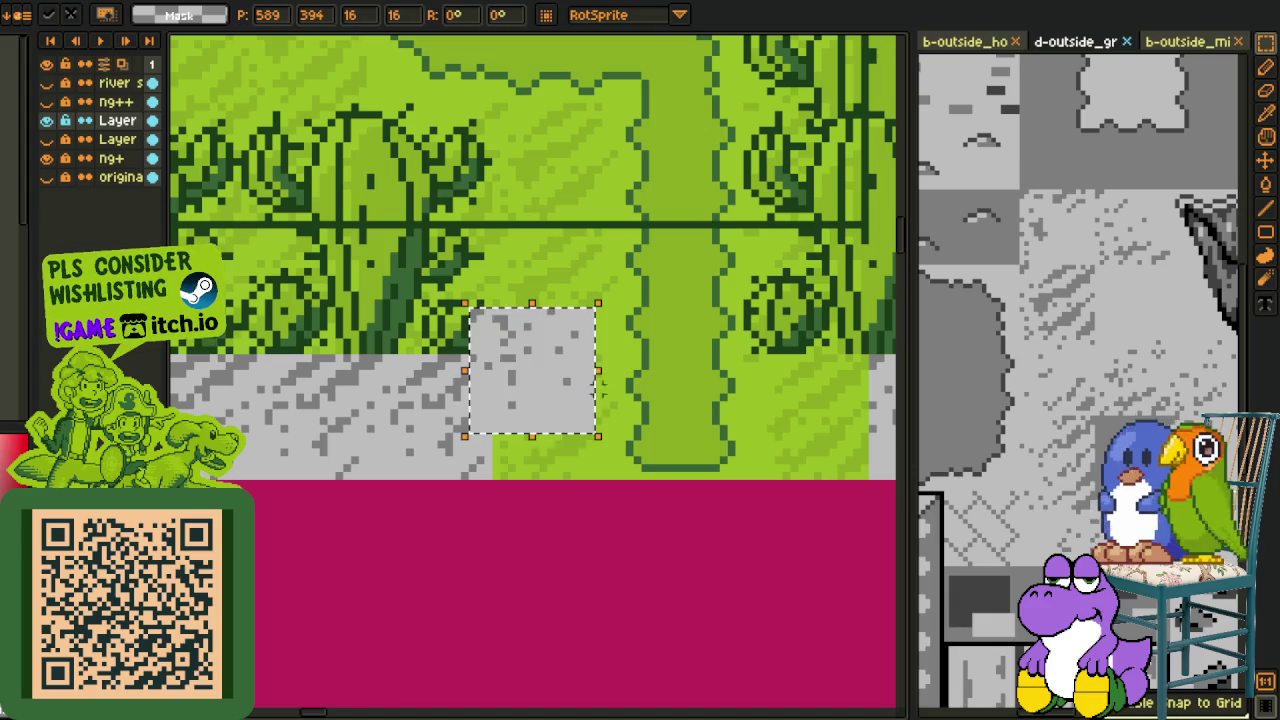
{"action": "left_click_drag", "start_coordinate": [568, 365], "coordinate": [593, 410]}
{"action": "left_click", "coordinate": [1087, 338]}
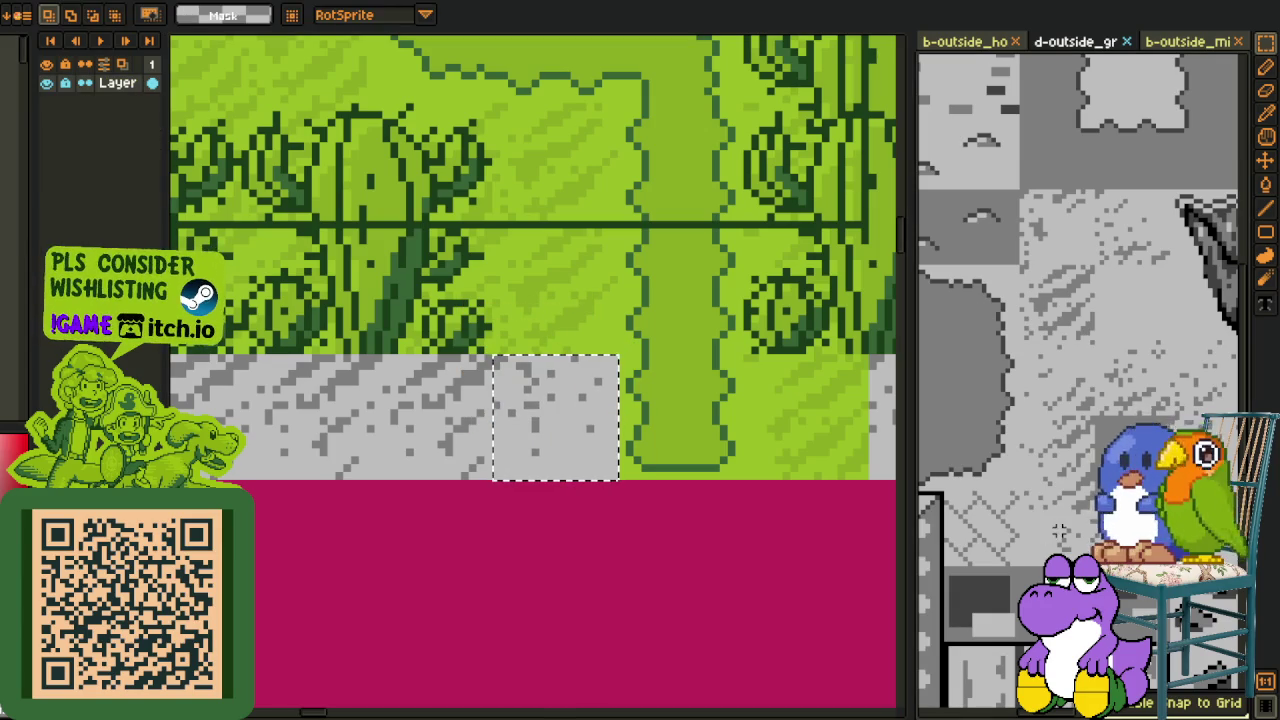
{"action": "left_click_drag", "start_coordinate": [600, 402], "coordinate": [808, 443]}
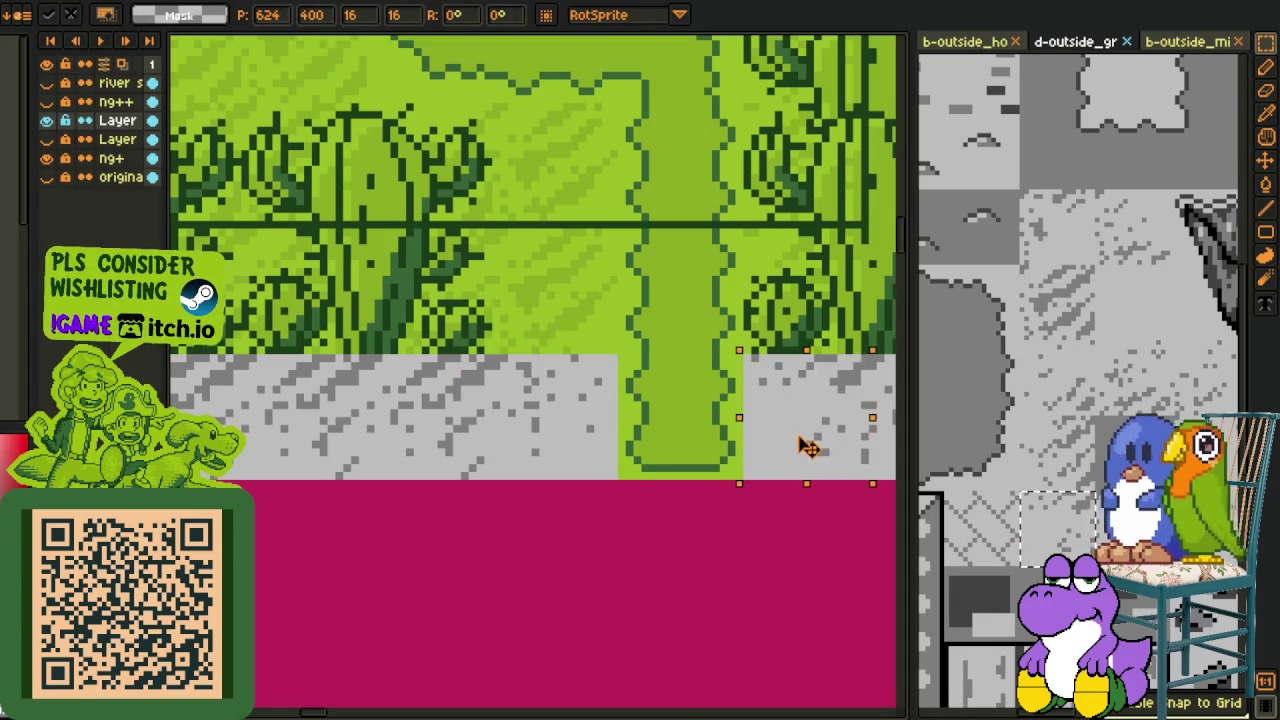
{"action": "scroll", "coordinate": [528, 320], "scroll_direction": "down", "scroll_amount": 3}
{"action": "left_click_drag", "start_coordinate": [528, 320], "coordinate": [816, 345]}
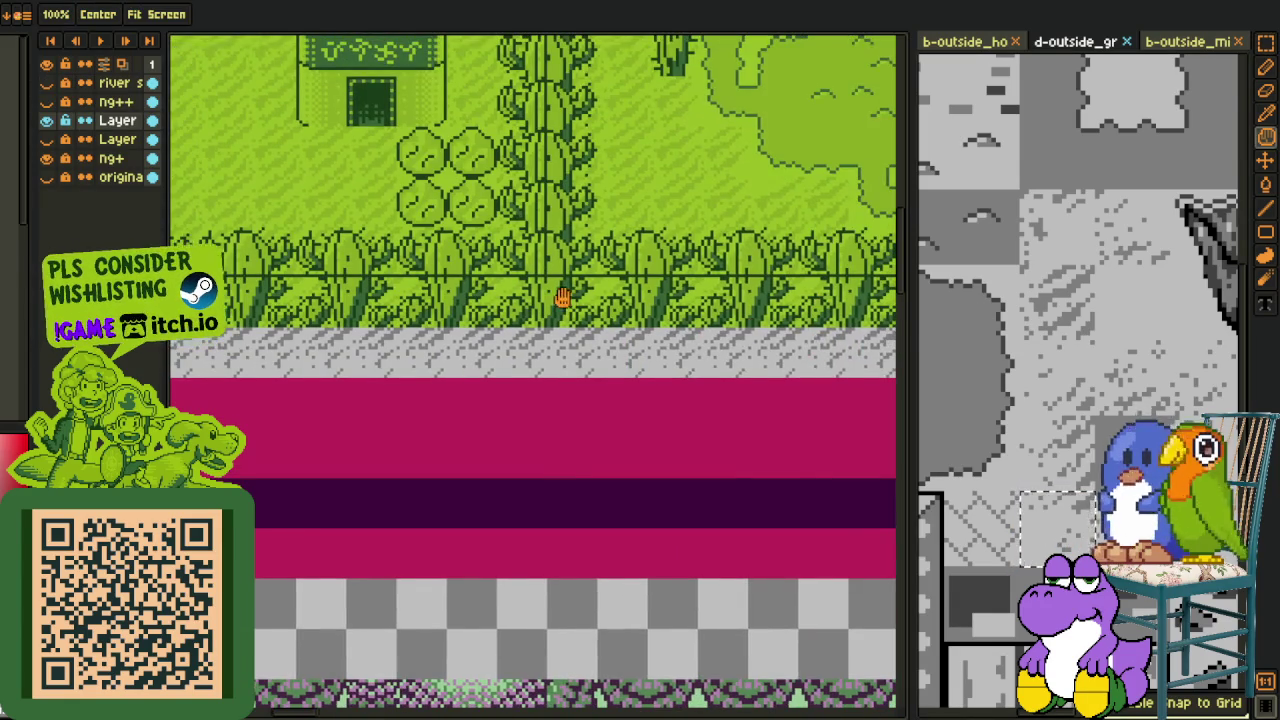
Step: Paste a stone tile onto the grass corner, then undo an accidental layer flatten
{"action": "left_click_drag", "start_coordinate": [563, 297], "coordinate": [629, 357]}
{"action": "scroll", "coordinate": [474, 347], "scroll_direction": "up", "scroll_amount": 2}
{"action": "mouse_move", "coordinate": [474, 347]}
{"action": "left_mouse_down"}
{"action": "mouse_move", "coordinate": [655, 367]}
{"action": "mouse_move", "coordinate": [529, 347]}
{"action": "left_mouse_up"}
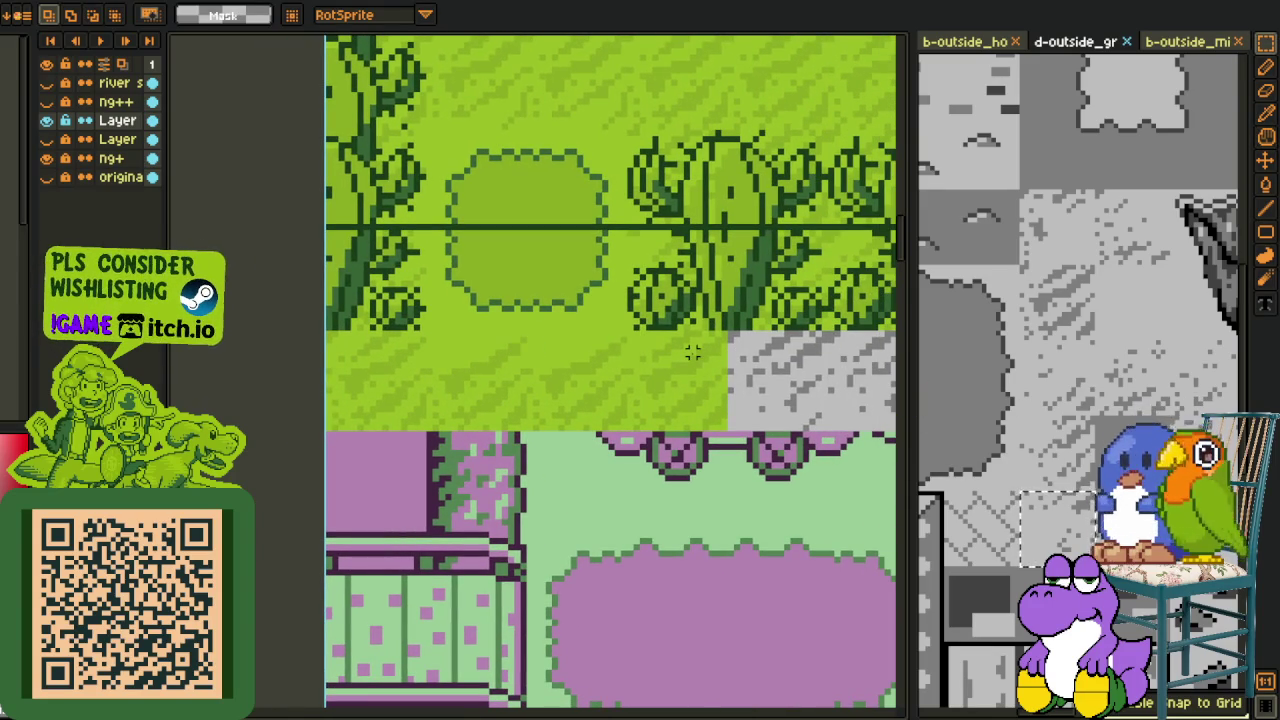
{"action": "key", "text": "z"}
{"action": "mouse_move", "coordinate": [686, 352]}
{"action": "left_mouse_down"}
{"action": "mouse_move", "coordinate": [609, 346]}
{"action": "mouse_move", "coordinate": [637, 410]}
{"action": "left_mouse_up"}
{"action": "key", "text": "ctrl+v"}
{"action": "key", "text": "Return"}
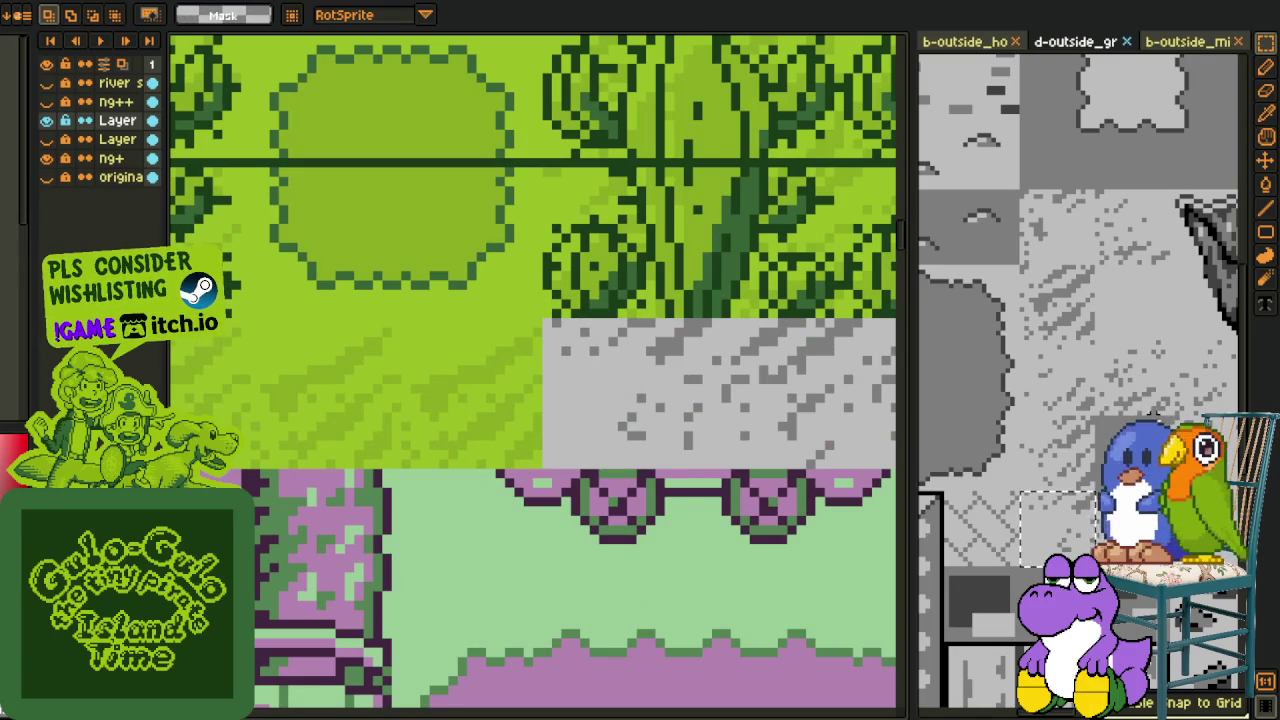
{"action": "key", "text": "ctrl+shift+e"}
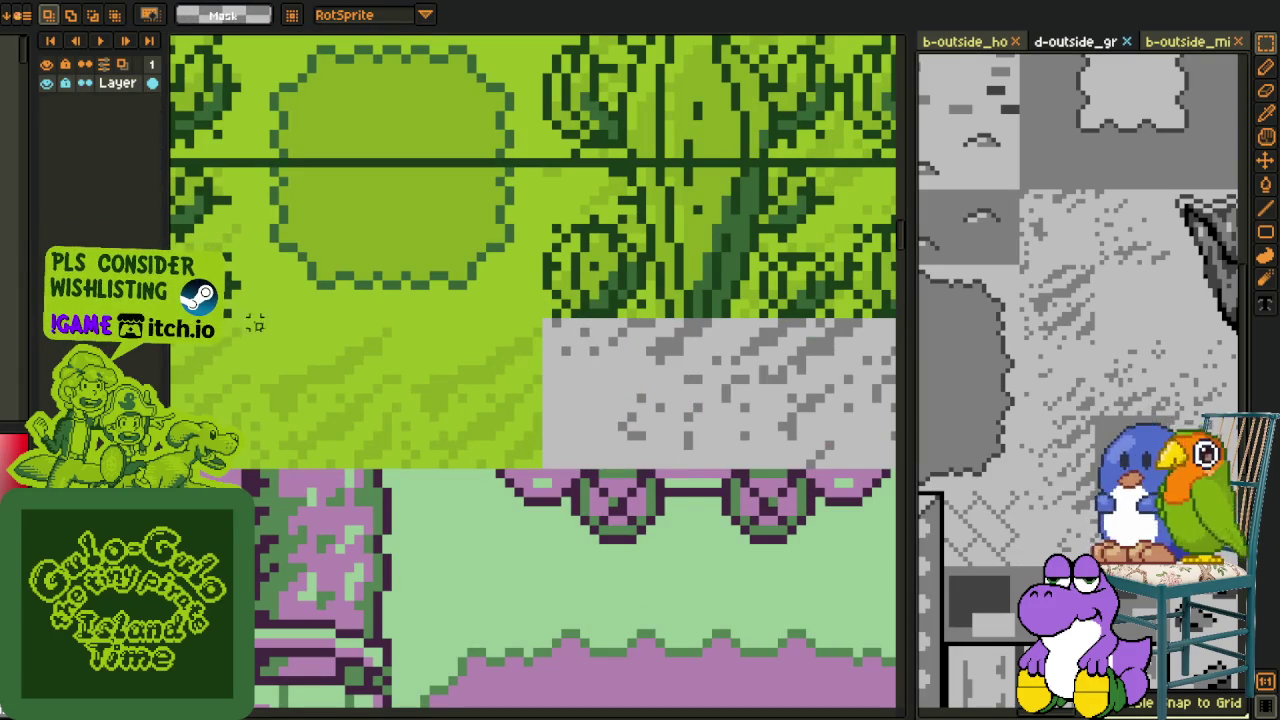
{"action": "key", "text": "ctrl+z"}
{"action": "key", "text": "ctrl+v"}
{"action": "left_click_drag", "start_coordinate": [540, 371], "coordinate": [486, 400]}
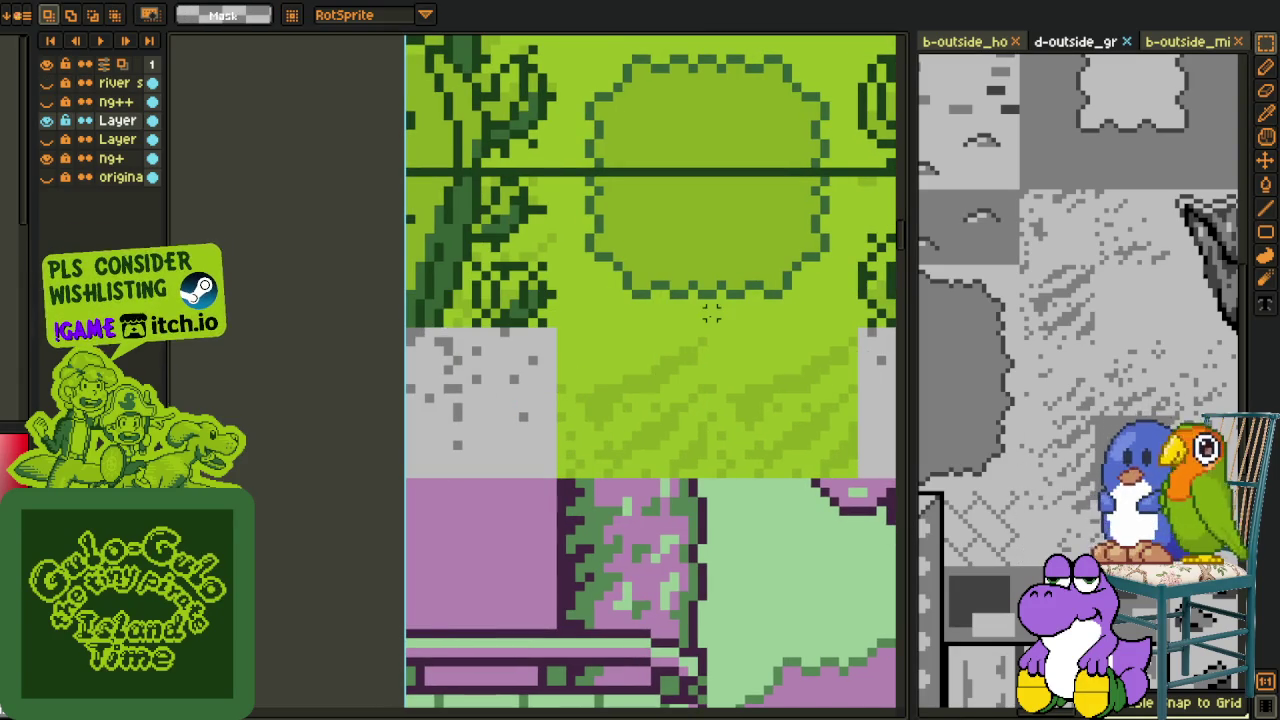
{"action": "left_click_drag", "start_coordinate": [1135, 395], "coordinate": [1034, 398]}
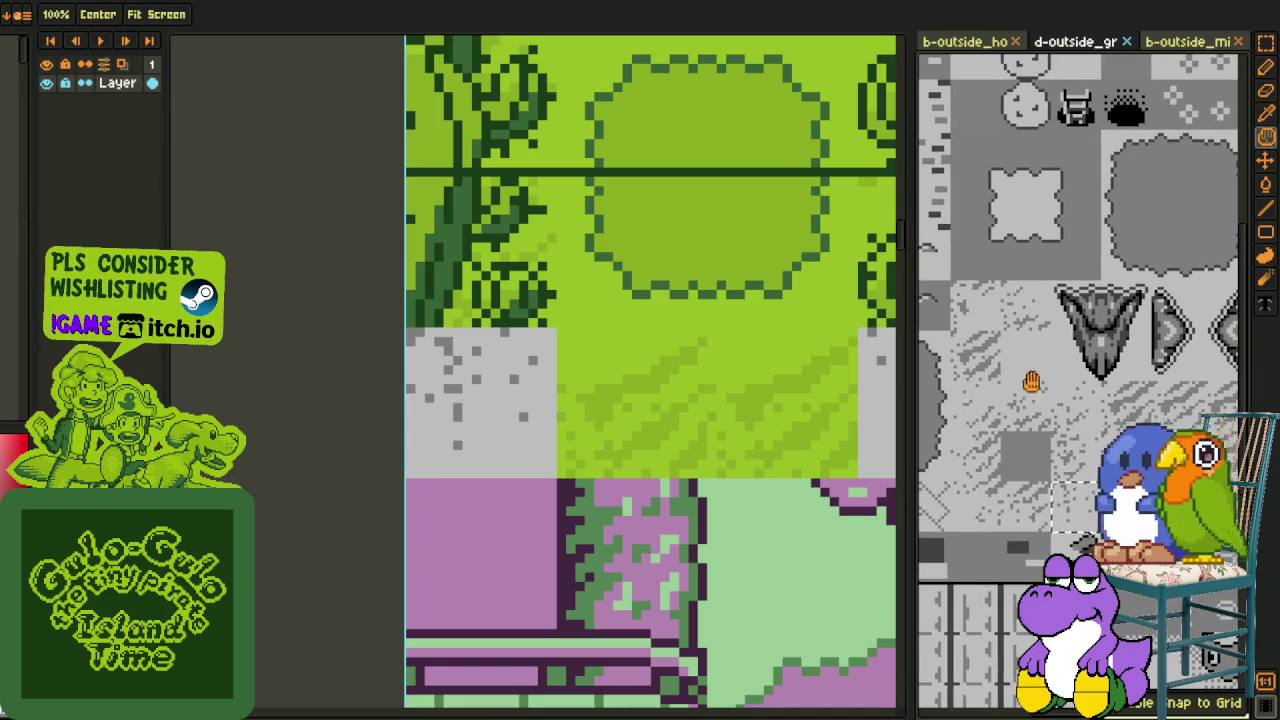
{"action": "left_click_drag", "start_coordinate": [1015, 320], "coordinate": [937, 316]}
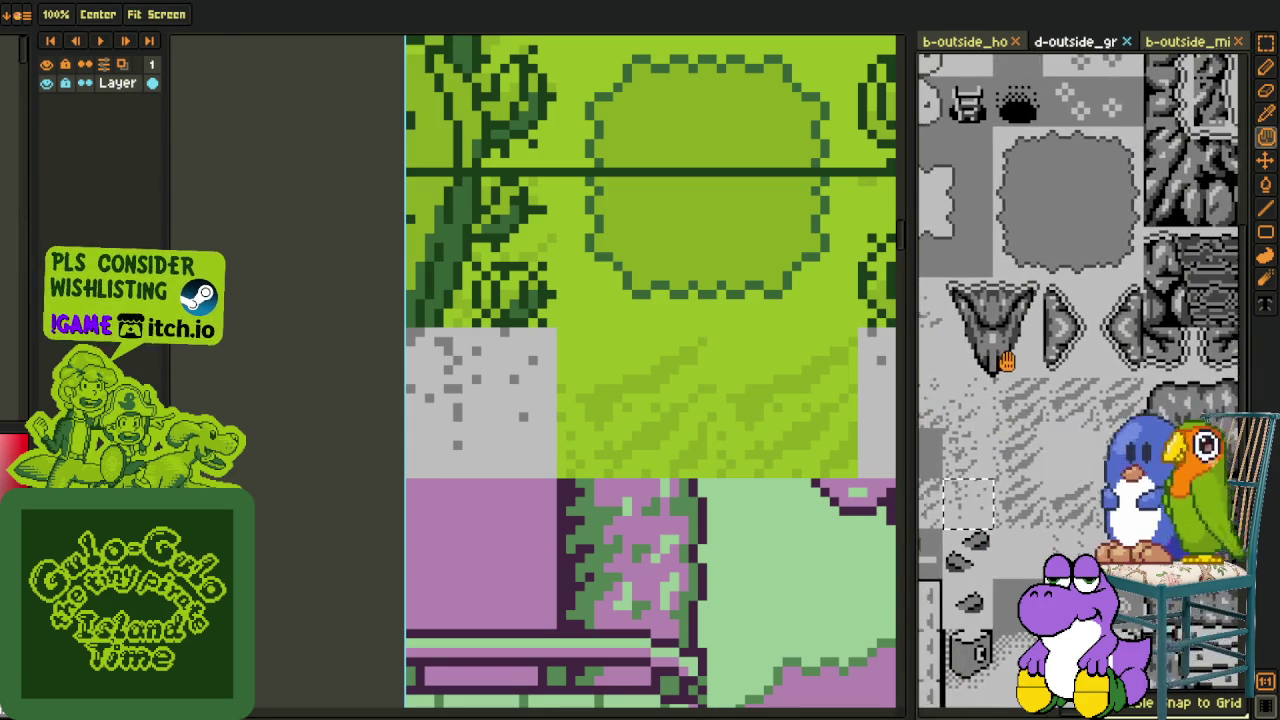
Step: Select the two grass tiles on the map and recolour them with Replace Color
{"action": "key", "text": "r"}
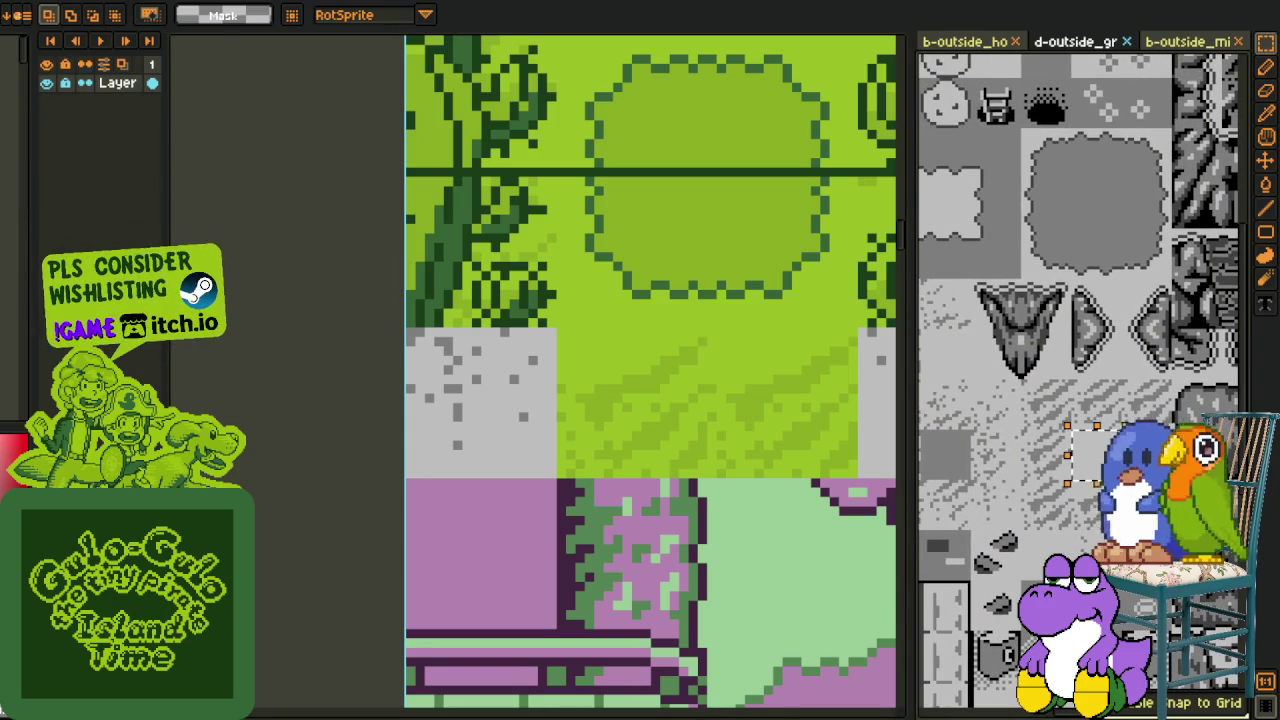
{"action": "left_click", "coordinate": [617, 369]}
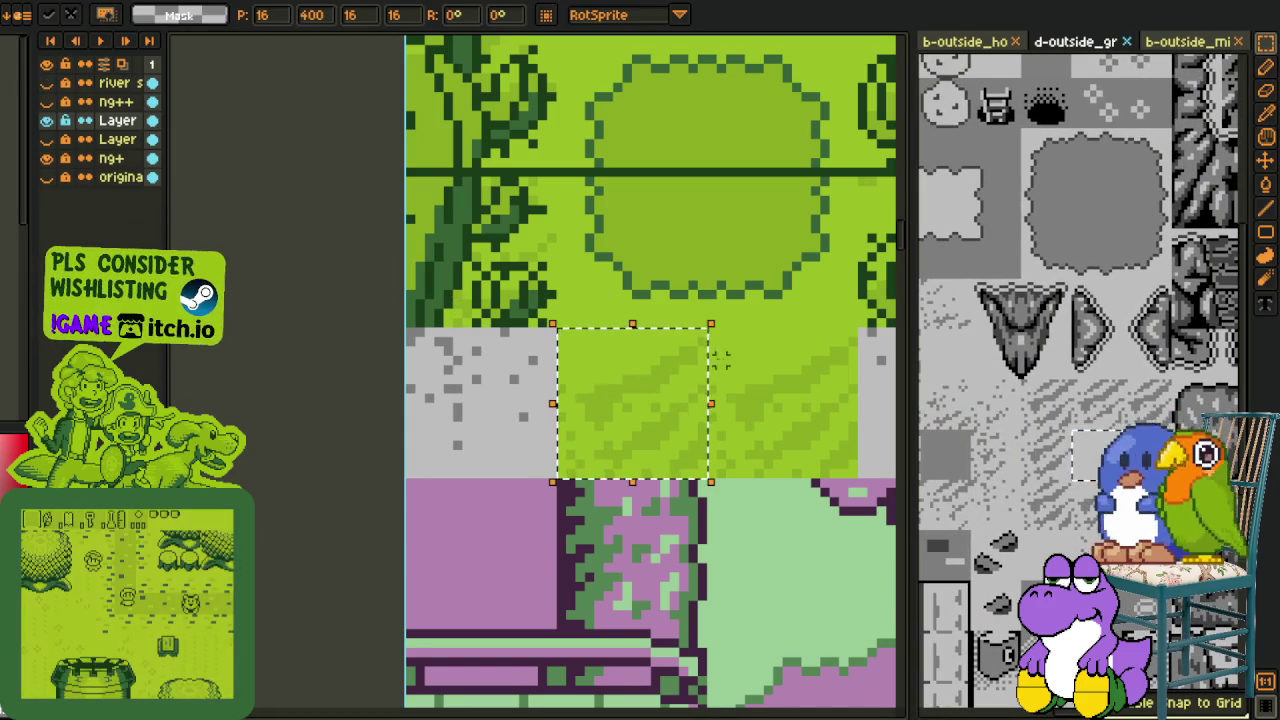
{"action": "left_click_drag", "start_coordinate": [598, 349], "coordinate": [766, 428]}
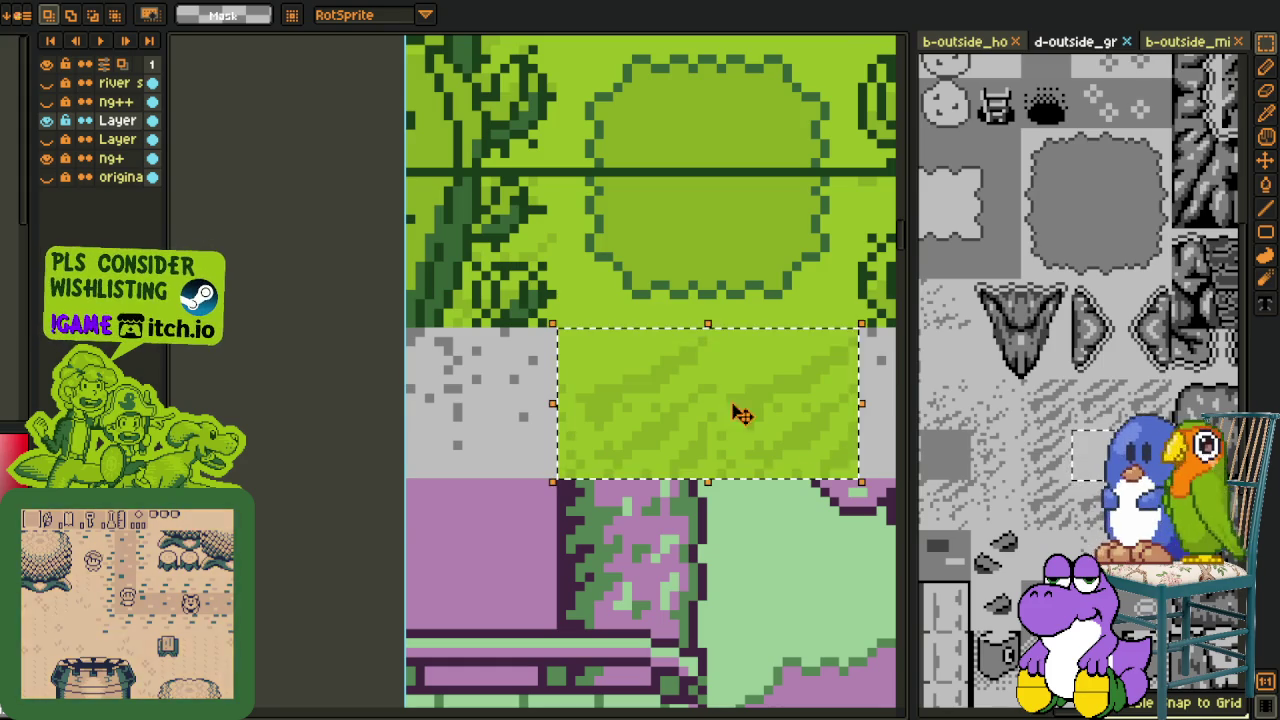
{"action": "scroll", "coordinate": [686, 400], "scroll_direction": "up", "scroll_amount": 2}
{"action": "key", "text": "o"}
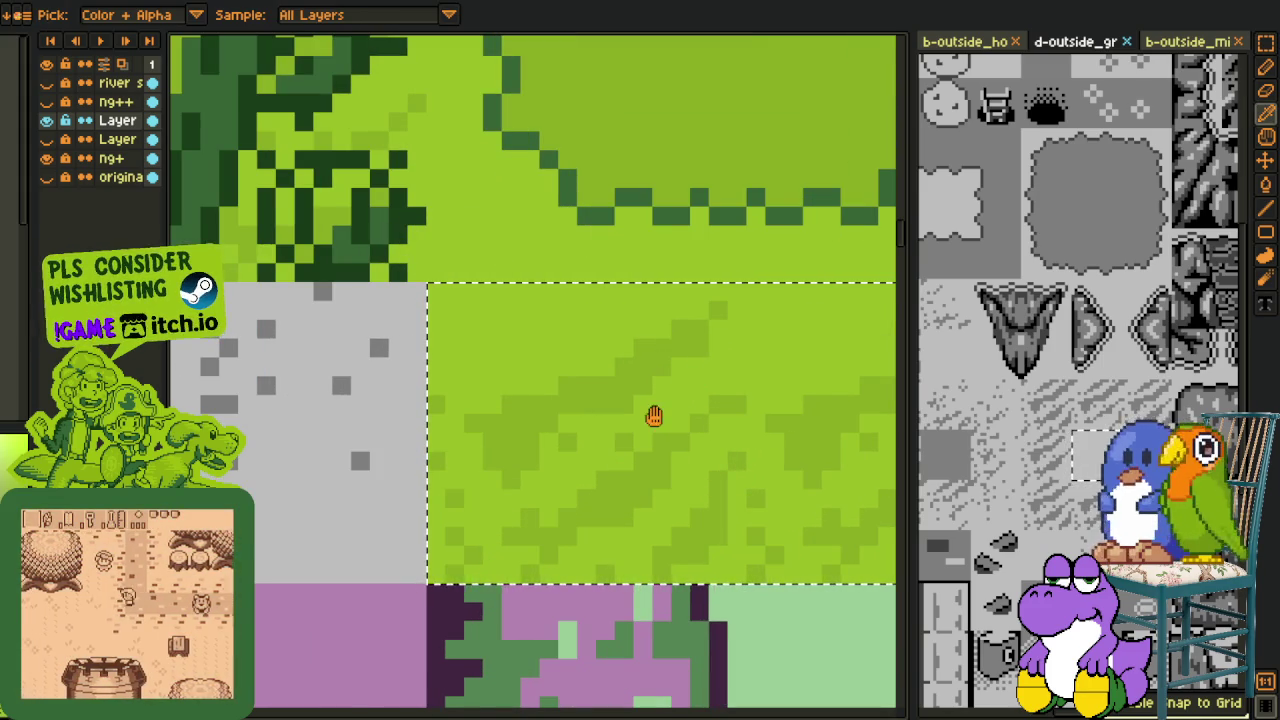
{"action": "key", "text": "shift+r"}
{"action": "left_click", "coordinate": [514, 557]}
{"action": "scroll", "coordinate": [510, 320], "scroll_direction": "down", "scroll_amount": 2}
{"action": "scroll", "coordinate": [500, 313], "scroll_direction": "down", "scroll_amount": 1}
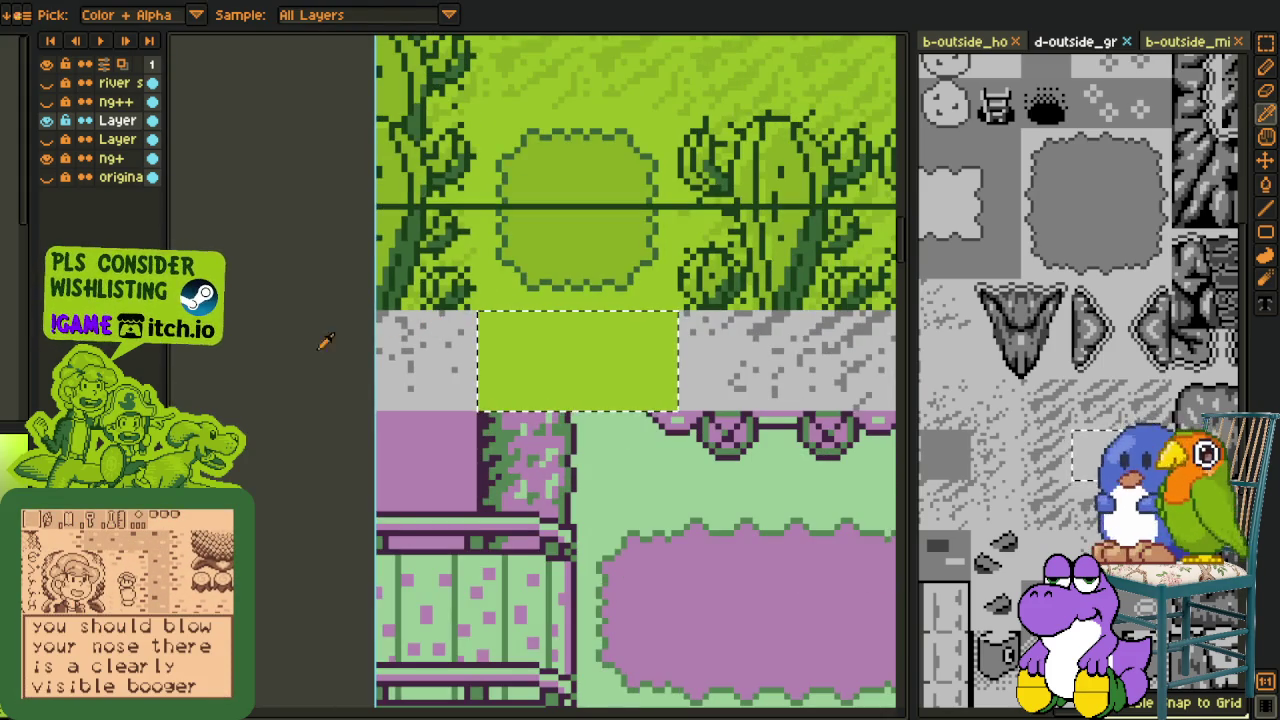
{"action": "key", "text": "ctrl+d"}
Step: Replace the light grey #bfbfbf in the stone strip with grass green #9bbc0f
{"action": "scroll", "coordinate": [517, 325], "scroll_direction": "up", "scroll_amount": 1}
{"action": "scroll", "coordinate": [517, 325], "scroll_direction": "up", "scroll_amount": 1}
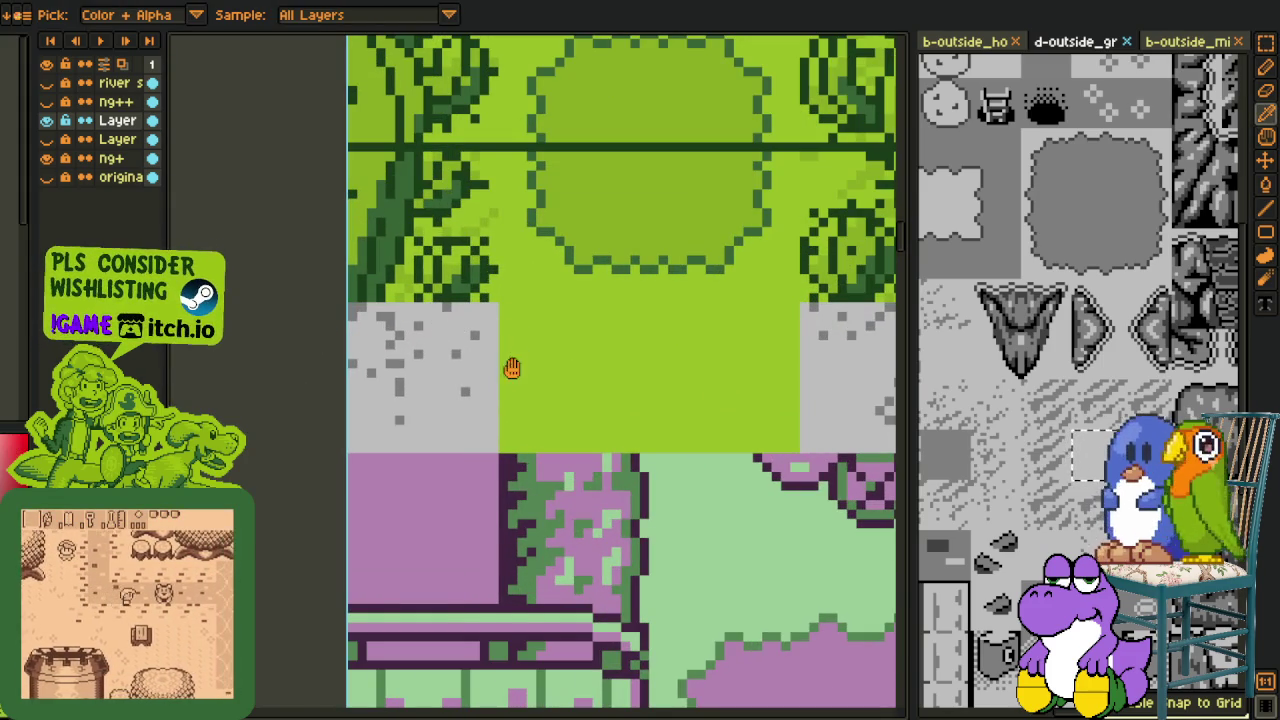
{"action": "key", "text": "shift+r"}
{"action": "left_click", "coordinate": [503, 570]}
Step: Eyedrop the darker grey #7F7F7F specks and recolour them grass green #9bbc0f
{"action": "key", "text": "i"}
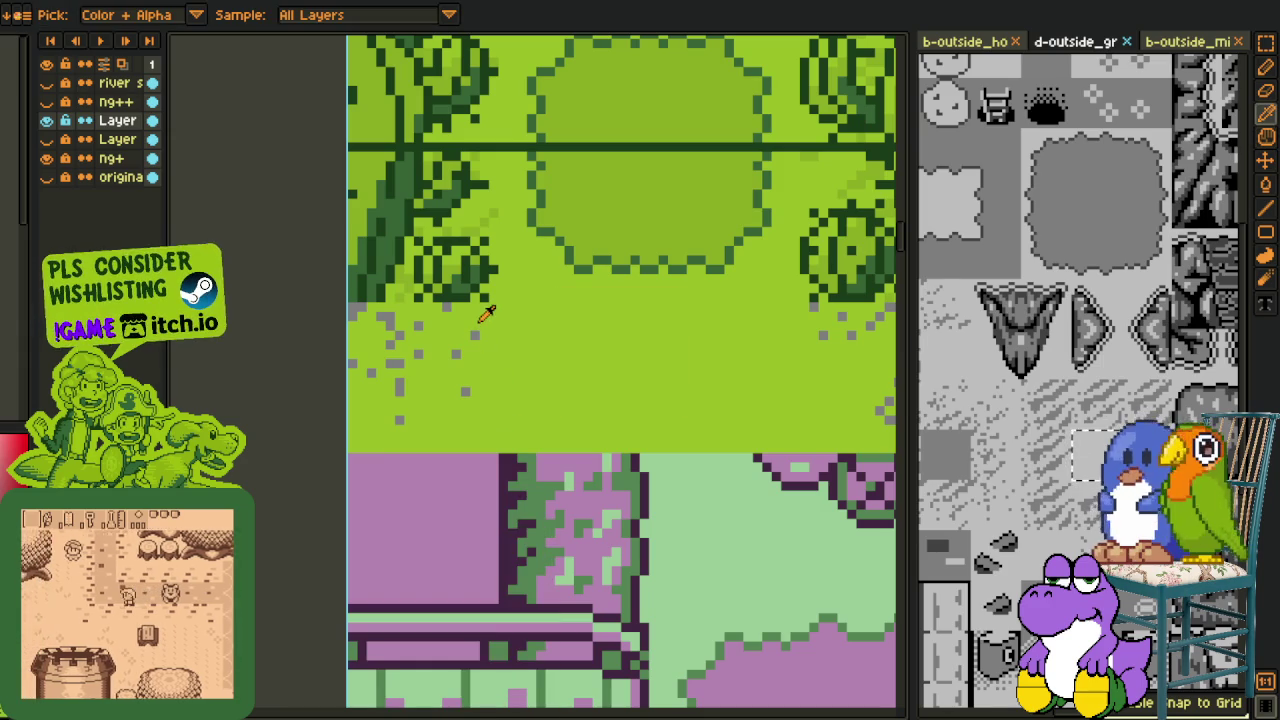
{"action": "scroll", "coordinate": [418, 285], "scroll_direction": "up", "scroll_amount": 1}
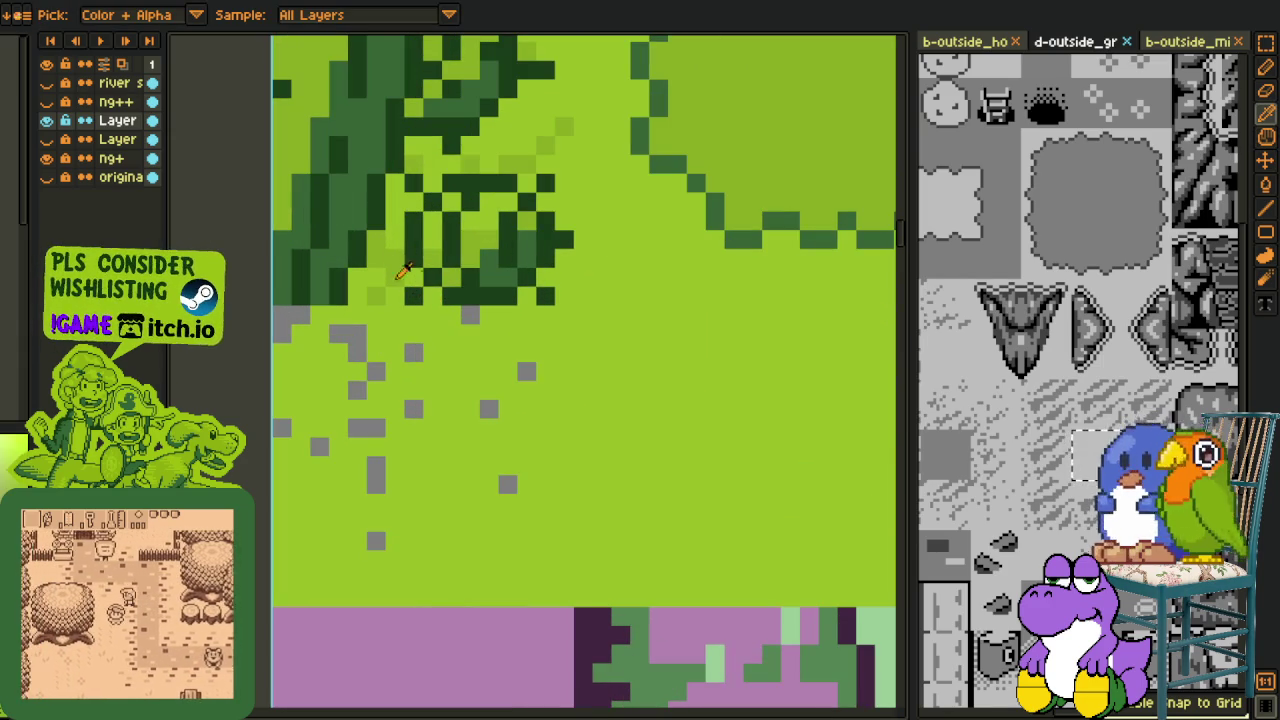
{"action": "left_click", "coordinate": [469, 309]}
{"action": "key", "text": "shift+r"}
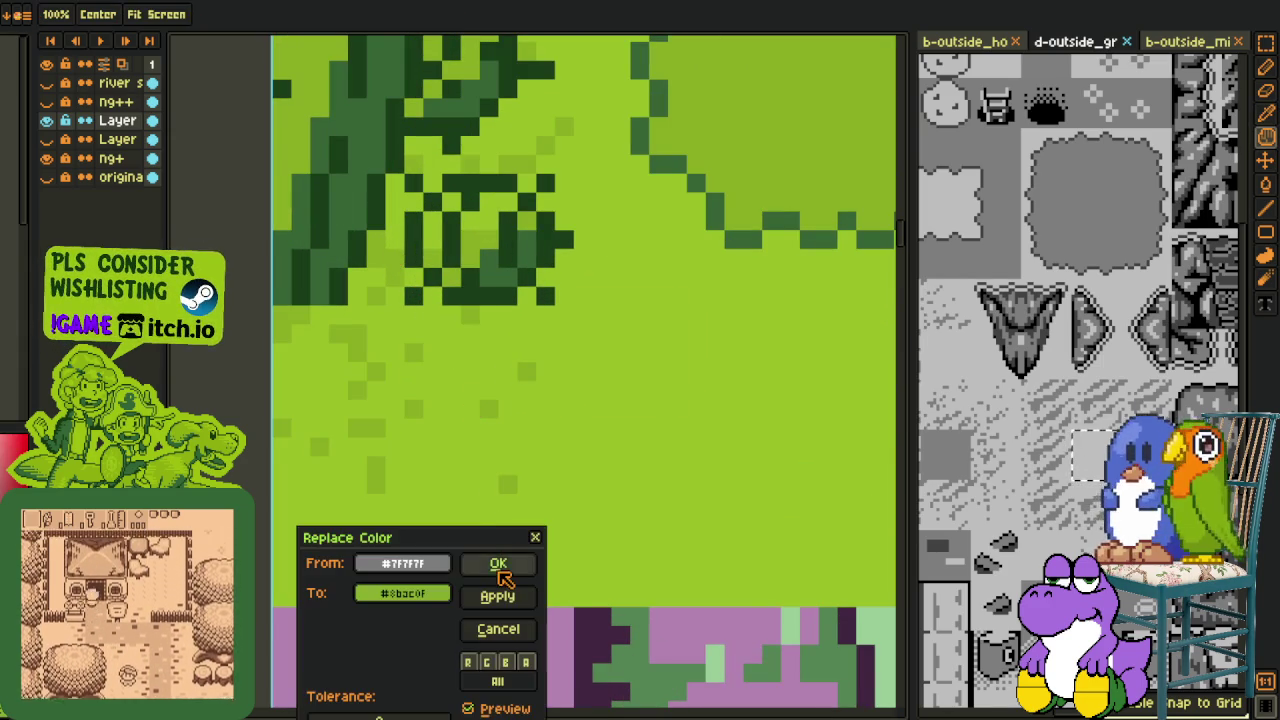
{"action": "left_click", "coordinate": [503, 566]}
{"action": "scroll", "coordinate": [492, 360], "scroll_direction": "down", "scroll_amount": 3}
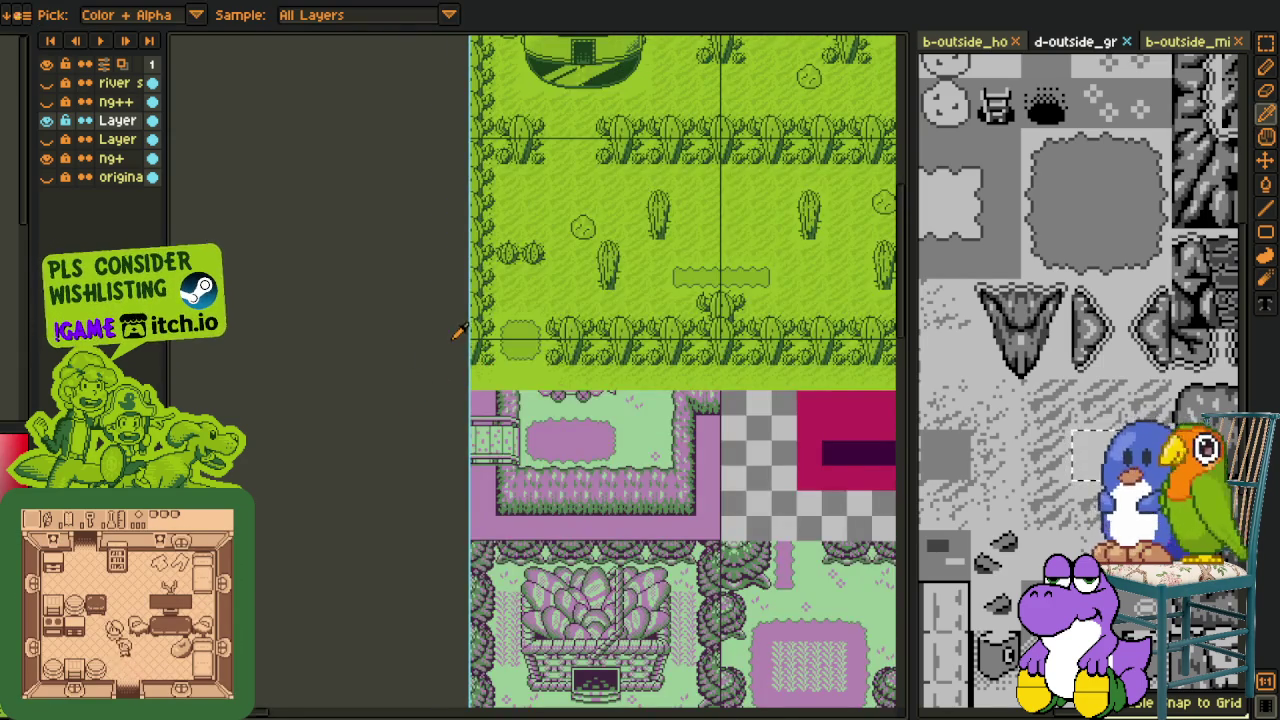
Step: Move to the lower grass clearing and marquee-select a grey rock tile in the tileset
{"action": "scroll", "coordinate": [593, 342], "scroll_direction": "up", "scroll_amount": 1}
{"action": "key", "text": "h"}
{"action": "scroll", "coordinate": [623, 334], "scroll_direction": "down", "scroll_amount": 1}
{"action": "left_click_drag", "start_coordinate": [623, 334], "coordinate": [626, 354]}
{"action": "scroll", "coordinate": [847, 383], "scroll_direction": "up", "scroll_amount": 1}
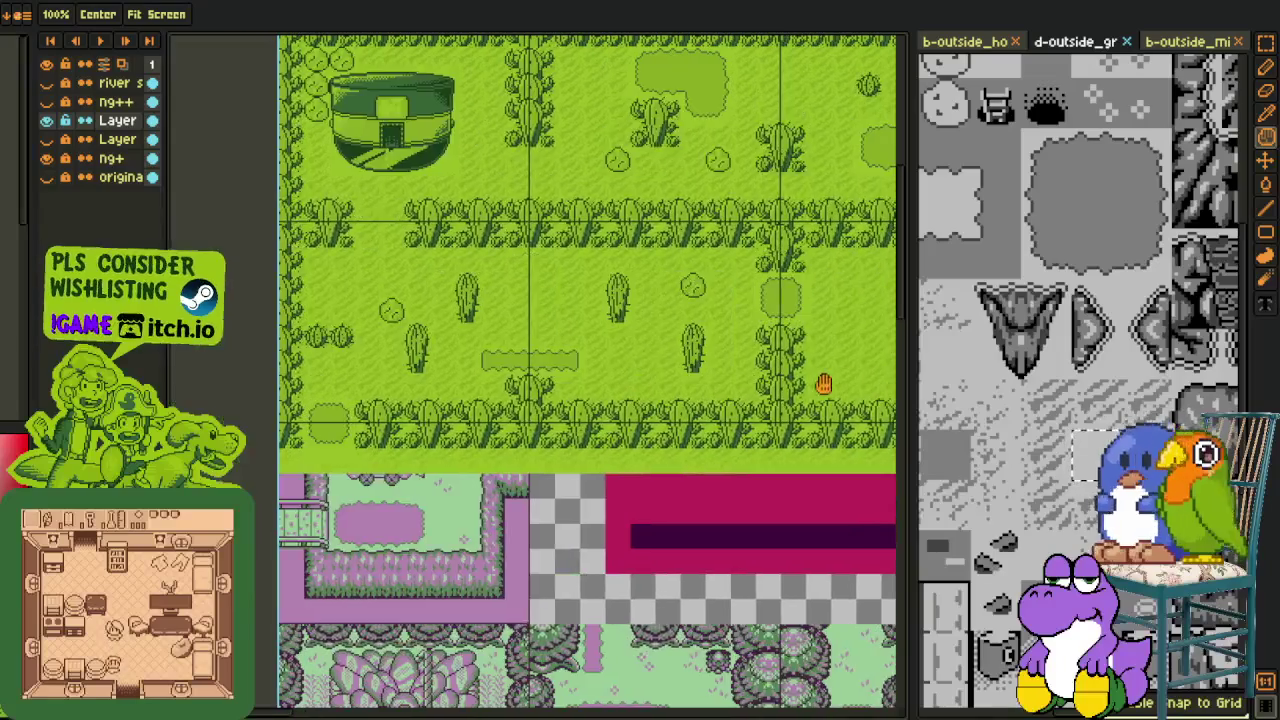
{"action": "left_click_drag", "start_coordinate": [847, 383], "coordinate": [494, 391]}
{"action": "scroll", "coordinate": [520, 364], "scroll_direction": "up", "scroll_amount": 1}
{"action": "scroll", "coordinate": [580, 411], "scroll_direction": "up", "scroll_amount": 1}
{"action": "scroll", "coordinate": [562, 411], "scroll_direction": "up", "scroll_amount": 1}
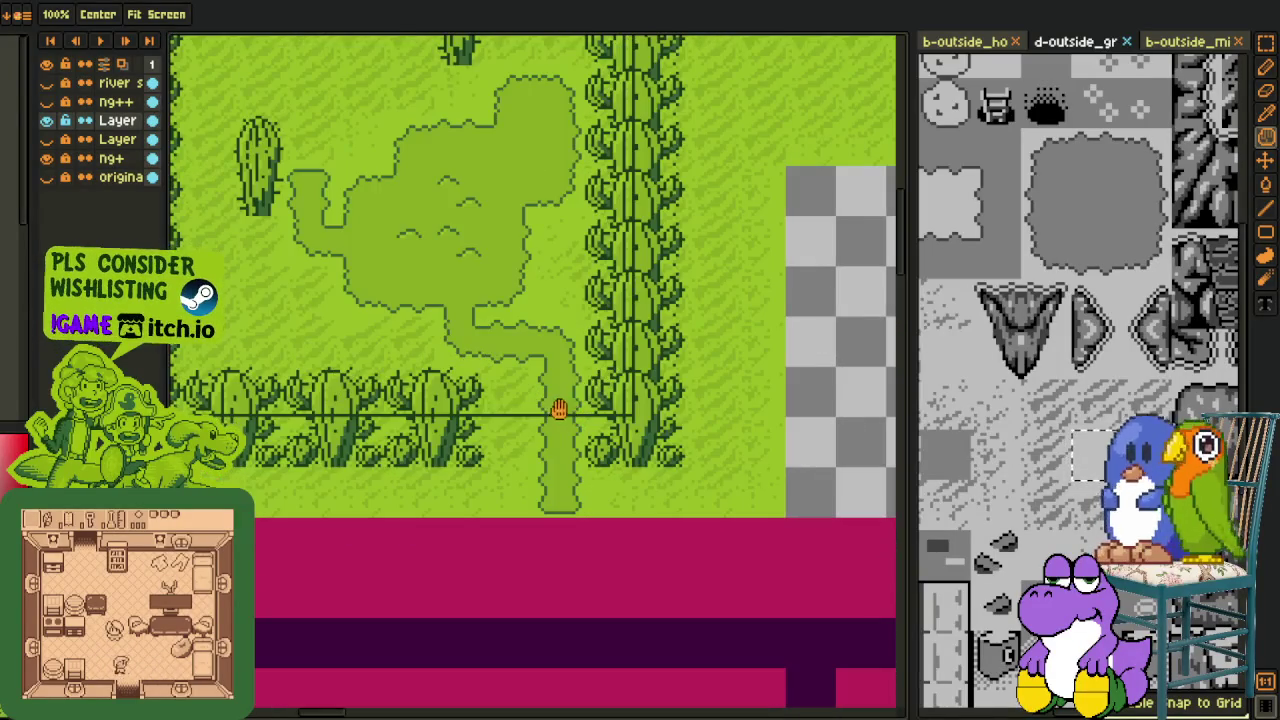
{"action": "left_click_drag", "start_coordinate": [522, 280], "coordinate": [580, 475]}
{"action": "left_click_drag", "start_coordinate": [474, 334], "coordinate": [488, 390]}
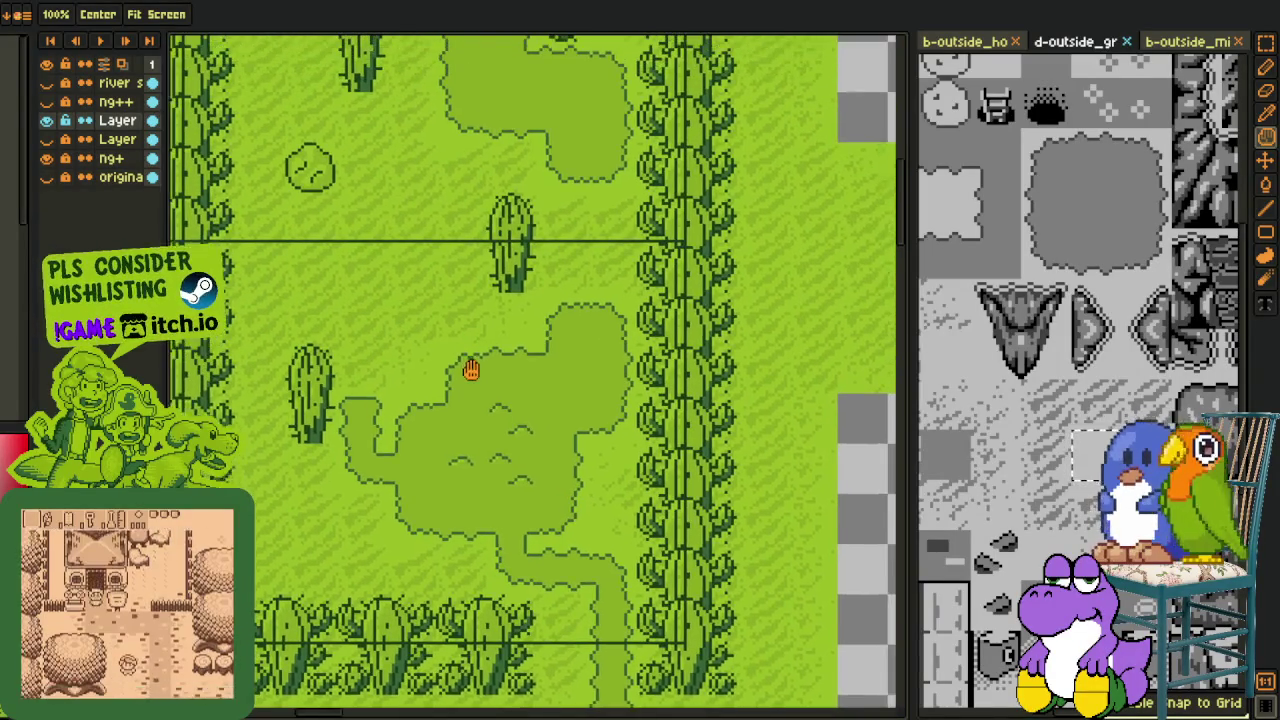
{"action": "key", "text": "m"}
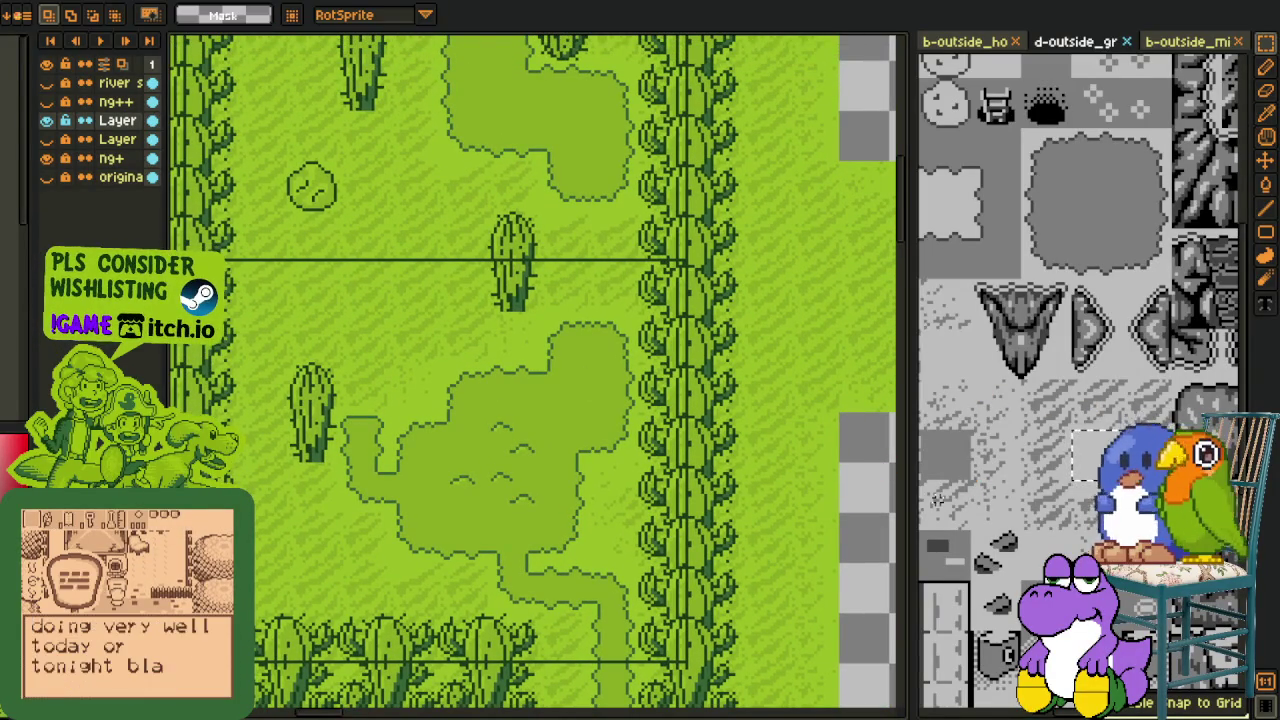
{"action": "left_click_drag", "start_coordinate": [978, 480], "coordinate": [948, 510]}
{"action": "scroll", "coordinate": [395, 342], "scroll_direction": "up", "scroll_amount": 2}
{"action": "scroll", "coordinate": [480, 358], "scroll_direction": "up", "scroll_amount": 1}
Step: Paste the rock tile above the grass clearing and copy it twice beside the cactus
{"action": "key", "text": "ctrl+v"}
{"action": "mouse_move", "coordinate": [546, 374]}
{"action": "left_mouse_down"}
{"action": "mouse_move", "coordinate": [586, 330]}
{"action": "mouse_move", "coordinate": [286, 334]}
{"action": "mouse_move", "coordinate": [314, 429]}
{"action": "left_mouse_up"}
{"action": "scroll", "coordinate": [318, 408], "scroll_direction": "down", "scroll_amount": 1}
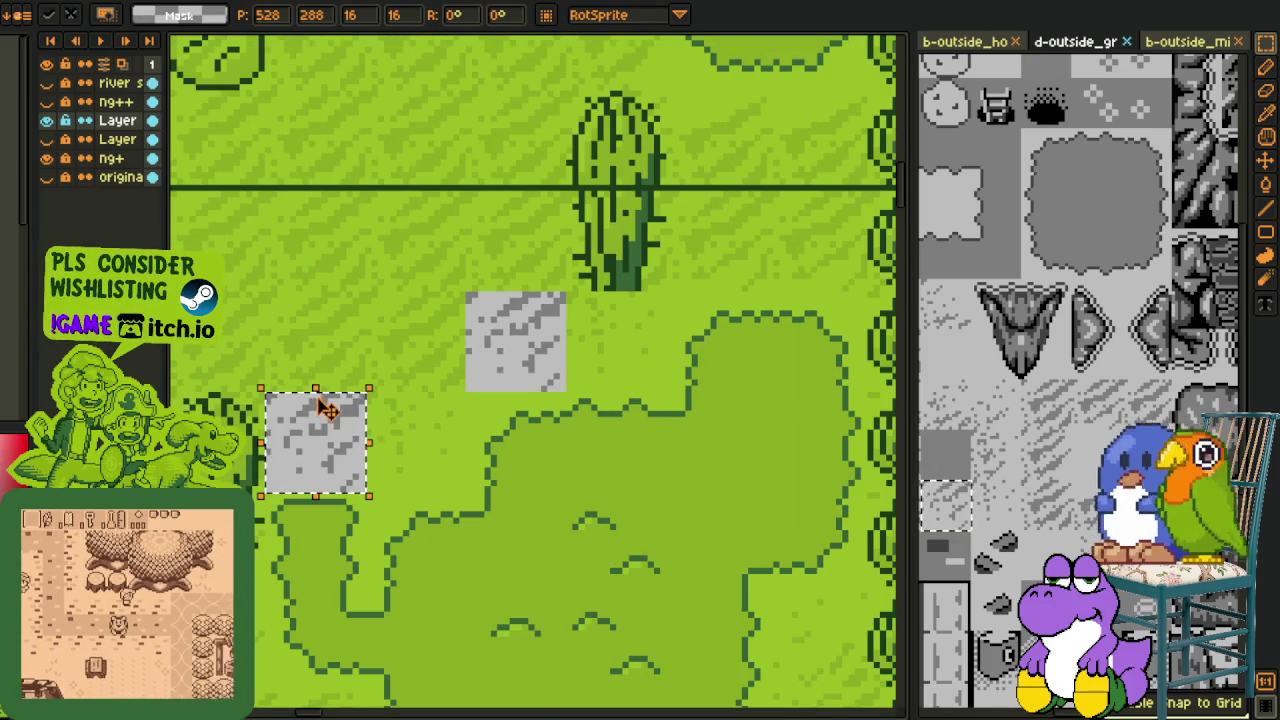
{"action": "scroll", "coordinate": [318, 410], "scroll_direction": "down", "scroll_amount": 1}
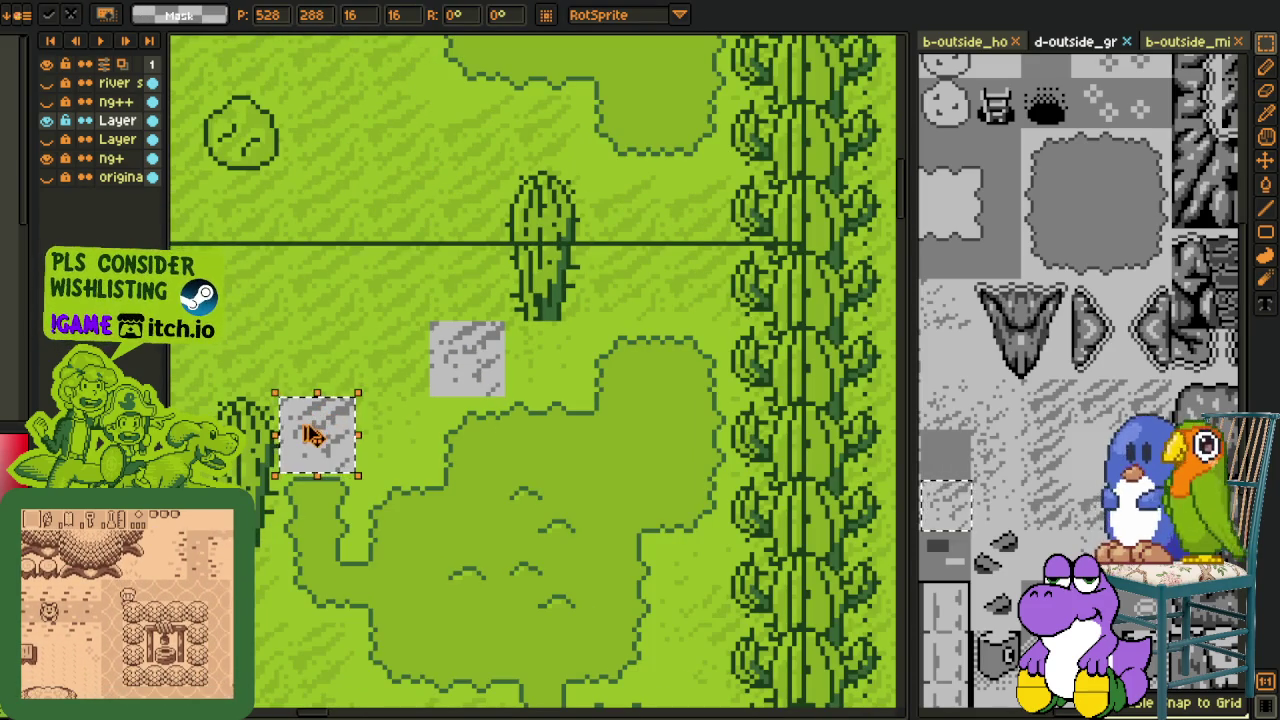
{"action": "mouse_move", "coordinate": [314, 435]}
{"action": "left_mouse_down"}
{"action": "mouse_move", "coordinate": [640, 275]}
{"action": "mouse_move", "coordinate": [694, 280]}
{"action": "left_mouse_up"}
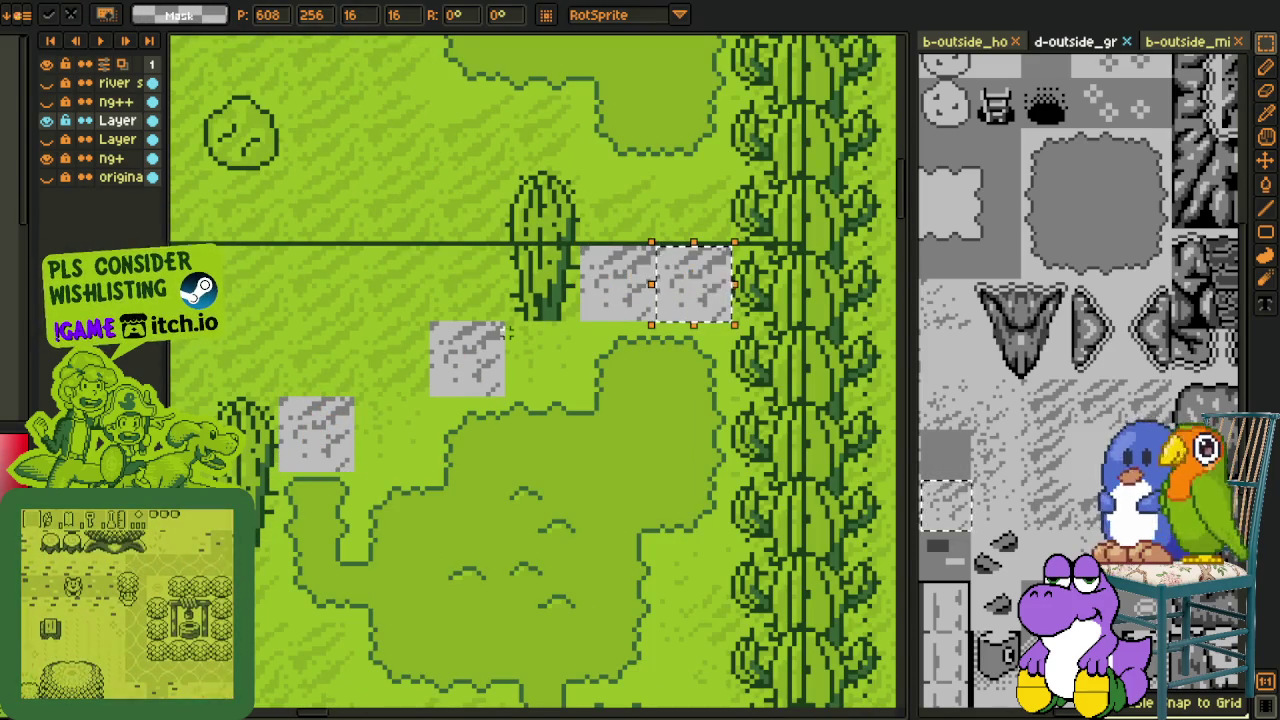
{"action": "scroll", "coordinate": [510, 323], "scroll_direction": "down", "scroll_amount": 1}
{"action": "left_click_drag", "start_coordinate": [405, 213], "coordinate": [556, 460]}
{"action": "left_click_drag", "start_coordinate": [492, 347], "coordinate": [513, 479]}
{"action": "scroll", "coordinate": [654, 149], "scroll_direction": "up", "scroll_amount": 1}
{"action": "scroll", "coordinate": [654, 149], "scroll_direction": "up", "scroll_amount": 1}
Step: Paste another grey rock tile above the grass patch
{"action": "key", "text": "ctrl+v"}
{"action": "mouse_move", "coordinate": [558, 370]}
{"action": "left_mouse_down"}
{"action": "mouse_move", "coordinate": [577, 188]}
{"action": "mouse_move", "coordinate": [789, 200]}
{"action": "left_mouse_up"}
{"action": "scroll", "coordinate": [531, 257], "scroll_direction": "down", "scroll_amount": 2}
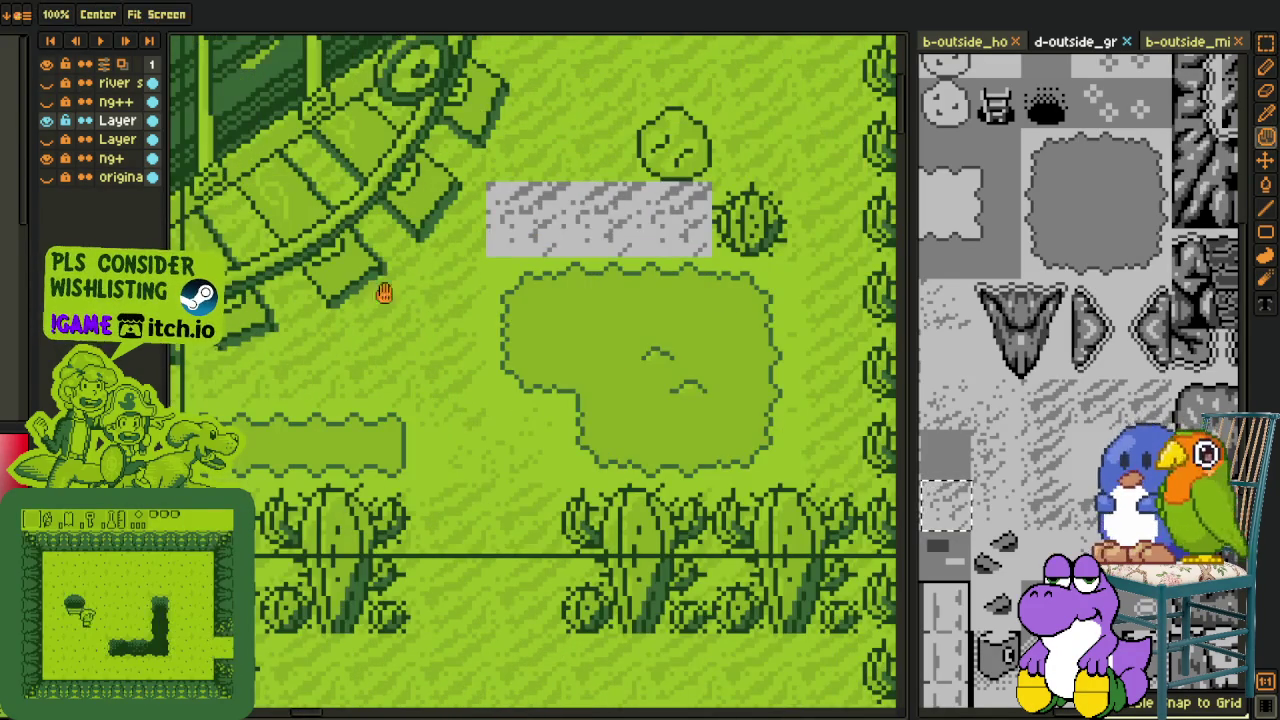
{"action": "left_click_drag", "start_coordinate": [374, 291], "coordinate": [631, 259]}
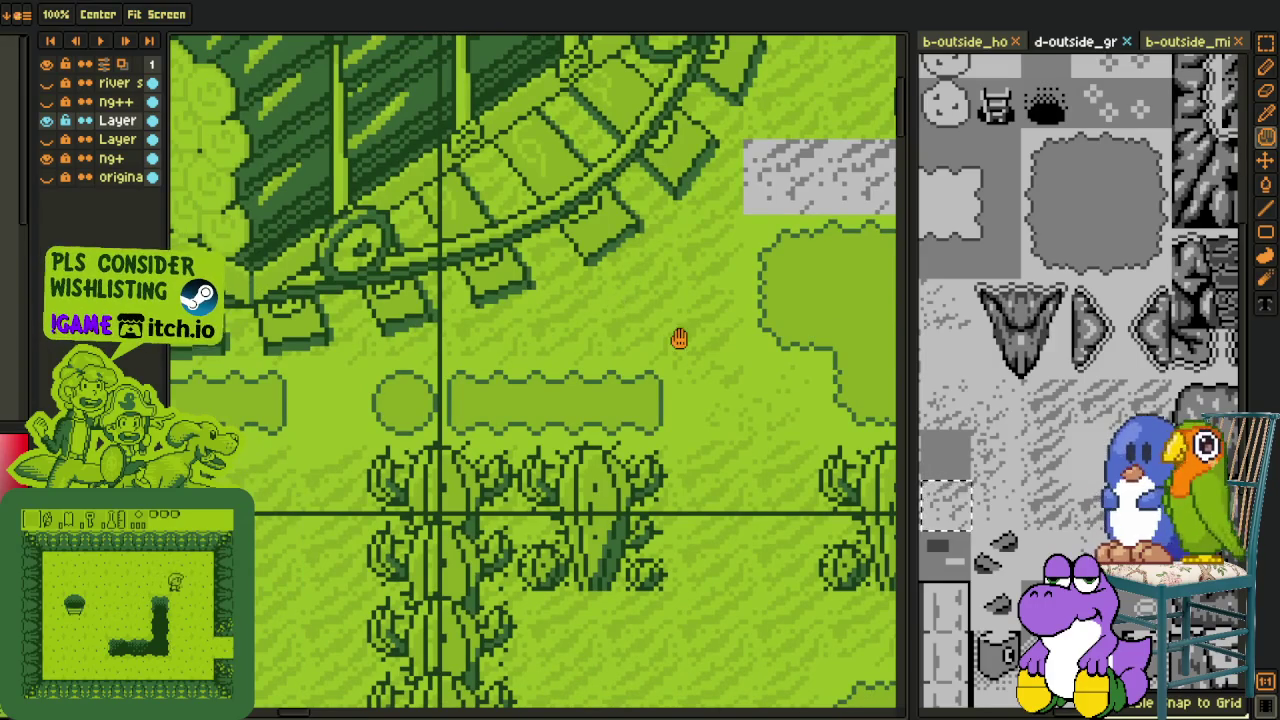
Step: Place a rock tile near the castle's lower edge, undoing the extra leftward copy
{"action": "scroll", "coordinate": [670, 335], "scroll_direction": "up", "scroll_amount": 2}
{"action": "key", "text": "ctrl+v"}
{"action": "mouse_move", "coordinate": [548, 117]}
{"action": "left_mouse_down"}
{"action": "mouse_move", "coordinate": [614, 337]}
{"action": "mouse_move", "coordinate": [514, 331]}
{"action": "left_mouse_up"}
{"action": "key", "text": "Return"}
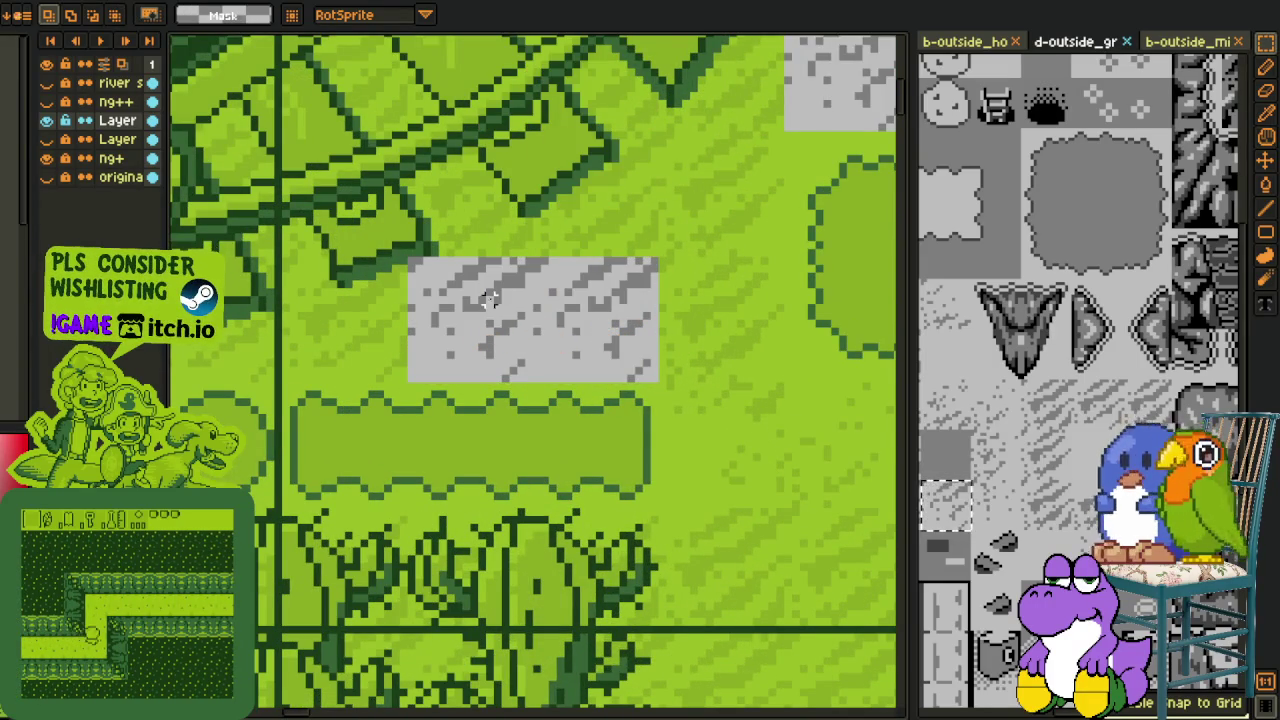
{"action": "key", "text": "ctrl+z"}
{"action": "scroll", "coordinate": [586, 288], "scroll_direction": "down", "scroll_amount": 3}
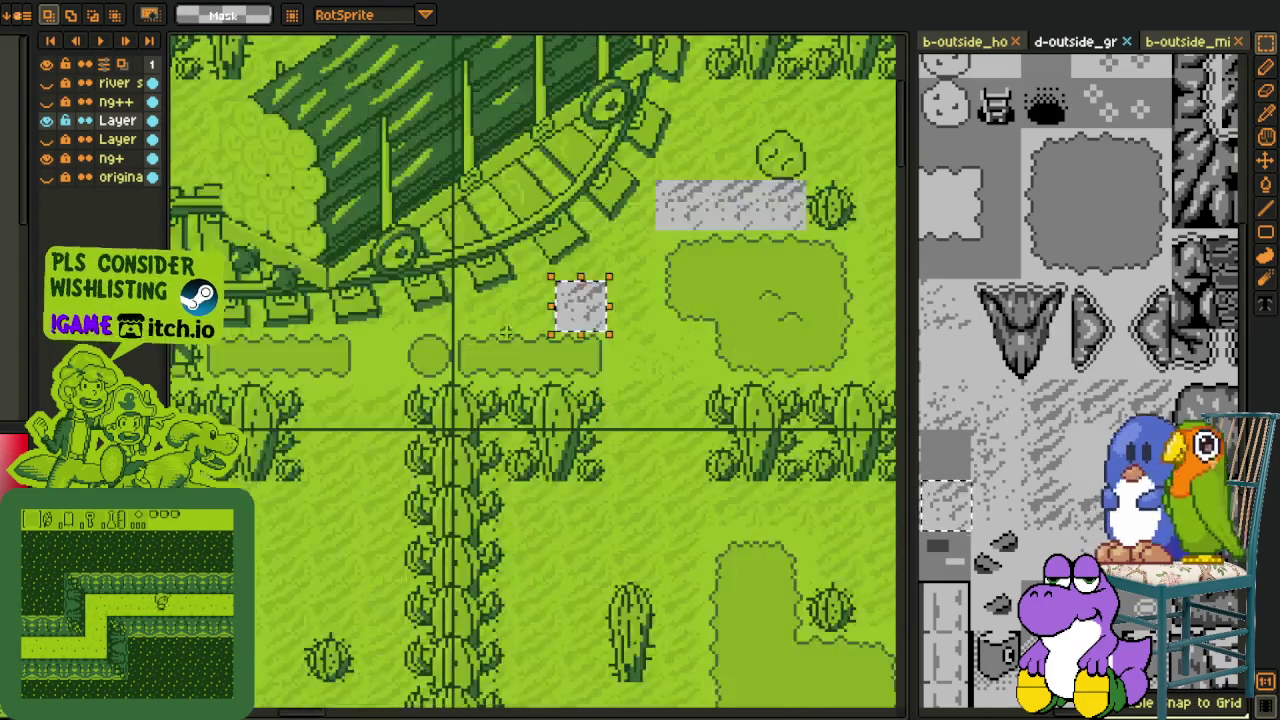
{"action": "scroll", "coordinate": [586, 288], "scroll_direction": "down", "scroll_amount": 2}
Step: Paste several rock copies to form a short strip above the hedge
{"action": "key", "text": "n"}
{"action": "scroll", "coordinate": [419, 432], "scroll_direction": "up", "scroll_amount": 4}
{"action": "scroll", "coordinate": [446, 397], "scroll_direction": "up", "scroll_amount": 2}
{"action": "key", "text": "ctrl+v"}
{"action": "mouse_move", "coordinate": [537, 386]}
{"action": "left_mouse_down"}
{"action": "mouse_move", "coordinate": [503, 438]}
{"action": "mouse_move", "coordinate": [266, 420]}
{"action": "mouse_move", "coordinate": [643, 405]}
{"action": "mouse_move", "coordinate": [808, 383]}
{"action": "mouse_move", "coordinate": [526, 429]}
{"action": "mouse_move", "coordinate": [586, 417]}
{"action": "mouse_move", "coordinate": [573, 233]}
{"action": "left_mouse_up"}
{"action": "key", "text": "ctrl+v"}
{"action": "key", "text": "ctrl+v"}
{"action": "scroll", "coordinate": [643, 405], "scroll_direction": "down", "scroll_amount": 2}
{"action": "scroll", "coordinate": [643, 405], "scroll_direction": "down", "scroll_amount": 2}
Step: Place a pair of grey rock tiles side by side in the cactus area
{"action": "key", "text": "n"}
{"action": "scroll", "coordinate": [672, 367], "scroll_direction": "up", "scroll_amount": 2}
{"action": "scroll", "coordinate": [460, 337], "scroll_direction": "up", "scroll_amount": 2}
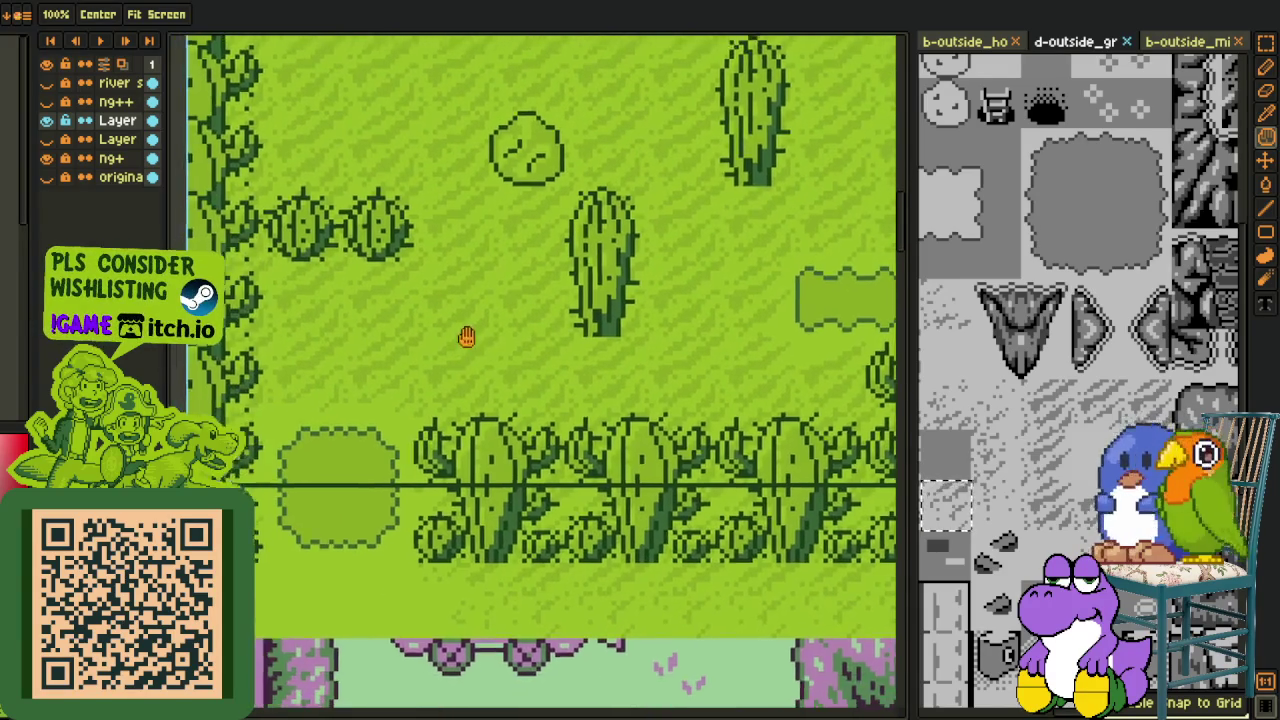
{"action": "key", "text": "ctrl+v"}
{"action": "mouse_move", "coordinate": [428, 388]}
{"action": "left_mouse_down"}
{"action": "mouse_move", "coordinate": [408, 374]}
{"action": "mouse_move", "coordinate": [314, 371]}
{"action": "left_mouse_up"}
{"action": "key", "text": "Return"}
{"action": "key", "text": "h"}
{"action": "scroll", "coordinate": [545, 338], "scroll_direction": "down", "scroll_amount": 2}
{"action": "scroll", "coordinate": [623, 271], "scroll_direction": "up", "scroll_amount": 1}
{"action": "scroll", "coordinate": [563, 277], "scroll_direction": "up", "scroll_amount": 1}
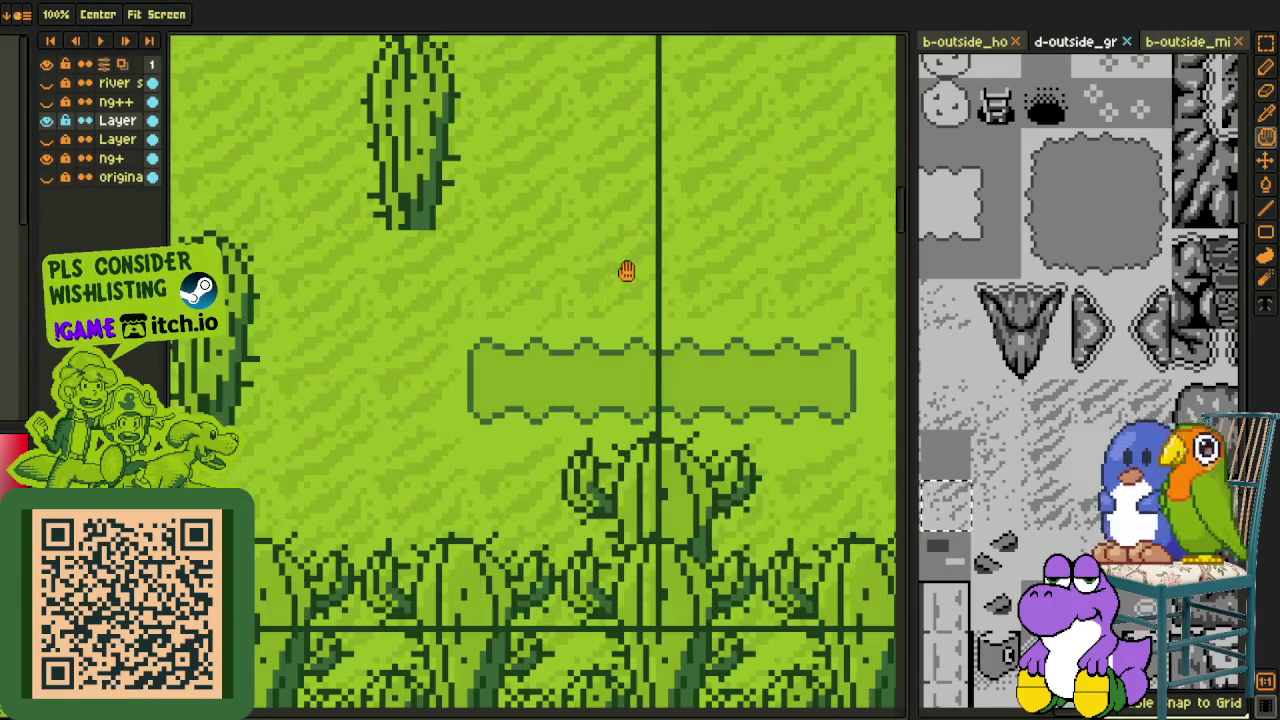
Step: Add a strip of rock tiles above the bush strip
{"action": "key", "text": "ctrl+v"}
{"action": "mouse_move", "coordinate": [534, 457]}
{"action": "left_mouse_down"}
{"action": "mouse_move", "coordinate": [527, 290]}
{"action": "mouse_move", "coordinate": [806, 280]}
{"action": "left_mouse_up"}
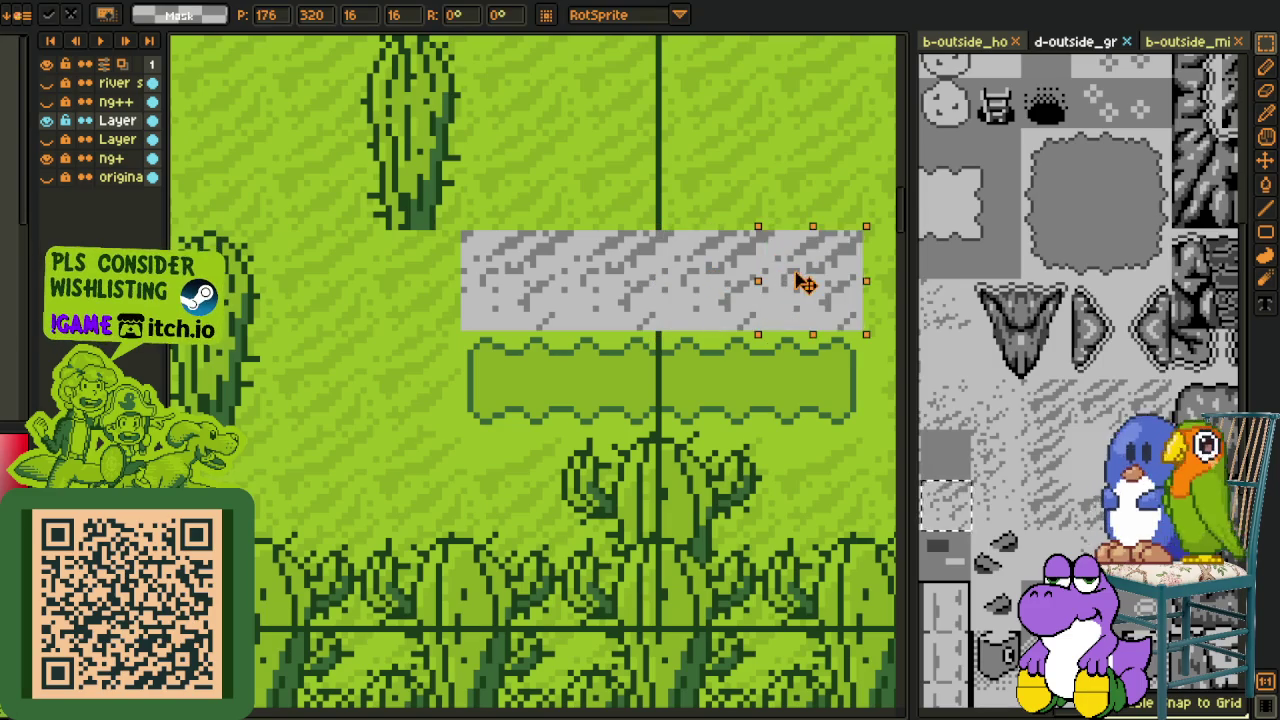
{"action": "key", "text": "Return"}
{"action": "scroll", "coordinate": [662, 218], "scroll_direction": "up", "scroll_amount": 1}
{"action": "scroll", "coordinate": [660, 218], "scroll_direction": "up", "scroll_amount": 1}
{"action": "key", "text": "alt"}
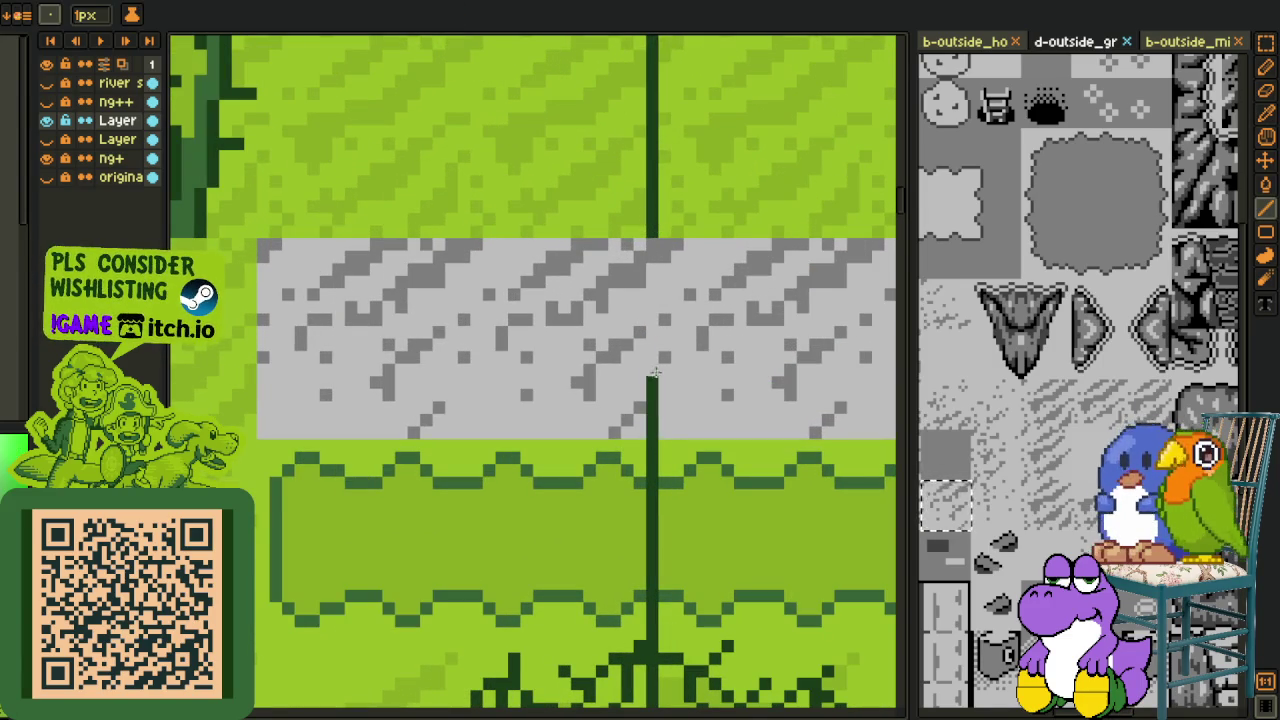
{"action": "scroll", "coordinate": [654, 224], "scroll_direction": "down", "scroll_amount": 2}
{"action": "scroll", "coordinate": [640, 430], "scroll_direction": "down", "scroll_amount": 2}
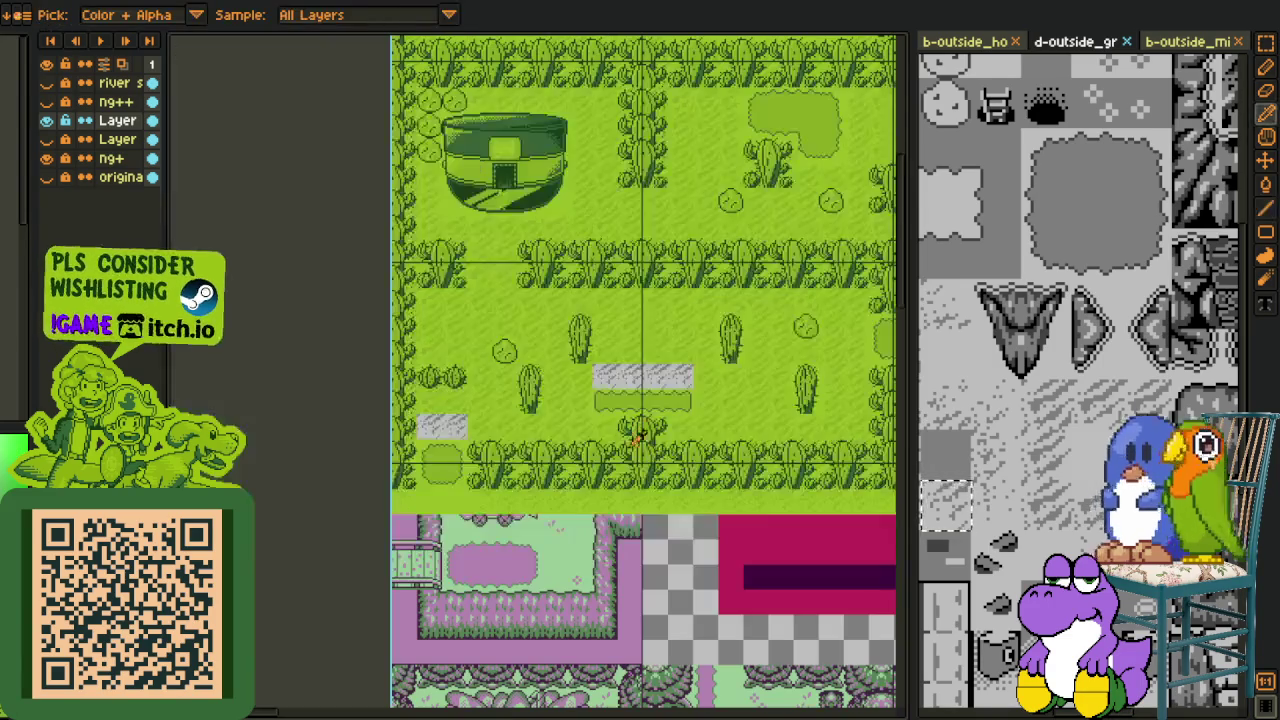
{"action": "key", "text": "alt"}
{"action": "mouse_move", "coordinate": [722, 370]}
{"action": "left_mouse_down"}
{"action": "mouse_move", "coordinate": [608, 334]}
{"action": "mouse_move", "coordinate": [289, 371]}
{"action": "left_mouse_up"}
{"action": "scroll", "coordinate": [651, 326], "scroll_direction": "up", "scroll_amount": 2}
{"action": "scroll", "coordinate": [486, 322], "scroll_direction": "down", "scroll_amount": 2}
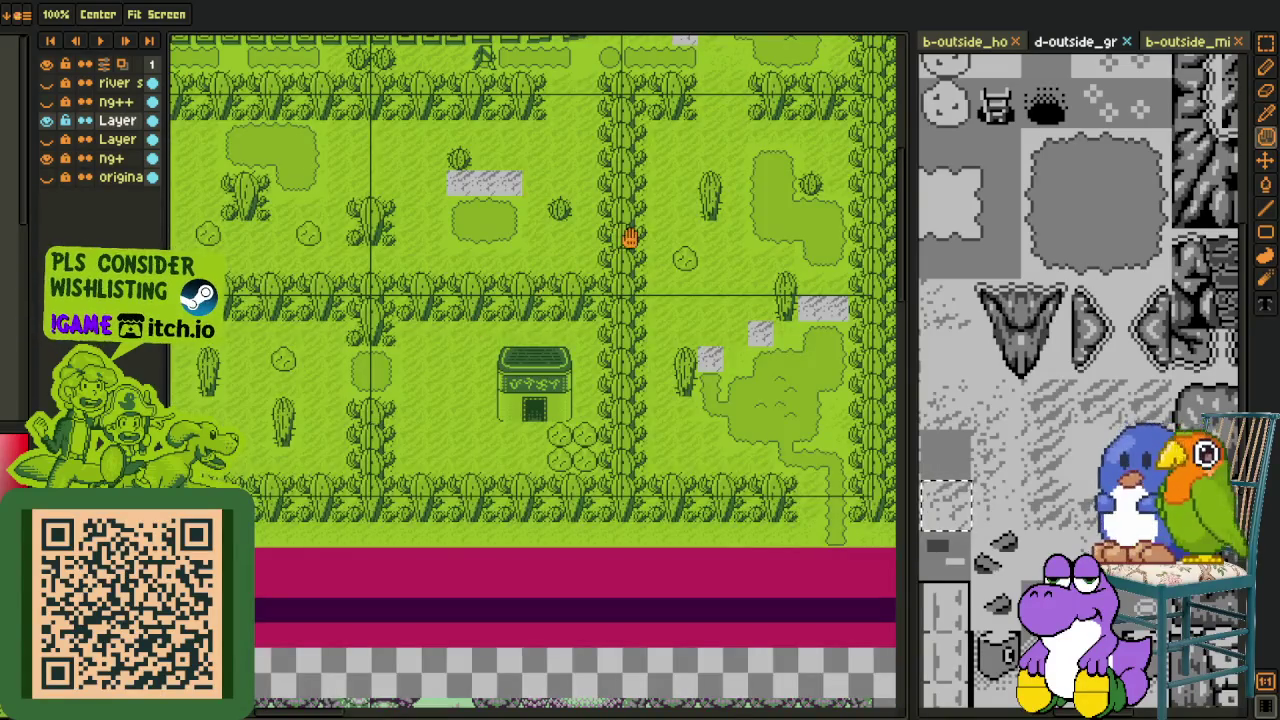
Step: Paste two grey ground tiles side by side above the round grass patch
{"action": "left_click_drag", "start_coordinate": [630, 237], "coordinate": [663, 286]}
{"action": "scroll", "coordinate": [600, 286], "scroll_direction": "down", "scroll_amount": 1}
{"action": "scroll", "coordinate": [549, 291], "scroll_direction": "up", "scroll_amount": 3}
{"action": "scroll", "coordinate": [515, 320], "scroll_direction": "up", "scroll_amount": 1}
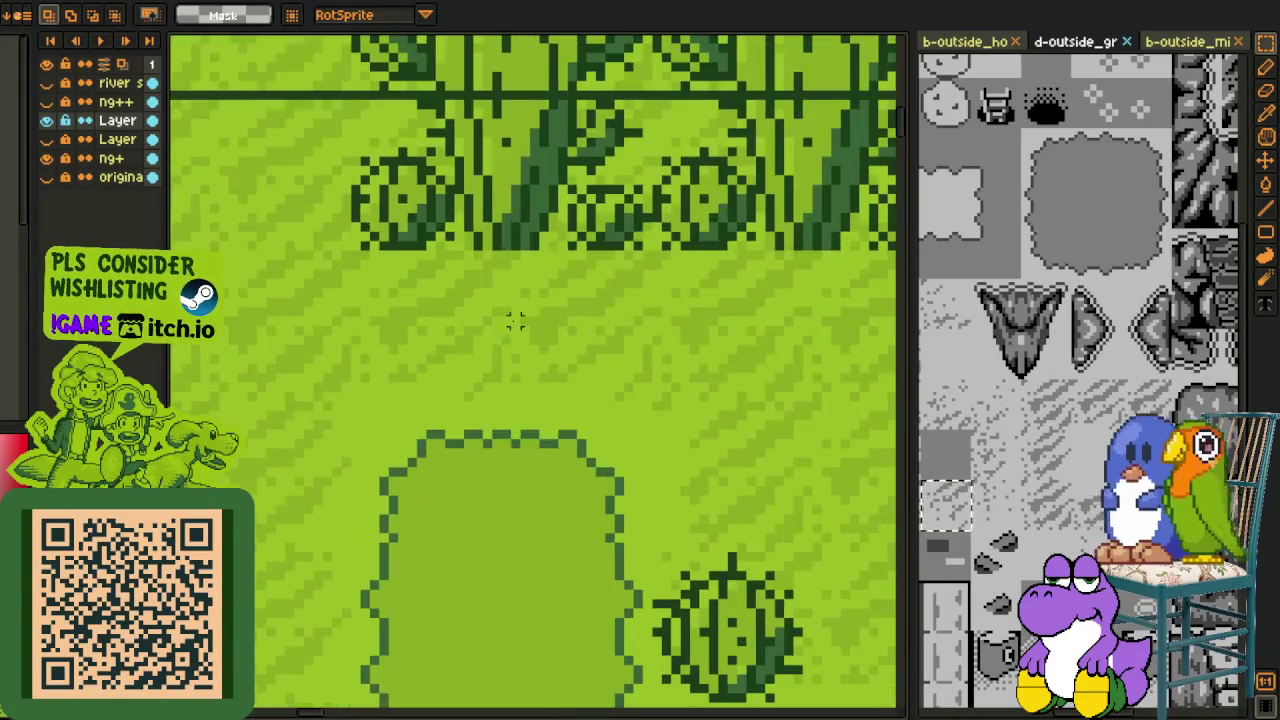
{"action": "key", "text": "ctrl+v"}
{"action": "left_click_drag", "start_coordinate": [520, 364], "coordinate": [472, 338]}
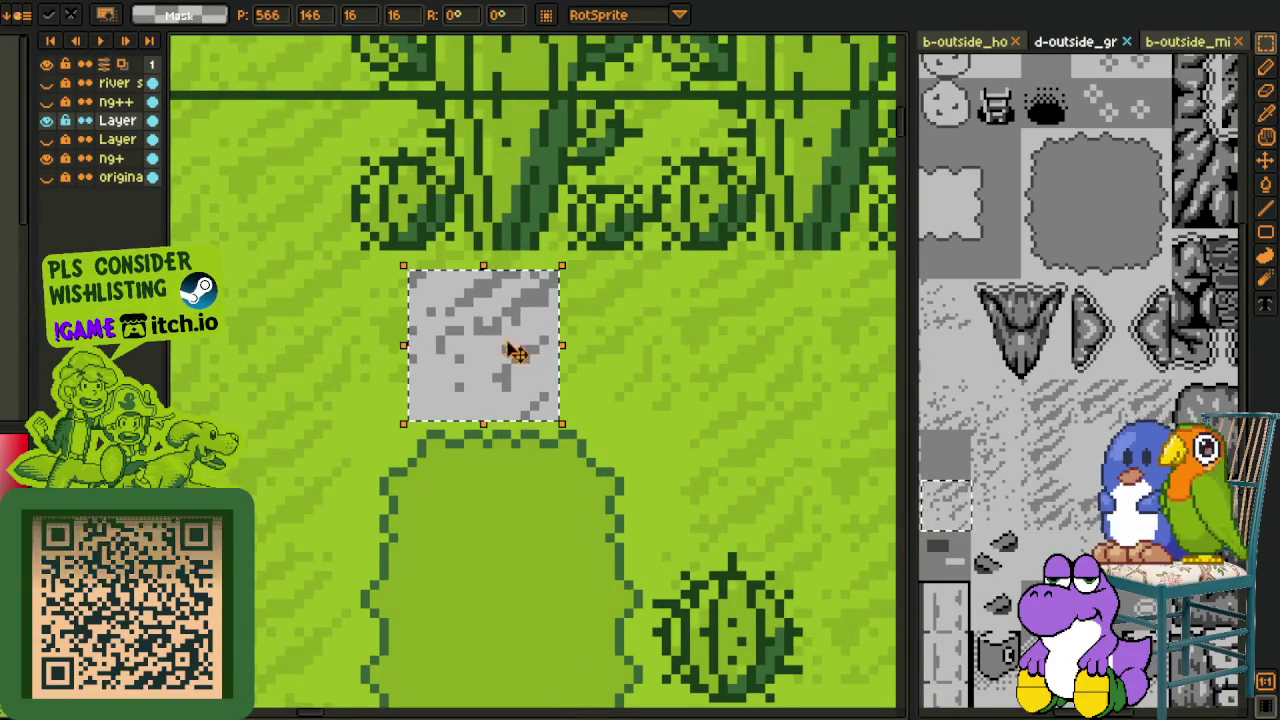
{"action": "key", "text": "ctrl+z"}
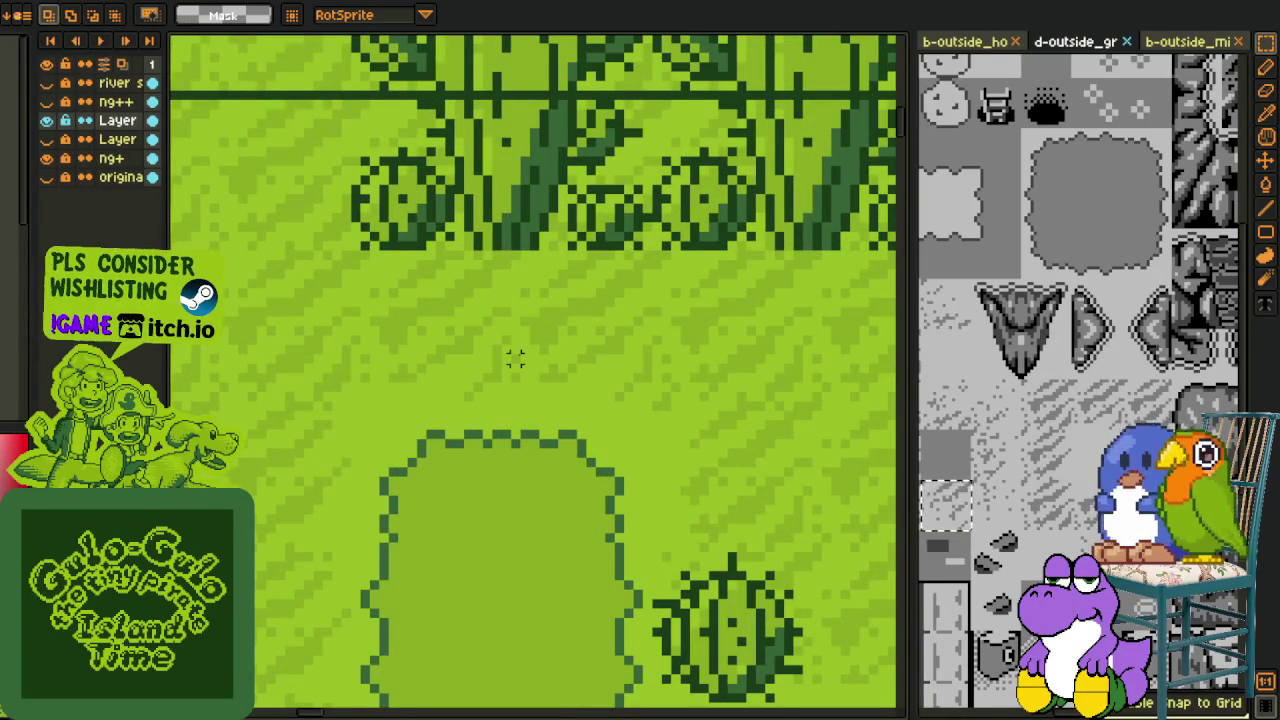
{"action": "key", "text": "ctrl+v"}
{"action": "mouse_move", "coordinate": [537, 380]}
{"action": "left_mouse_down"}
{"action": "mouse_move", "coordinate": [487, 330]}
{"action": "mouse_move", "coordinate": [627, 330]}
{"action": "left_mouse_up"}
{"action": "key", "text": "Return"}
{"action": "scroll", "coordinate": [650, 336], "scroll_direction": "down", "scroll_amount": 2}
Step: Replace the greys #7F7F7F and #bfbfbf with green #8bac0f
{"action": "key", "text": "i"}
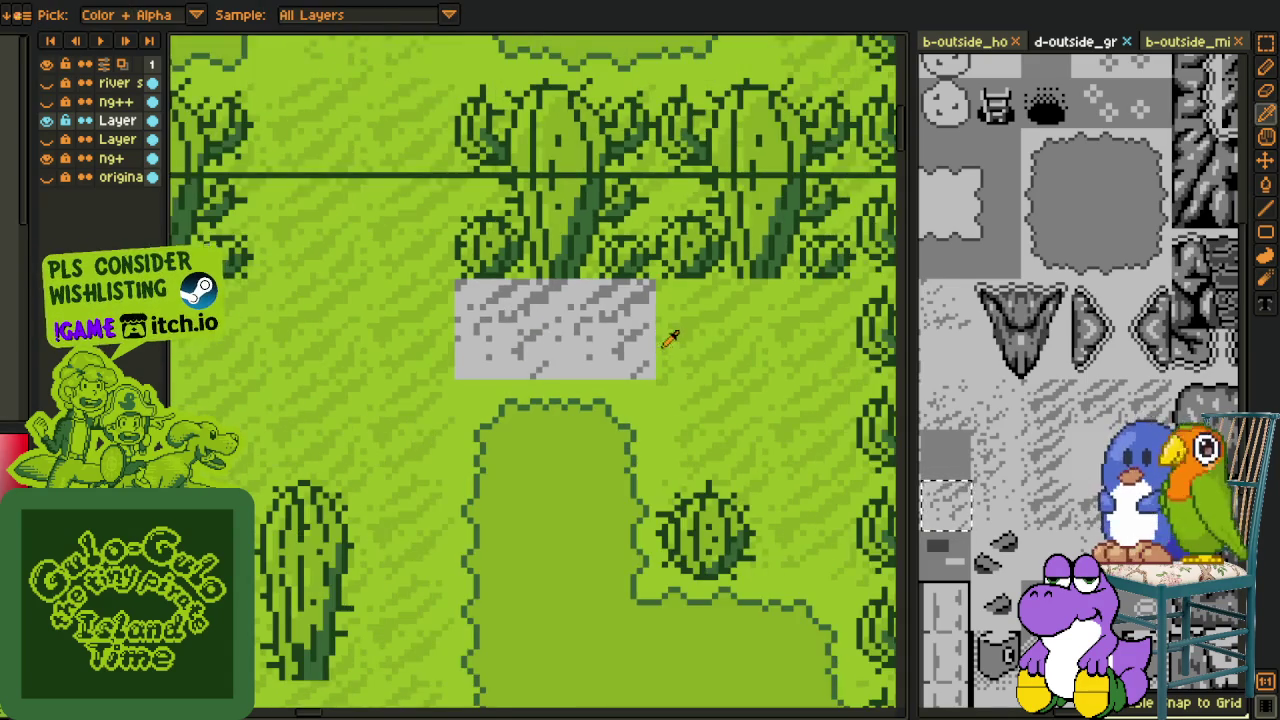
{"action": "scroll", "coordinate": [680, 398], "scroll_direction": "up", "scroll_amount": 3}
{"action": "key", "text": "shift+r"}
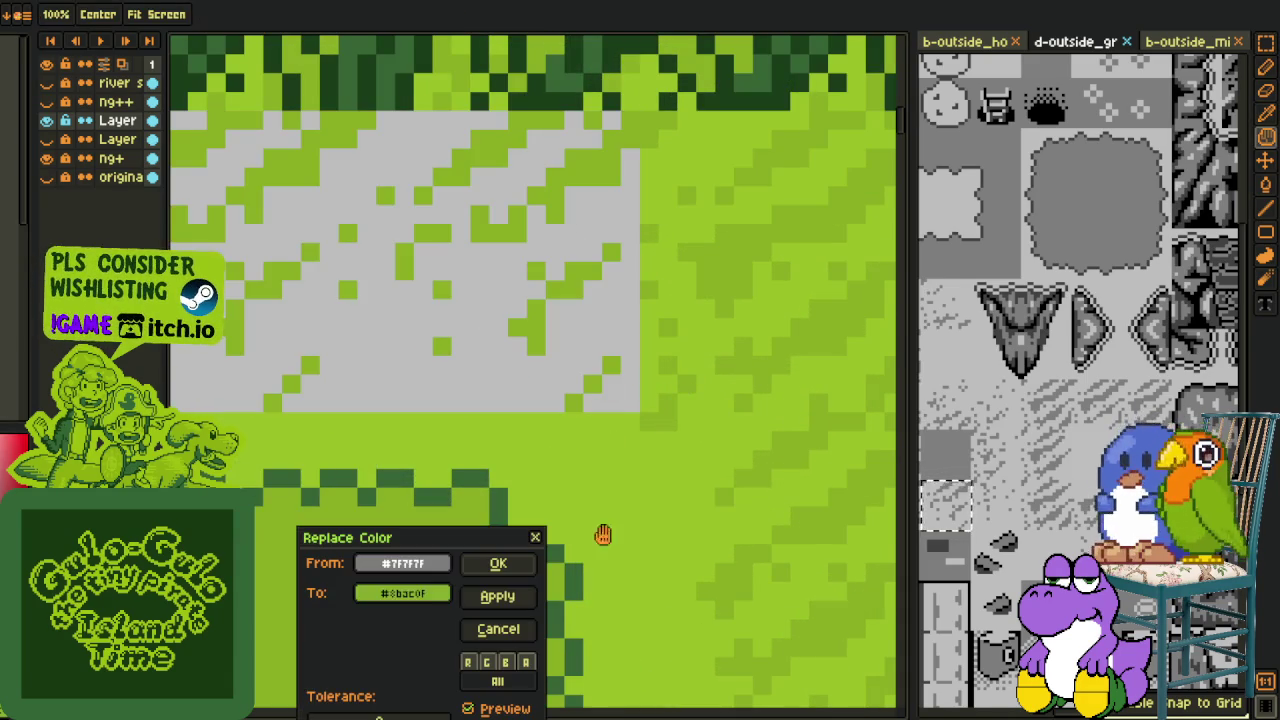
{"action": "left_click", "coordinate": [515, 570]}
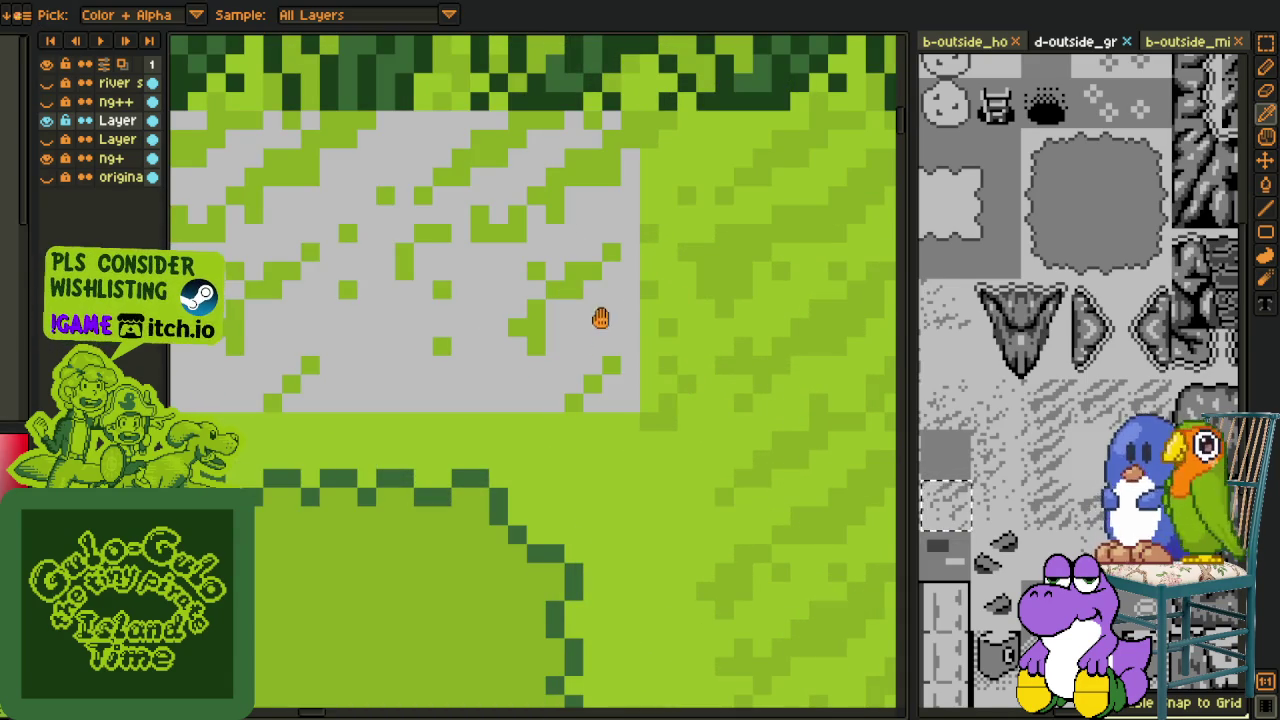
{"action": "key", "text": "shift+r"}
{"action": "left_click", "coordinate": [505, 630]}
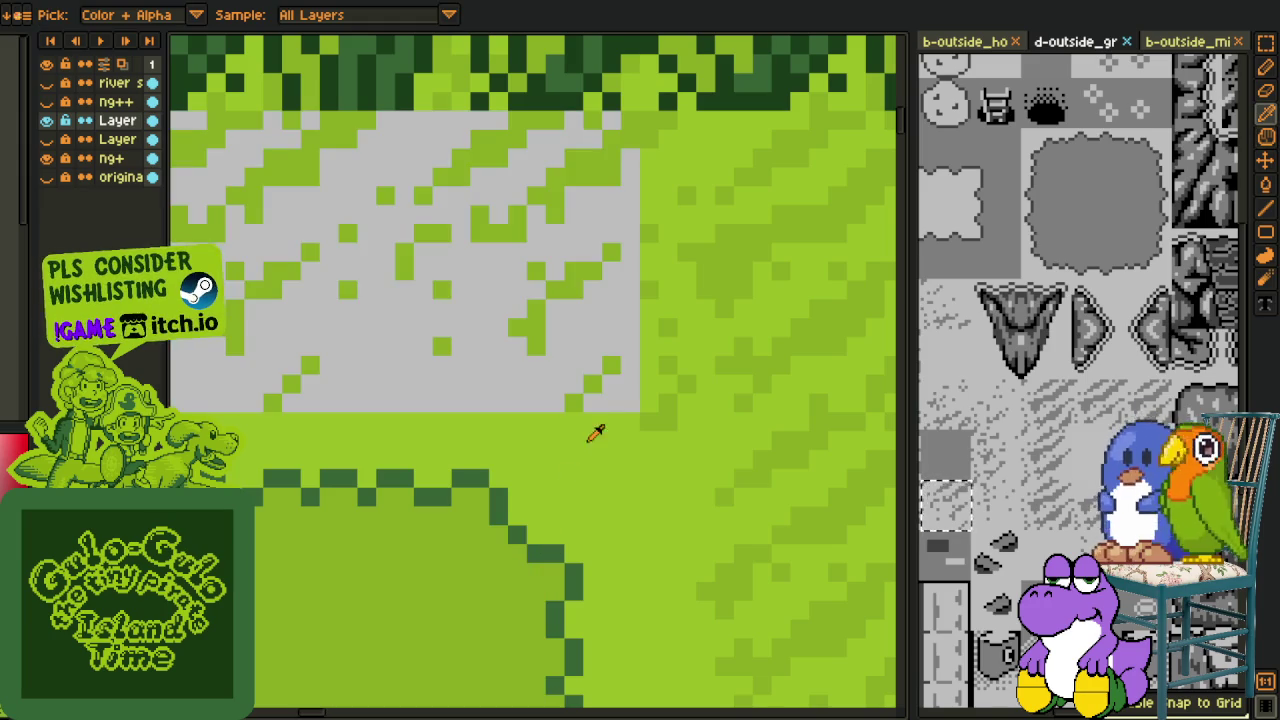
{"action": "key", "text": "shift+r"}
{"action": "left_click", "coordinate": [500, 594]}
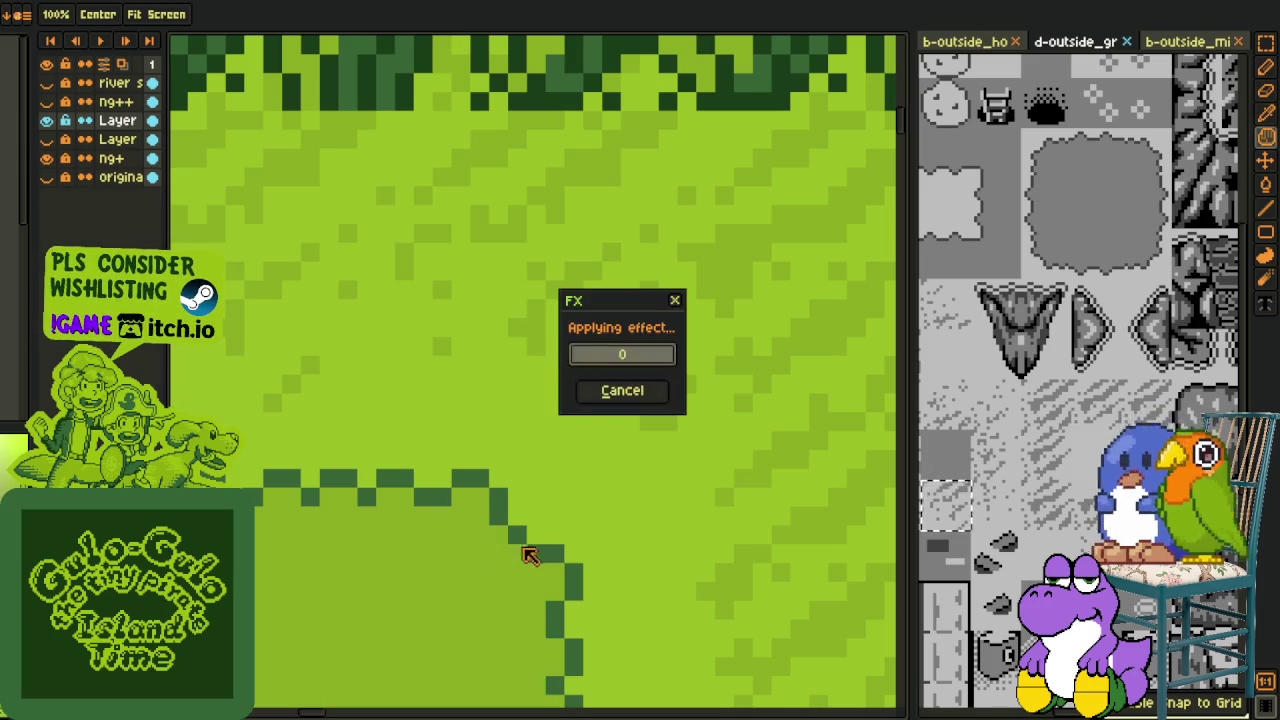
{"action": "scroll", "coordinate": [655, 304], "scroll_direction": "down", "scroll_amount": 5}
{"action": "scroll", "coordinate": [756, 340], "scroll_direction": "down", "scroll_amount": 1}
{"action": "scroll", "coordinate": [756, 345], "scroll_direction": "up", "scroll_amount": 1}
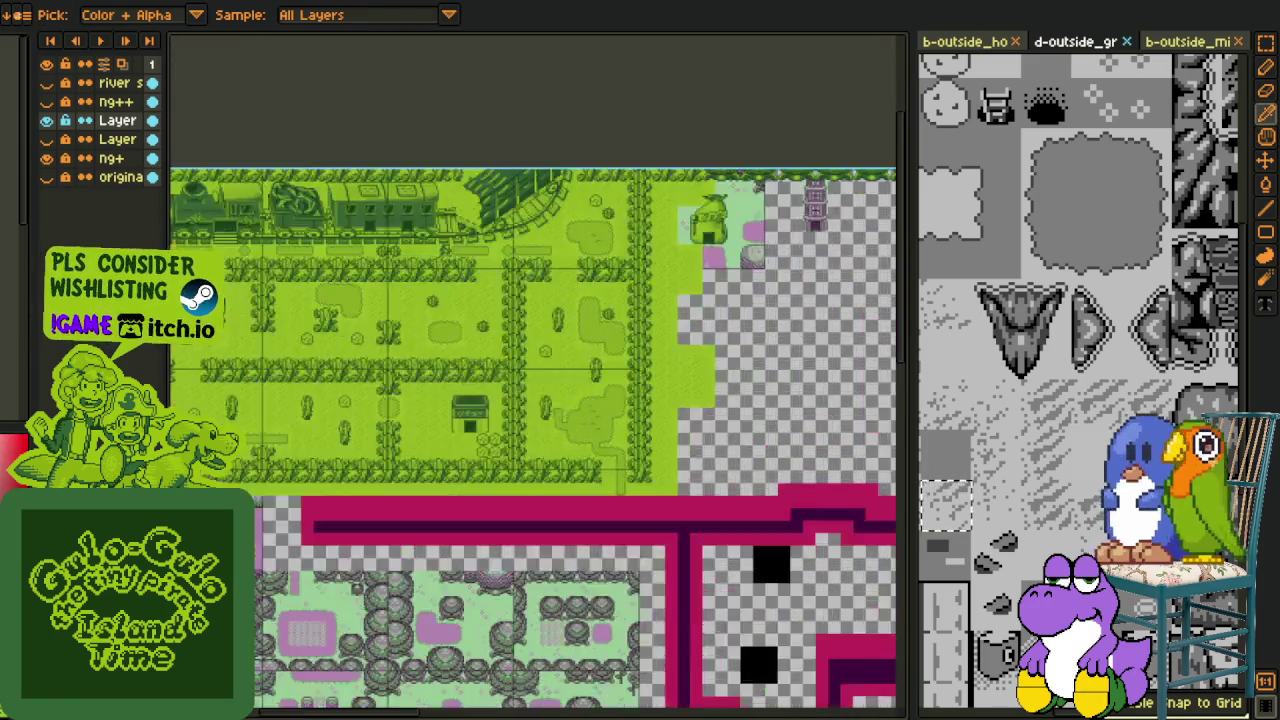
Step: Save the map, then pan over to the empty area right of the cactus fields
{"action": "key", "text": "m"}
{"action": "scroll", "coordinate": [756, 370], "scroll_direction": "up", "scroll_amount": 1}
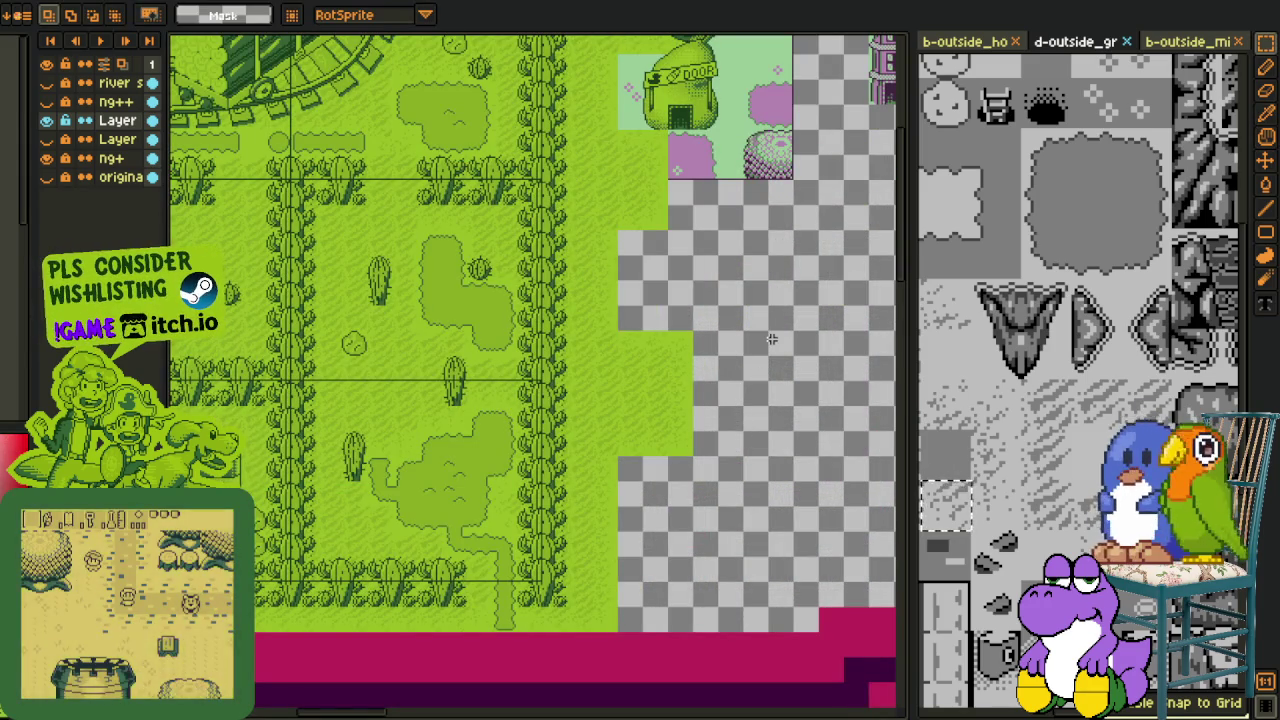
{"action": "key", "text": "ctrl+s"}
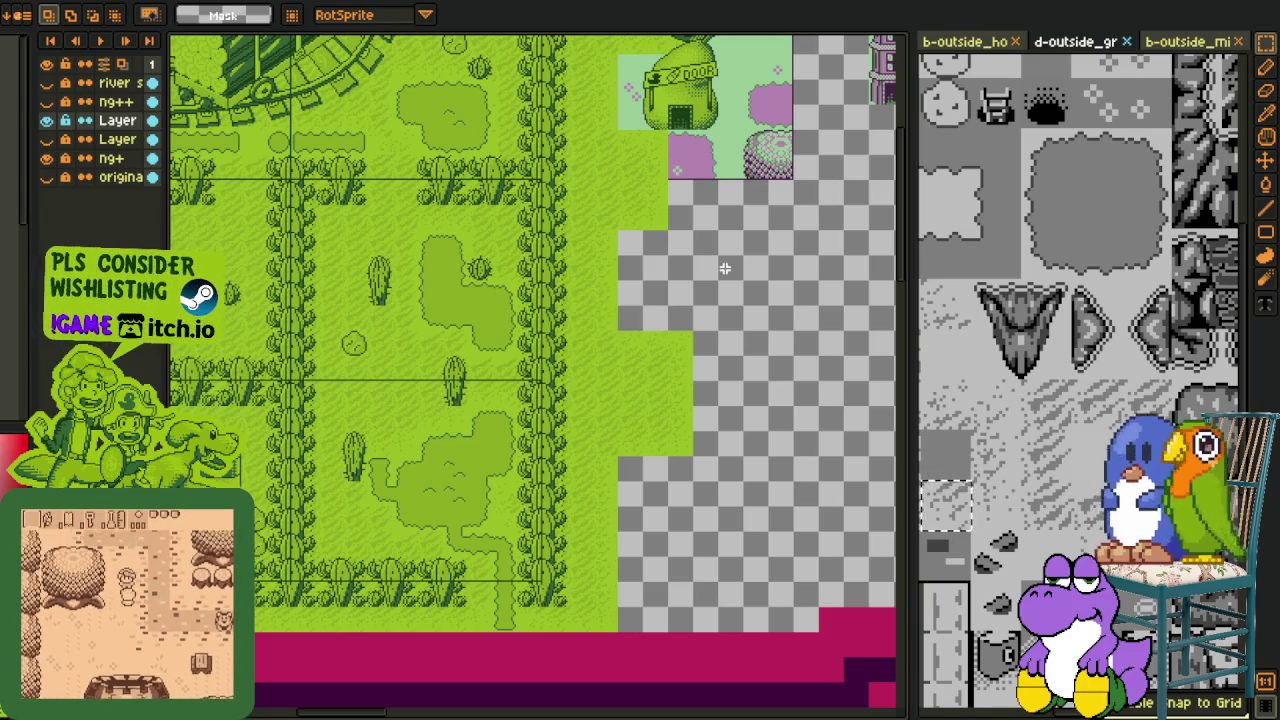
{"action": "scroll", "coordinate": [733, 288], "scroll_direction": "down", "scroll_amount": 1}
{"action": "scroll", "coordinate": [733, 338], "scroll_direction": "up", "scroll_amount": 1}
{"action": "scroll", "coordinate": [733, 338], "scroll_direction": "right", "scroll_amount": 2}
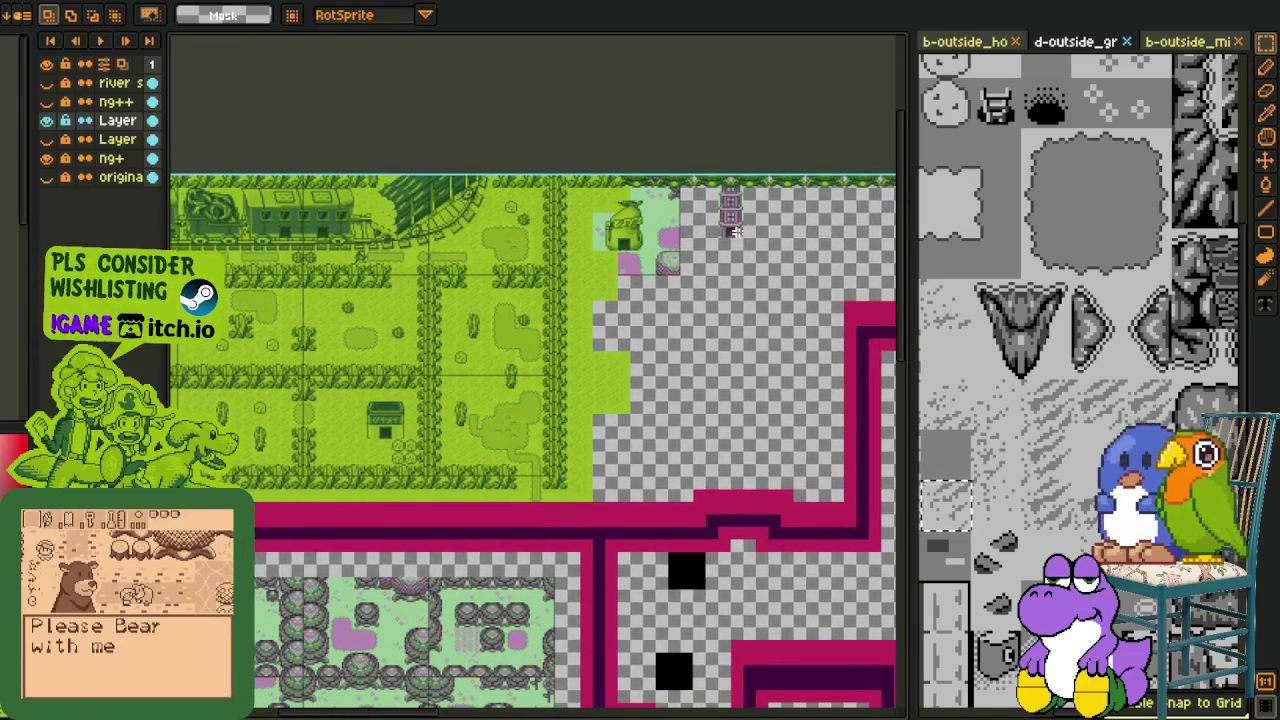
{"action": "left_click_drag", "start_coordinate": [720, 232], "coordinate": [185, 237]}
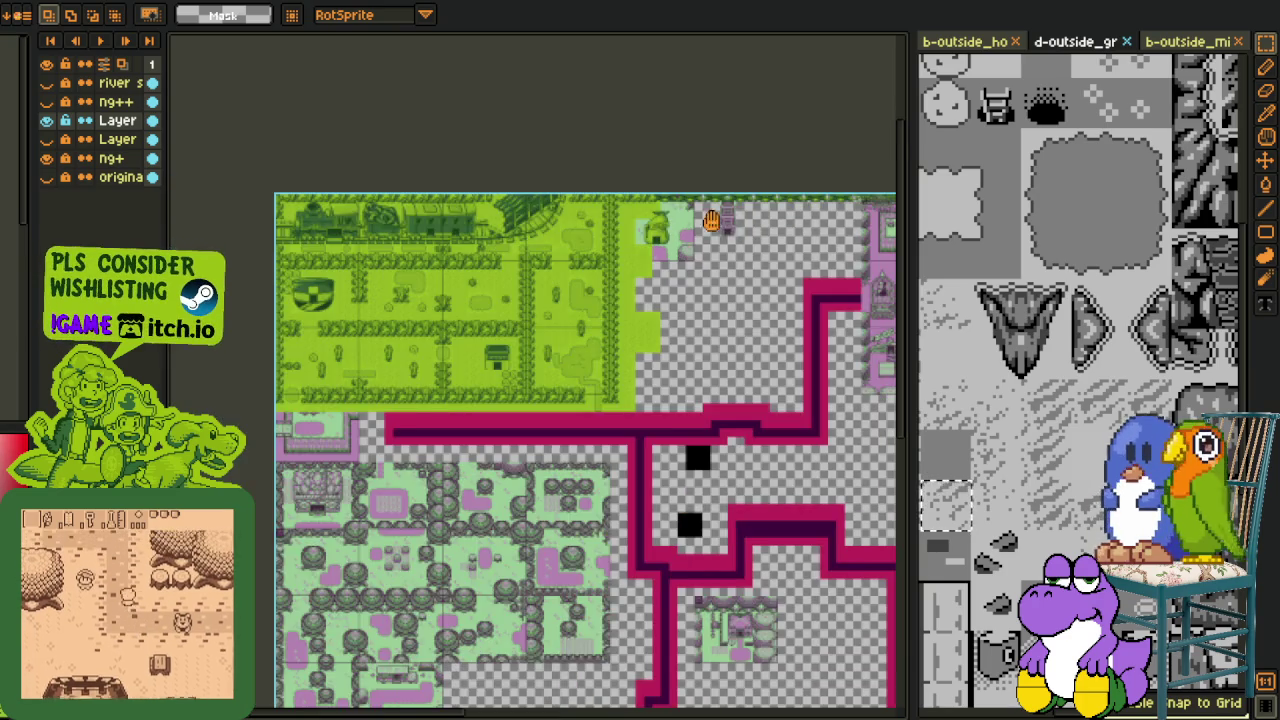
{"action": "scroll", "coordinate": [185, 237], "scroll_direction": "down", "scroll_amount": 1}
{"action": "scroll", "coordinate": [551, 190], "scroll_direction": "down", "scroll_amount": 1}
{"action": "scroll", "coordinate": [551, 190], "scroll_direction": "up", "scroll_amount": 2}
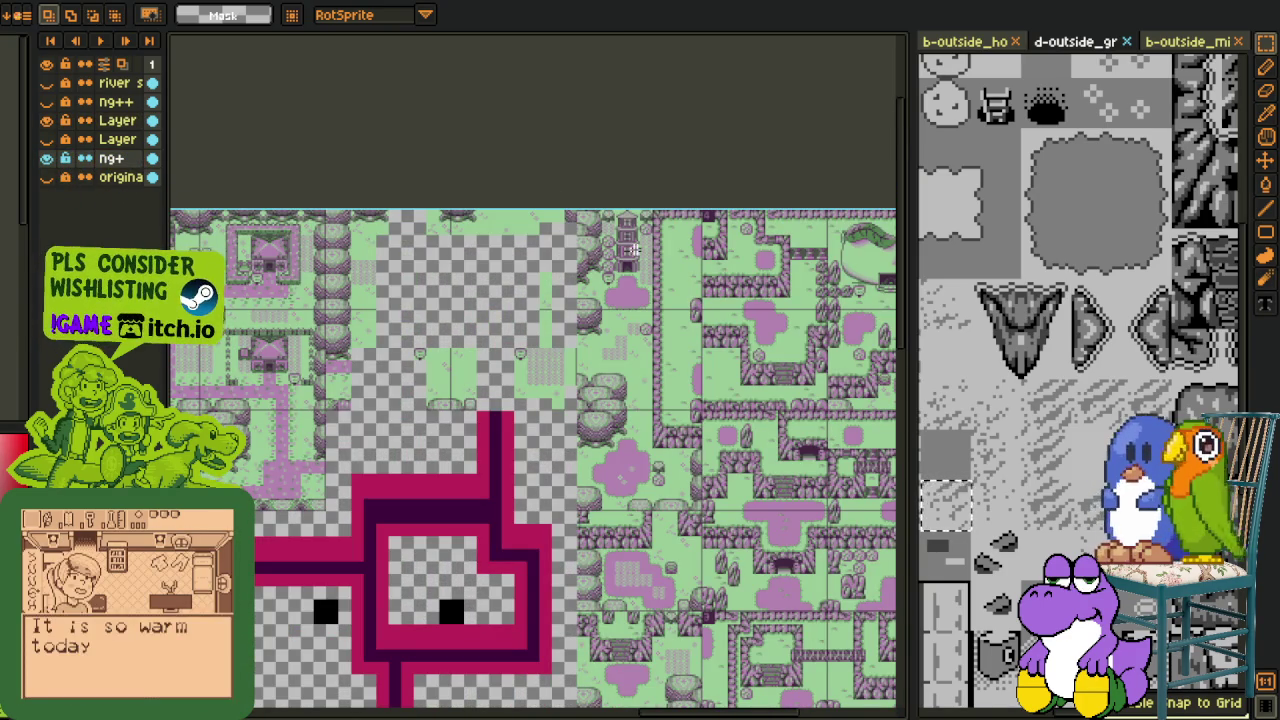
Step: Erase the selected pagoda tower pixels and save the map file
{"action": "scroll", "coordinate": [632, 250], "scroll_direction": "up", "scroll_amount": 3}
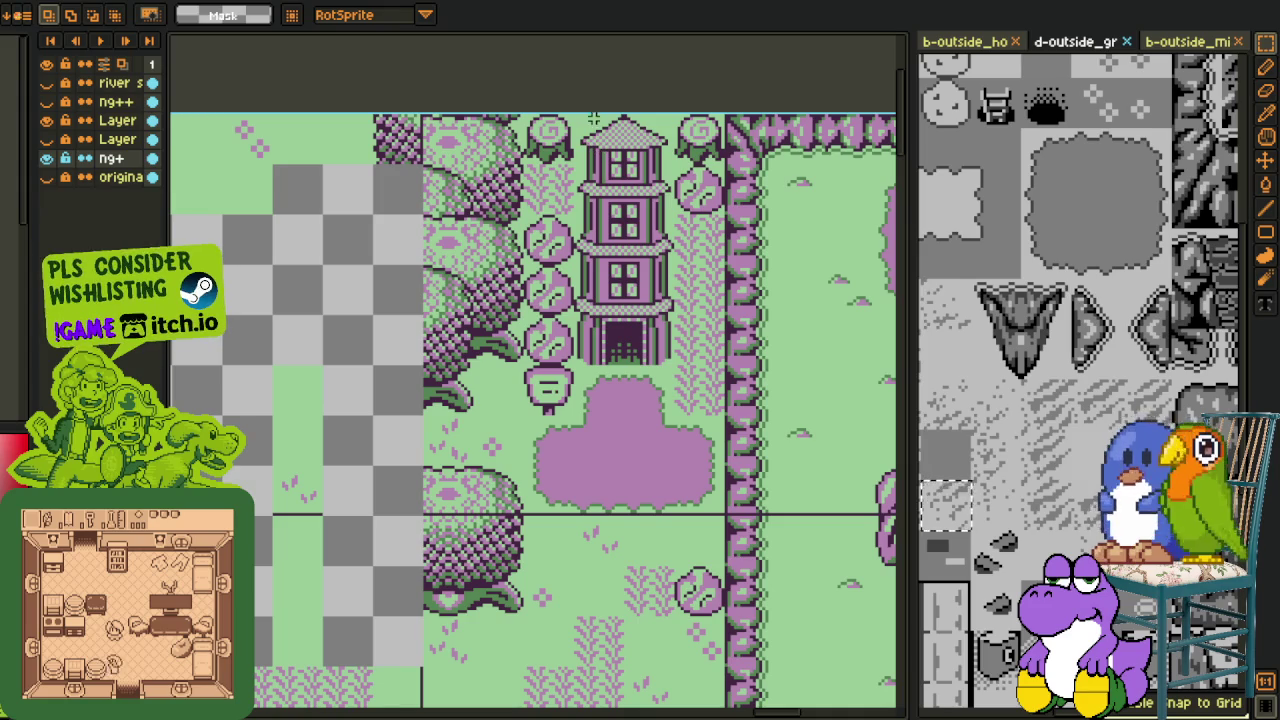
{"action": "key", "text": "Delete"}
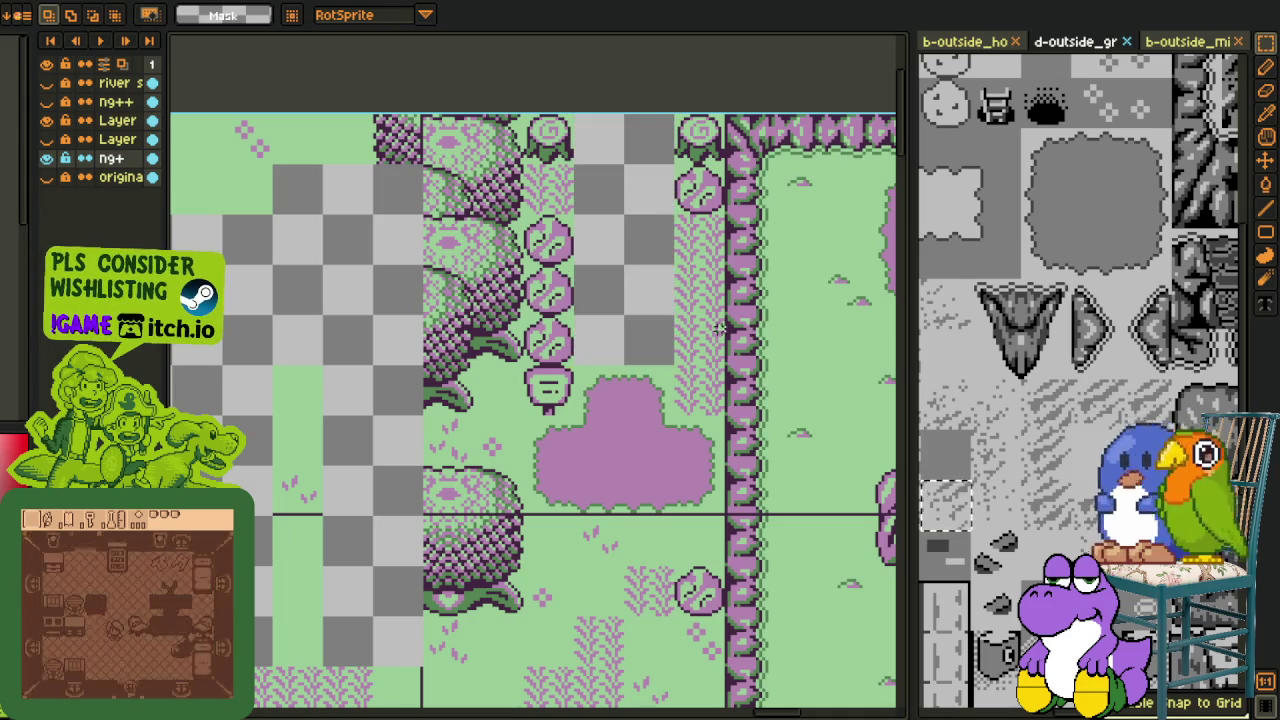
{"action": "left_click", "coordinate": [47, 140]}
{"action": "scroll", "coordinate": [305, 348], "scroll_direction": "down", "scroll_amount": 2}
{"action": "scroll", "coordinate": [305, 348], "scroll_direction": "down", "scroll_amount": 2}
{"action": "key", "text": "ctrl+s"}
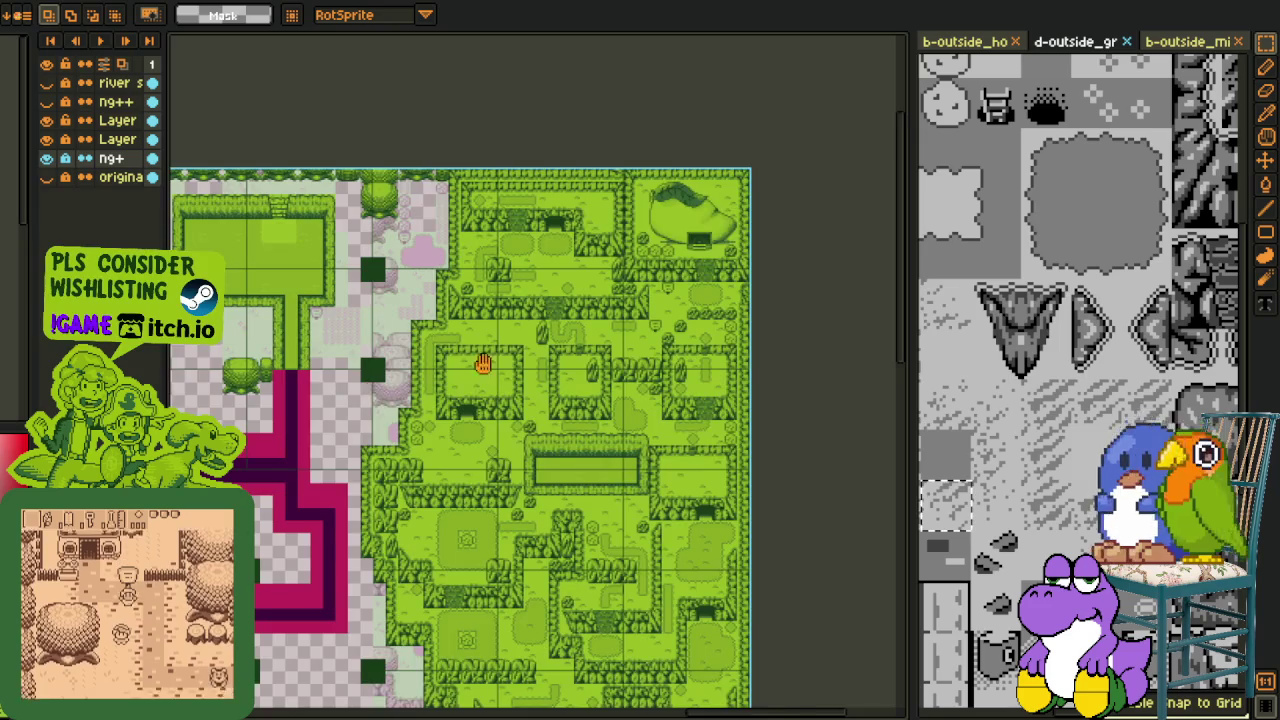
Step: Zoom and pan around the top-middle village area of the map
{"action": "scroll", "coordinate": [451, 366], "scroll_direction": "up", "scroll_amount": 3}
{"action": "mouse_move", "coordinate": [514, 339]}
{"action": "left_mouse_down"}
{"action": "mouse_move", "coordinate": [550, 335]}
{"action": "mouse_move", "coordinate": [357, 388]}
{"action": "mouse_move", "coordinate": [469, 433]}
{"action": "mouse_move", "coordinate": [453, 428]}
{"action": "left_mouse_up"}
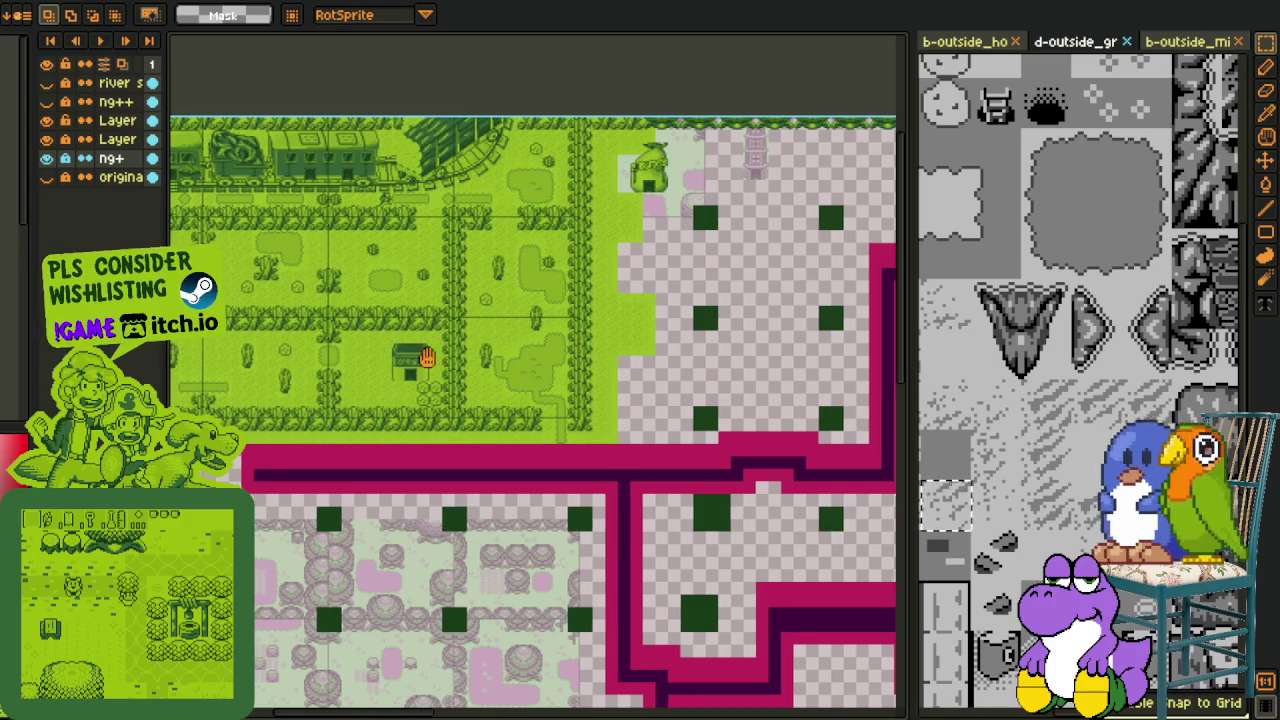
{"action": "scroll", "coordinate": [440, 311], "scroll_direction": "down", "scroll_amount": 2}
{"action": "scroll", "coordinate": [540, 310], "scroll_direction": "up", "scroll_amount": 2}
{"action": "scroll", "coordinate": [638, 309], "scroll_direction": "down", "scroll_amount": 1}
{"action": "scroll", "coordinate": [638, 309], "scroll_direction": "down", "scroll_amount": 2}
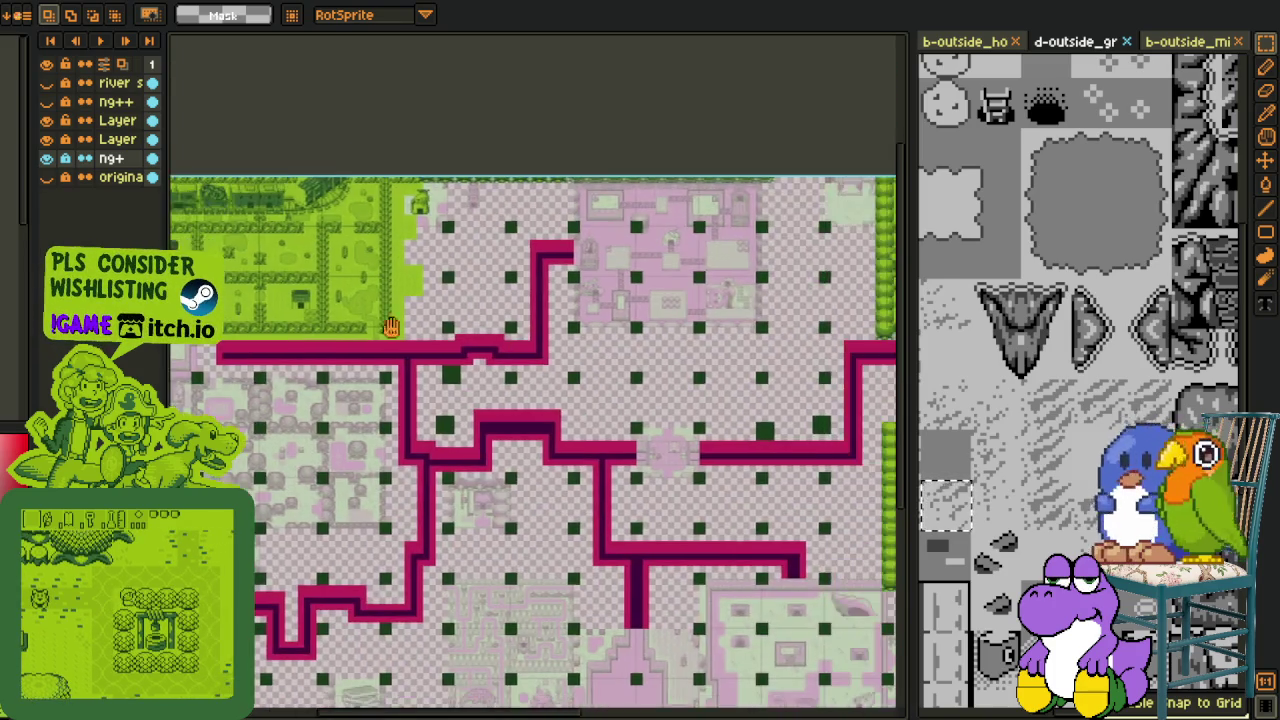
{"action": "scroll", "coordinate": [686, 394], "scroll_direction": "up", "scroll_amount": 1}
{"action": "scroll", "coordinate": [686, 394], "scroll_direction": "up", "scroll_amount": 1}
{"action": "scroll", "coordinate": [484, 183], "scroll_direction": "up", "scroll_amount": 1}
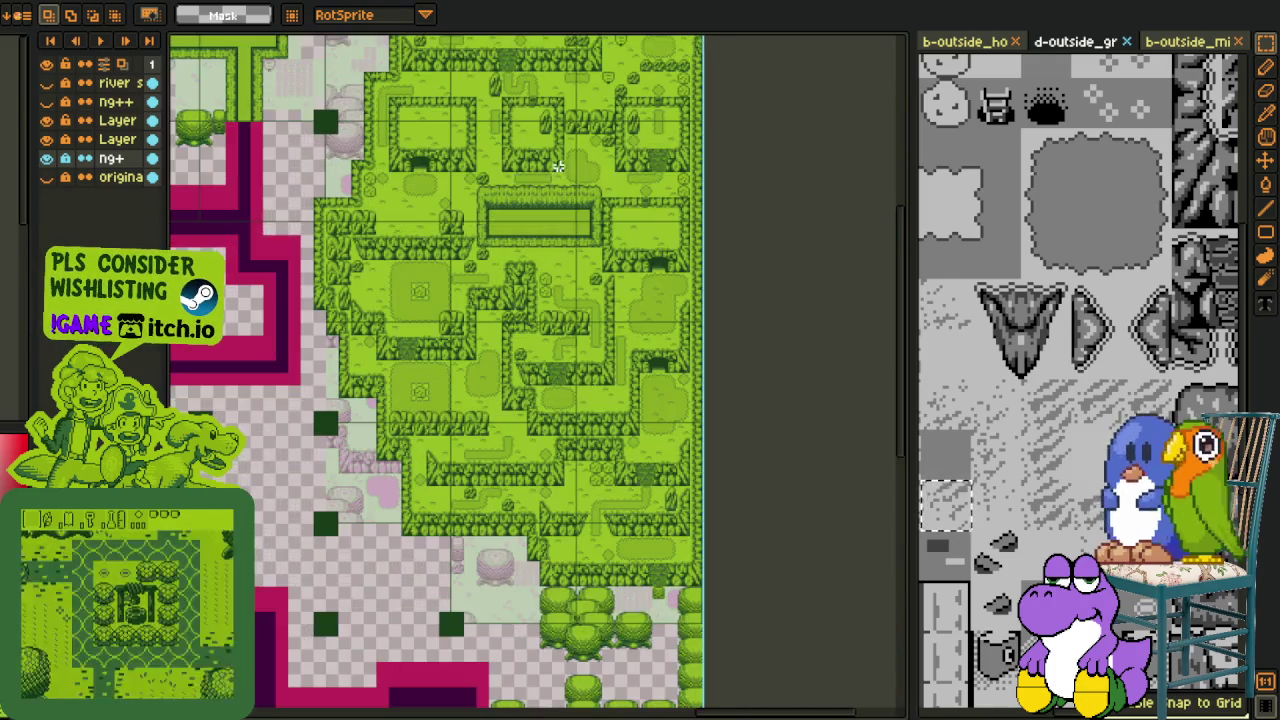
{"action": "scroll", "coordinate": [500, 414], "scroll_direction": "up", "scroll_amount": 1}
{"action": "scroll", "coordinate": [514, 463], "scroll_direction": "up", "scroll_amount": 1}
{"action": "scroll", "coordinate": [524, 455], "scroll_direction": "up", "scroll_amount": 2}
{"action": "scroll", "coordinate": [524, 455], "scroll_direction": "down", "scroll_amount": 2}
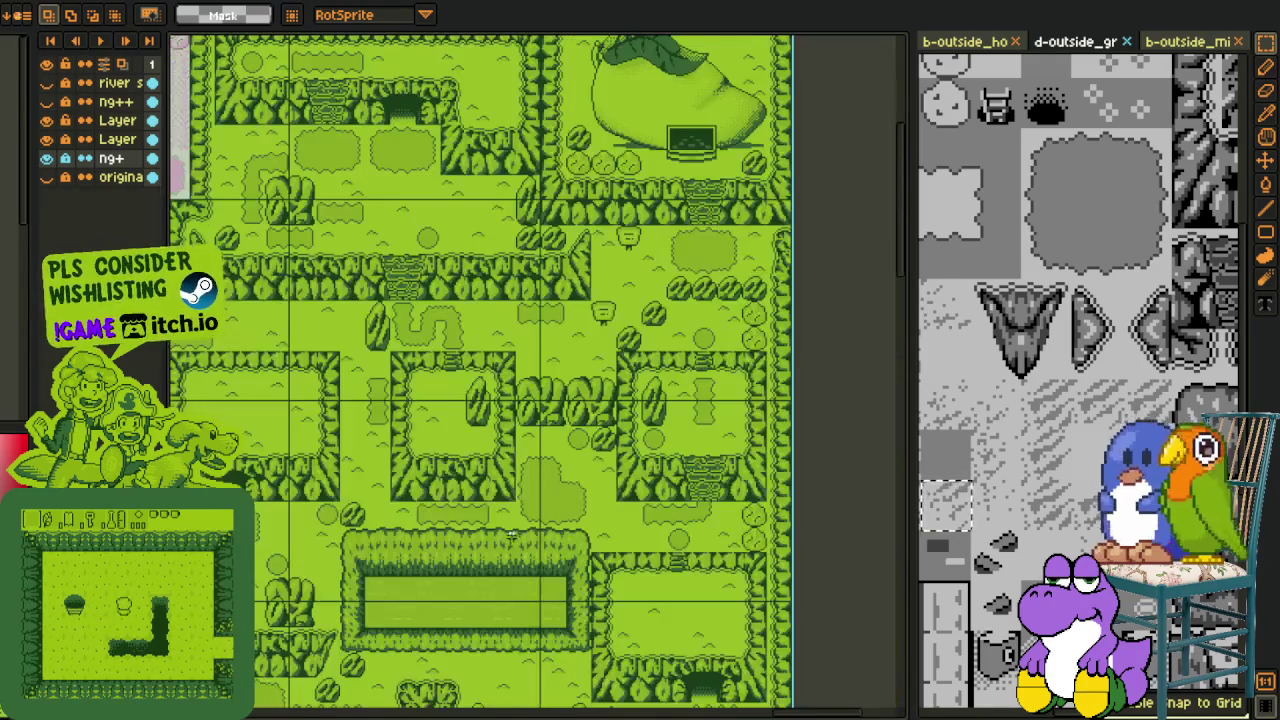
{"action": "left_click_drag", "start_coordinate": [514, 157], "coordinate": [514, 240]}
{"action": "scroll", "coordinate": [550, 266], "scroll_direction": "up", "scroll_amount": 2}
{"action": "scroll", "coordinate": [550, 266], "scroll_direction": "down", "scroll_amount": 1}
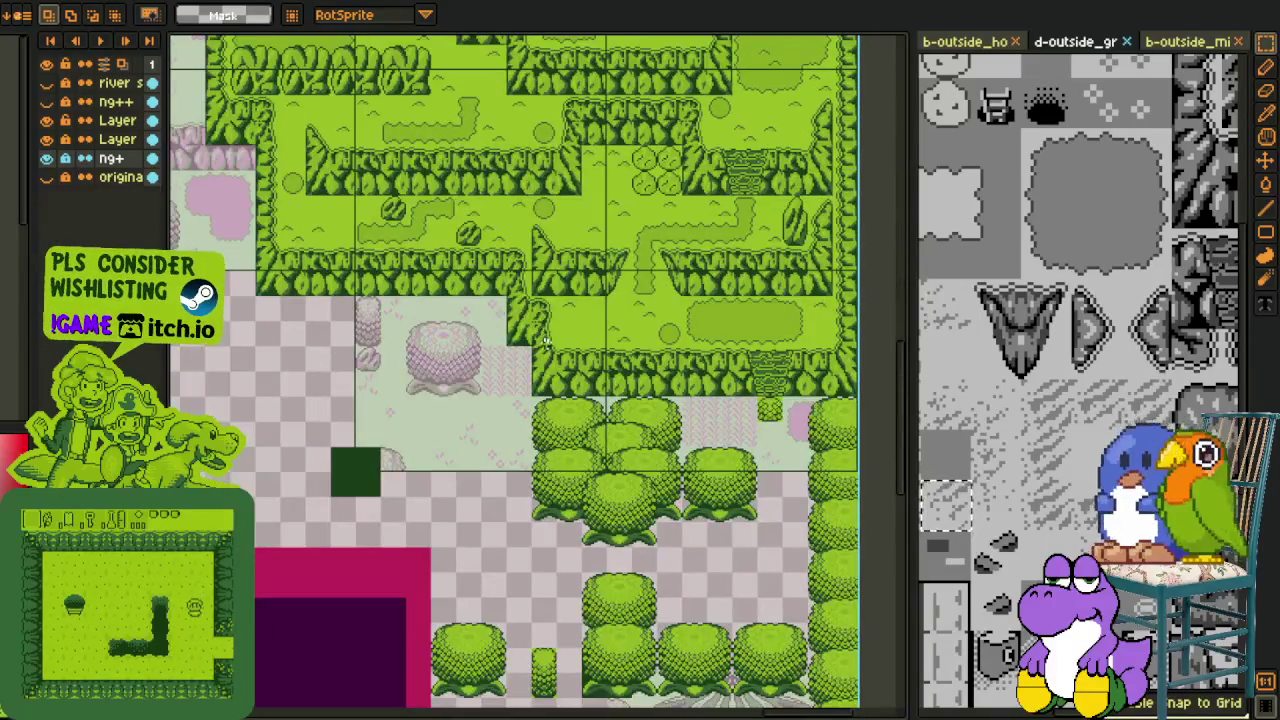
{"action": "scroll", "coordinate": [500, 330], "scroll_direction": "down", "scroll_amount": 1}
{"action": "scroll", "coordinate": [464, 409], "scroll_direction": "up", "scroll_amount": 1}
{"action": "scroll", "coordinate": [464, 409], "scroll_direction": "up", "scroll_amount": 1}
{"action": "scroll", "coordinate": [464, 409], "scroll_direction": "up", "scroll_amount": 1}
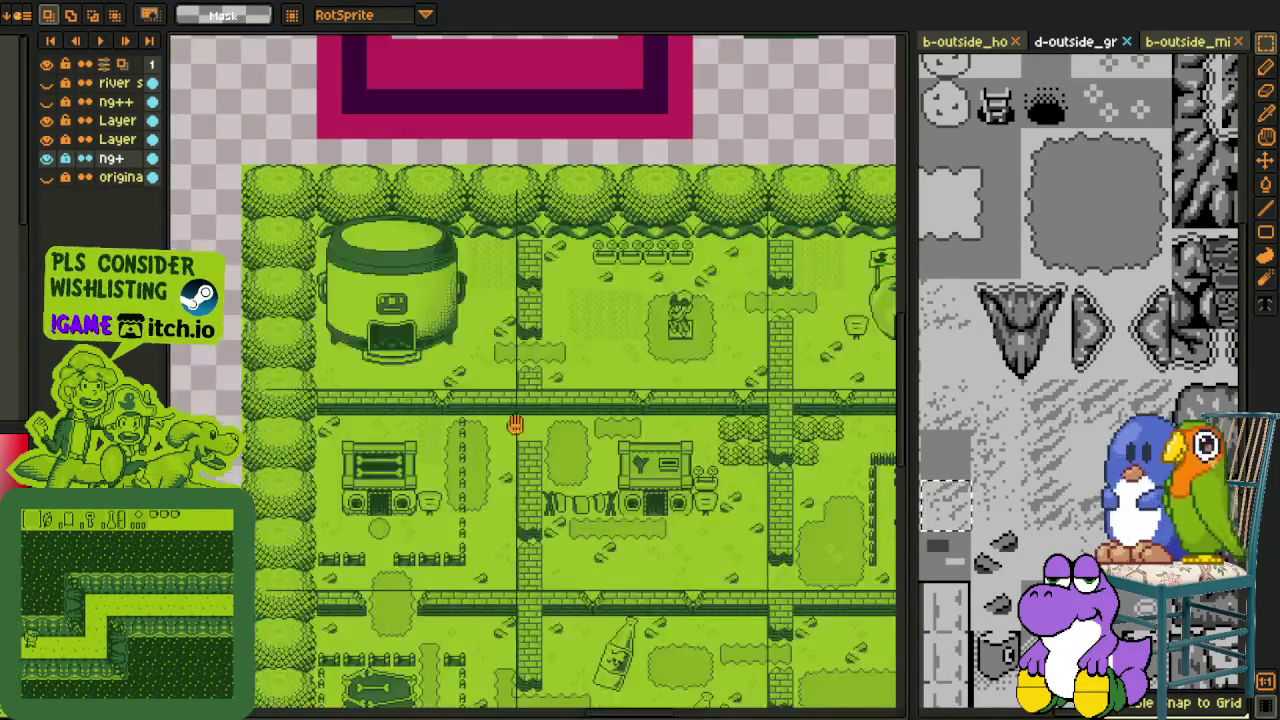
{"action": "scroll", "coordinate": [464, 409], "scroll_direction": "up", "scroll_amount": 1}
Step: Pan up over the town and inspect the green area above it
{"action": "left_click_drag", "start_coordinate": [448, 321], "coordinate": [450, 291]}
{"action": "scroll", "coordinate": [516, 292], "scroll_direction": "down", "scroll_amount": 1}
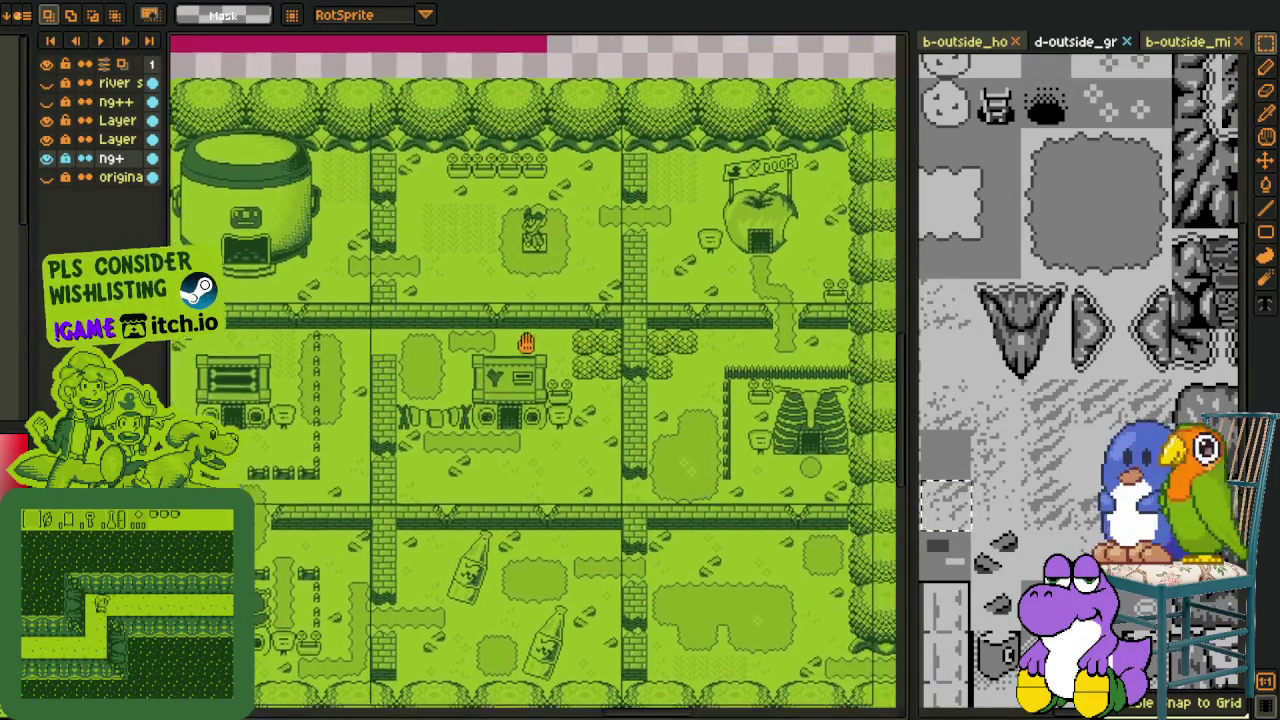
{"action": "scroll", "coordinate": [583, 288], "scroll_direction": "up", "scroll_amount": 1}
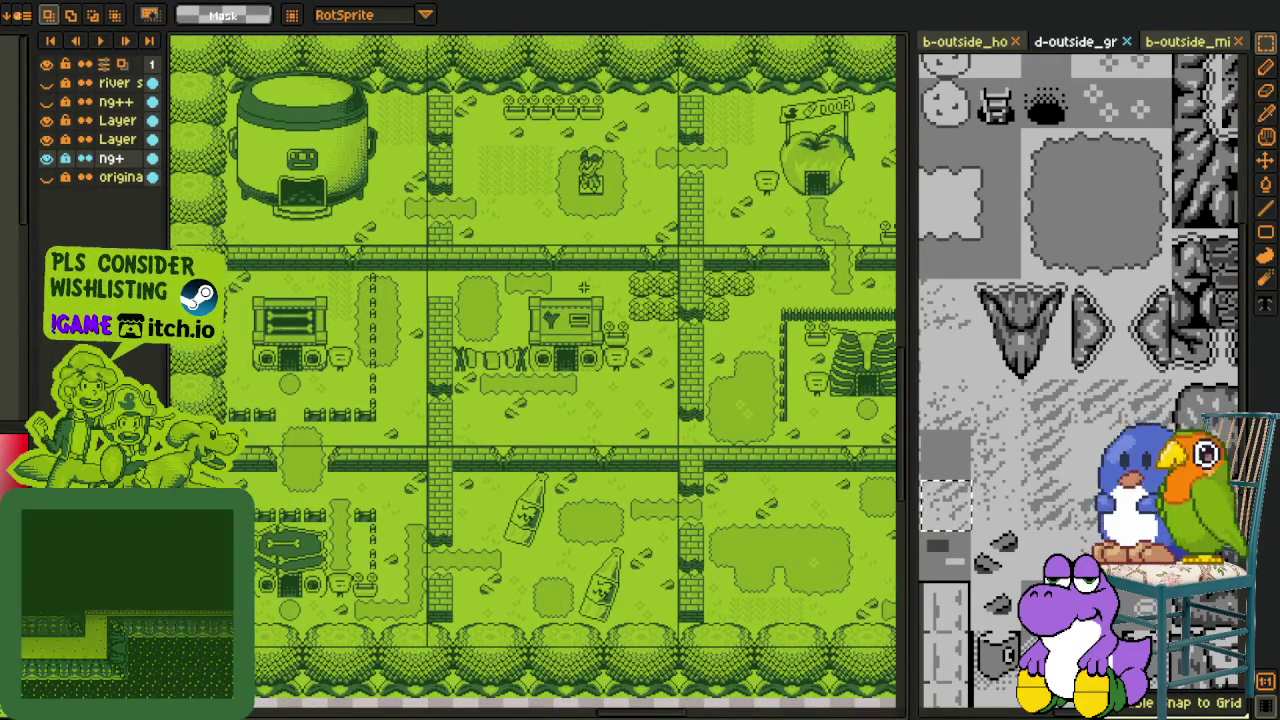
{"action": "scroll", "coordinate": [583, 288], "scroll_direction": "down", "scroll_amount": 1}
{"action": "scroll", "coordinate": [583, 288], "scroll_direction": "up", "scroll_amount": 1}
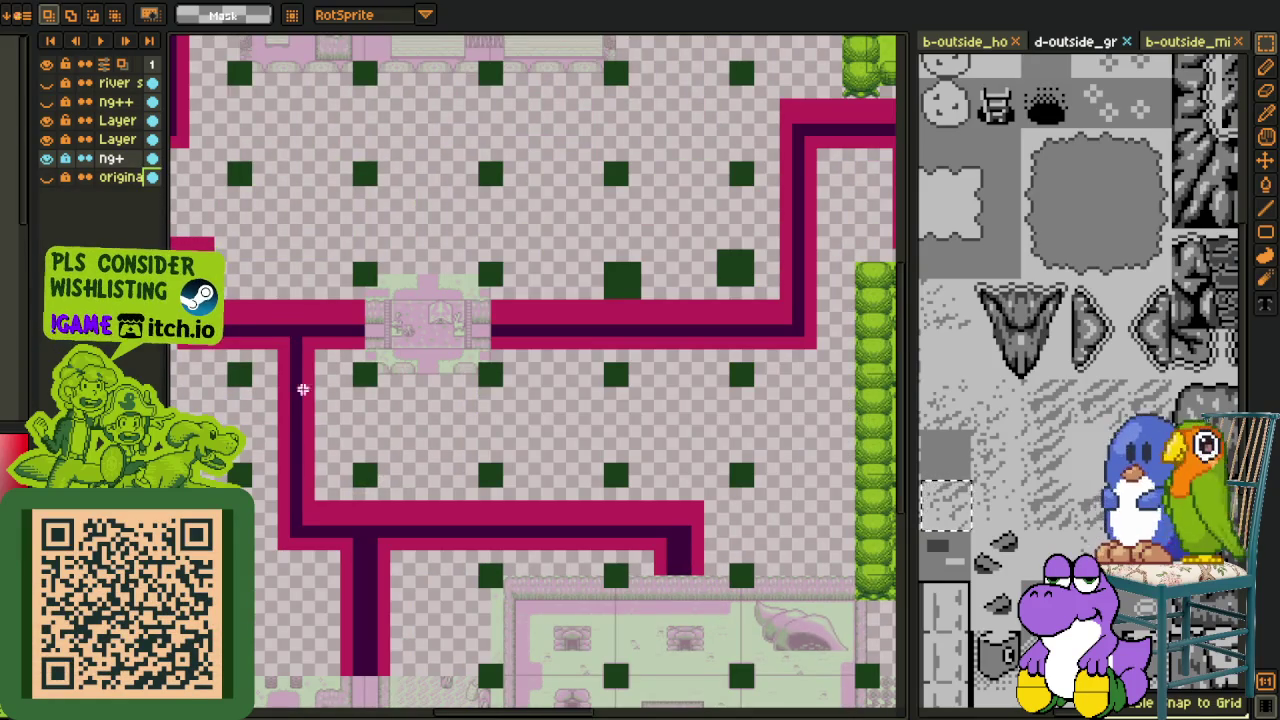
{"action": "left_click_drag", "start_coordinate": [312, 392], "coordinate": [437, 560]}
{"action": "scroll", "coordinate": [604, 337], "scroll_direction": "up", "scroll_amount": 1}
{"action": "scroll", "coordinate": [594, 355], "scroll_direction": "down", "scroll_amount": 1}
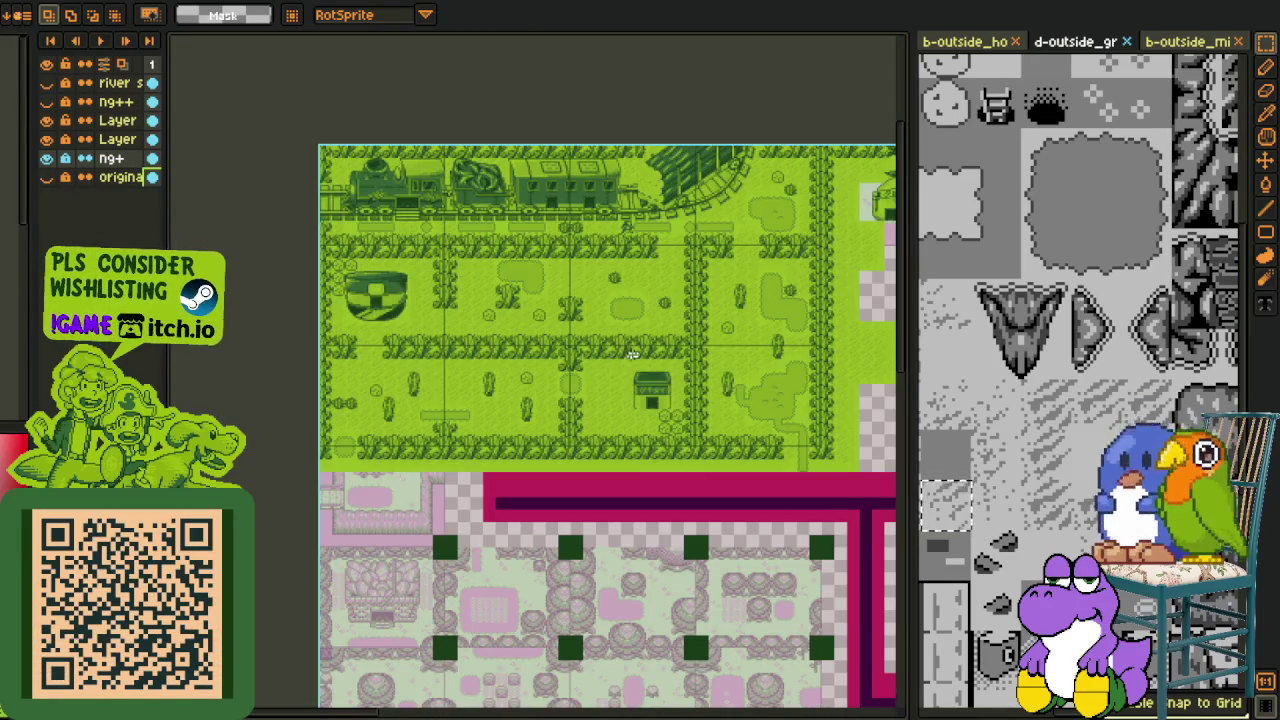
{"action": "scroll", "coordinate": [641, 203], "scroll_direction": "up", "scroll_amount": 1}
{"action": "scroll", "coordinate": [641, 203], "scroll_direction": "up", "scroll_amount": 1}
{"action": "scroll", "coordinate": [630, 240], "scroll_direction": "up", "scroll_amount": 1}
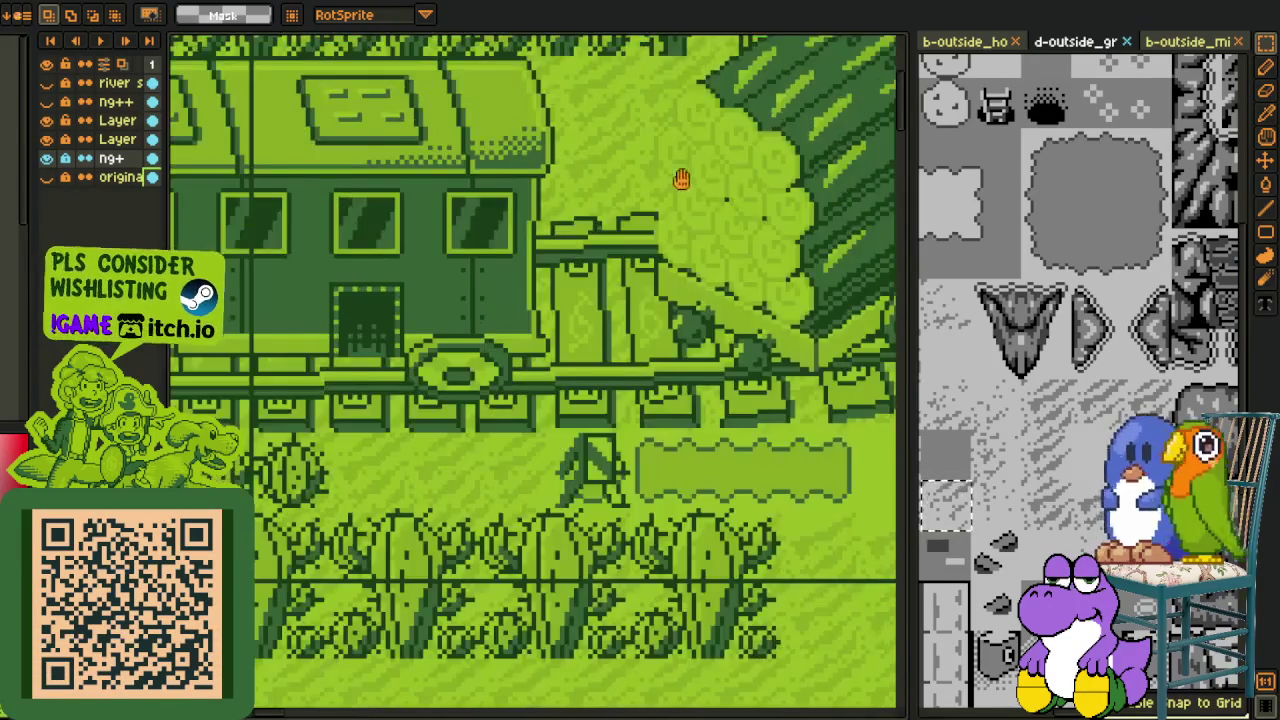
{"action": "scroll", "coordinate": [613, 295], "scroll_direction": "up", "scroll_amount": 1}
{"action": "scroll", "coordinate": [602, 275], "scroll_direction": "up", "scroll_amount": 1}
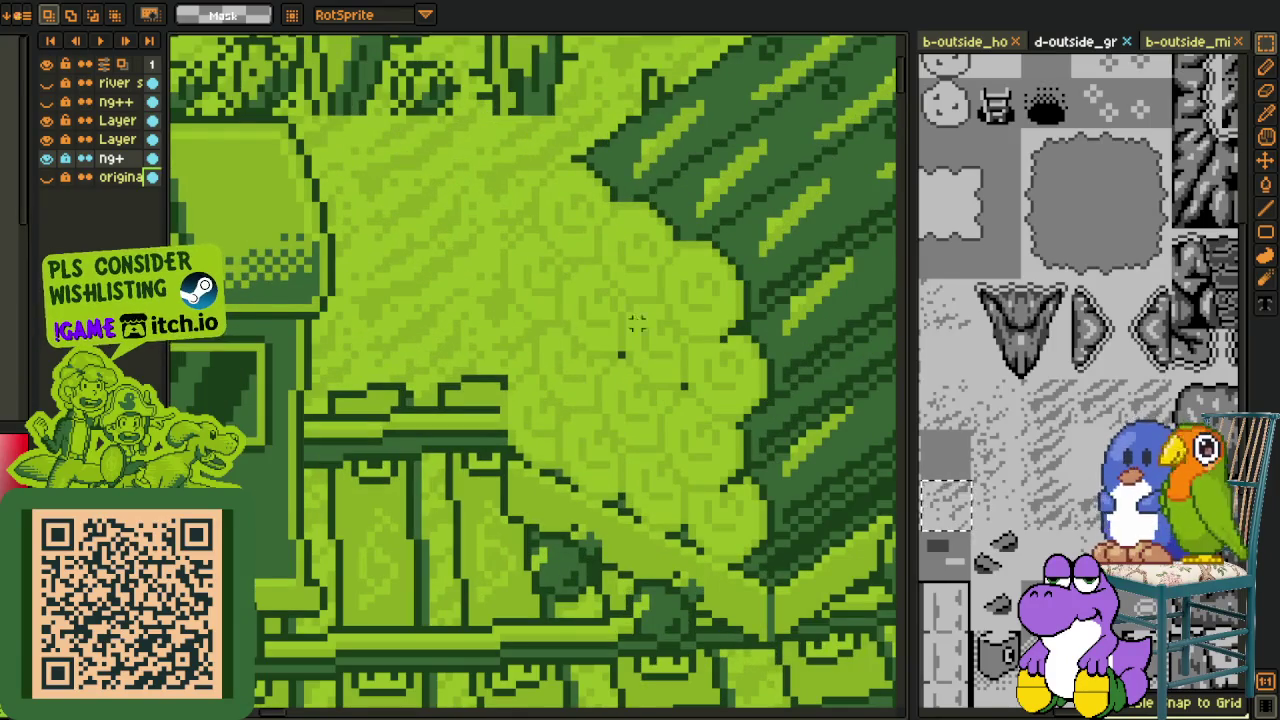
{"action": "scroll", "coordinate": [597, 323], "scroll_direction": "down", "scroll_amount": 2}
{"action": "scroll", "coordinate": [620, 345], "scroll_direction": "down", "scroll_amount": 1}
{"action": "scroll", "coordinate": [638, 360], "scroll_direction": "down", "scroll_amount": 1}
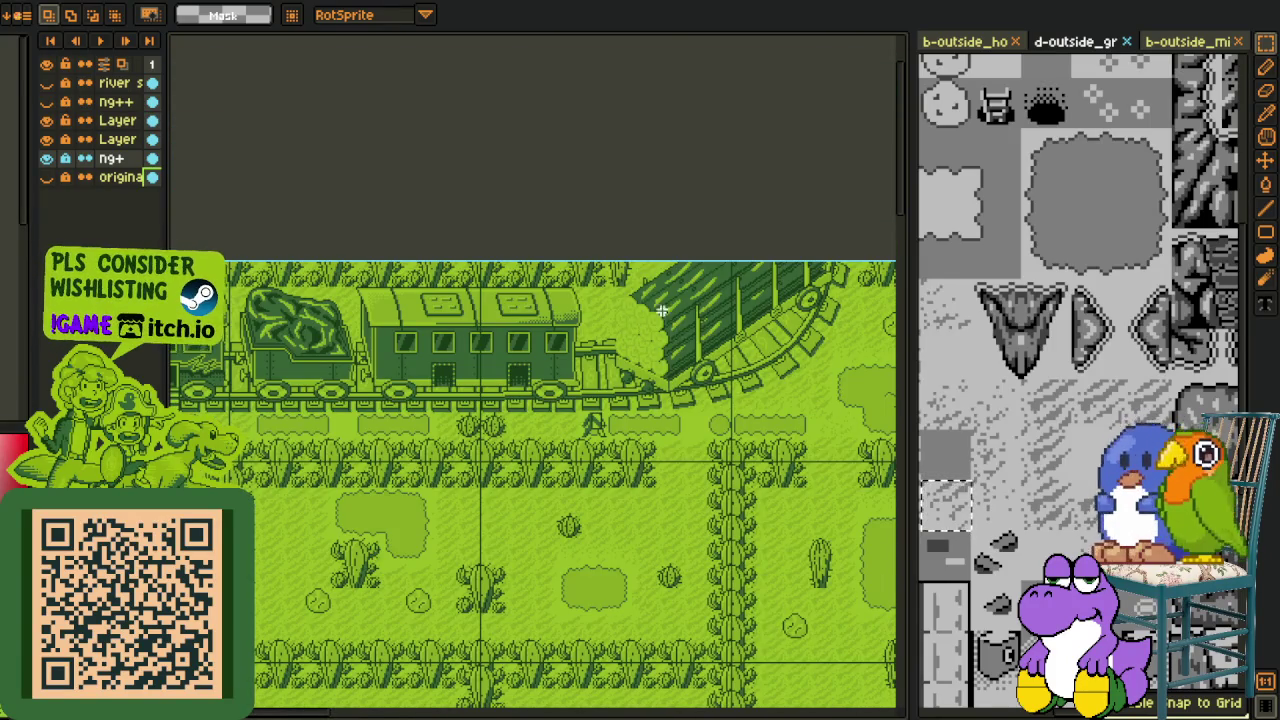
{"action": "scroll", "coordinate": [699, 328], "scroll_direction": "down", "scroll_amount": 2}
{"action": "scroll", "coordinate": [708, 410], "scroll_direction": "up", "scroll_amount": 2}
Step: Look around the train and fields, then zoom out until the whole map fits
{"action": "mouse_move", "coordinate": [688, 418]}
{"action": "left_mouse_down"}
{"action": "mouse_move", "coordinate": [736, 391]}
{"action": "mouse_move", "coordinate": [864, 401]}
{"action": "left_mouse_up"}
{"action": "left_click_drag", "start_coordinate": [763, 410], "coordinate": [708, 356]}
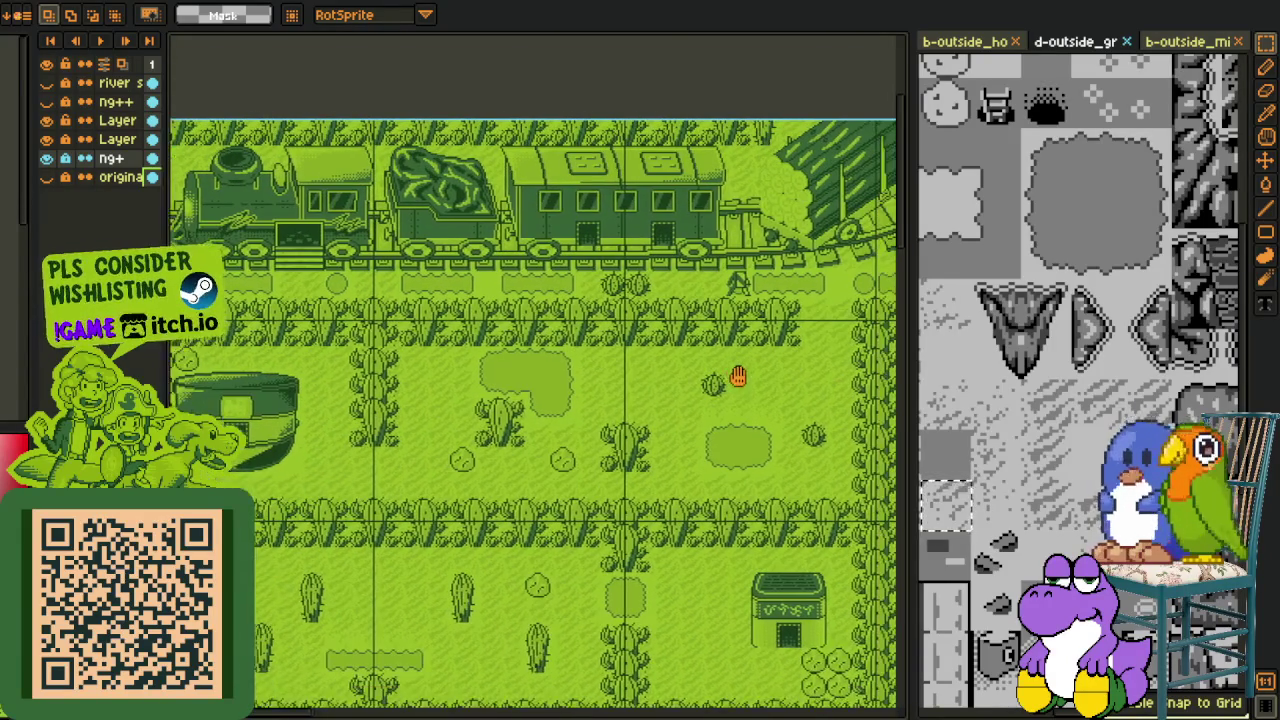
{"action": "scroll", "coordinate": [529, 256], "scroll_direction": "down", "scroll_amount": 1}
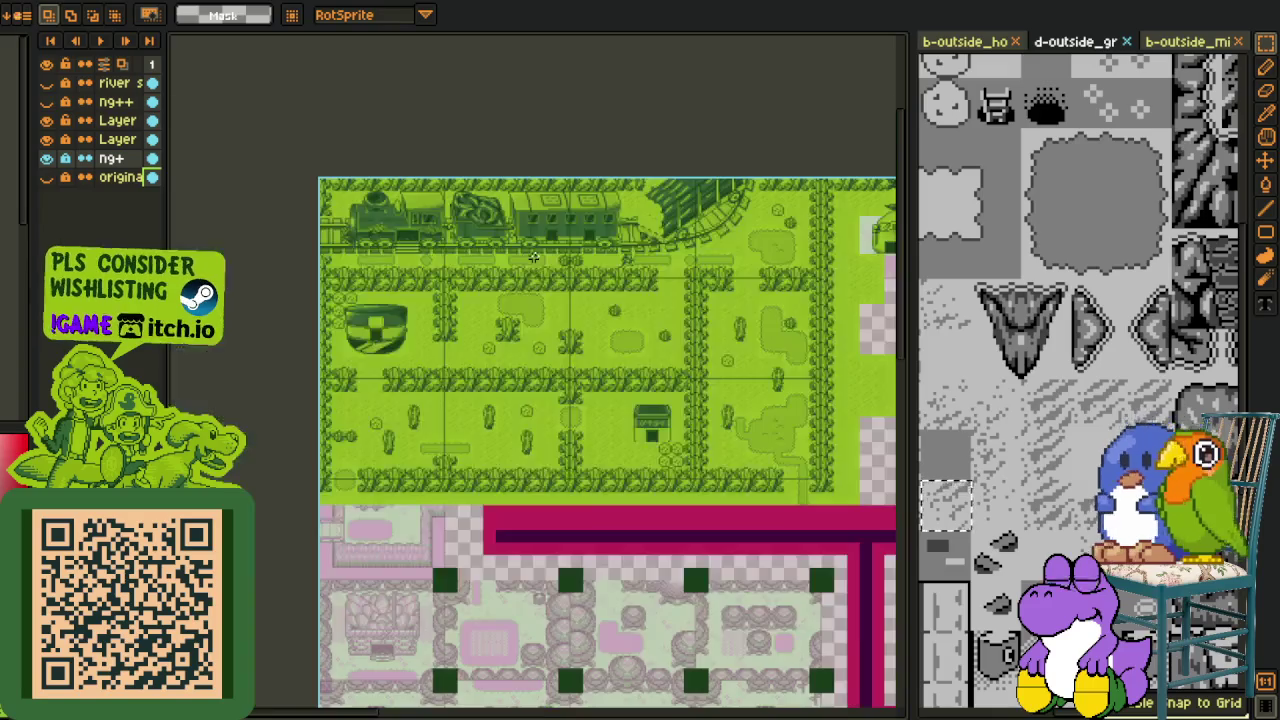
{"action": "scroll", "coordinate": [608, 390], "scroll_direction": "up", "scroll_amount": 1}
{"action": "mouse_move", "coordinate": [608, 390]}
{"action": "left_mouse_down"}
{"action": "mouse_move", "coordinate": [757, 489]}
{"action": "mouse_move", "coordinate": [469, 351]}
{"action": "left_mouse_up"}
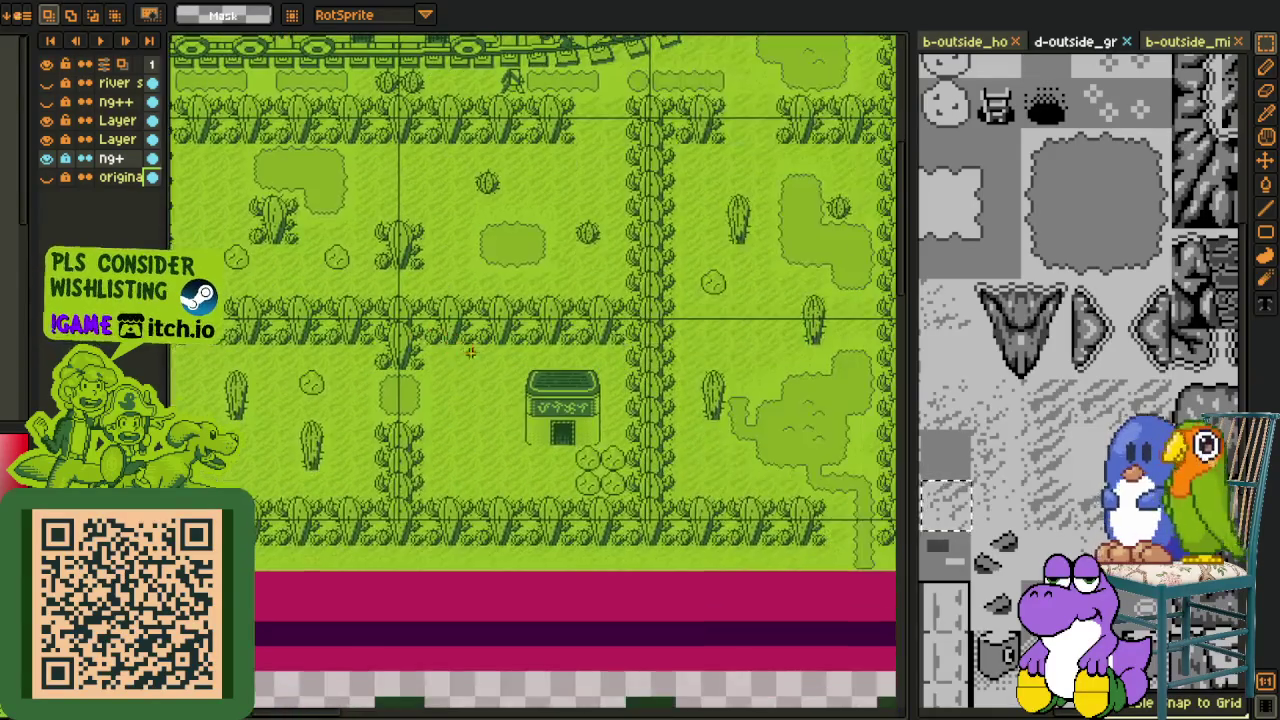
{"action": "scroll", "coordinate": [481, 349], "scroll_direction": "down", "scroll_amount": 1}
{"action": "scroll", "coordinate": [550, 370], "scroll_direction": "down", "scroll_amount": 1}
{"action": "left_click_drag", "start_coordinate": [751, 435], "coordinate": [560, 366]}
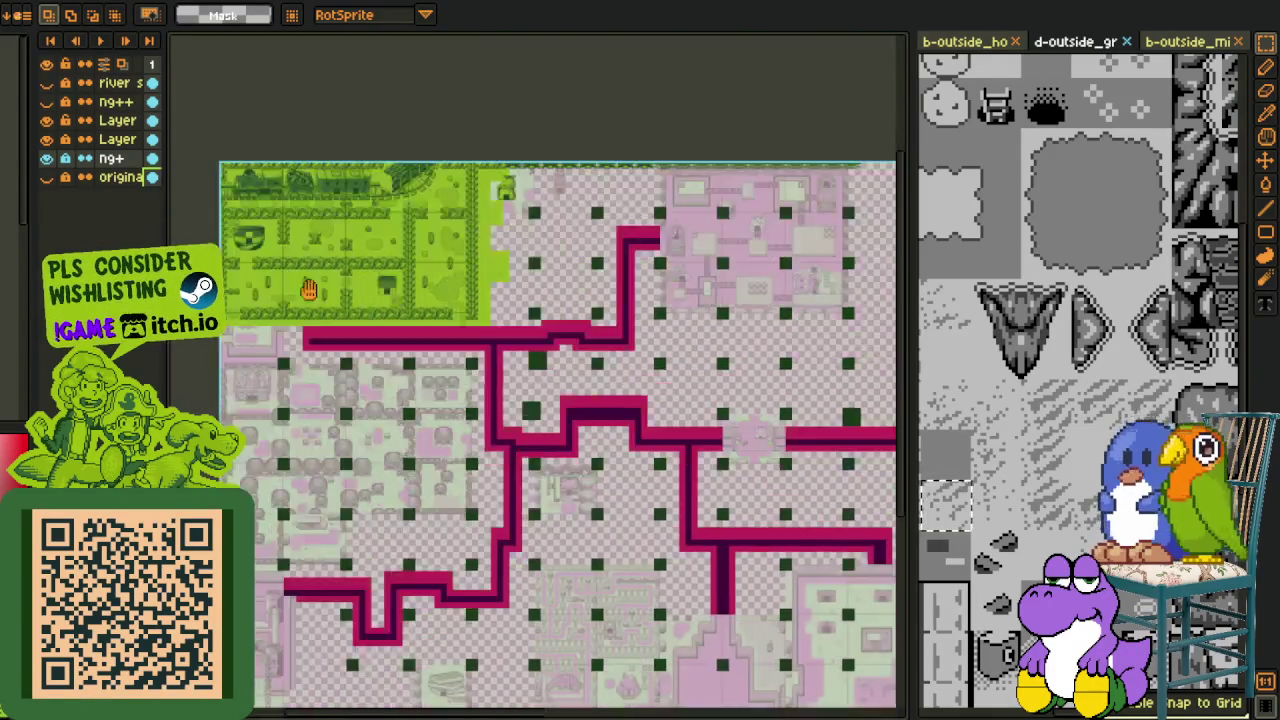
{"action": "scroll", "coordinate": [560, 366], "scroll_direction": "down", "scroll_amount": 1}
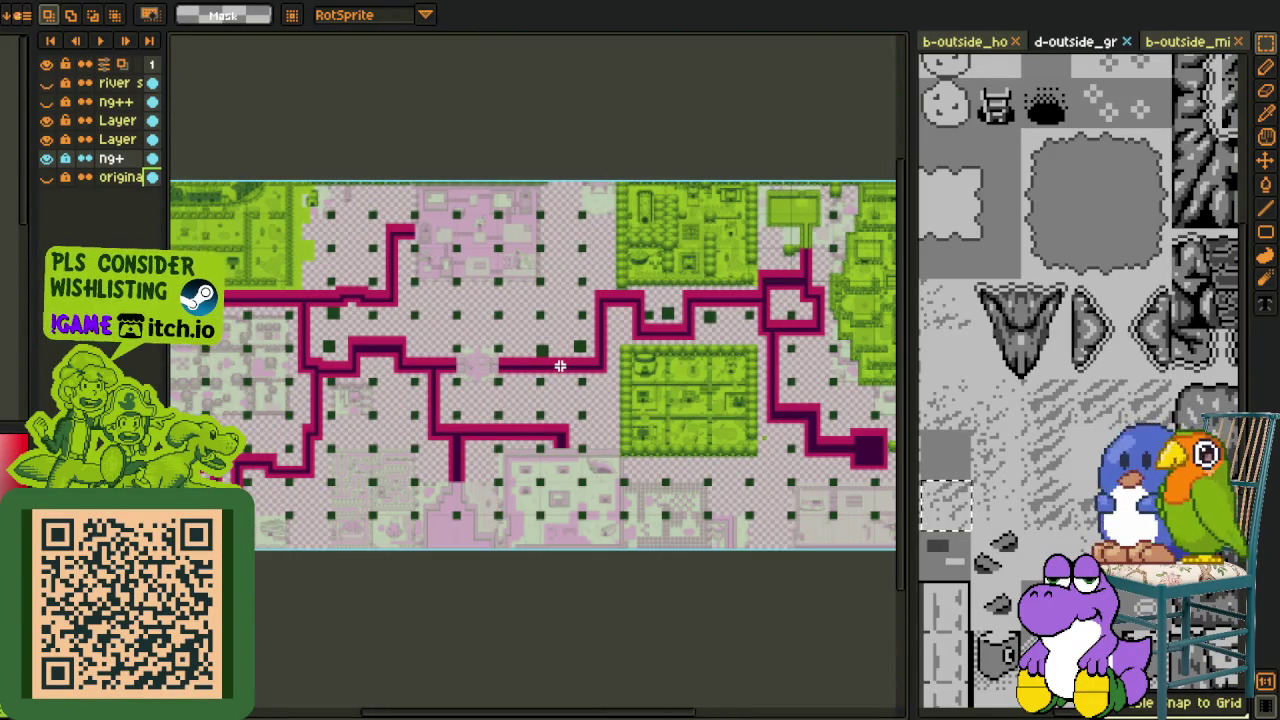
{"action": "scroll", "coordinate": [560, 366], "scroll_direction": "down", "scroll_amount": 1}
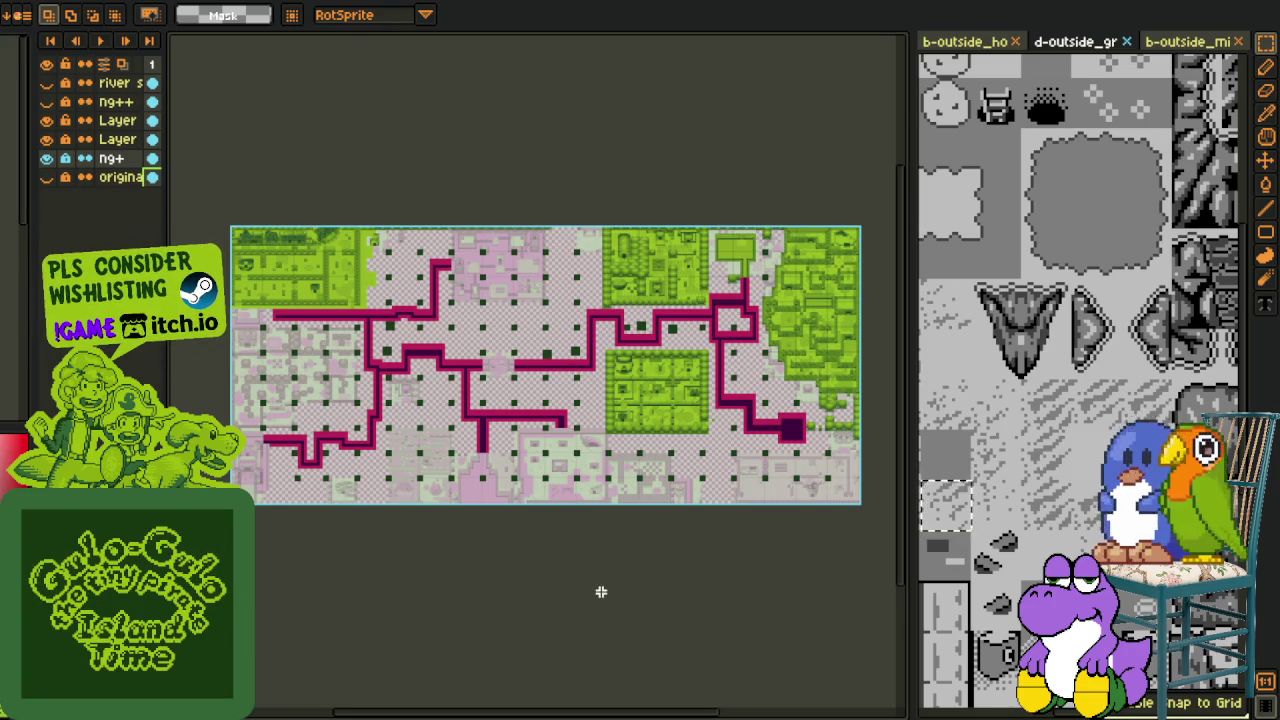
Step: Zoom in and pan the map to look over the magenta route
{"action": "left_click", "coordinate": [1012, 447]}
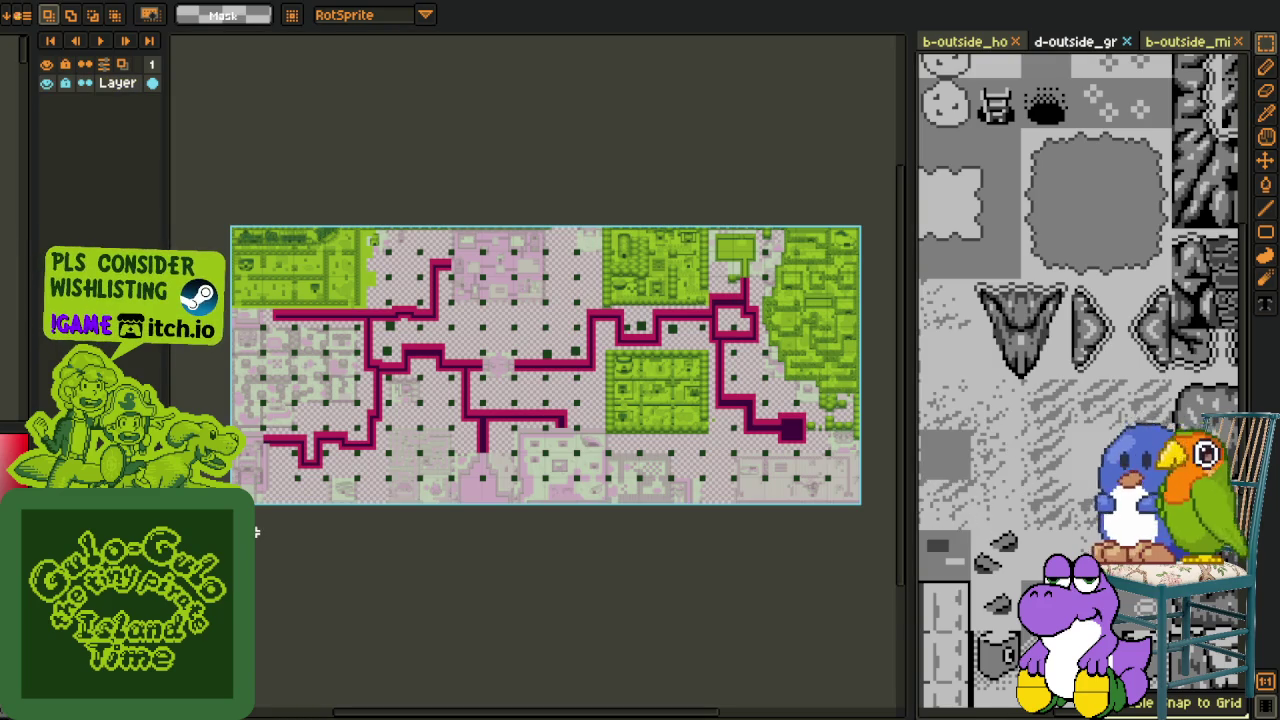
{"action": "scroll", "coordinate": [380, 360], "scroll_direction": "up", "scroll_amount": 1}
{"action": "scroll", "coordinate": [400, 350], "scroll_direction": "up", "scroll_amount": 1}
{"action": "scroll", "coordinate": [409, 344], "scroll_direction": "up", "scroll_amount": 1}
{"action": "left_click_drag", "start_coordinate": [409, 344], "coordinate": [632, 455]}
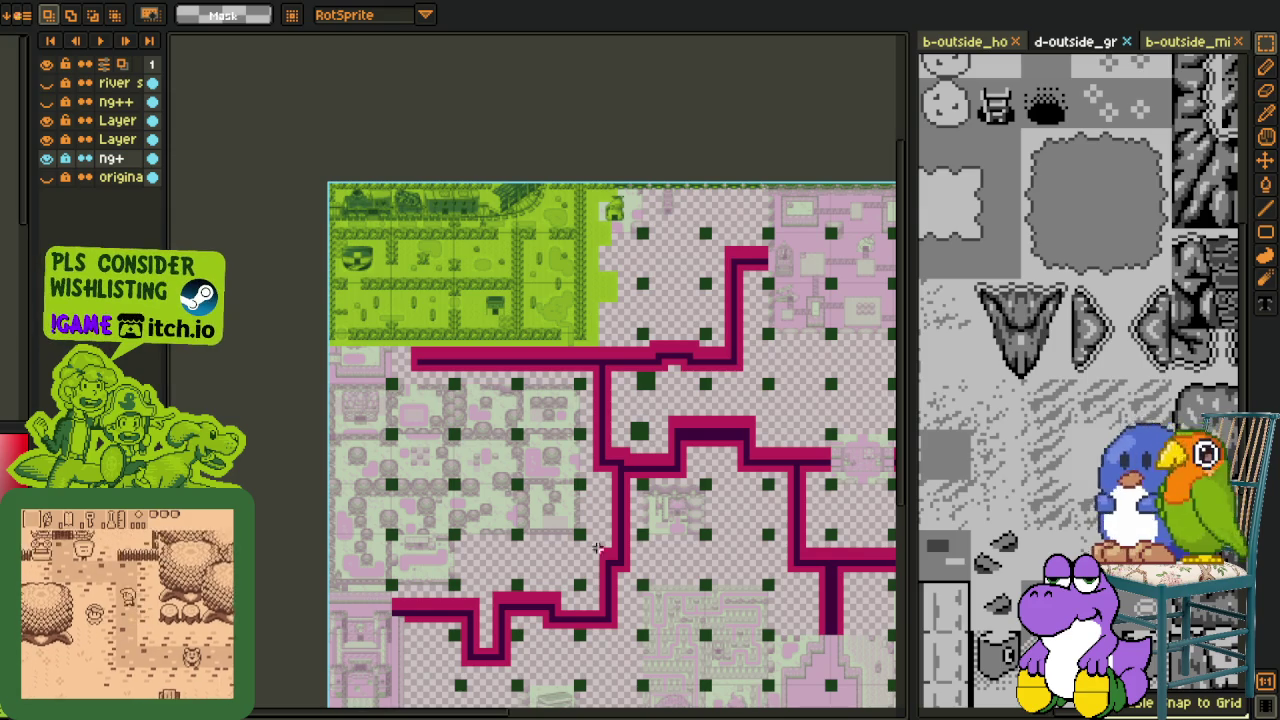
{"action": "scroll", "coordinate": [423, 540], "scroll_direction": "up", "scroll_amount": 1}
{"action": "scroll", "coordinate": [423, 540], "scroll_direction": "up", "scroll_amount": 1}
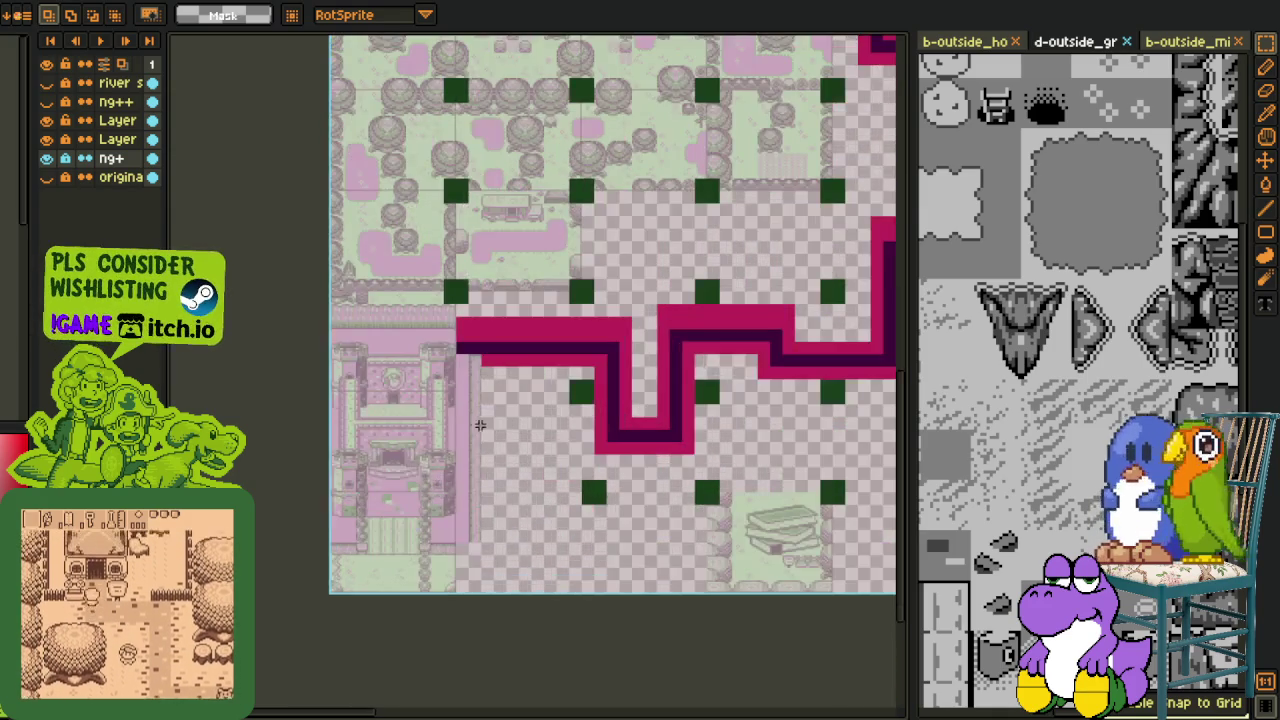
{"action": "scroll", "coordinate": [447, 537], "scroll_direction": "up", "scroll_amount": 2}
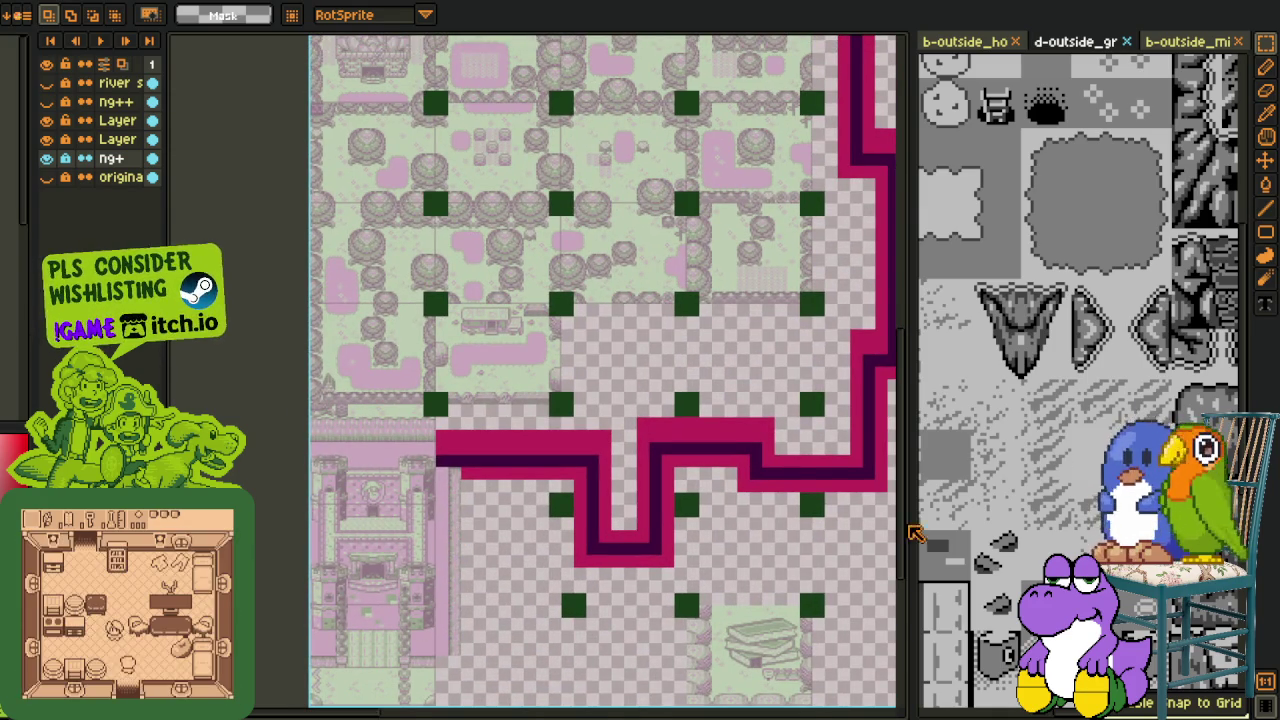
Step: Close the b-outside_mi tileset document and hide both overlay Layer rows
{"action": "left_click", "coordinate": [1193, 45]}
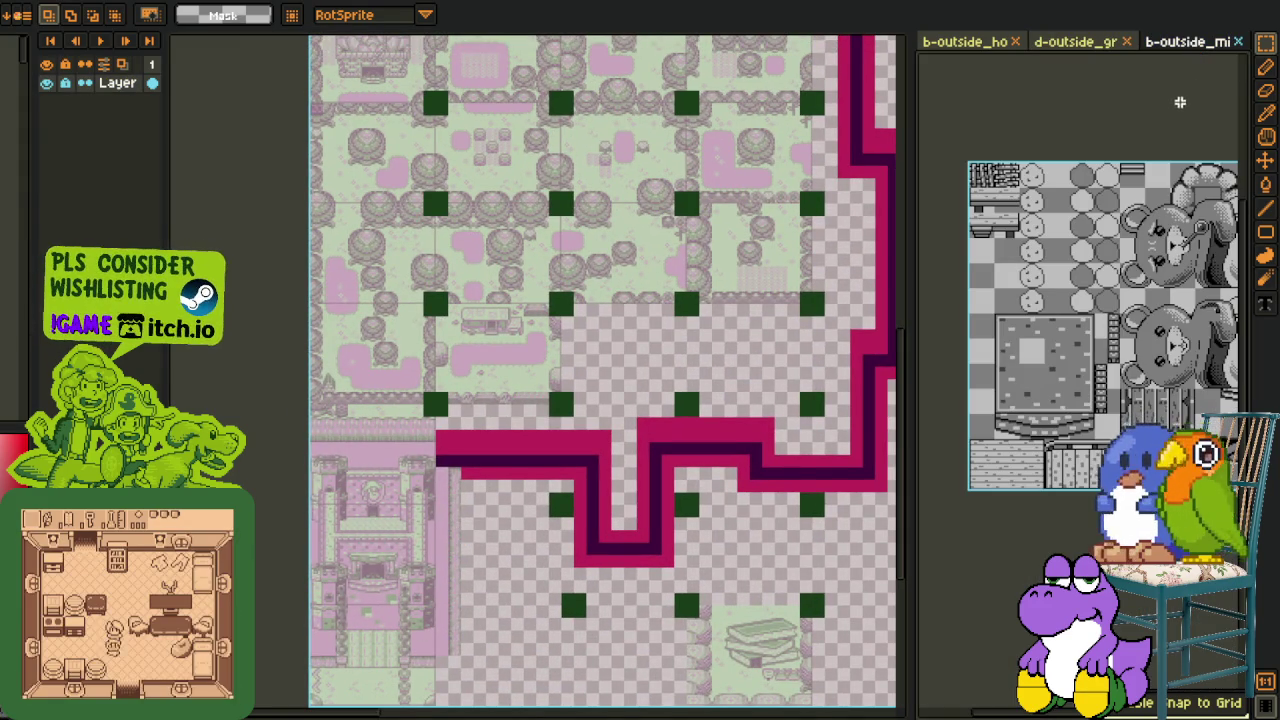
{"action": "left_click", "coordinate": [1236, 43]}
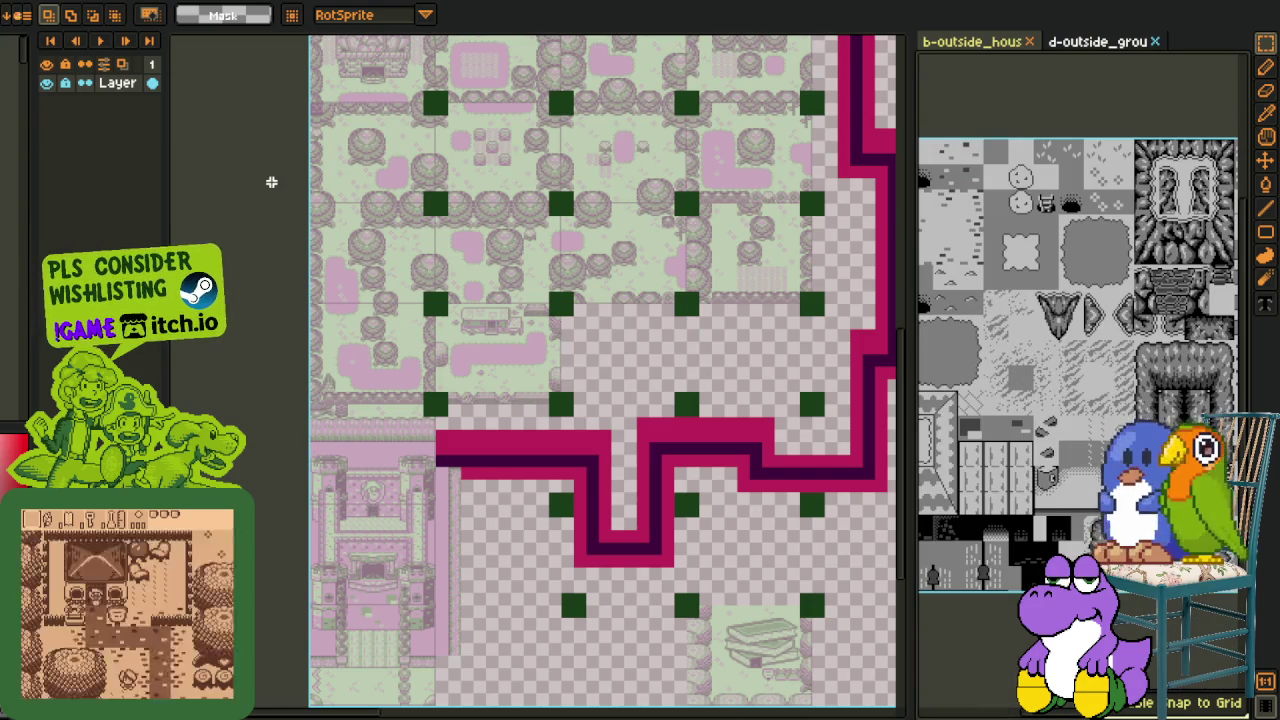
{"action": "left_click_drag", "start_coordinate": [50, 120], "coordinate": [48, 141]}
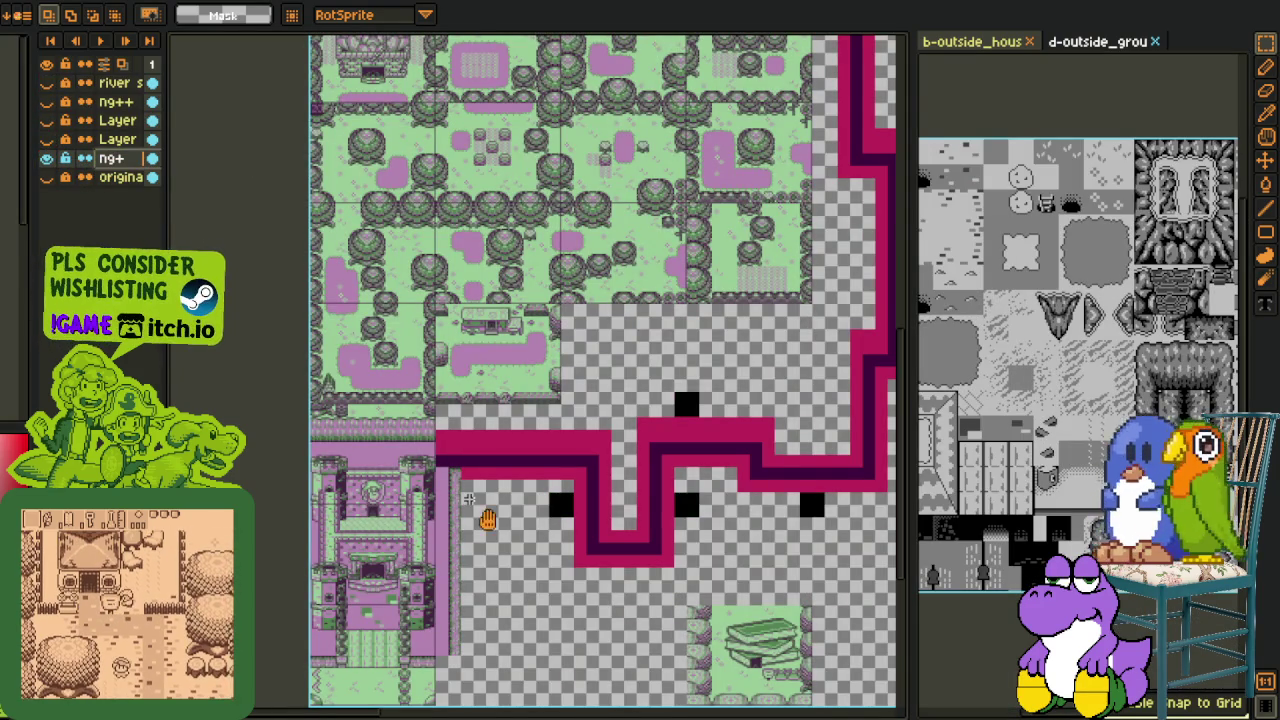
Step: Compare layers by hiding ng+, checking ng++, and activating one overlay layer
{"action": "key", "text": "z"}
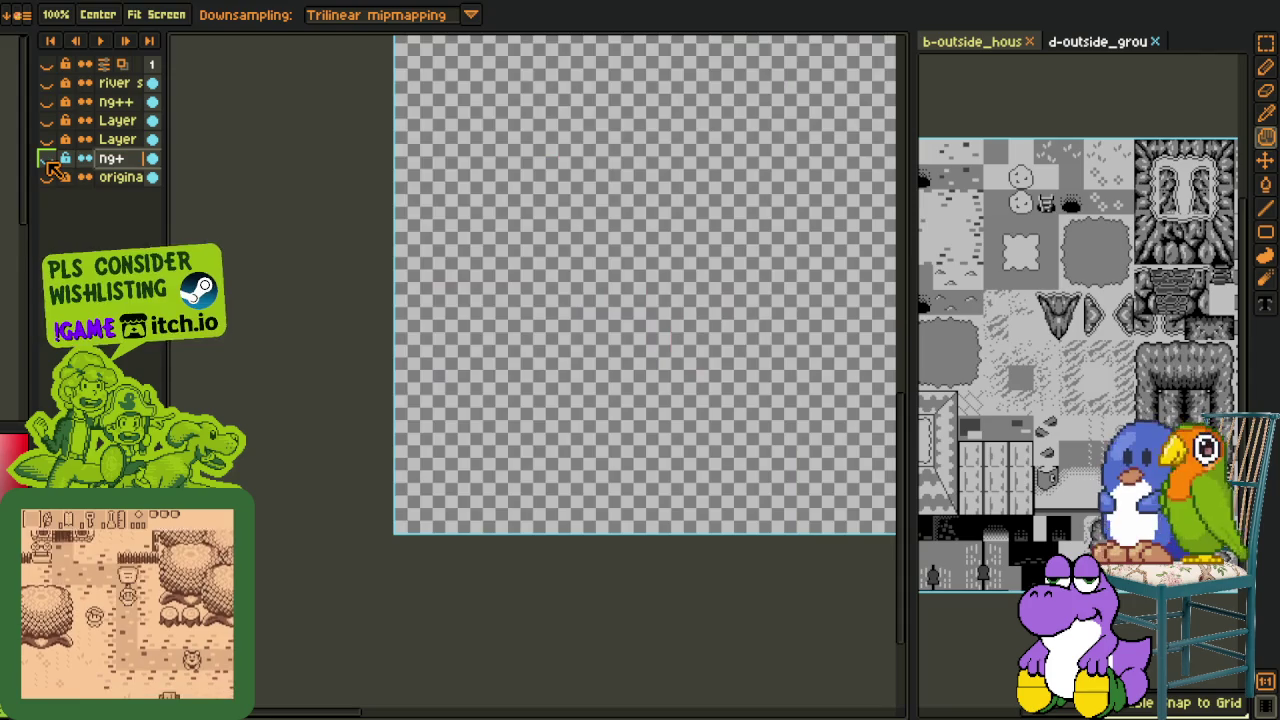
{"action": "key", "text": "r"}
{"action": "scroll", "coordinate": [465, 286], "scroll_direction": "up", "scroll_amount": 2}
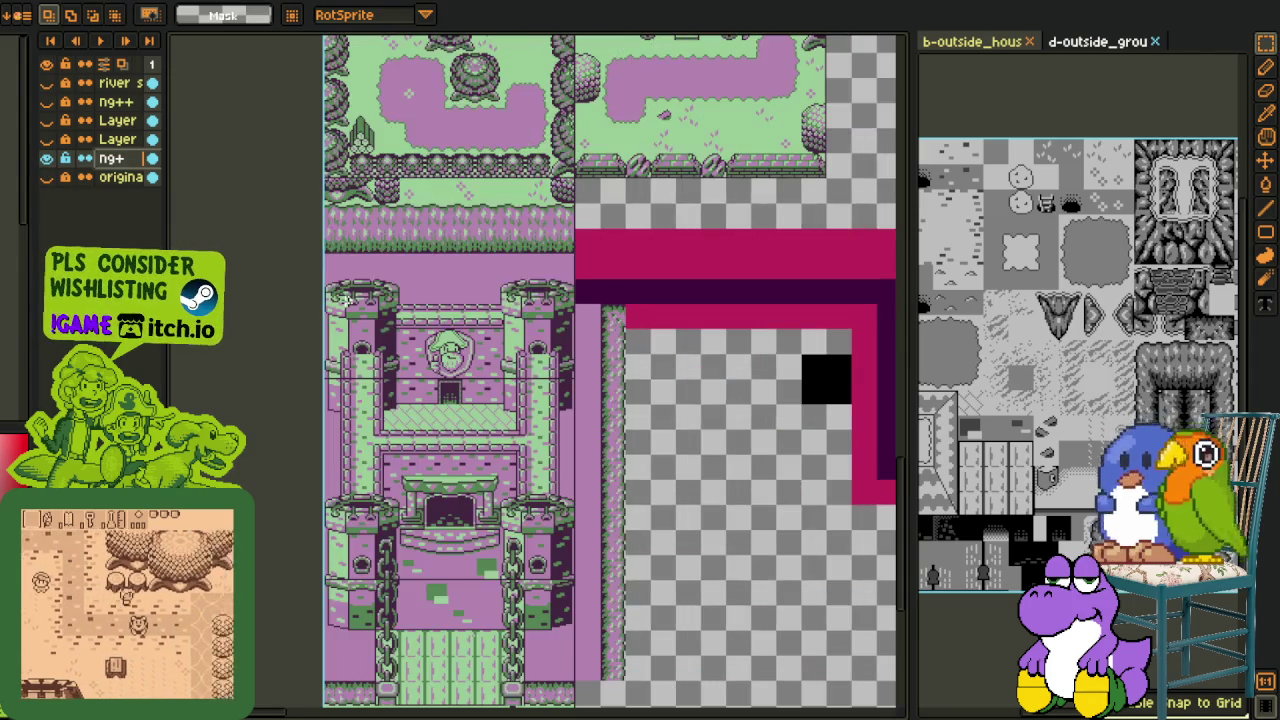
{"action": "scroll", "coordinate": [460, 450], "scroll_direction": "down", "scroll_amount": 3}
{"action": "scroll", "coordinate": [600, 660], "scroll_direction": "down", "scroll_amount": 2}
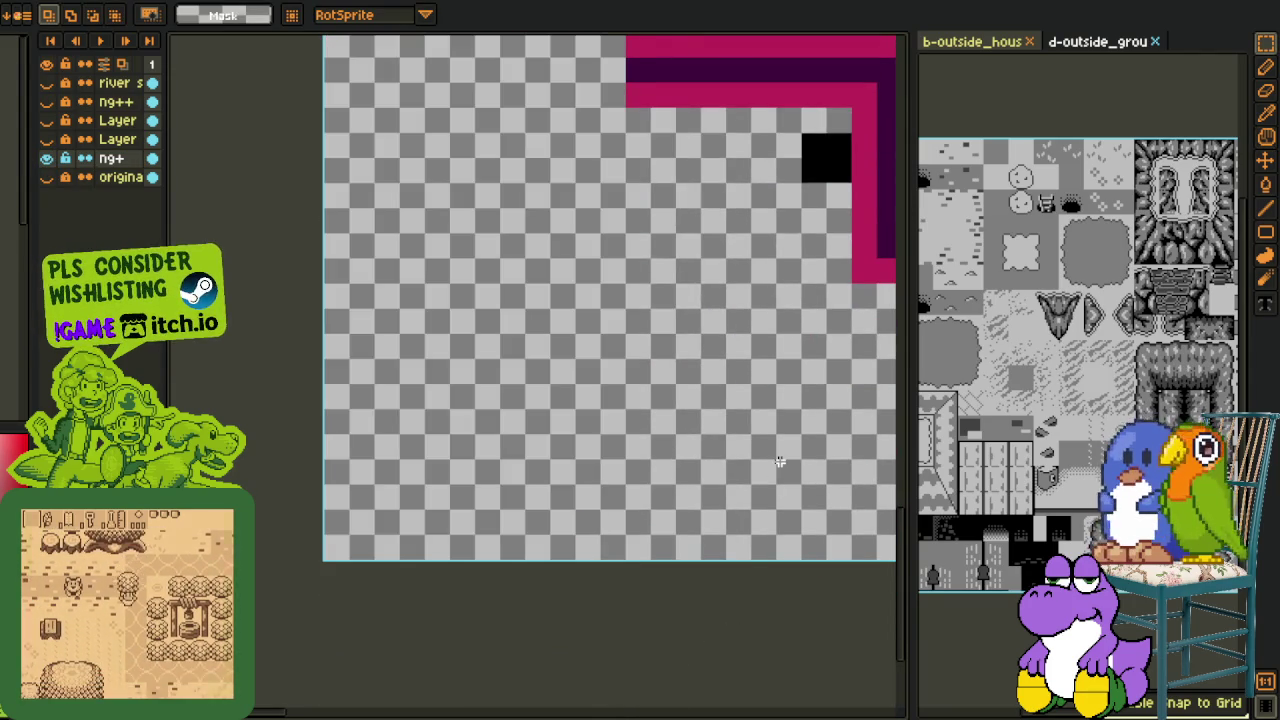
{"action": "left_click", "coordinate": [46, 158]}
{"action": "left_click", "coordinate": [46, 102]}
{"action": "left_click", "coordinate": [46, 102]}
{"action": "left_click", "coordinate": [46, 120]}
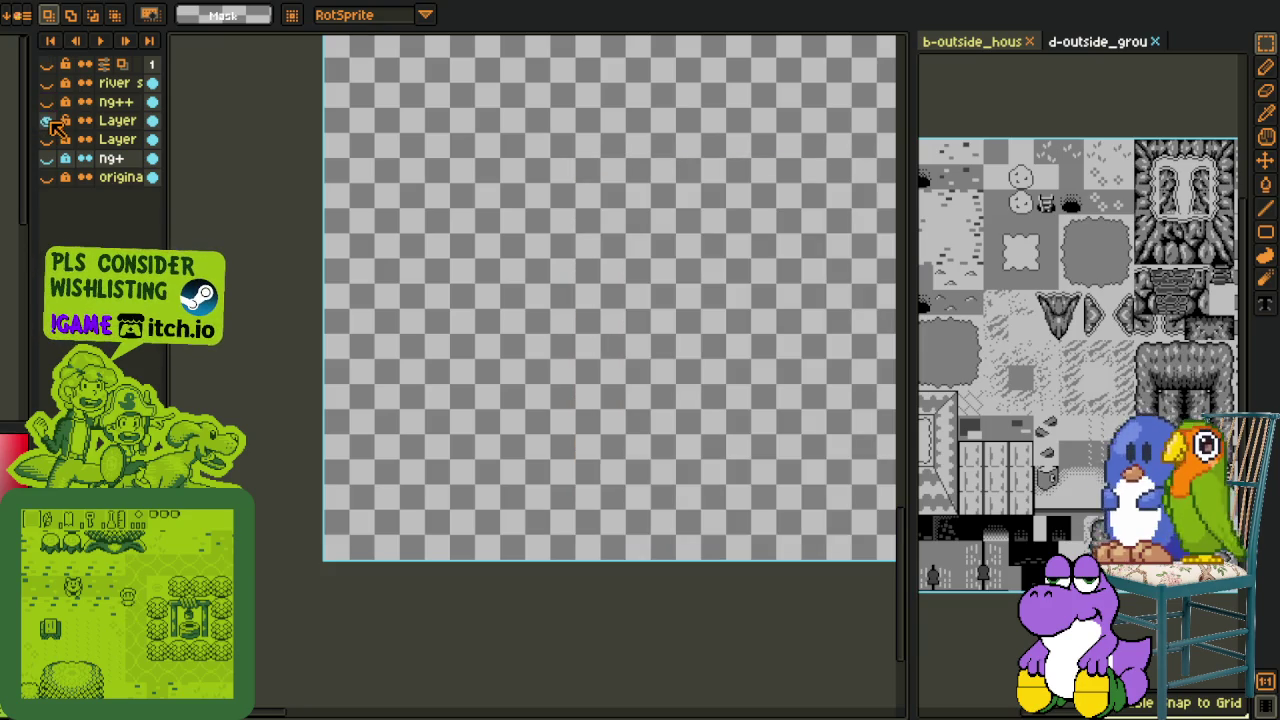
{"action": "left_click", "coordinate": [117, 120]}
Step: Show the second overlay layer and Merge Down the two overlay layers into one
{"action": "key", "text": "h"}
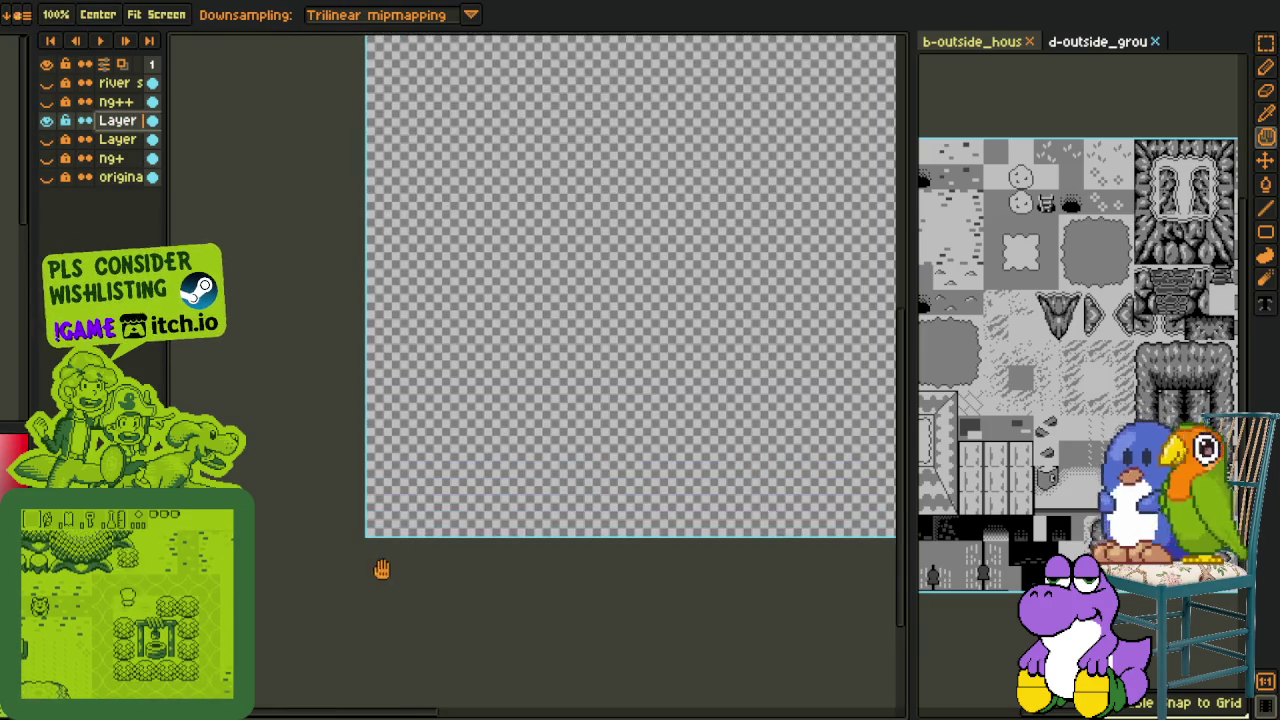
{"action": "scroll", "coordinate": [475, 431], "scroll_direction": "down", "scroll_amount": 3}
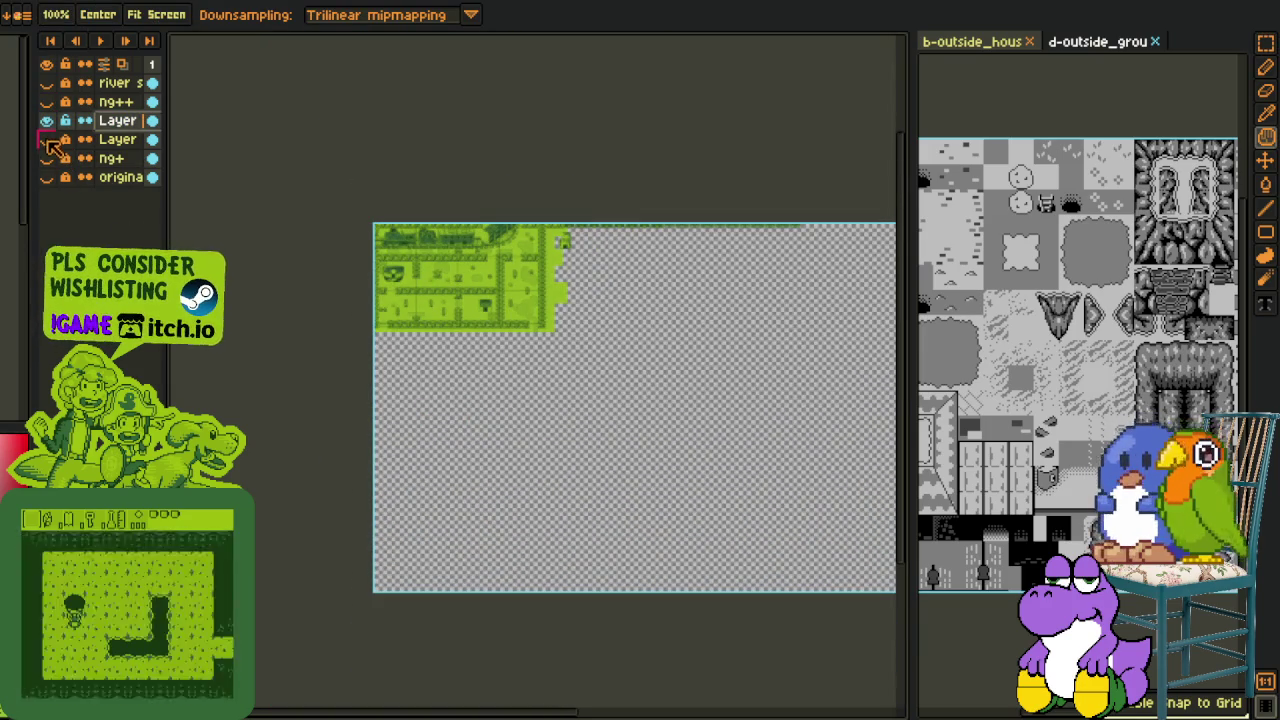
{"action": "left_click", "coordinate": [46, 139]}
{"action": "right_click", "coordinate": [113, 121]}
{"action": "left_click", "coordinate": [166, 231]}
{"action": "key", "text": "r"}
Step: Show the ng+ castle layer and select the castle so it appears in full colour
{"action": "scroll", "coordinate": [398, 559], "scroll_direction": "up", "scroll_amount": 2}
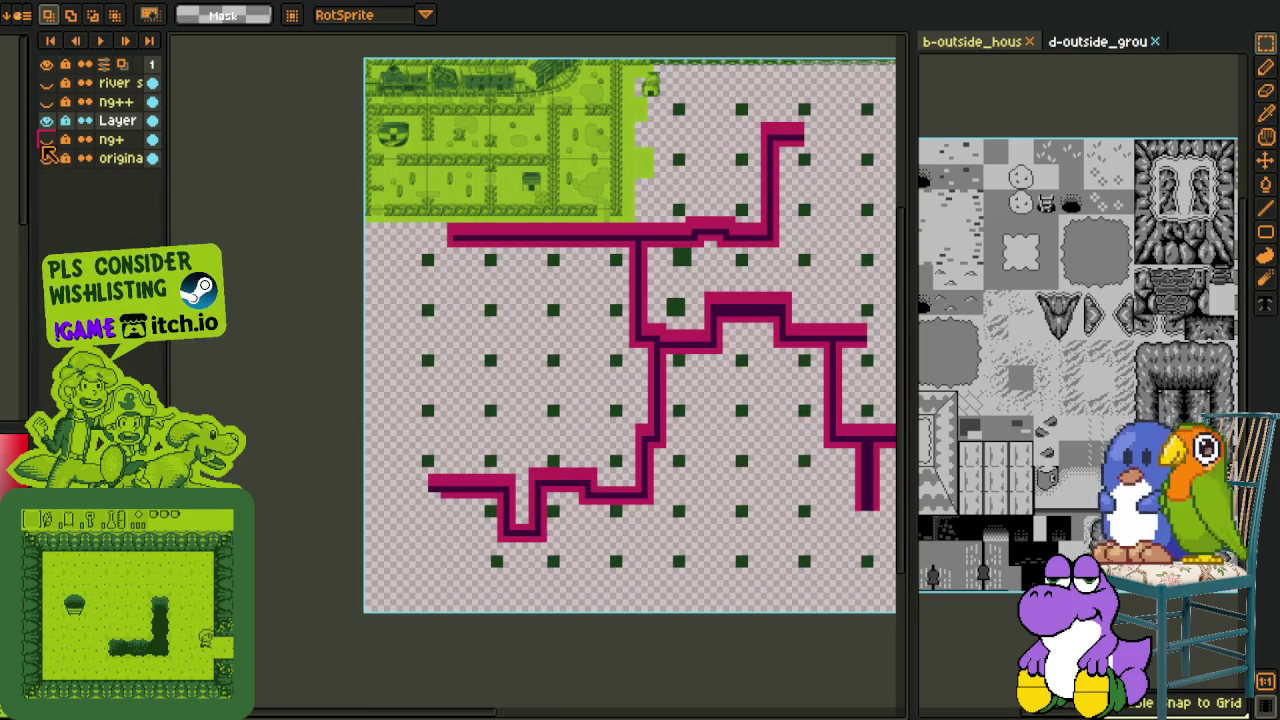
{"action": "left_click", "coordinate": [46, 158]}
{"action": "left_click", "coordinate": [46, 139]}
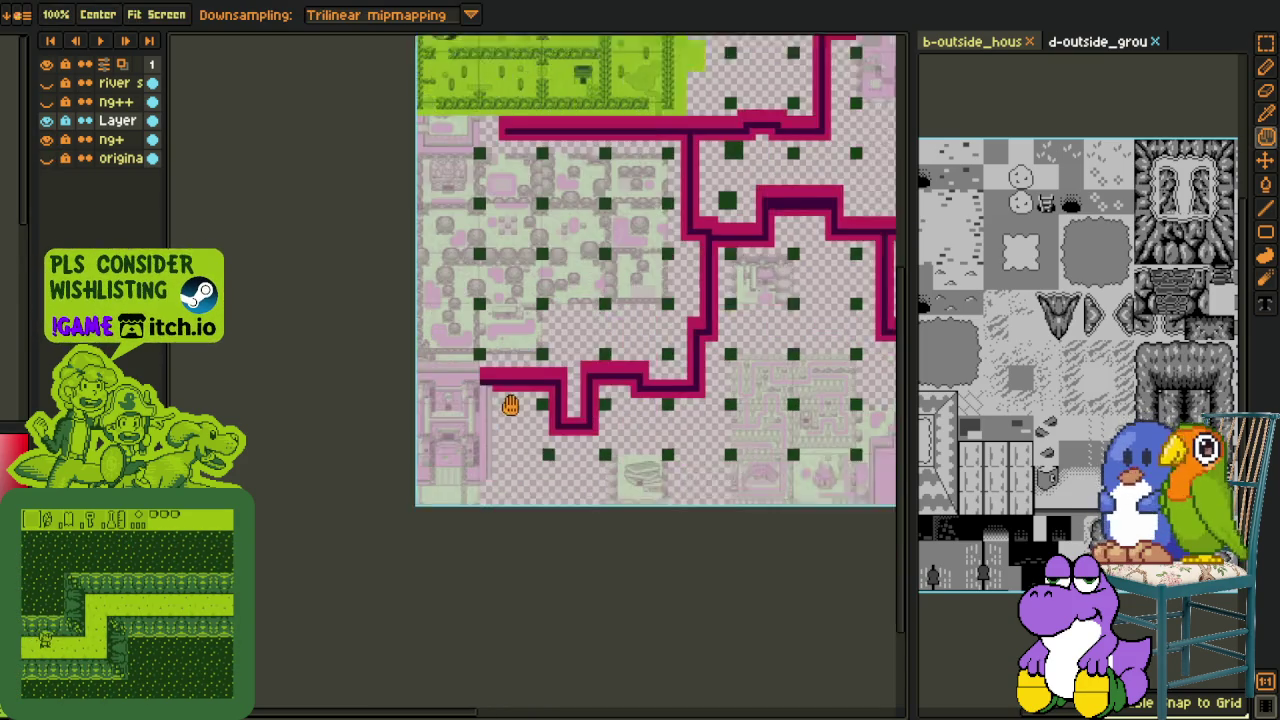
{"action": "mouse_move", "coordinate": [432, 528]}
{"action": "left_mouse_down"}
{"action": "mouse_move", "coordinate": [518, 343]}
{"action": "mouse_move", "coordinate": [543, 349]}
{"action": "left_mouse_up"}
{"action": "scroll", "coordinate": [518, 343], "scroll_direction": "up", "scroll_amount": 2}
{"action": "scroll", "coordinate": [542, 351], "scroll_direction": "up", "scroll_amount": 2}
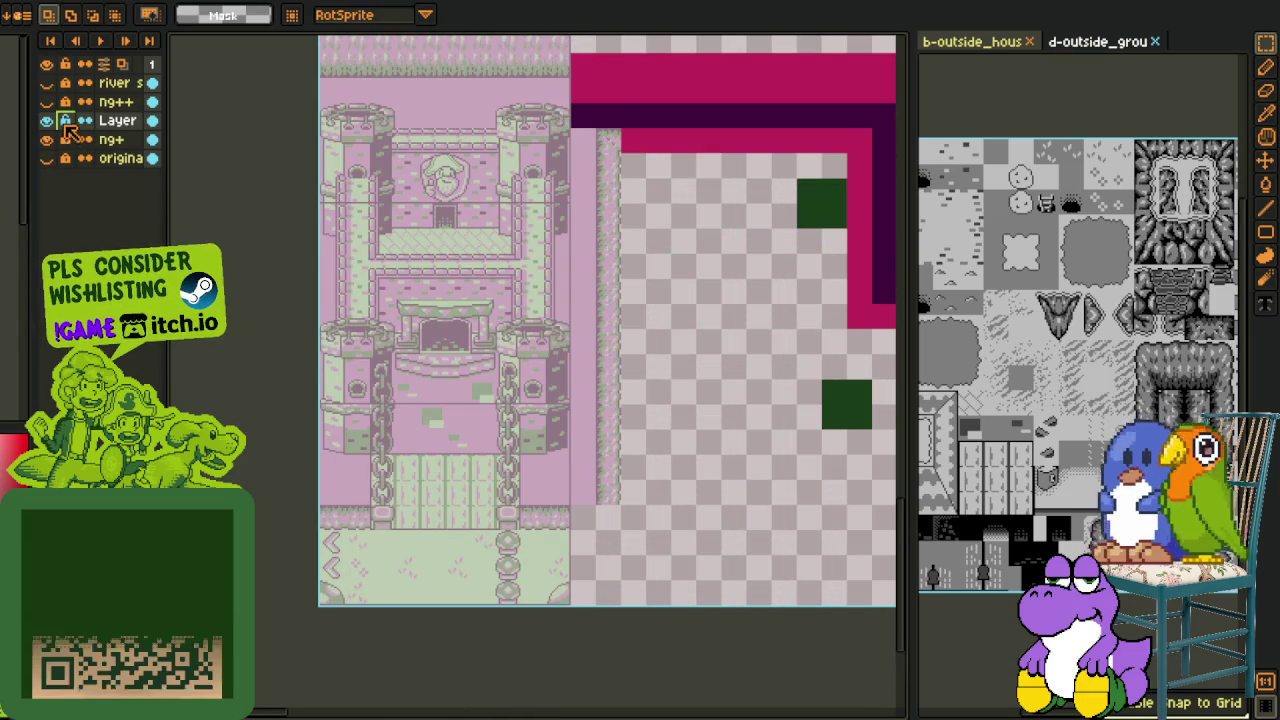
{"action": "left_click", "coordinate": [530, 360]}
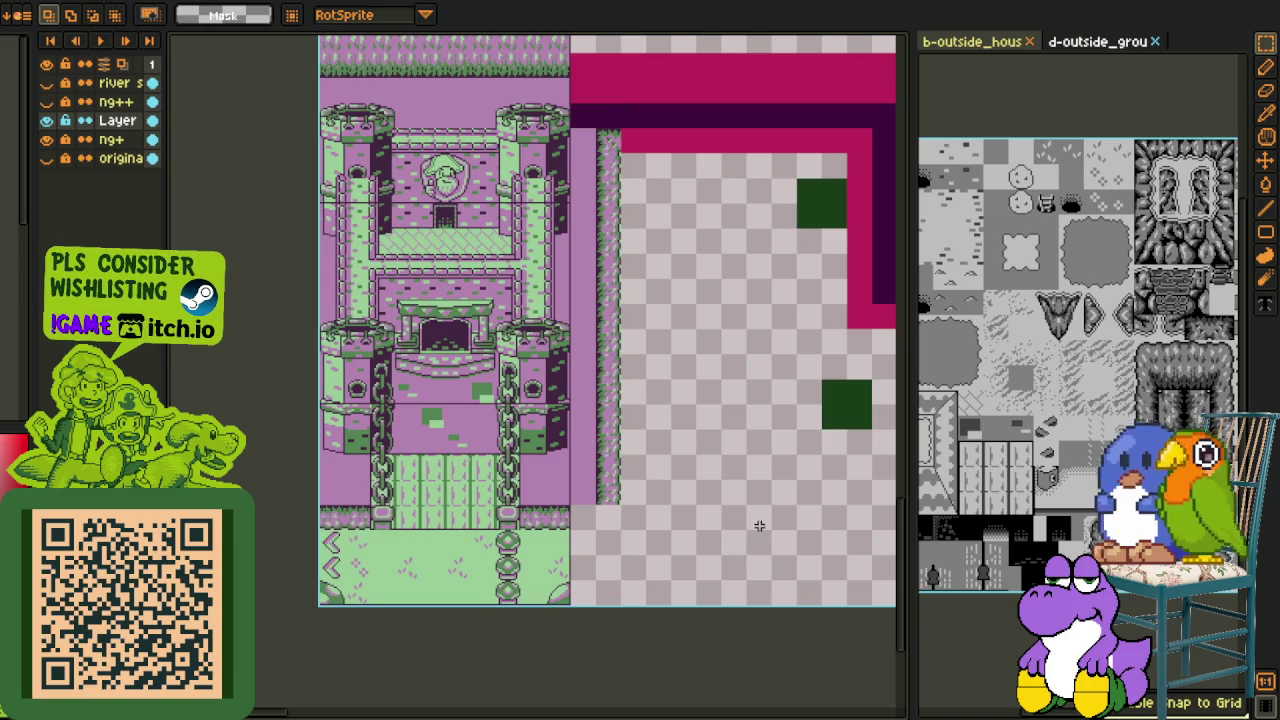
{"action": "scroll", "coordinate": [651, 496], "scroll_direction": "down", "scroll_amount": 2}
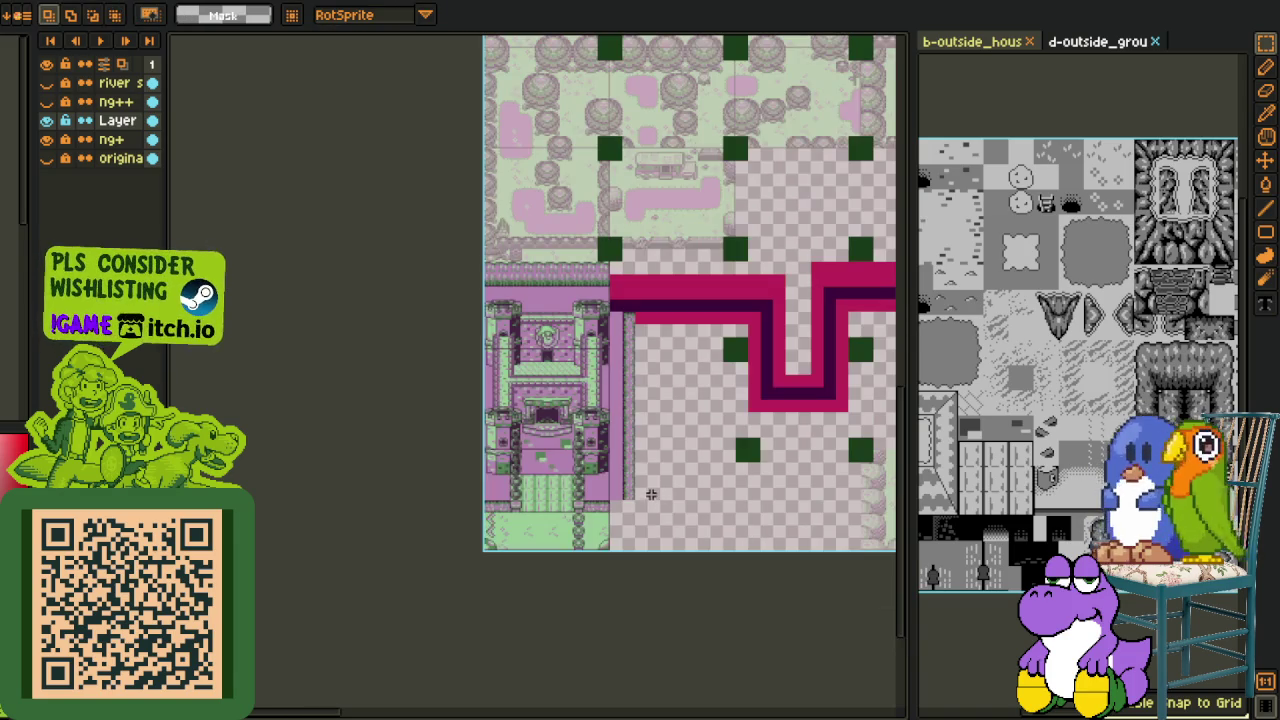
{"action": "scroll", "coordinate": [608, 328], "scroll_direction": "up", "scroll_amount": 2}
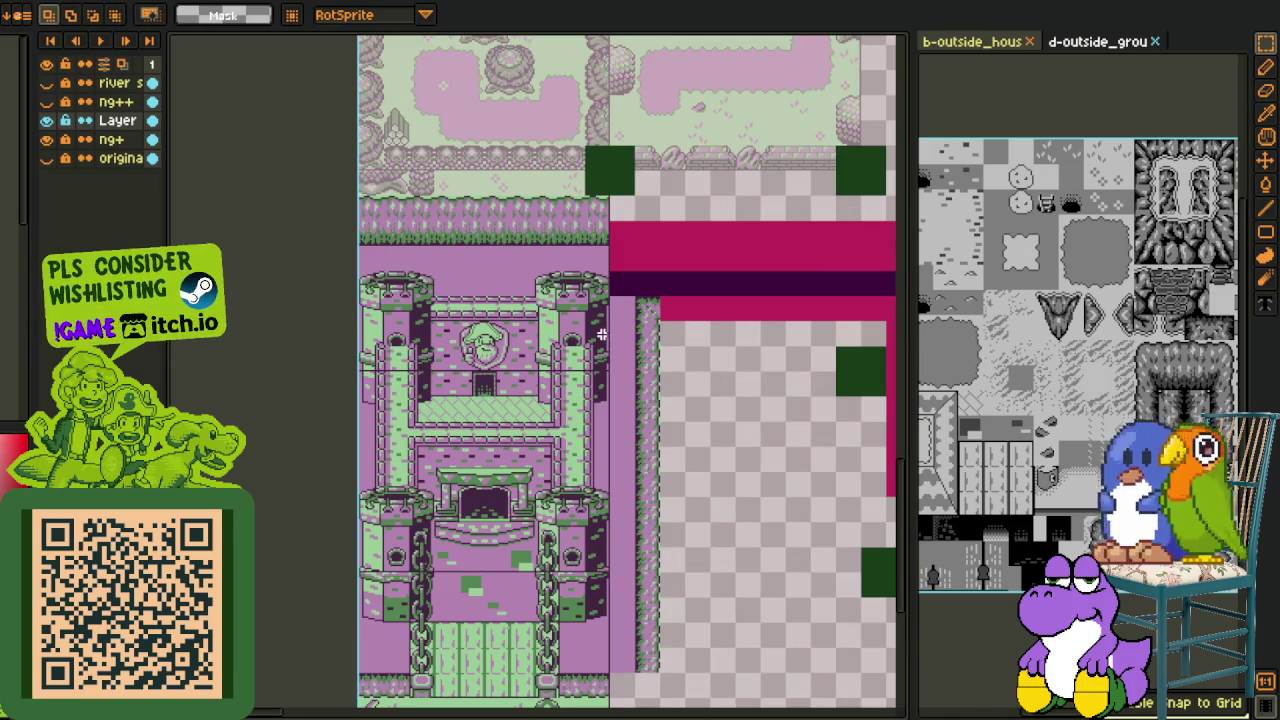
{"action": "left_click_drag", "start_coordinate": [533, 535], "coordinate": [512, 300]}
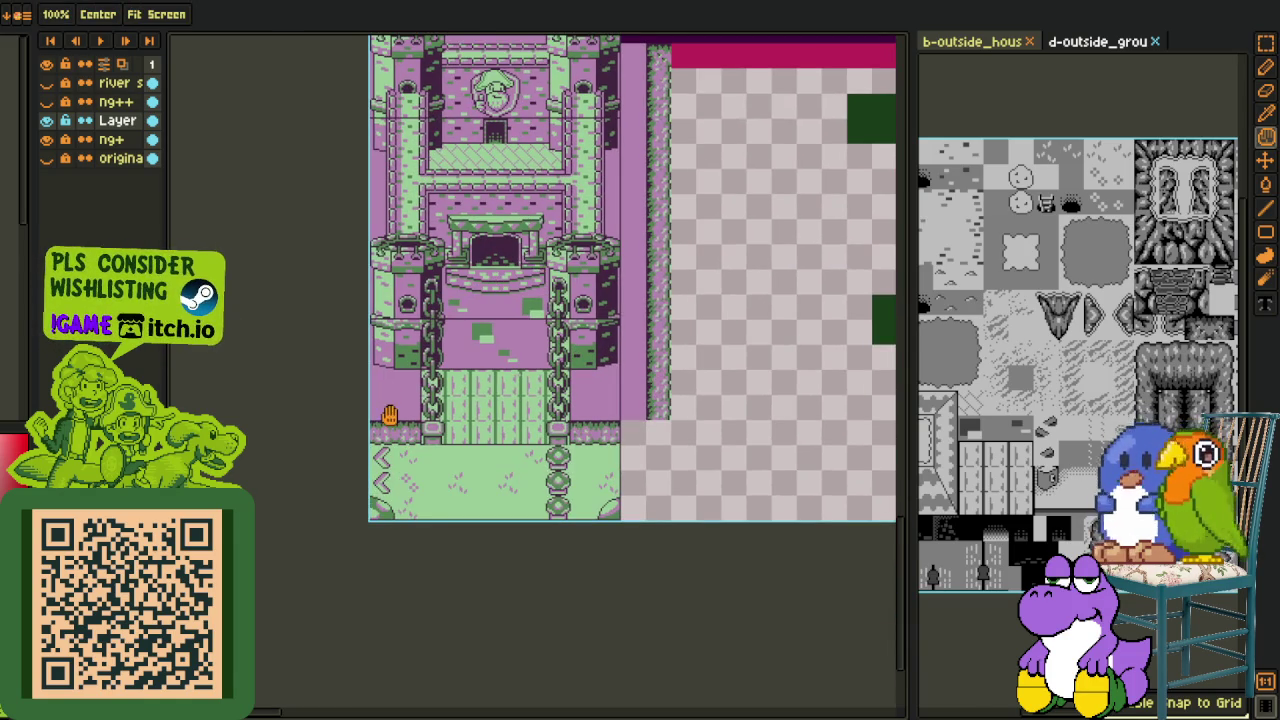
{"action": "scroll", "coordinate": [390, 414], "scroll_direction": "down", "scroll_amount": 3}
{"action": "scroll", "coordinate": [509, 489], "scroll_direction": "down", "scroll_amount": 2}
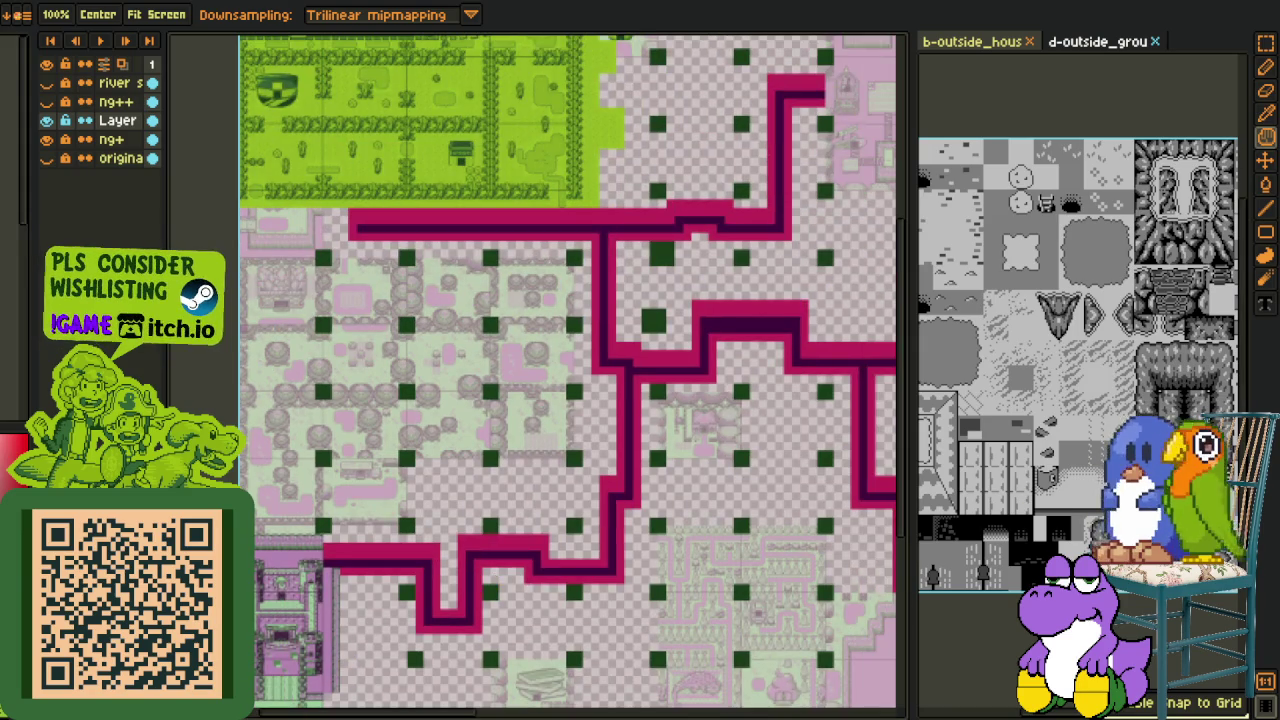
{"action": "left_click", "coordinate": [1014, 45]}
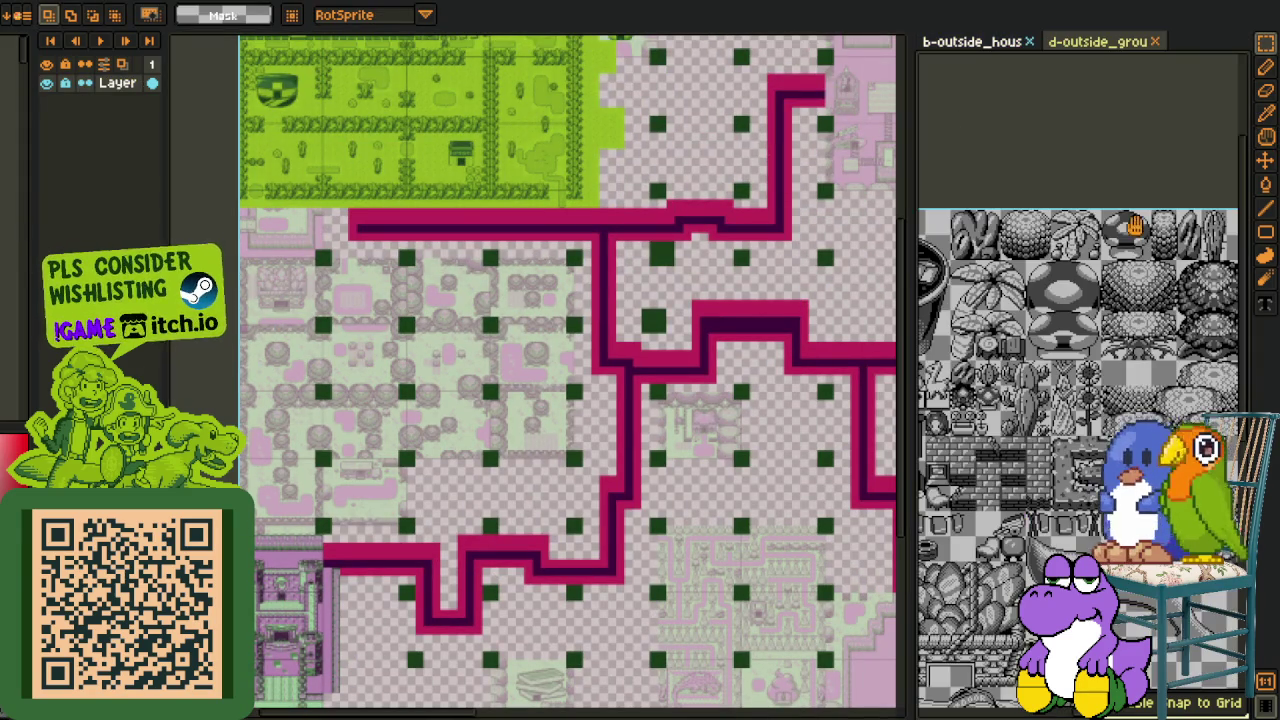
Step: Paste a rock tile beside the castle entrance and commit it
{"action": "mouse_move", "coordinate": [1062, 200]}
{"action": "left_mouse_down"}
{"action": "mouse_move", "coordinate": [1062, 375]}
{"action": "mouse_move", "coordinate": [1107, 417]}
{"action": "left_mouse_up"}
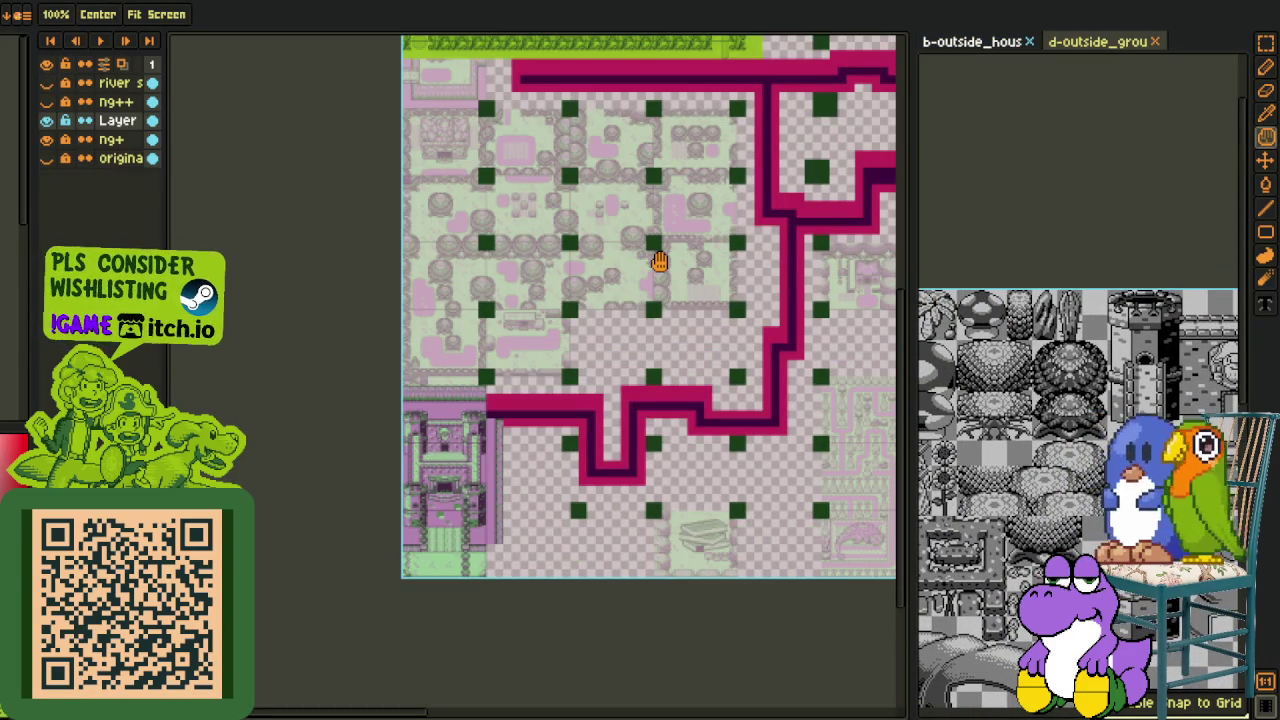
{"action": "left_click_drag", "start_coordinate": [659, 264], "coordinate": [667, 278]}
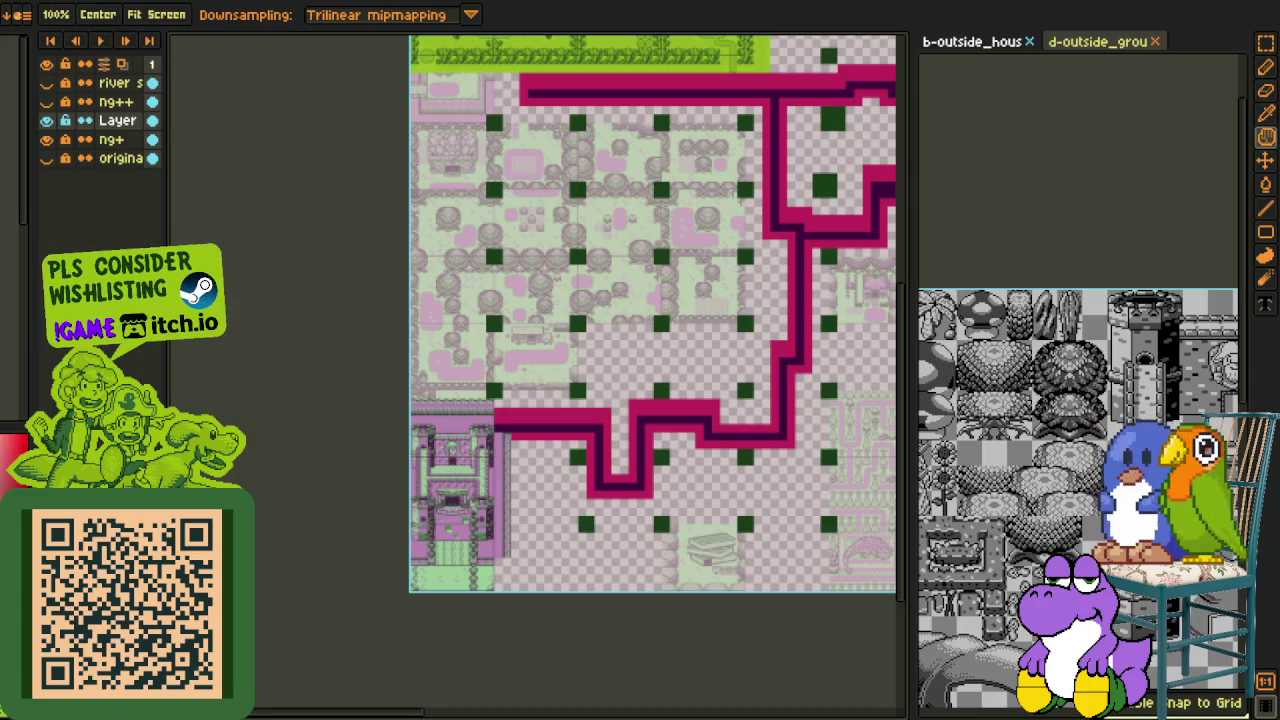
{"action": "scroll", "coordinate": [1104, 385], "scroll_direction": "up", "scroll_amount": 2}
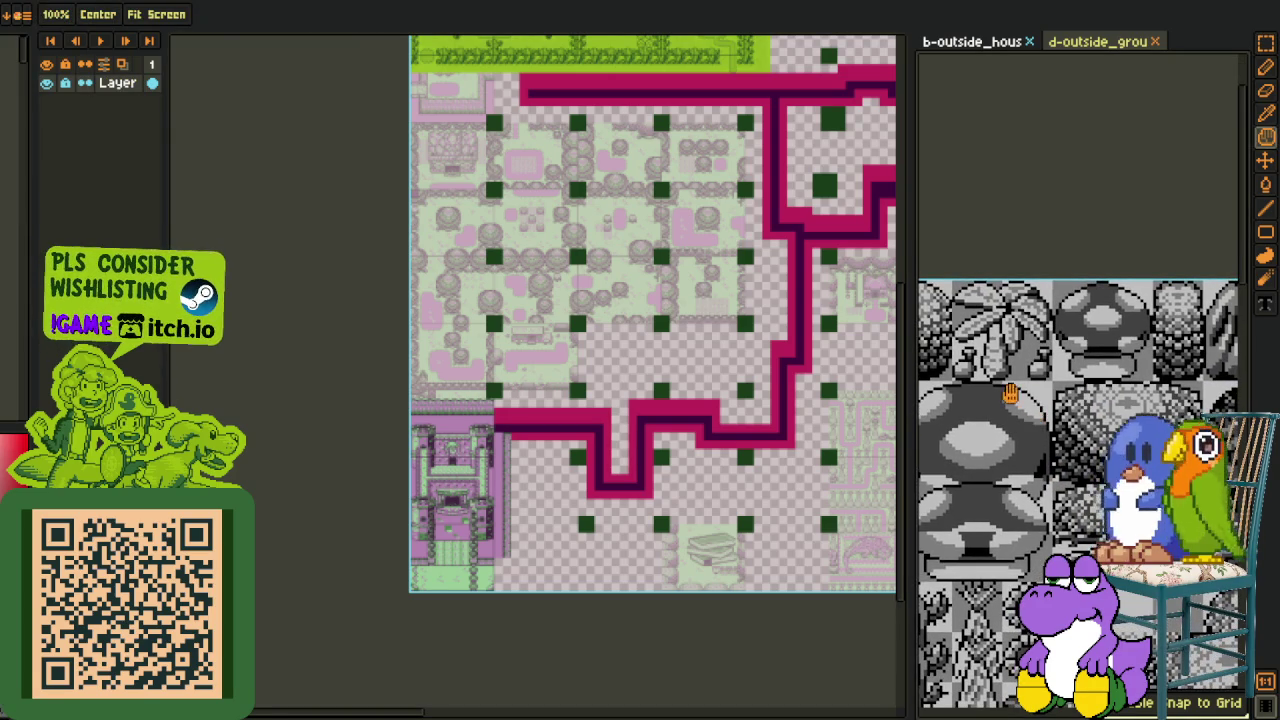
{"action": "key", "text": "r"}
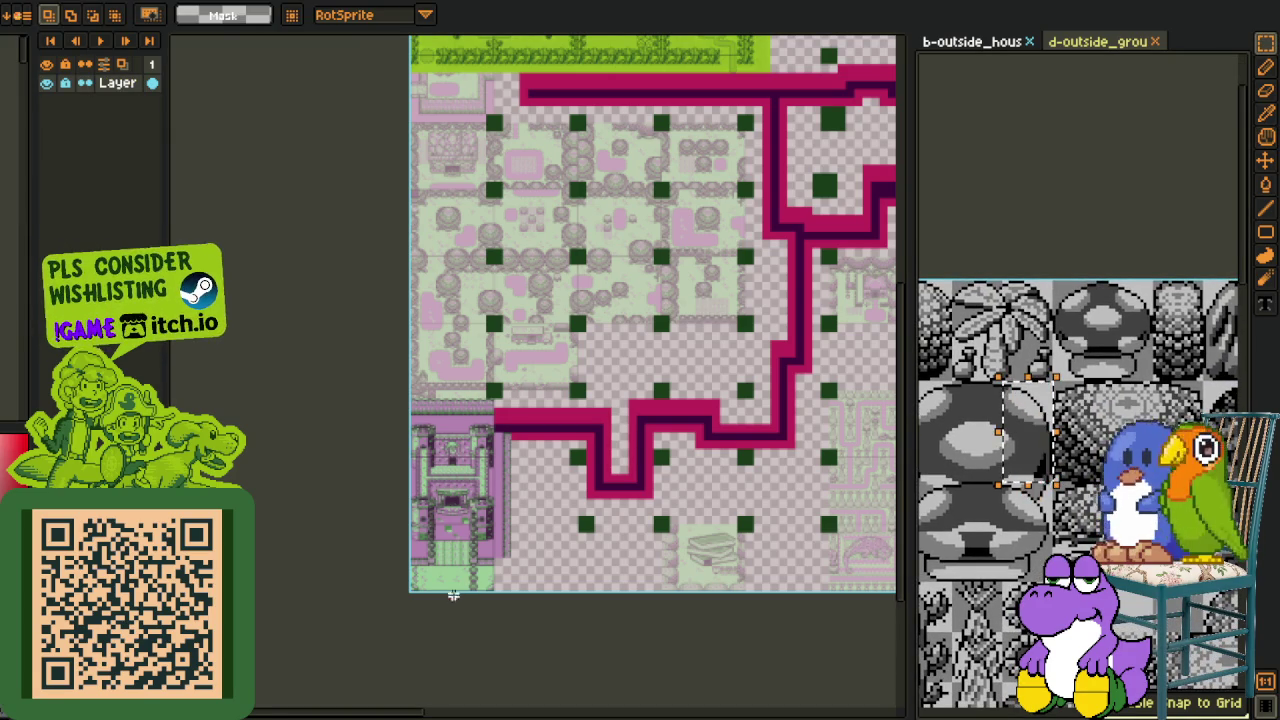
{"action": "scroll", "coordinate": [420, 597], "scroll_direction": "up", "scroll_amount": 3}
{"action": "scroll", "coordinate": [540, 430], "scroll_direction": "up", "scroll_amount": 2}
{"action": "key", "text": "ctrl+v"}
{"action": "left_click_drag", "start_coordinate": [540, 400], "coordinate": [540, 428]}
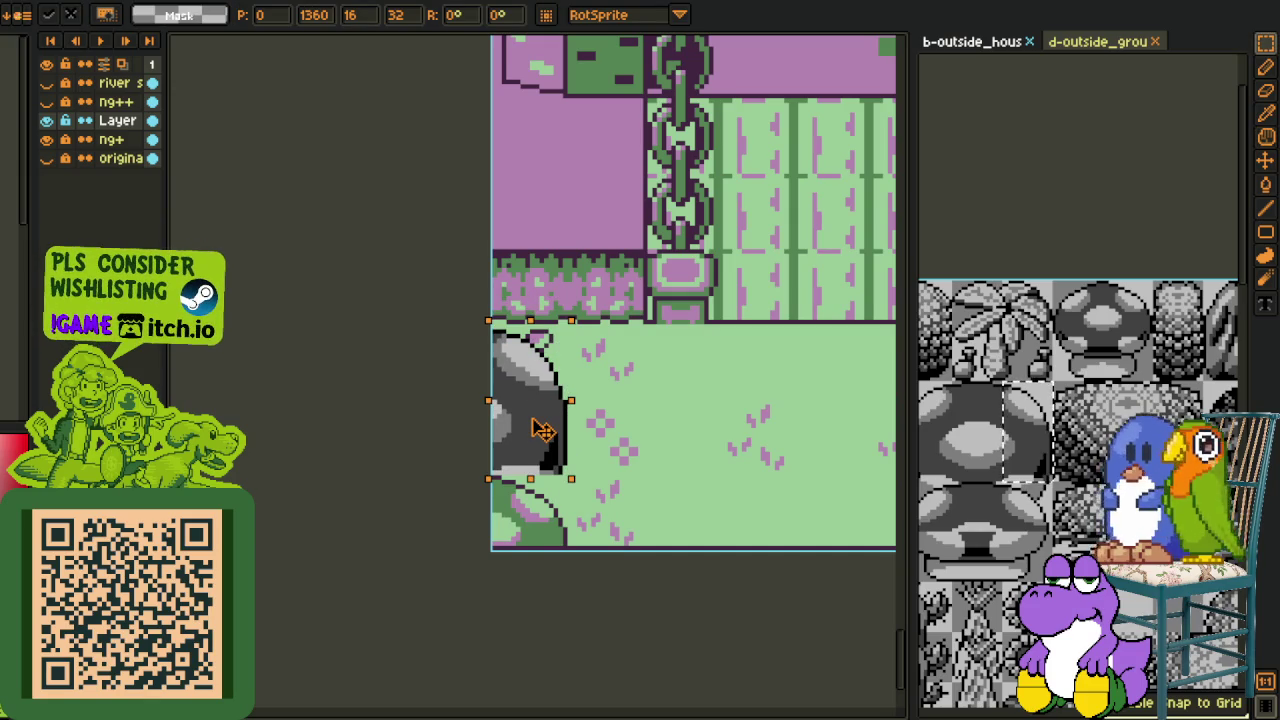
{"action": "key", "text": "Return"}
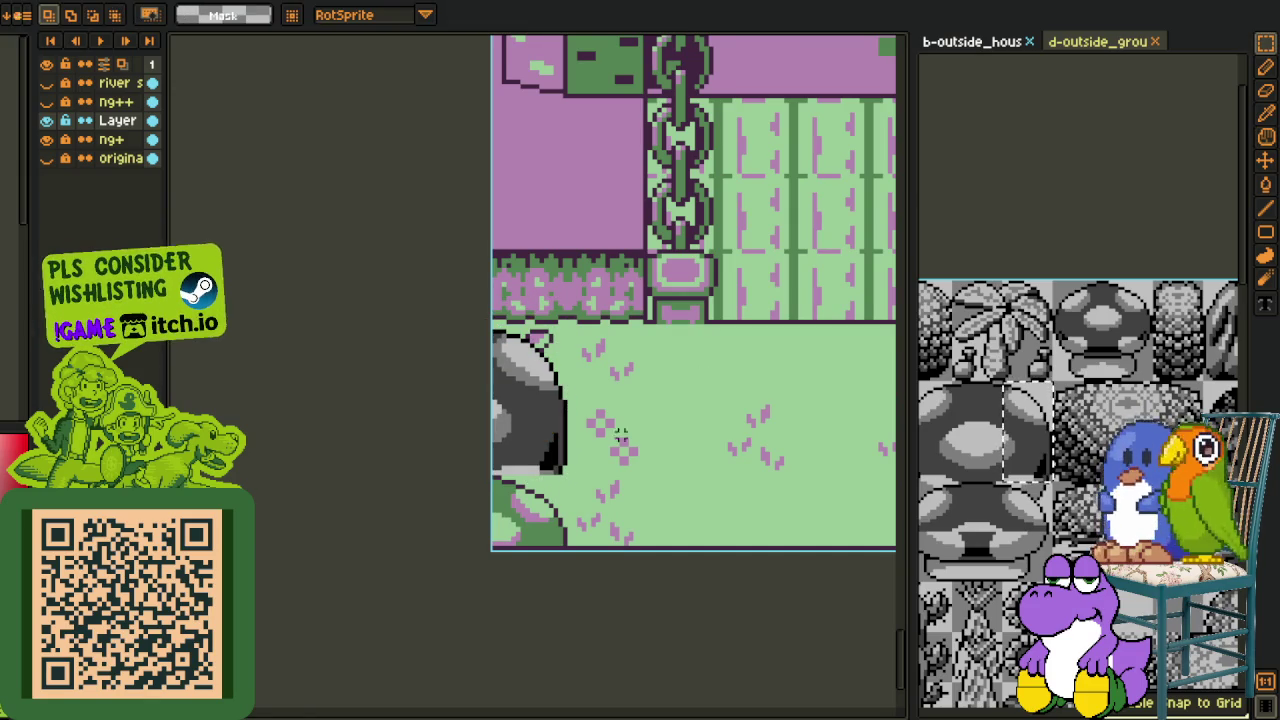
{"action": "scroll", "coordinate": [686, 394], "scroll_direction": "down", "scroll_amount": 2}
{"action": "scroll", "coordinate": [686, 394], "scroll_direction": "down", "scroll_amount": 2}
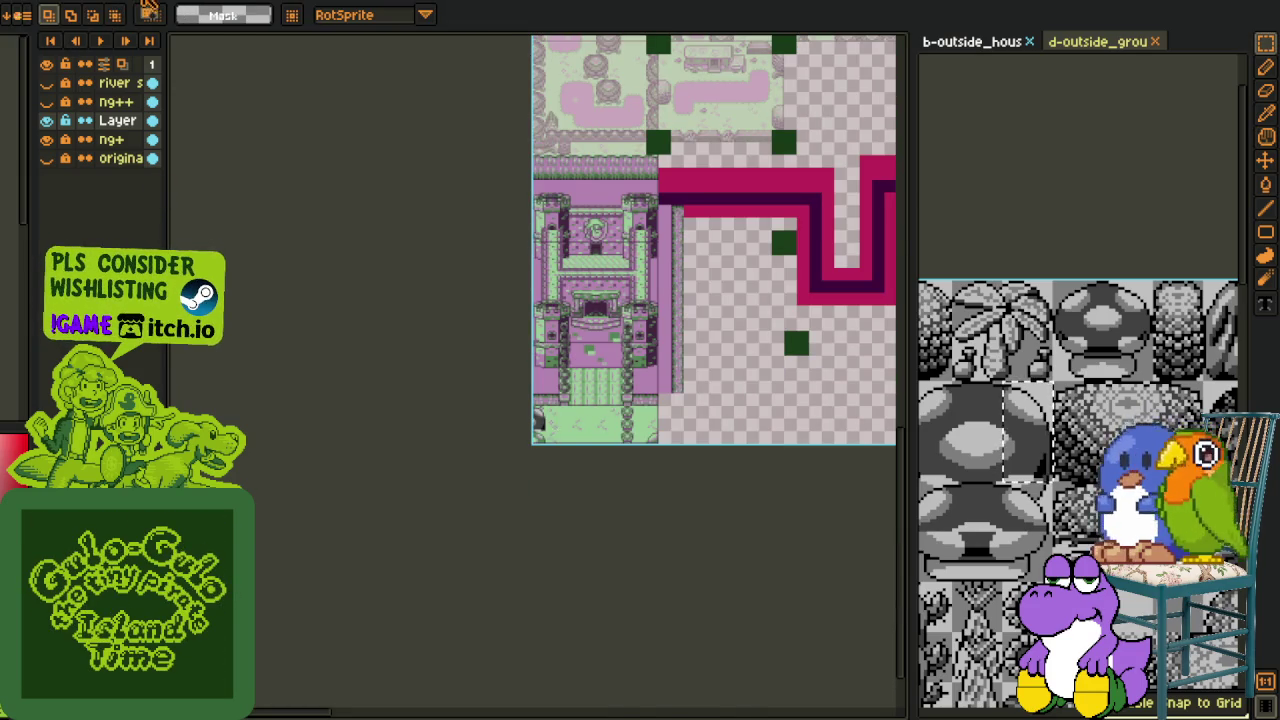
Step: Check the yellow overworld map's mushroom area for reference, then return to the castle map
{"action": "key", "text": "ctrl+Tab"}
{"action": "left_click_drag", "start_coordinate": [800, 330], "coordinate": [645, 460]}
{"action": "scroll", "coordinate": [645, 460], "scroll_direction": "down", "scroll_amount": 3}
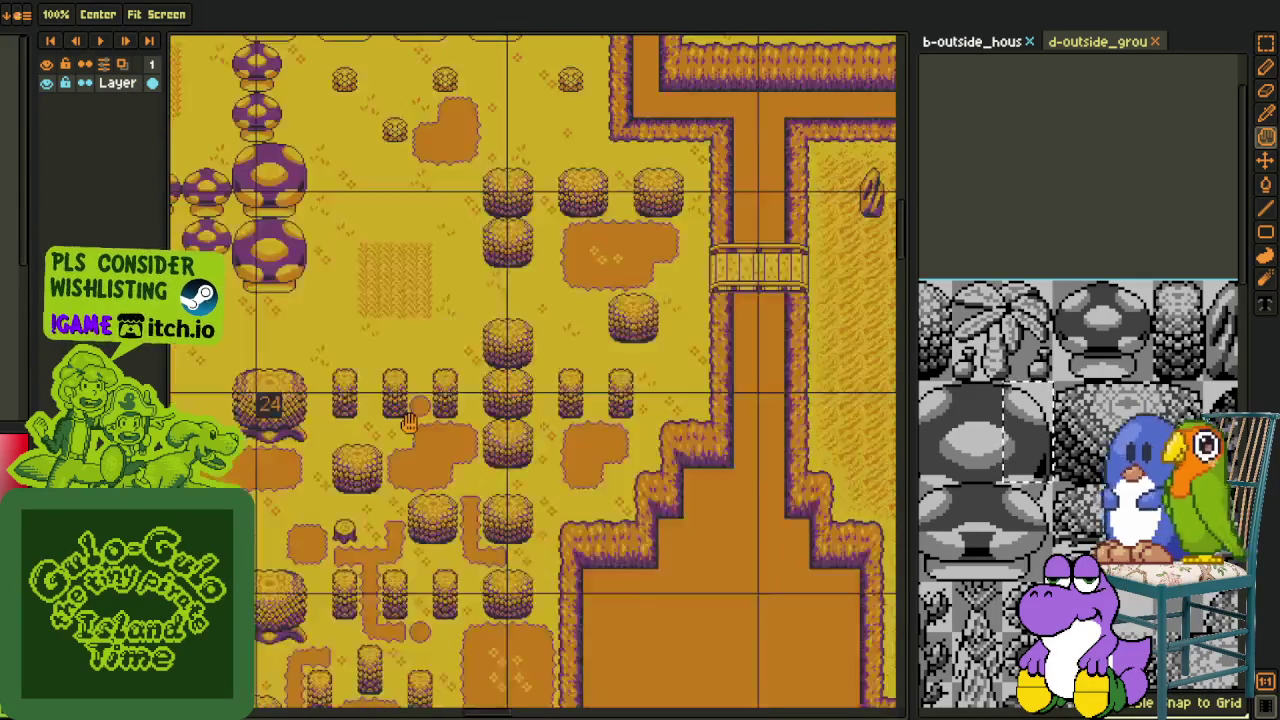
{"action": "scroll", "coordinate": [474, 278], "scroll_direction": "up", "scroll_amount": 3}
{"action": "scroll", "coordinate": [473, 279], "scroll_direction": "up", "scroll_amount": 2}
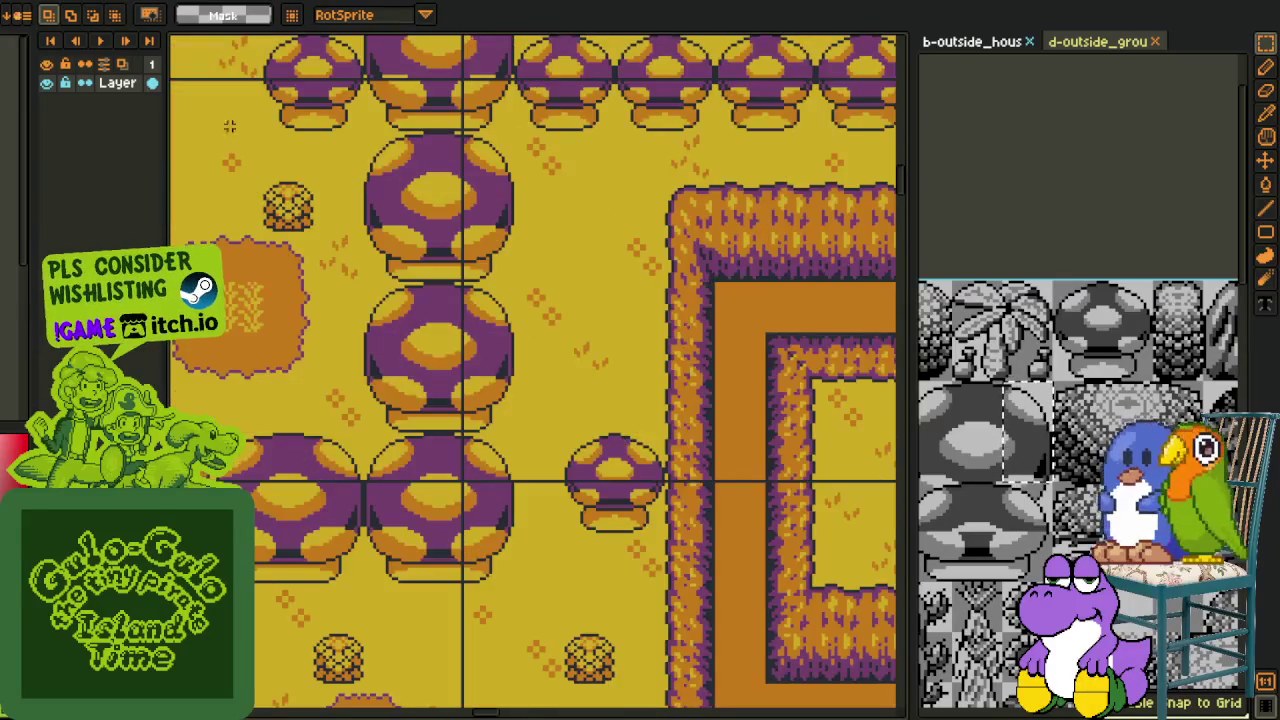
{"action": "key", "text": "ctrl+Tab"}
{"action": "scroll", "coordinate": [513, 481], "scroll_direction": "up", "scroll_amount": 3}
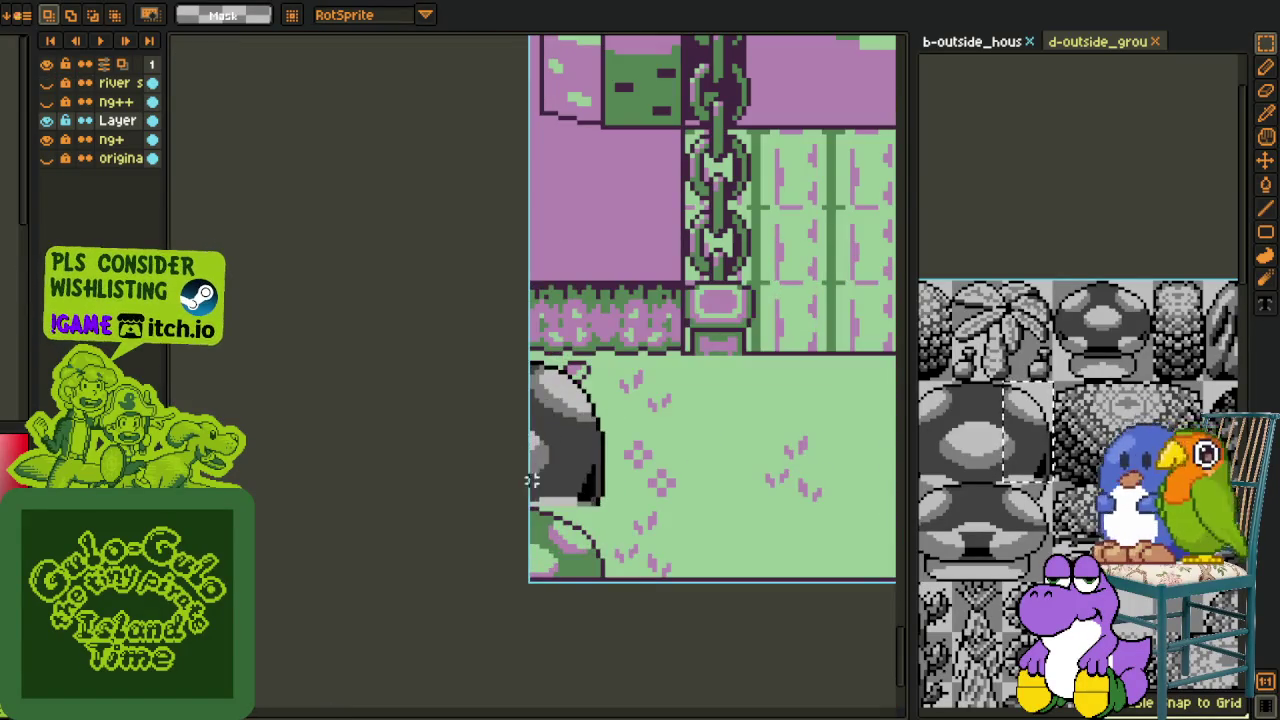
Step: Paste a mushroom tile under the rock at the lower left and commit it
{"action": "left_click_drag", "start_coordinate": [1063, 521], "coordinate": [1078, 487]}
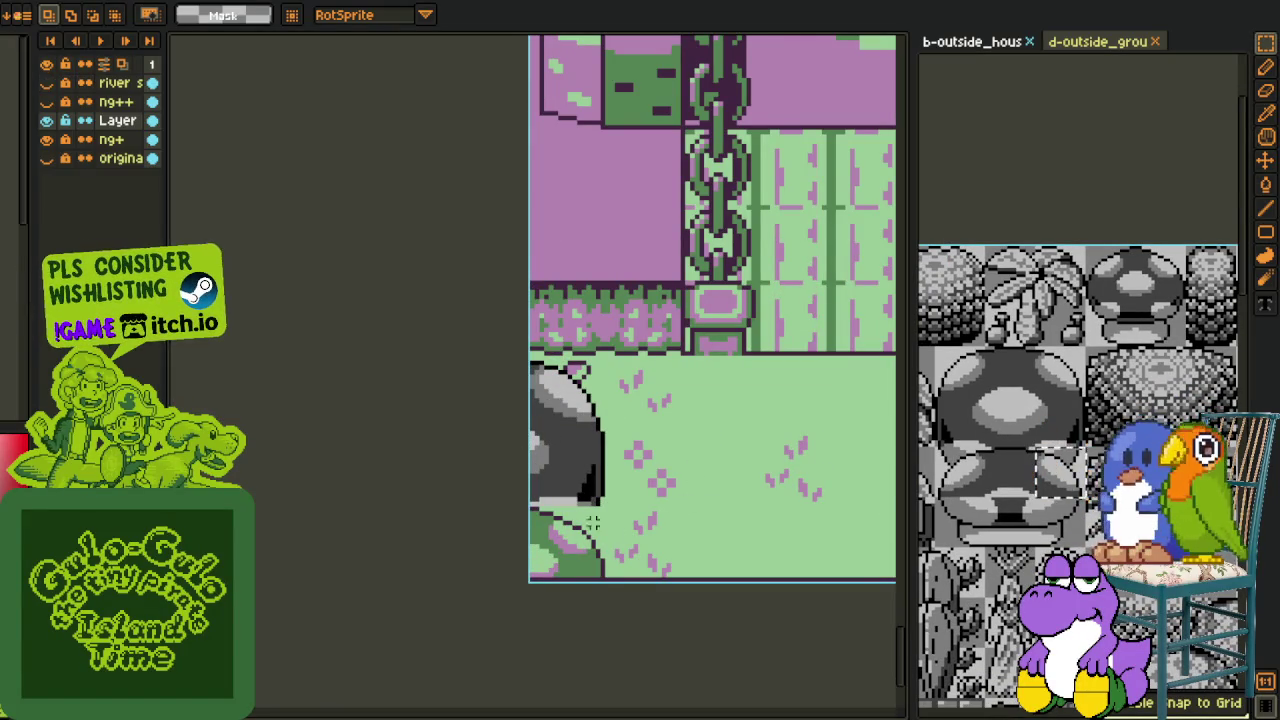
{"action": "scroll", "coordinate": [562, 492], "scroll_direction": "up", "scroll_amount": 1}
{"action": "key", "text": "ctrl+v"}
{"action": "mouse_move", "coordinate": [514, 420]}
{"action": "left_mouse_down"}
{"action": "mouse_move", "coordinate": [568, 508]}
{"action": "mouse_move", "coordinate": [560, 566]}
{"action": "left_mouse_up"}
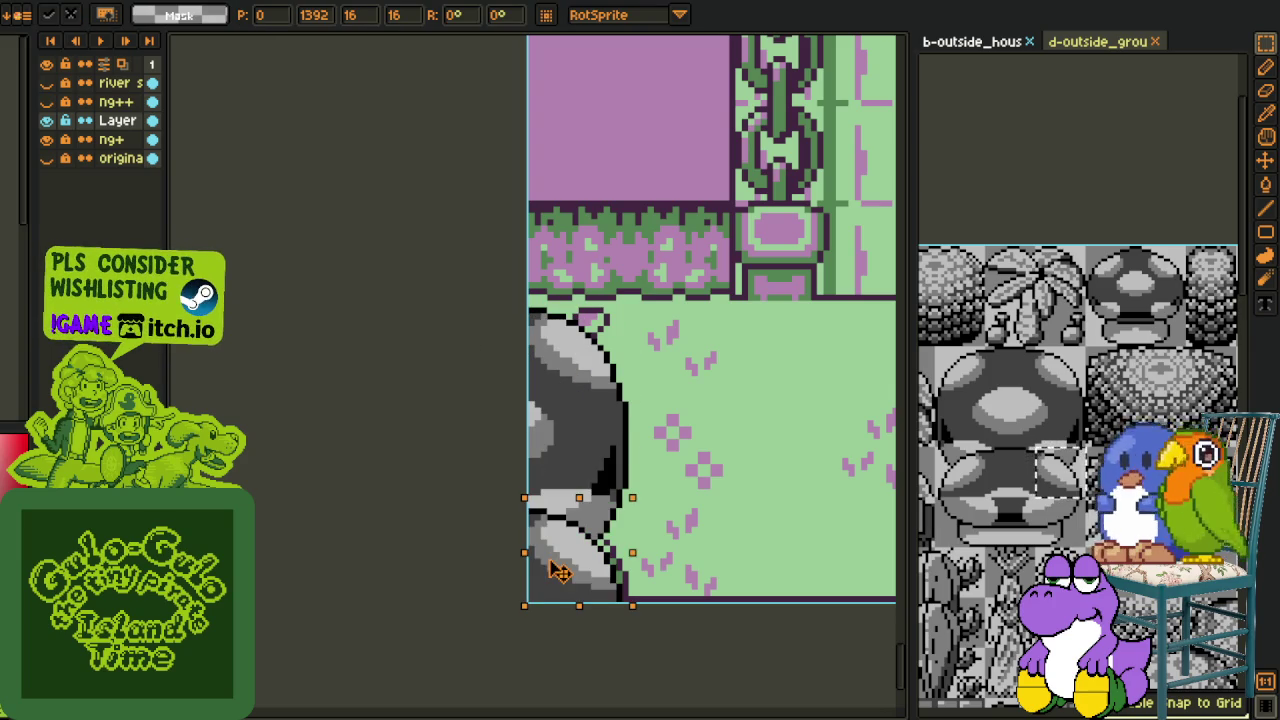
{"action": "key", "text": "Return"}
{"action": "scroll", "coordinate": [831, 505], "scroll_direction": "down", "scroll_amount": 1}
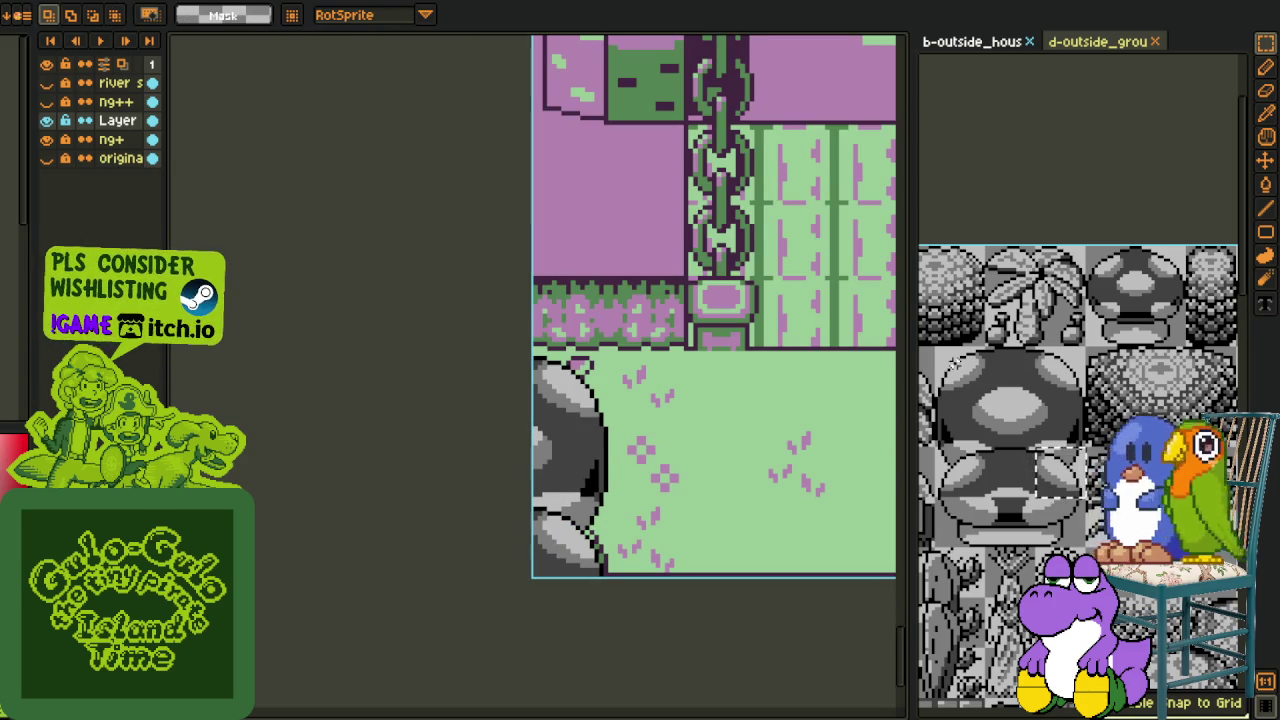
Step: Copy a strip of mushroom cap tiles and place it along the map's bottom edge
{"action": "left_click_drag", "start_coordinate": [934, 346], "coordinate": [1086, 400]}
{"action": "key", "text": "ctrl+c"}
{"action": "key", "text": "ctrl+v"}
{"action": "mouse_move", "coordinate": [666, 471]}
{"action": "left_mouse_down"}
{"action": "mouse_move", "coordinate": [583, 400]}
{"action": "mouse_move", "coordinate": [737, 557]}
{"action": "mouse_move", "coordinate": [903, 565]}
{"action": "mouse_move", "coordinate": [357, 534]}
{"action": "mouse_move", "coordinate": [640, 573]}
{"action": "mouse_move", "coordinate": [851, 569]}
{"action": "left_mouse_up"}
{"action": "scroll", "coordinate": [466, 540], "scroll_direction": "down", "scroll_amount": 3}
{"action": "left_click_drag", "start_coordinate": [466, 540], "coordinate": [642, 532]}
{"action": "left_click", "coordinate": [538, 557]}
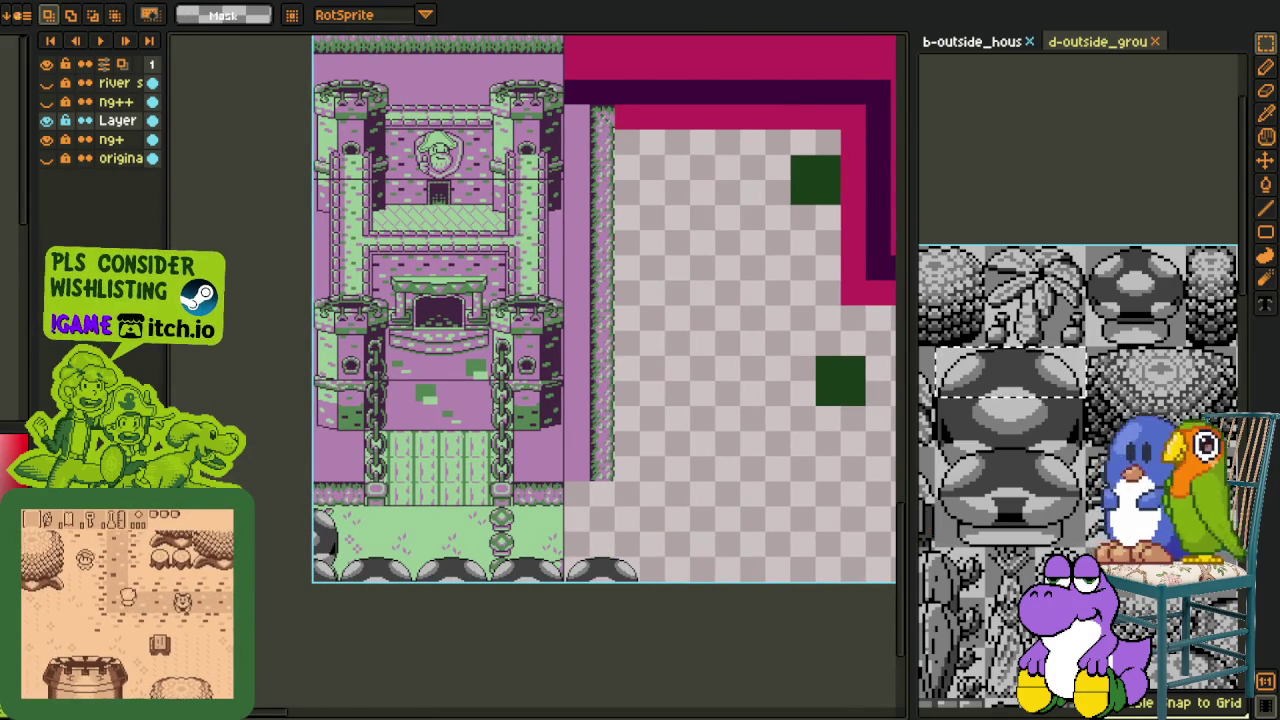
{"action": "scroll", "coordinate": [1060, 450], "scroll_direction": "down", "scroll_amount": 2}
{"action": "scroll", "coordinate": [1078, 525], "scroll_direction": "down", "scroll_amount": 1}
{"action": "scroll", "coordinate": [1078, 525], "scroll_direction": "down", "scroll_amount": 1}
{"action": "scroll", "coordinate": [1078, 525], "scroll_direction": "down", "scroll_amount": 1}
{"action": "scroll", "coordinate": [1078, 525], "scroll_direction": "down", "scroll_amount": 1}
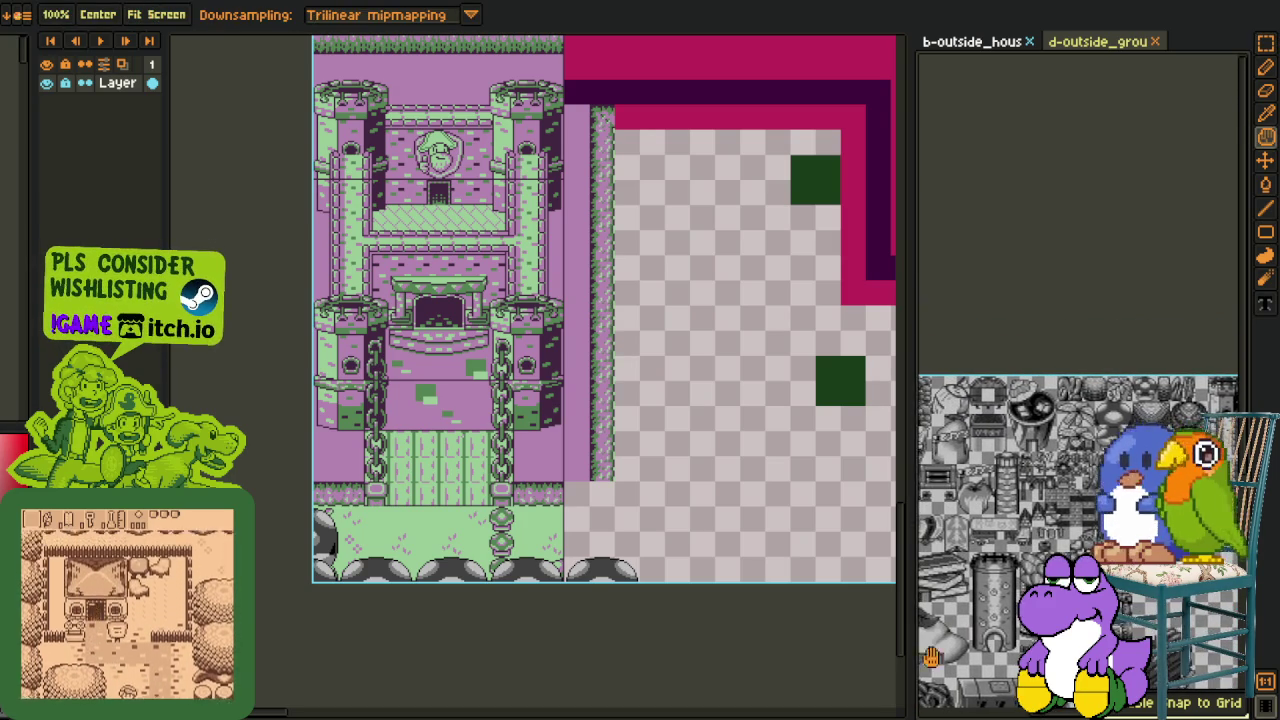
{"action": "scroll", "coordinate": [1078, 525], "scroll_direction": "down", "scroll_amount": 1}
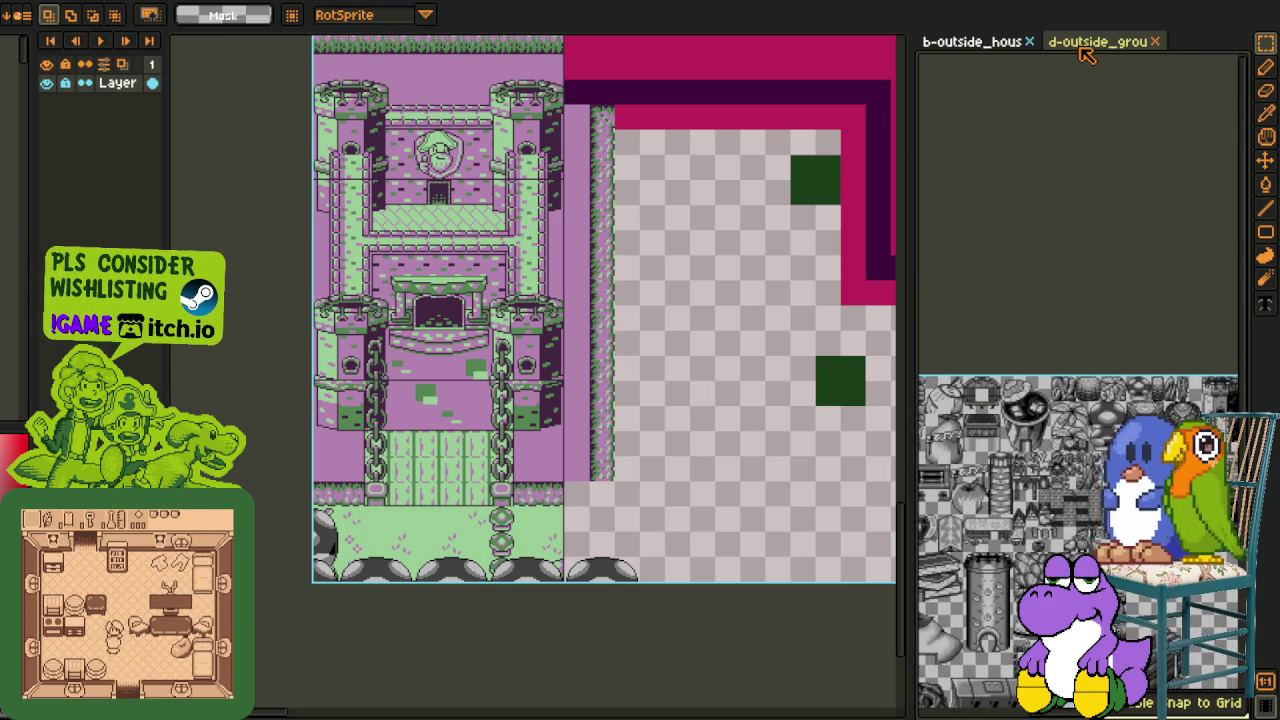
Step: Show the outdoor ground tileset as reference and paste a grey tile beside the castle
{"action": "left_click", "coordinate": [1082, 48]}
{"action": "scroll", "coordinate": [1080, 286], "scroll_direction": "up", "scroll_amount": 1}
{"action": "scroll", "coordinate": [1077, 374], "scroll_direction": "up", "scroll_amount": 1}
{"action": "scroll", "coordinate": [1030, 424], "scroll_direction": "up", "scroll_amount": 1}
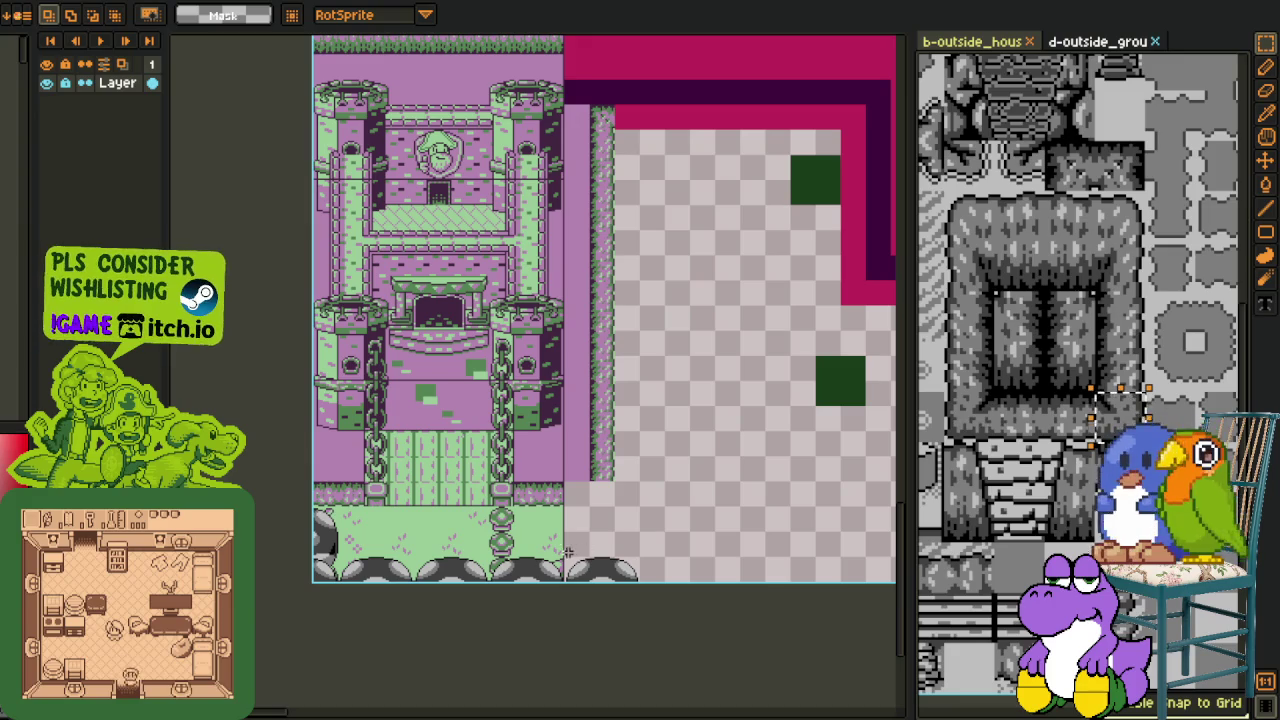
{"action": "scroll", "coordinate": [580, 520], "scroll_direction": "up", "scroll_amount": 3}
{"action": "key", "text": "ctrl+v"}
{"action": "mouse_move", "coordinate": [663, 451]}
{"action": "left_mouse_down"}
{"action": "mouse_move", "coordinate": [637, 427]}
{"action": "mouse_move", "coordinate": [760, 470]}
{"action": "left_mouse_up"}
{"action": "key", "text": "Return"}
Step: Copy a grass tile from the map and place it in the empty hedge-row slot
{"action": "left_click_drag", "start_coordinate": [544, 483], "coordinate": [500, 410]}
{"action": "key", "text": "ctrl+c"}
{"action": "key", "text": "ctrl+v"}
{"action": "left_click_drag", "start_coordinate": [528, 463], "coordinate": [657, 457]}
{"action": "key", "text": "Return"}
Step: Paste a hedge tile into the gap left of the chain at the castle's lower left
{"action": "scroll", "coordinate": [657, 457], "scroll_direction": "down", "scroll_amount": 2}
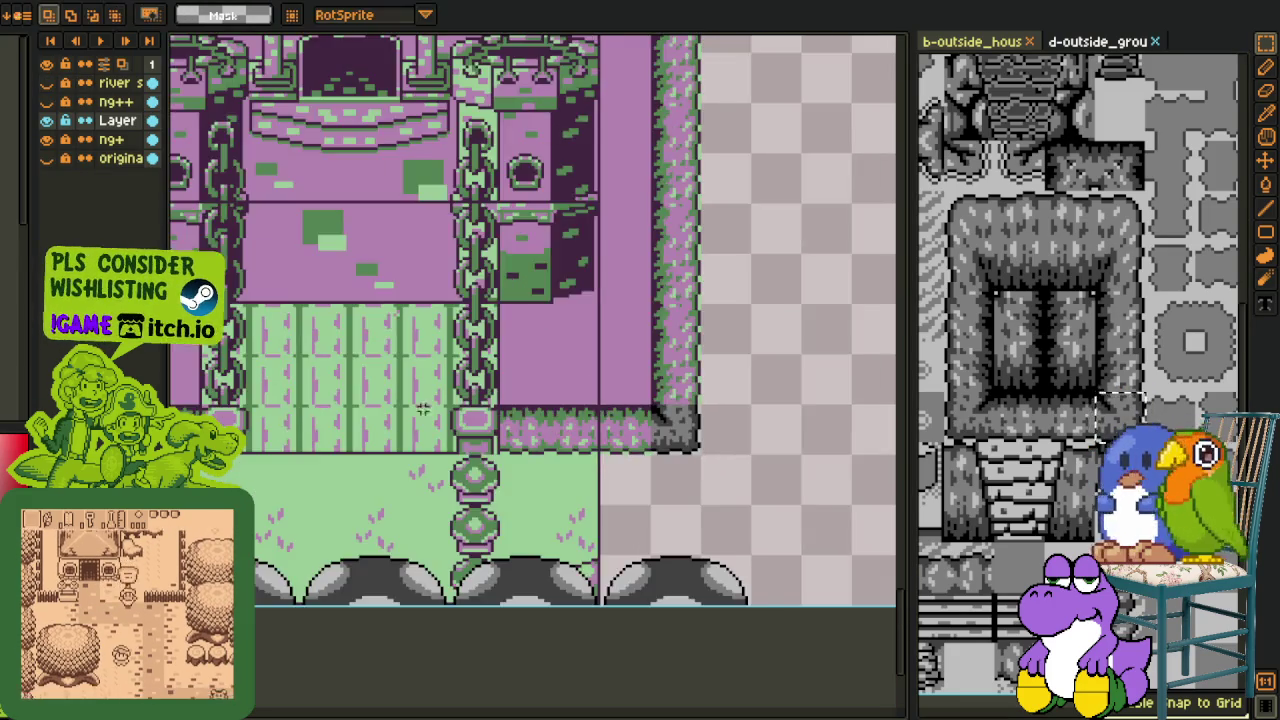
{"action": "left_click_drag", "start_coordinate": [185, 428], "coordinate": [320, 465]}
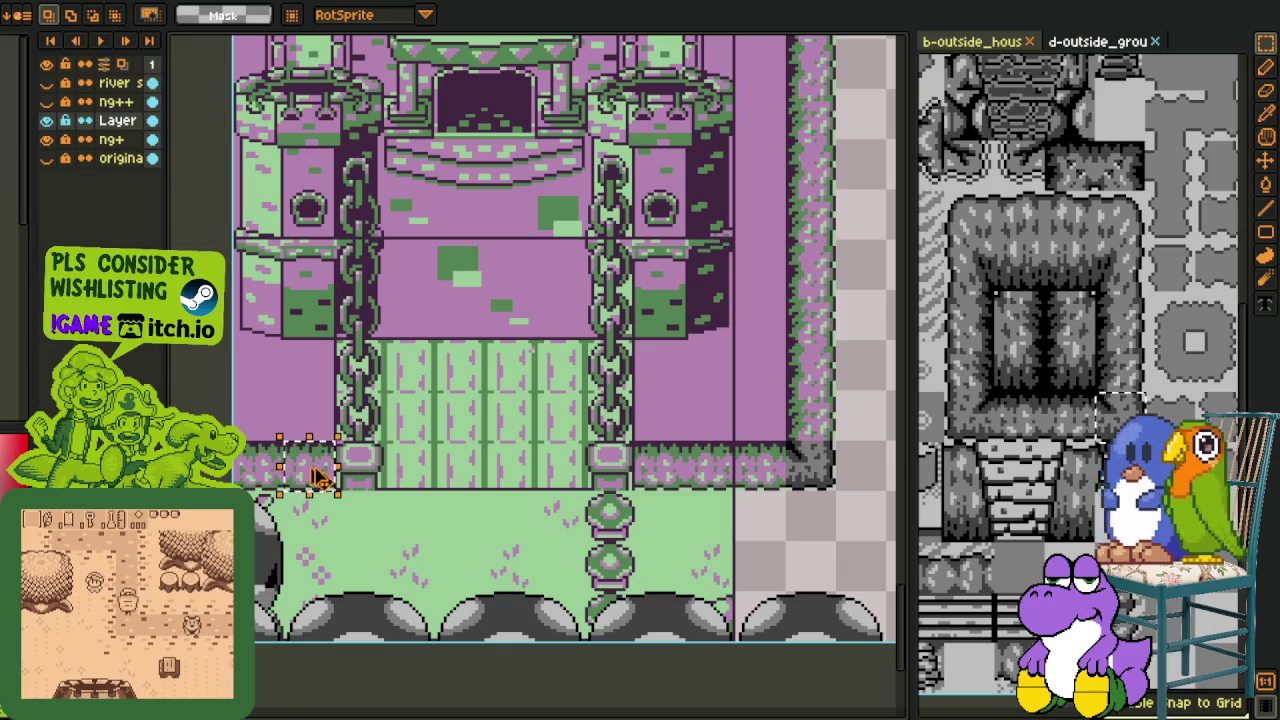
{"action": "key", "text": "ctrl+v"}
{"action": "left_click_drag", "start_coordinate": [560, 485], "coordinate": [748, 490]}
{"action": "key", "text": "Return"}
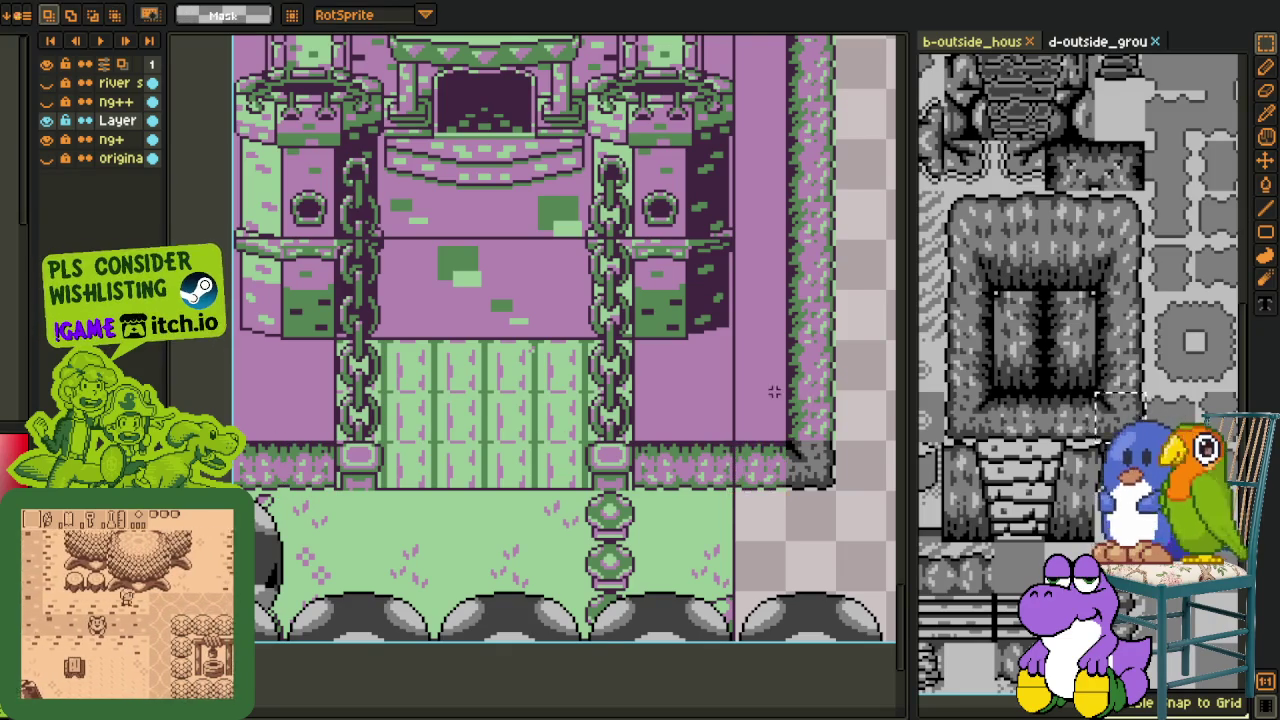
Step: Zoom in on the chain emblem in front of the castle gate
{"action": "scroll", "coordinate": [767, 400], "scroll_direction": "down", "scroll_amount": 2}
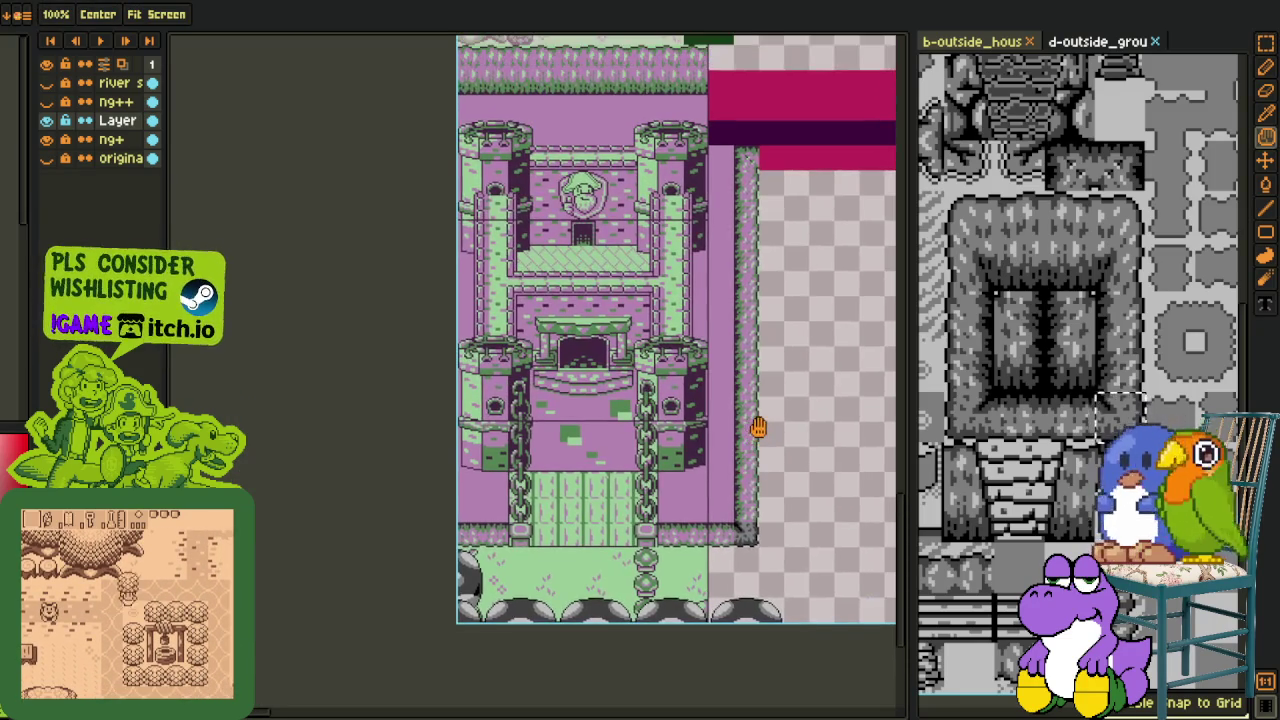
{"action": "scroll", "coordinate": [634, 557], "scroll_direction": "up", "scroll_amount": 3}
{"action": "key", "text": "i"}
{"action": "key", "text": "m"}
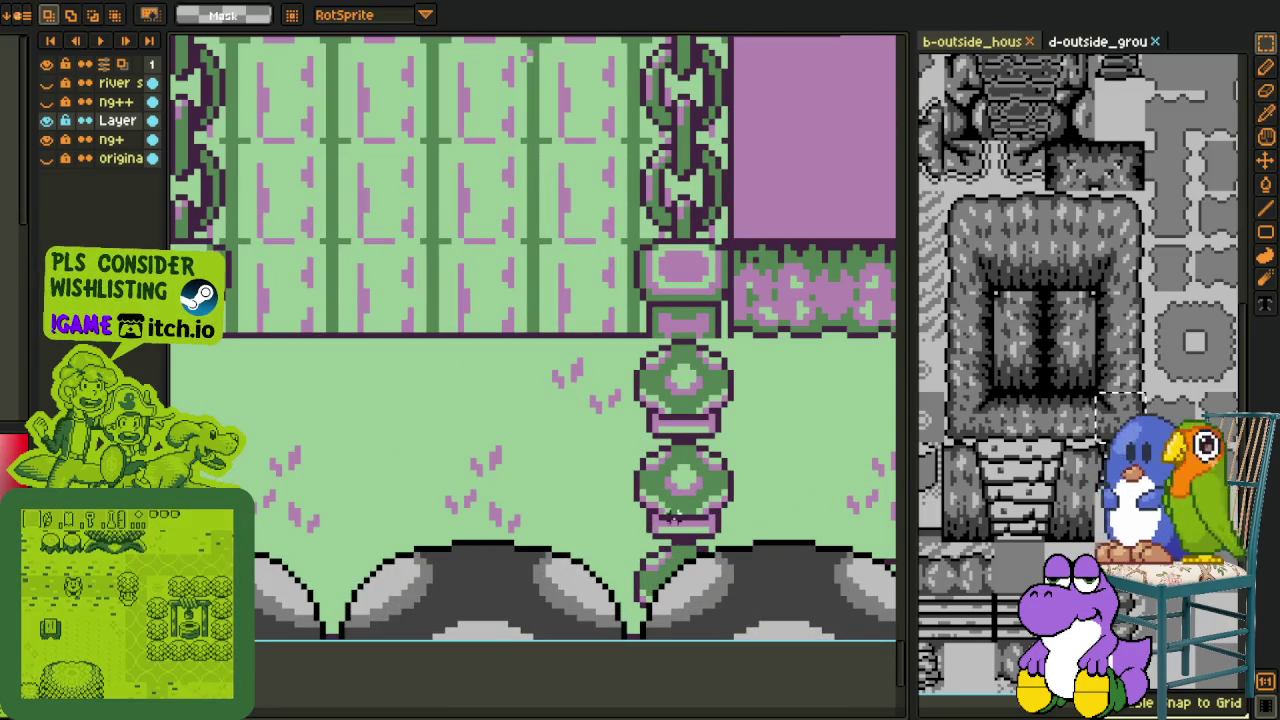
{"action": "scroll", "coordinate": [648, 549], "scroll_direction": "up", "scroll_amount": 1}
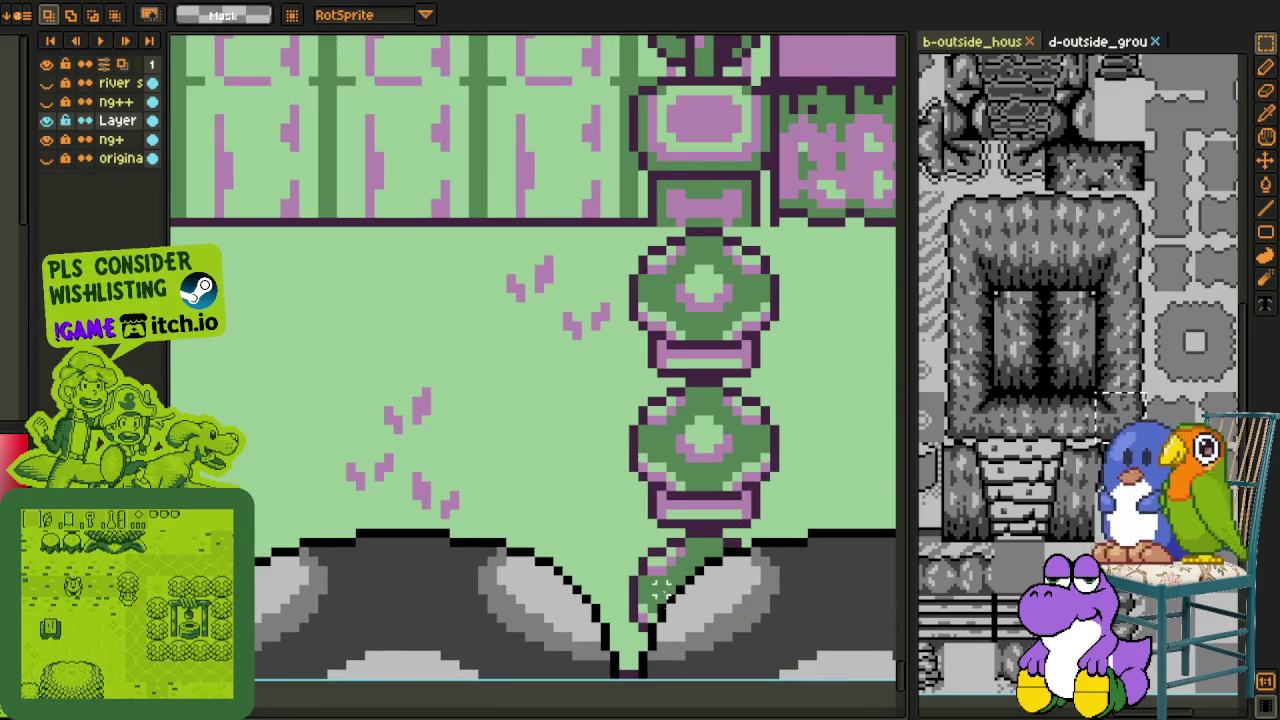
{"action": "scroll", "coordinate": [664, 594], "scroll_direction": "up", "scroll_amount": 2}
Step: Sample dark purple and flood-fill the chain bar, upper bulb and stray pixels with it
{"action": "key", "text": "i"}
{"action": "key", "text": "g"}
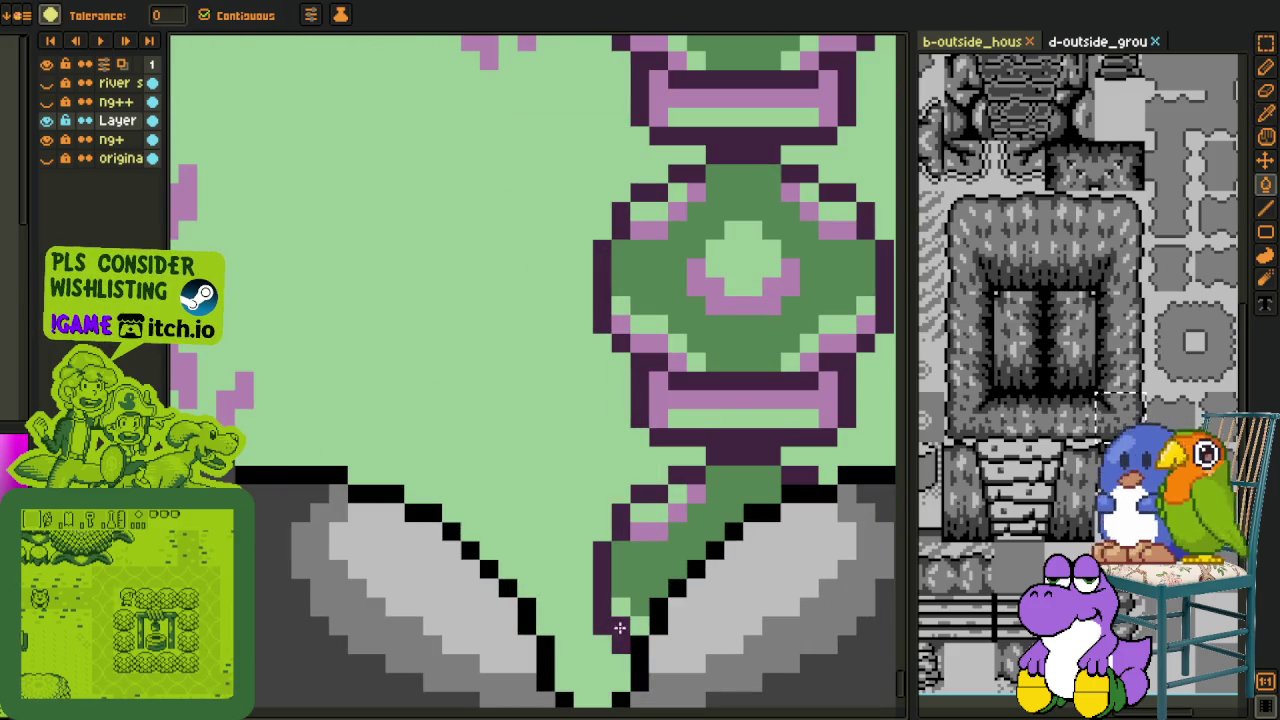
{"action": "left_click", "coordinate": [650, 545]}
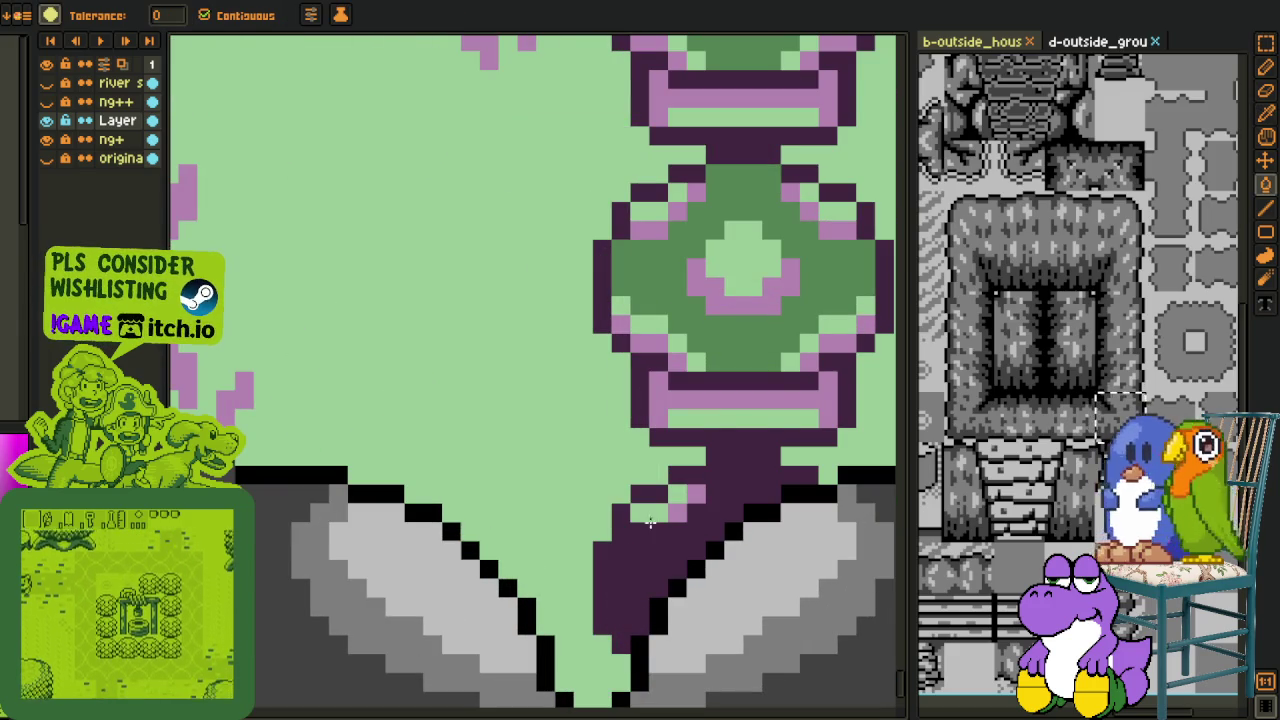
{"action": "left_click", "coordinate": [676, 492]}
{"action": "left_click", "coordinate": [650, 512]}
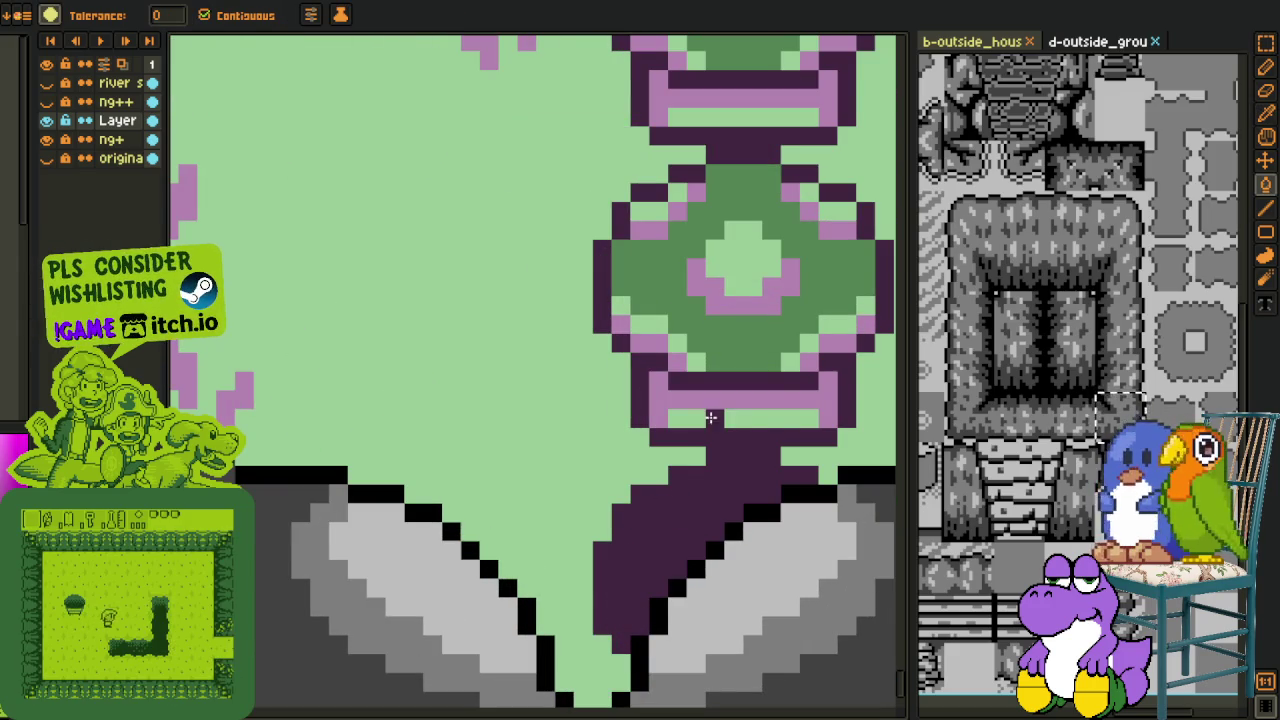
{"action": "left_click", "coordinate": [711, 418]}
{"action": "left_click", "coordinate": [715, 393]}
{"action": "left_click", "coordinate": [718, 362]}
Step: Fill the lower bulb's green centre, pink ring and diagonal pink pixels dark purple
{"action": "key", "text": "h"}
{"action": "left_click_drag", "start_coordinate": [709, 421], "coordinate": [615, 597]}
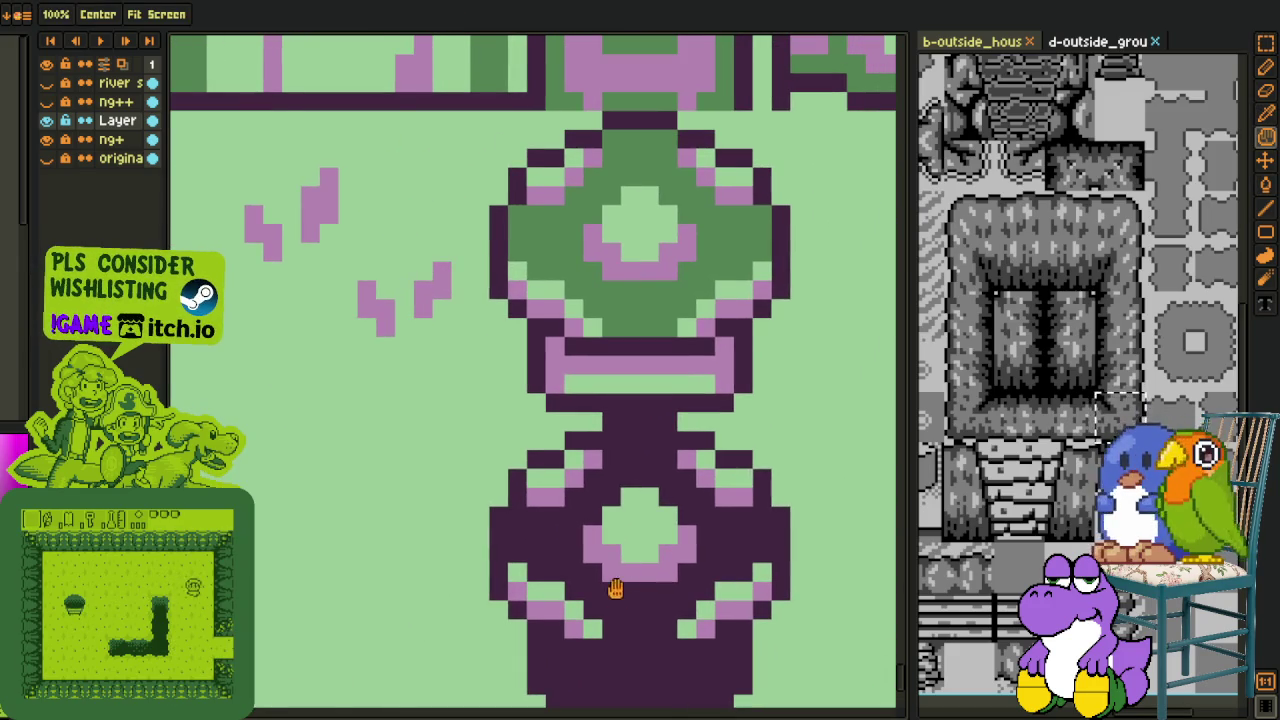
{"action": "key", "text": "g"}
{"action": "left_click", "coordinate": [625, 566]}
{"action": "left_click", "coordinate": [637, 530]}
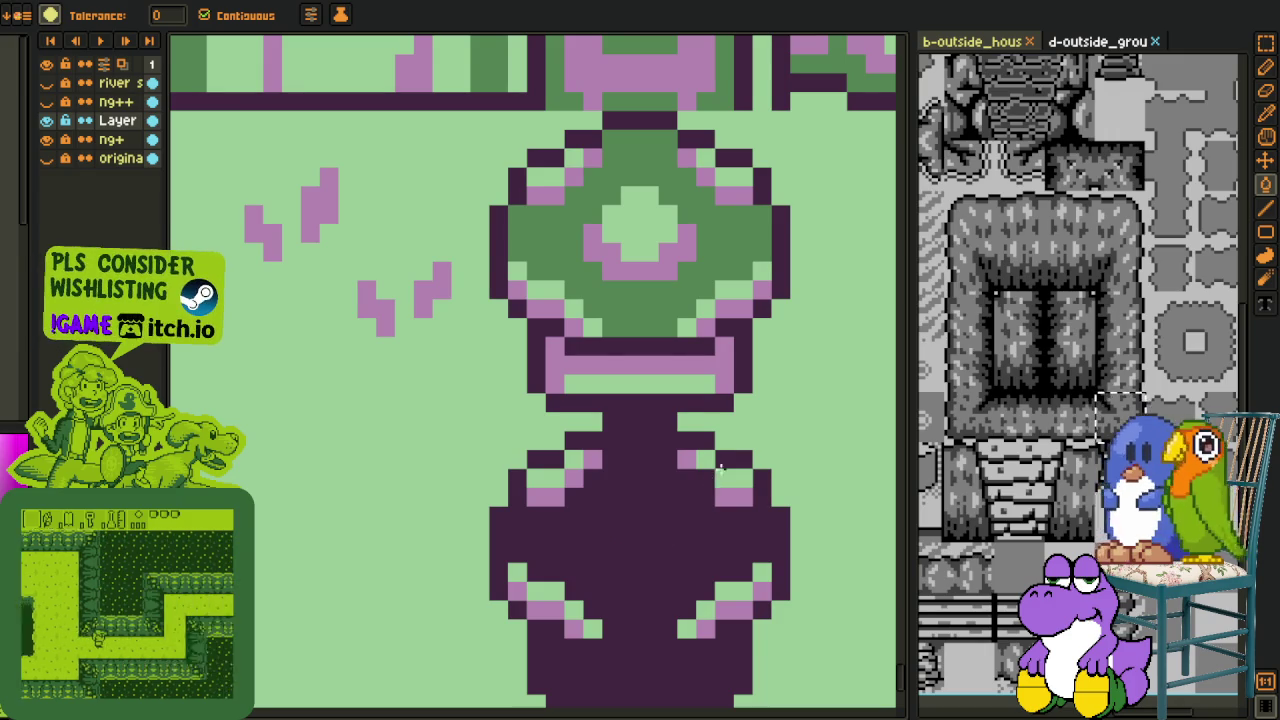
{"action": "left_click", "coordinate": [722, 482]}
{"action": "left_click", "coordinate": [729, 586]}
{"action": "left_click", "coordinate": [725, 608]}
{"action": "left_click", "coordinate": [704, 618]}
{"action": "left_click", "coordinate": [686, 628]}
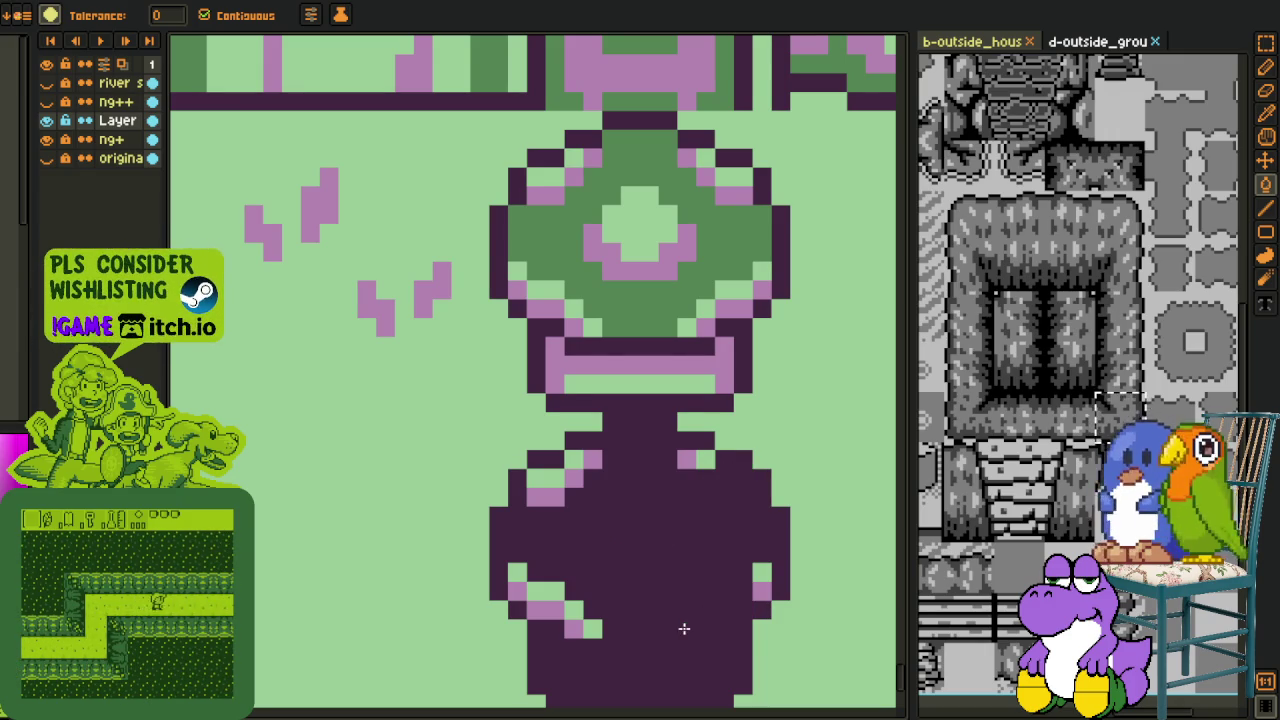
{"action": "left_click", "coordinate": [762, 572]}
{"action": "left_click", "coordinate": [593, 626]}
{"action": "left_click", "coordinate": [574, 610]}
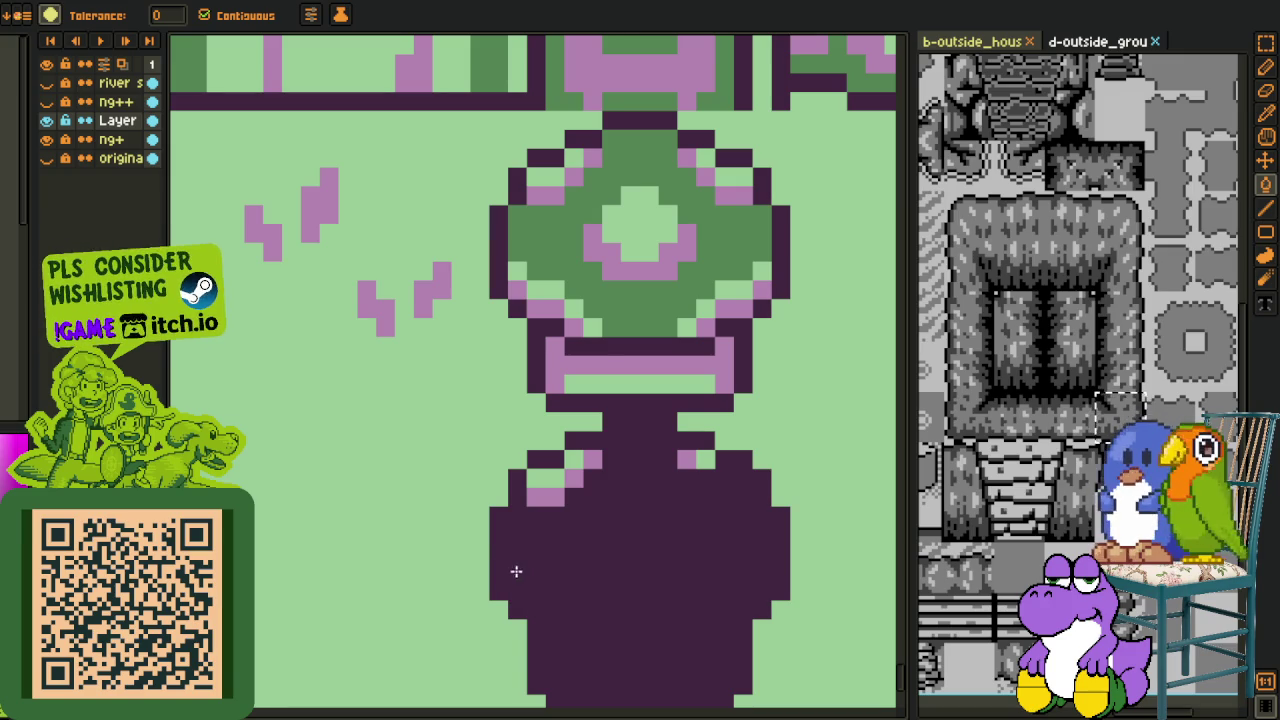
Step: Fill the base's green and pink bands and the bulb's body and ring dark purple
{"action": "scroll", "coordinate": [516, 571], "scroll_direction": "down", "scroll_amount": 2}
{"action": "scroll", "coordinate": [613, 566], "scroll_direction": "up", "scroll_amount": 1}
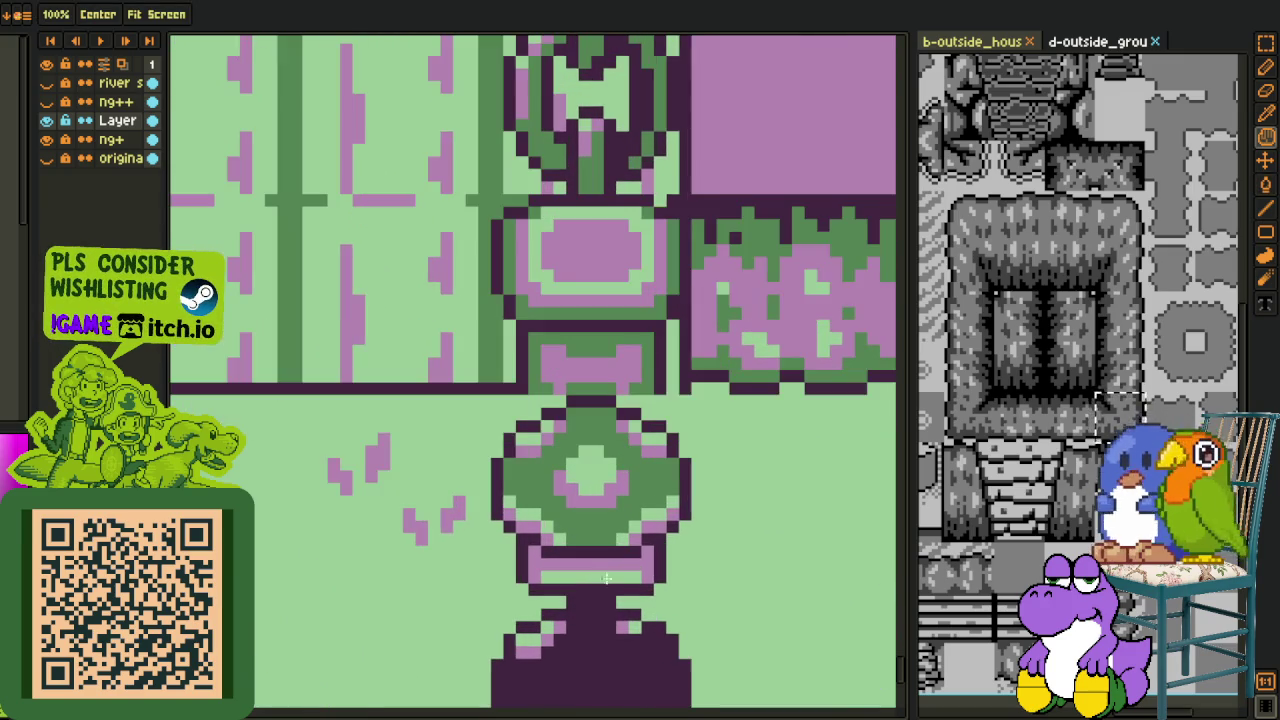
{"action": "scroll", "coordinate": [545, 630], "scroll_direction": "up", "scroll_amount": 1}
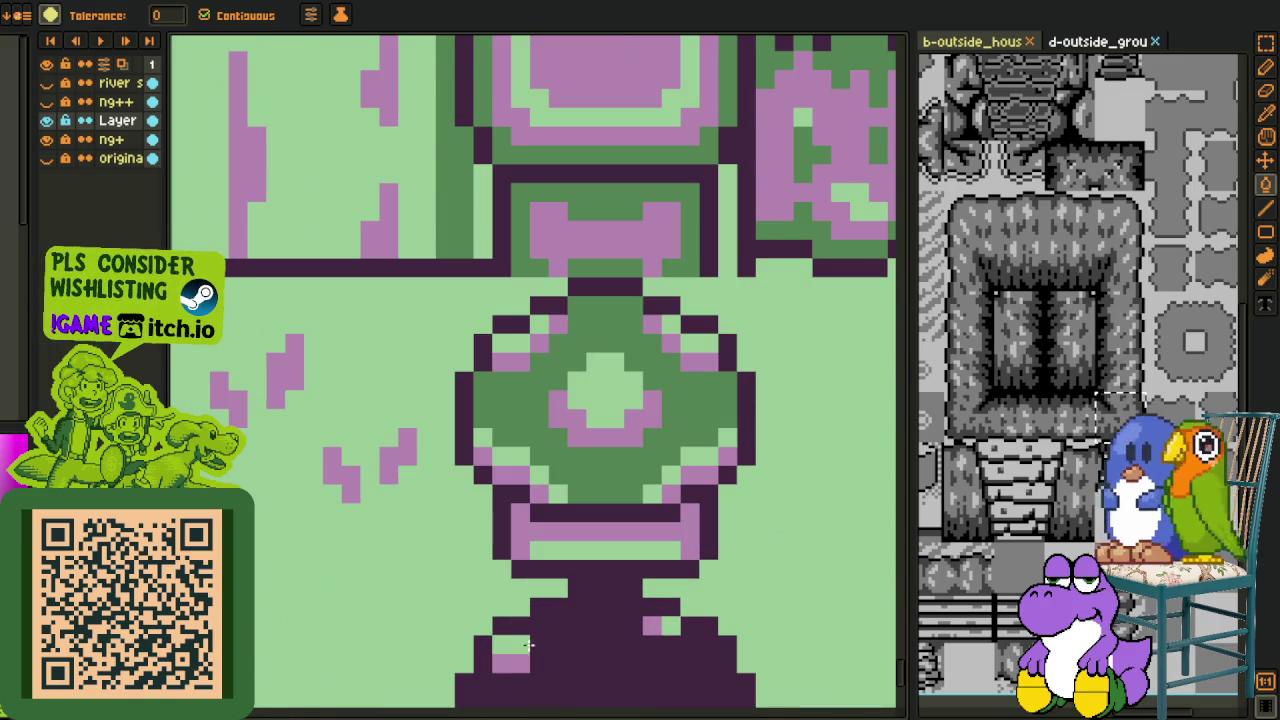
{"action": "left_click", "coordinate": [501, 645]}
{"action": "left_click", "coordinate": [651, 626]}
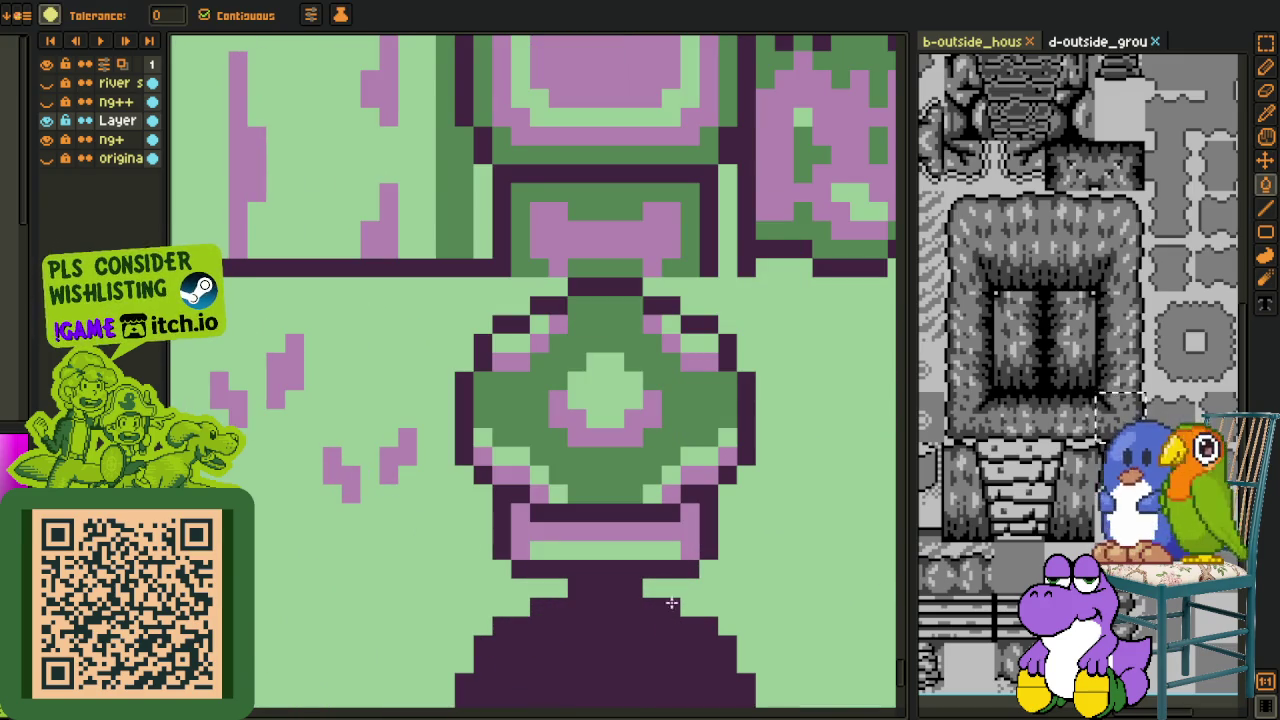
{"action": "left_click", "coordinate": [661, 548]}
{"action": "left_click", "coordinate": [668, 508]}
{"action": "left_click", "coordinate": [724, 455]}
{"action": "left_click", "coordinate": [706, 454]}
{"action": "left_click", "coordinate": [669, 473]}
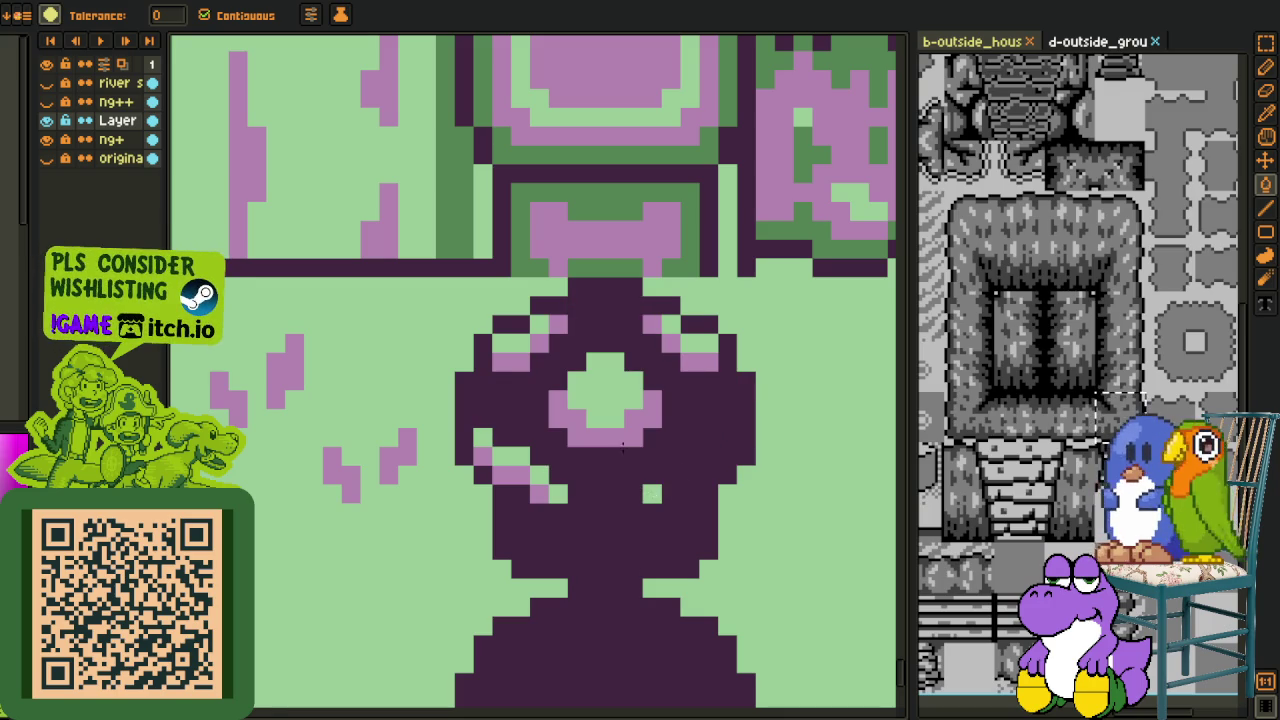
{"action": "left_click", "coordinate": [652, 494]}
Step: Fill the bulb's remaining green centre, corner leftovers and notch pixels dark purple
{"action": "left_click", "coordinate": [620, 436]}
{"action": "left_click", "coordinate": [611, 400]}
{"action": "left_click", "coordinate": [700, 362]}
{"action": "left_click", "coordinate": [690, 343]}
{"action": "left_click", "coordinate": [705, 343]}
{"action": "left_click", "coordinate": [672, 344]}
{"action": "left_click", "coordinate": [669, 324]}
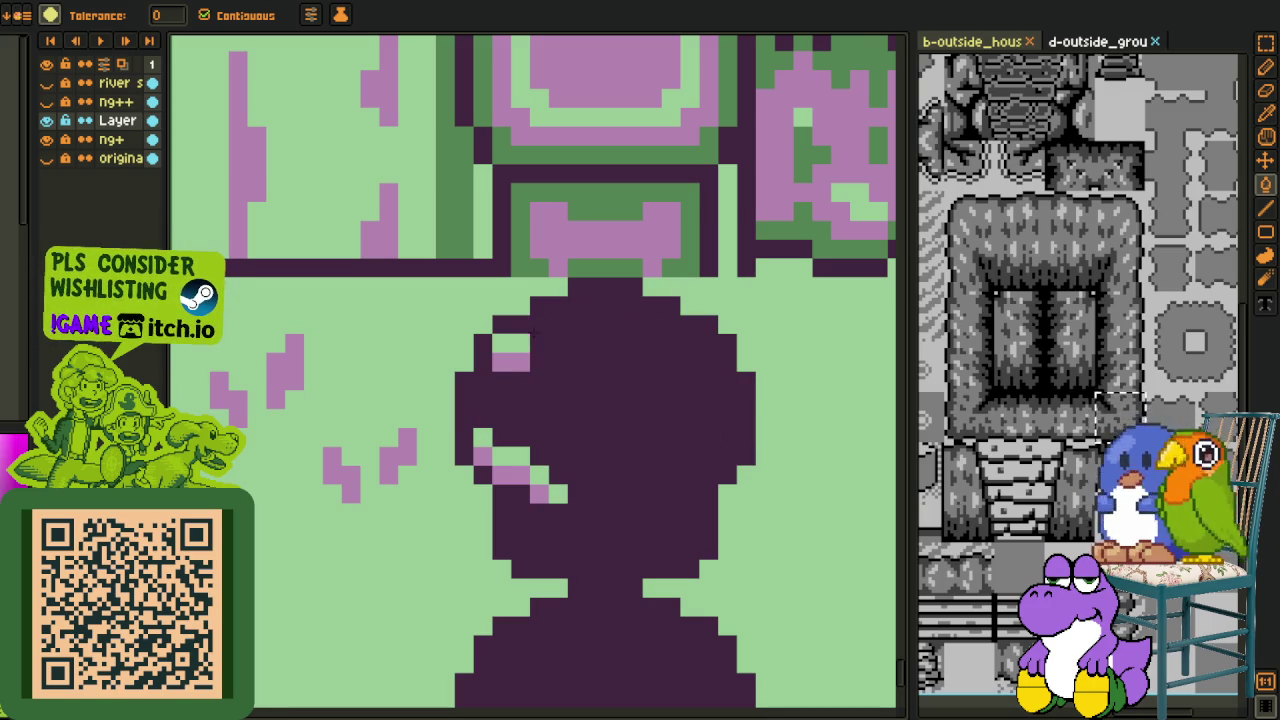
{"action": "left_click", "coordinate": [518, 342]}
{"action": "left_click", "coordinate": [513, 360]}
{"action": "left_click", "coordinate": [501, 456]}
{"action": "left_click", "coordinate": [520, 456]}
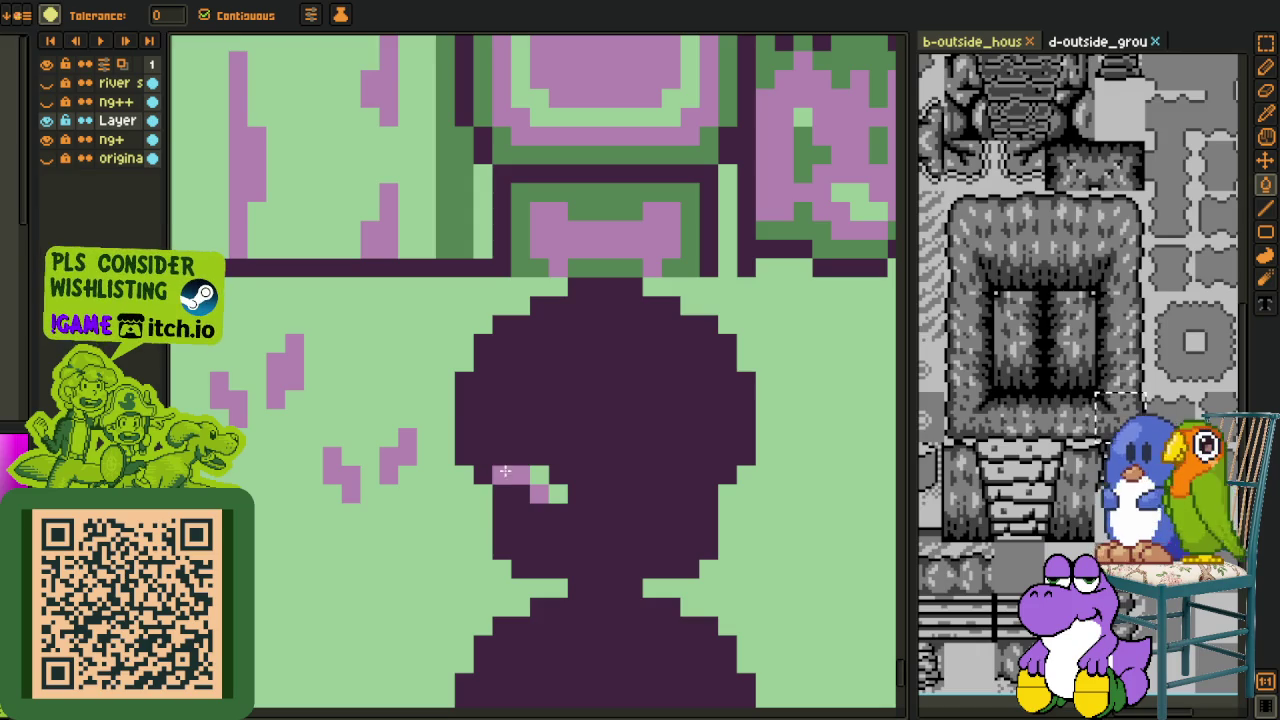
{"action": "scroll", "coordinate": [557, 489], "scroll_direction": "down", "scroll_amount": 1}
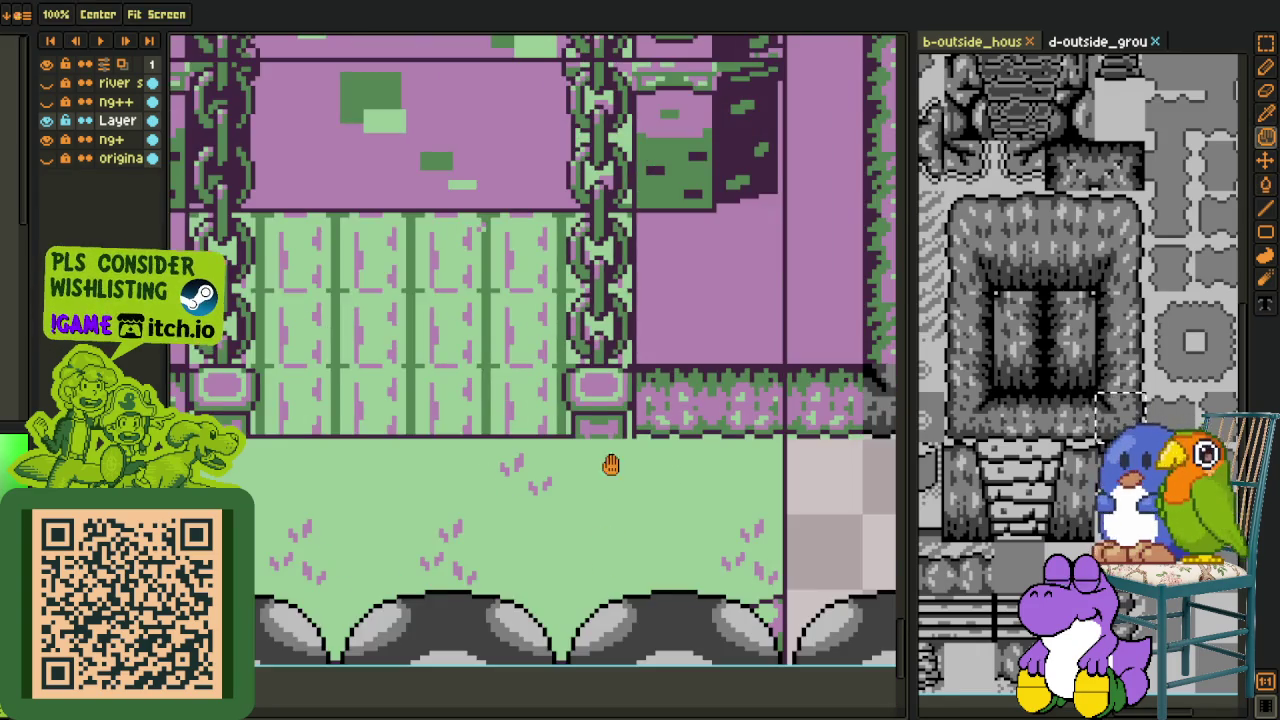
Step: Draw a light-green line down the grass edge and fill the pink and purple runs green
{"action": "scroll", "coordinate": [651, 463], "scroll_direction": "down", "scroll_amount": 3}
{"action": "scroll", "coordinate": [775, 430], "scroll_direction": "up", "scroll_amount": 1}
{"action": "scroll", "coordinate": [775, 430], "scroll_direction": "up", "scroll_amount": 2}
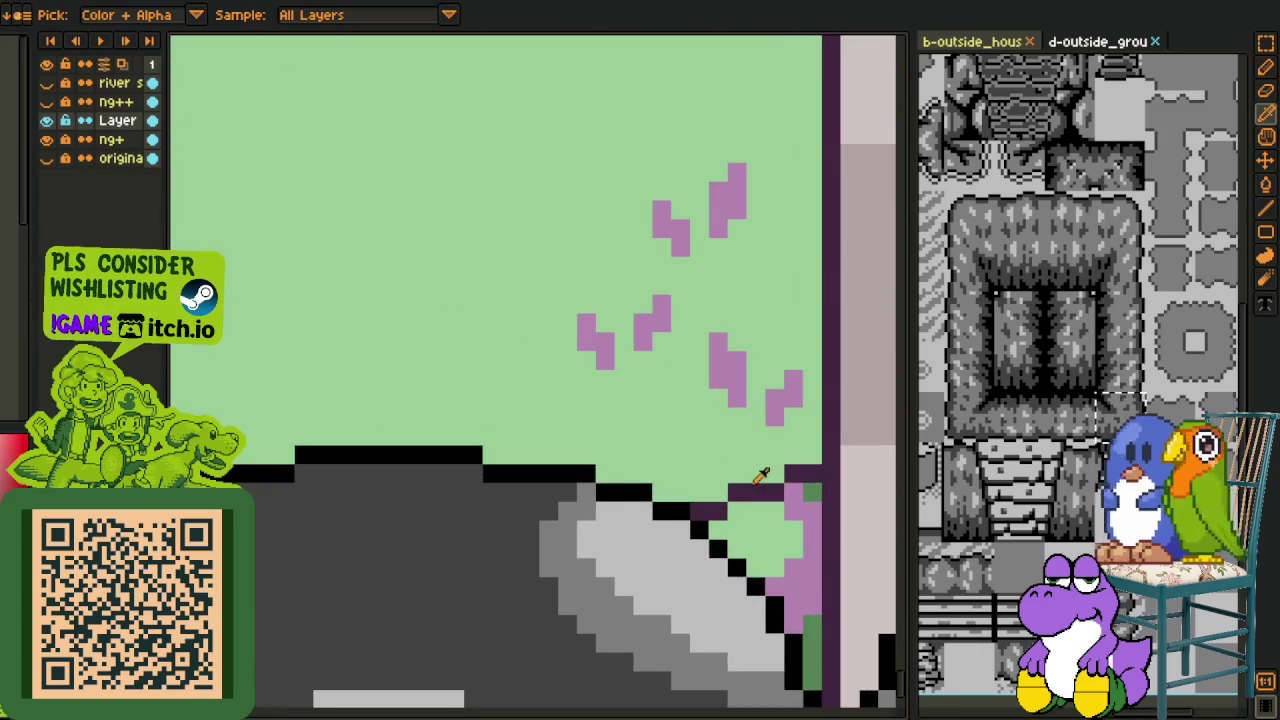
{"action": "scroll", "coordinate": [766, 471], "scroll_direction": "up", "scroll_amount": 2}
{"action": "key", "text": "l"}
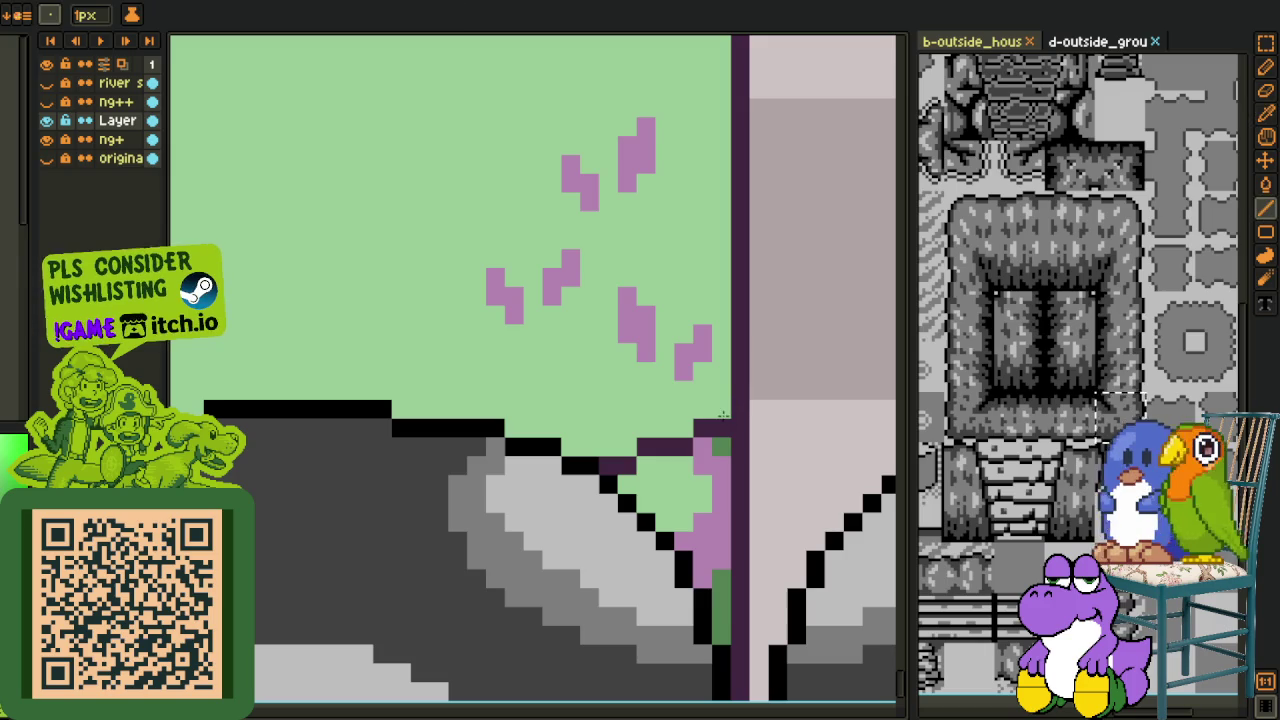
{"action": "left_click_drag", "start_coordinate": [722, 430], "coordinate": [722, 628]}
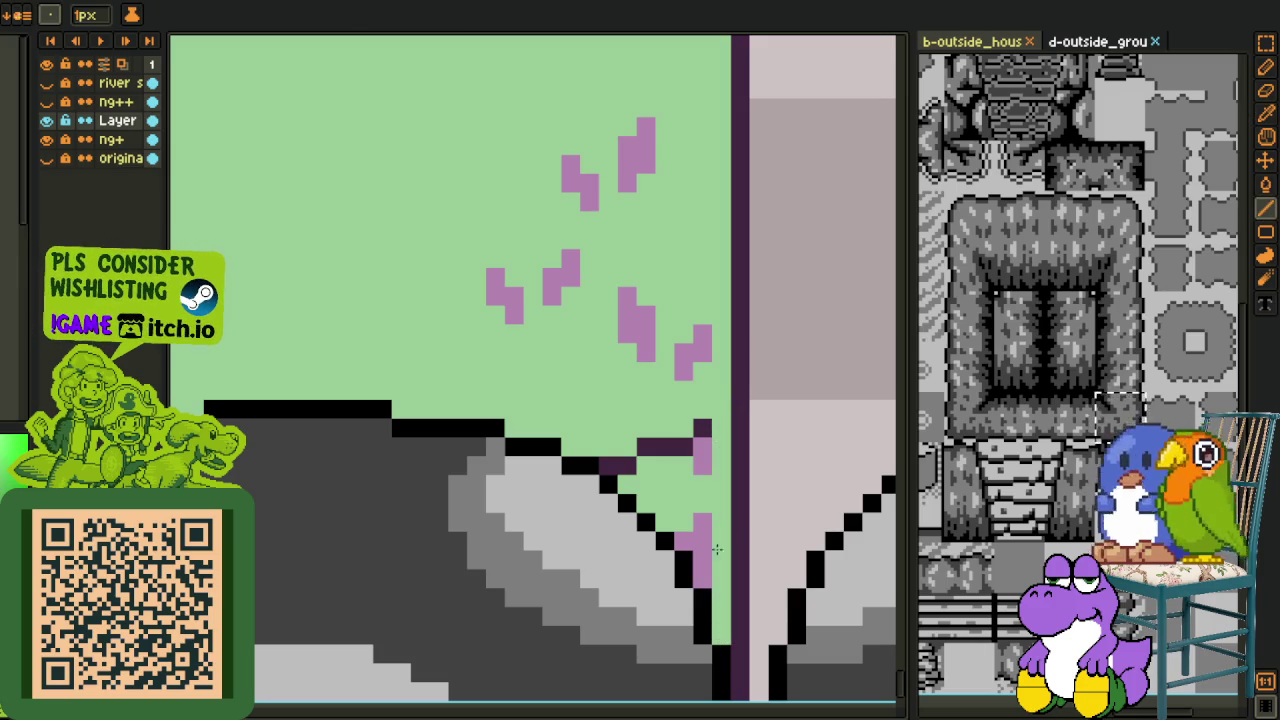
{"action": "key", "text": "f"}
{"action": "left_click_drag", "start_coordinate": [704, 560], "coordinate": [695, 450]}
{"action": "left_click", "coordinate": [680, 448]}
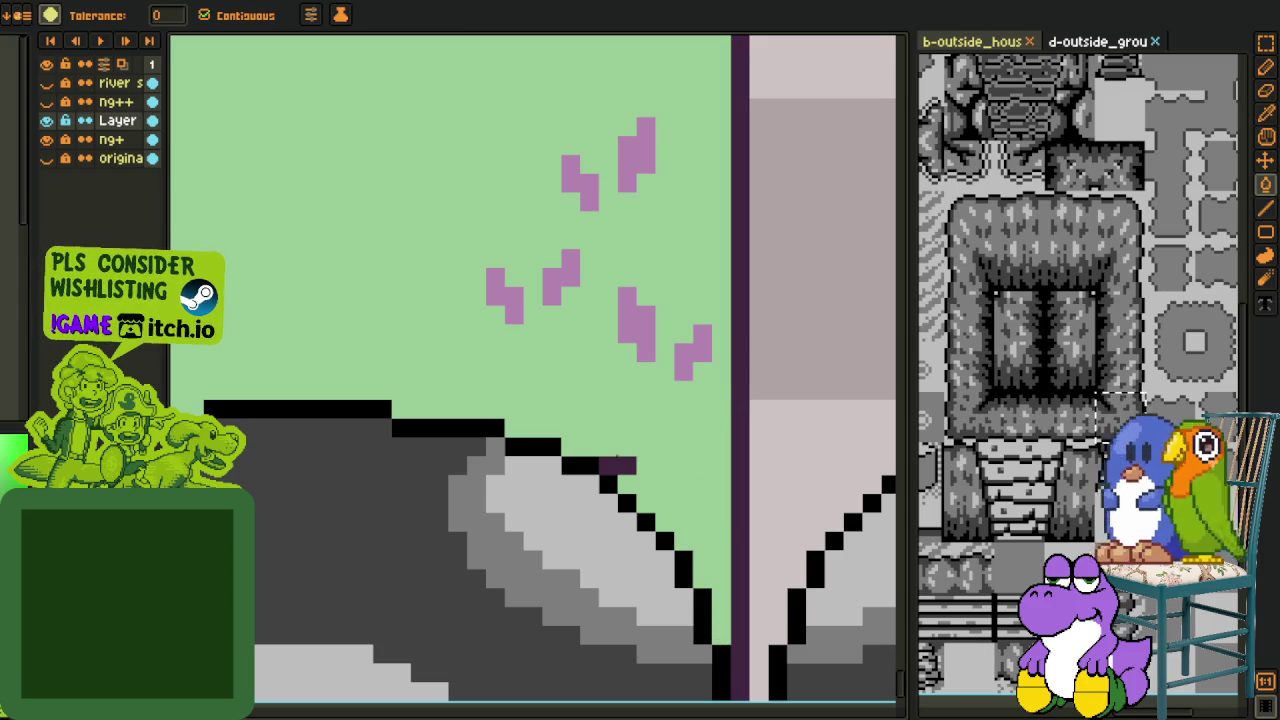
{"action": "left_click", "coordinate": [620, 466]}
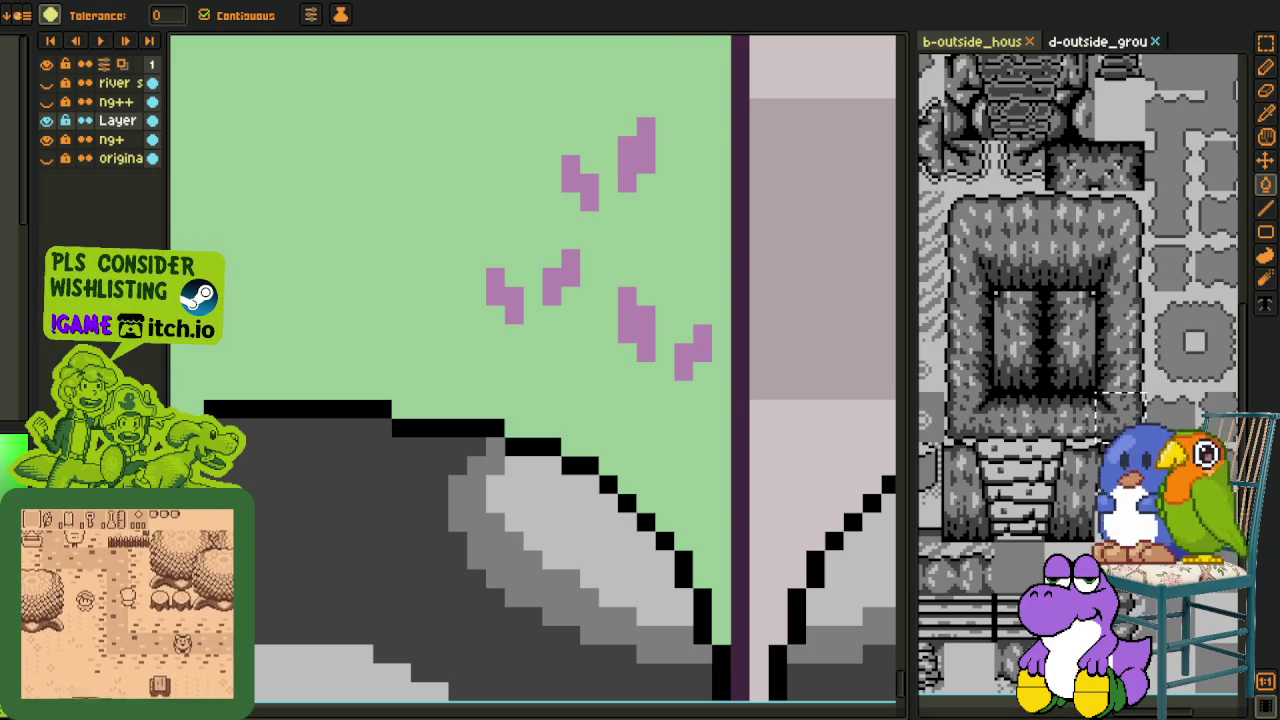
{"action": "scroll", "coordinate": [612, 472], "scroll_direction": "down", "scroll_amount": 2}
Step: Fill the pink blob and its dark outline beside the rock light green
{"action": "scroll", "coordinate": [612, 472], "scroll_direction": "down", "scroll_amount": 2}
{"action": "key", "text": "o"}
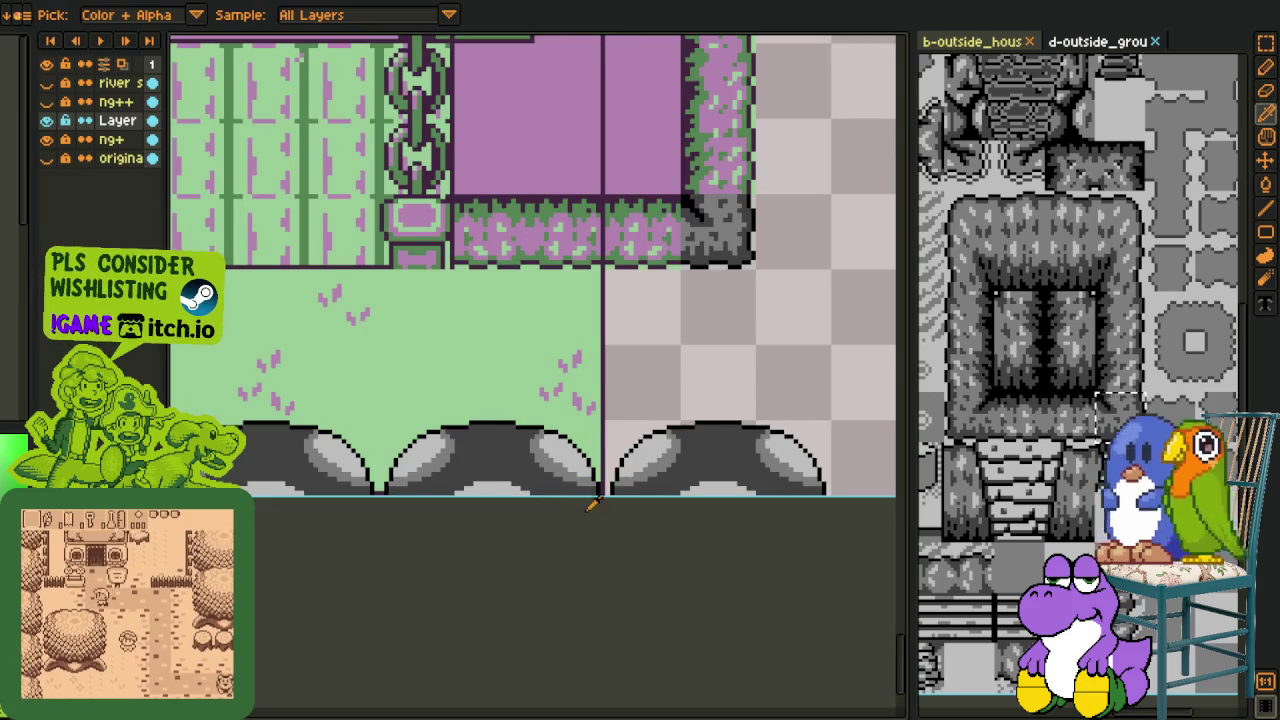
{"action": "key", "text": "m"}
{"action": "scroll", "coordinate": [560, 534], "scroll_direction": "down", "scroll_amount": 2}
{"action": "scroll", "coordinate": [603, 546], "scroll_direction": "down", "scroll_amount": 2}
{"action": "scroll", "coordinate": [603, 546], "scroll_direction": "down", "scroll_amount": 1}
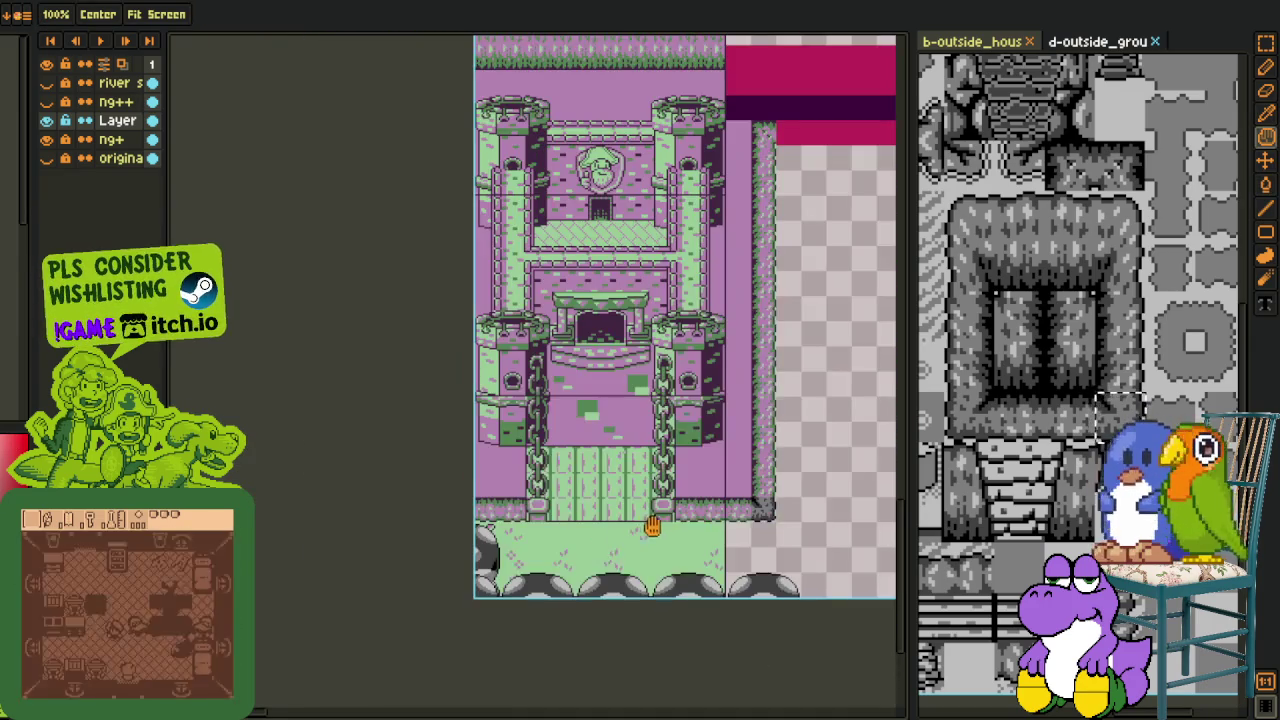
{"action": "scroll", "coordinate": [600, 560], "scroll_direction": "up", "scroll_amount": 2}
{"action": "scroll", "coordinate": [400, 591], "scroll_direction": "up", "scroll_amount": 1}
{"action": "scroll", "coordinate": [466, 611], "scroll_direction": "up", "scroll_amount": 1}
{"action": "scroll", "coordinate": [521, 578], "scroll_direction": "up", "scroll_amount": 1}
{"action": "key", "text": "o"}
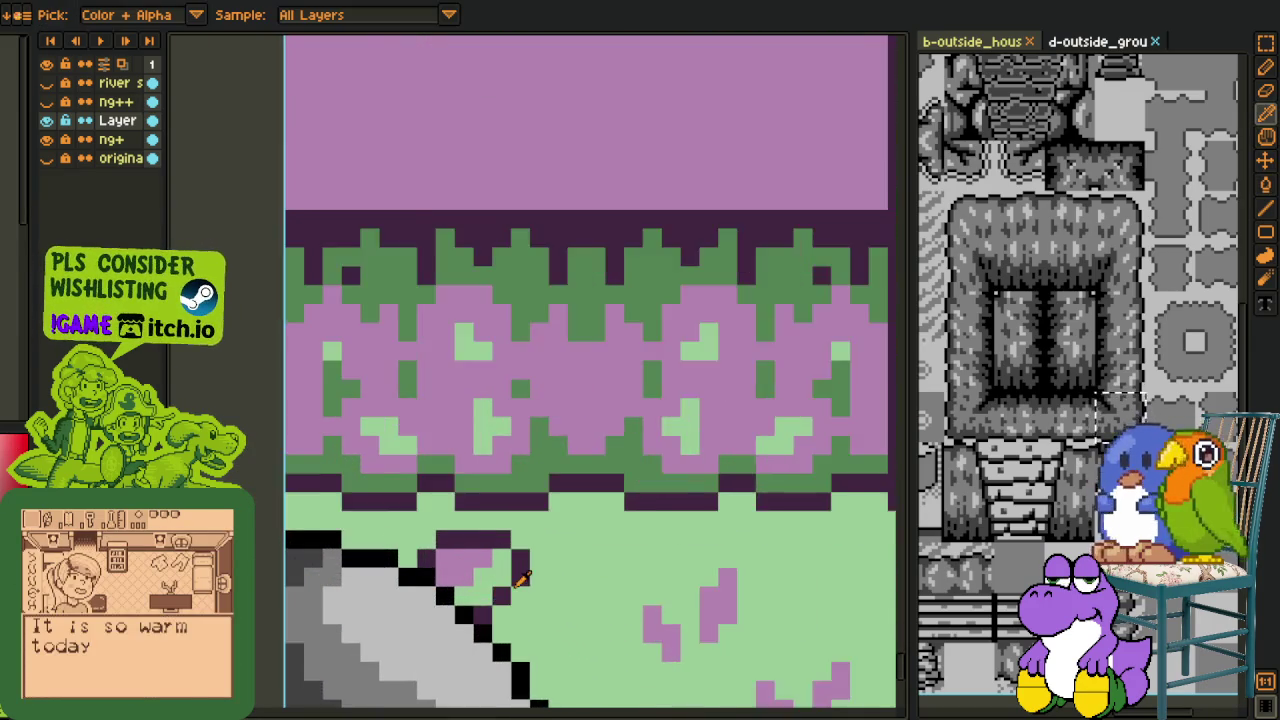
{"action": "scroll", "coordinate": [521, 578], "scroll_direction": "up", "scroll_amount": 1}
{"action": "key", "text": "b"}
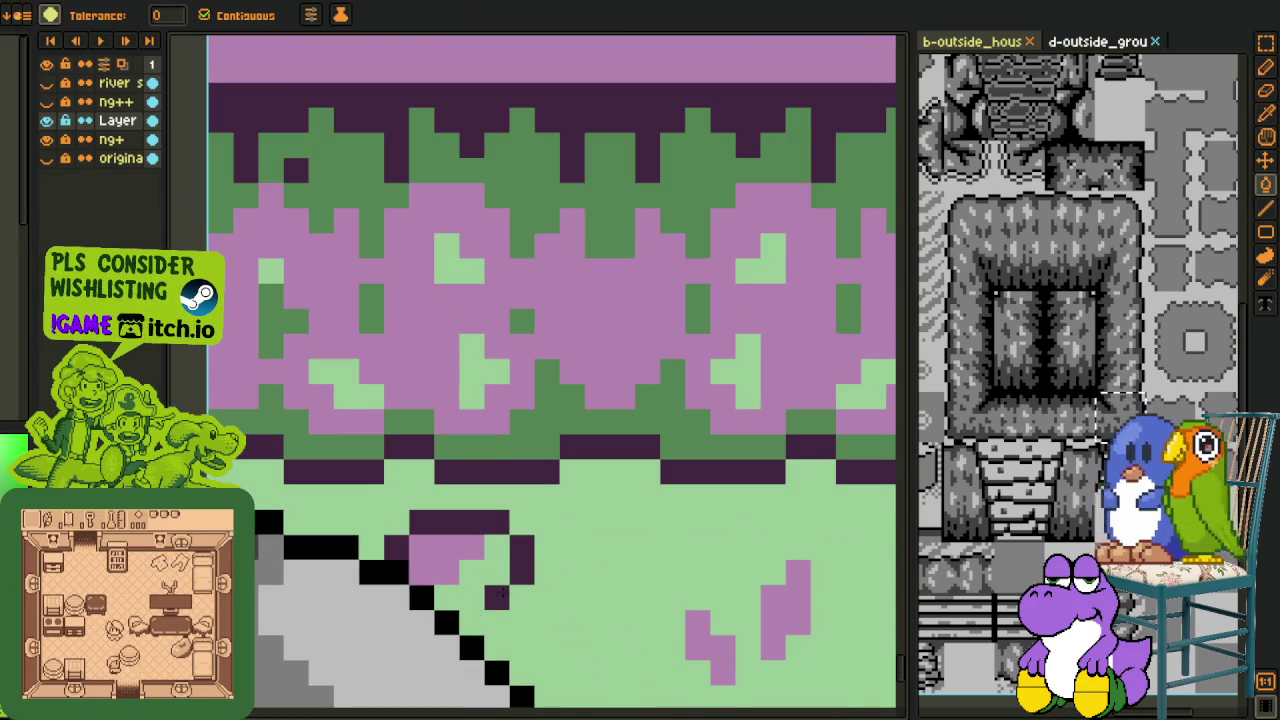
{"action": "left_click", "coordinate": [497, 597]}
{"action": "left_click", "coordinate": [522, 572]}
{"action": "left_click", "coordinate": [511, 543]}
{"action": "left_click", "coordinate": [460, 522]}
{"action": "left_click", "coordinate": [460, 568]}
Step: Zoom out and save the castle map file
{"action": "scroll", "coordinate": [398, 540], "scroll_direction": "down", "scroll_amount": 2}
{"action": "scroll", "coordinate": [300, 586], "scroll_direction": "down", "scroll_amount": 2}
{"action": "key", "text": "o"}
{"action": "scroll", "coordinate": [290, 542], "scroll_direction": "down", "scroll_amount": 1}
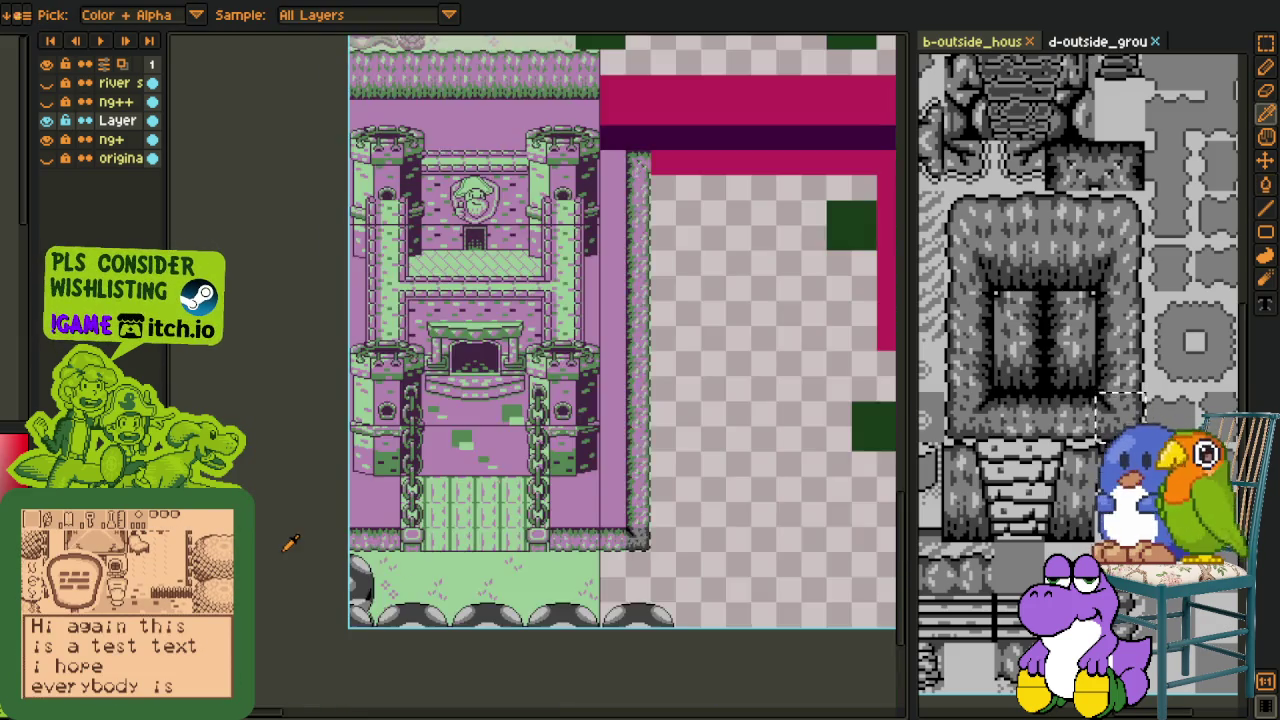
{"action": "scroll", "coordinate": [290, 542], "scroll_direction": "down", "scroll_amount": 1}
{"action": "key", "text": "v"}
{"action": "key", "text": "ctrl+s"}
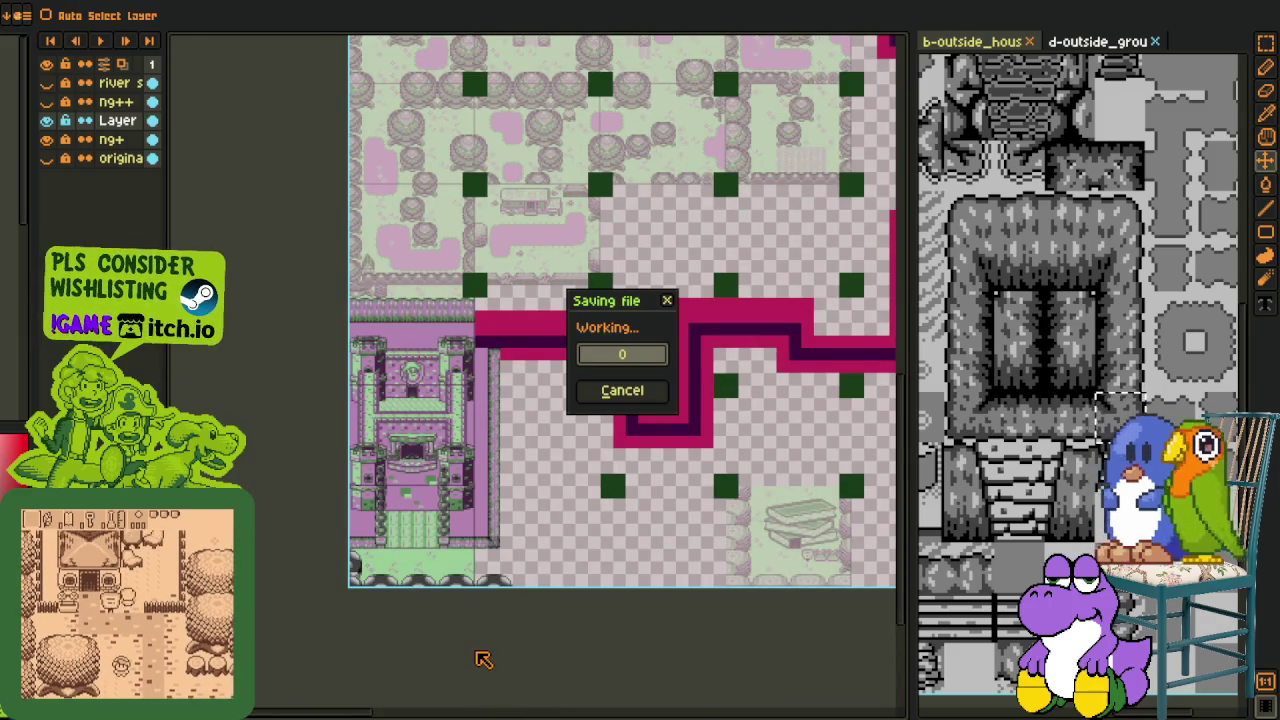
Step: Pan the map to show the area above the castle
{"action": "key", "text": "o"}
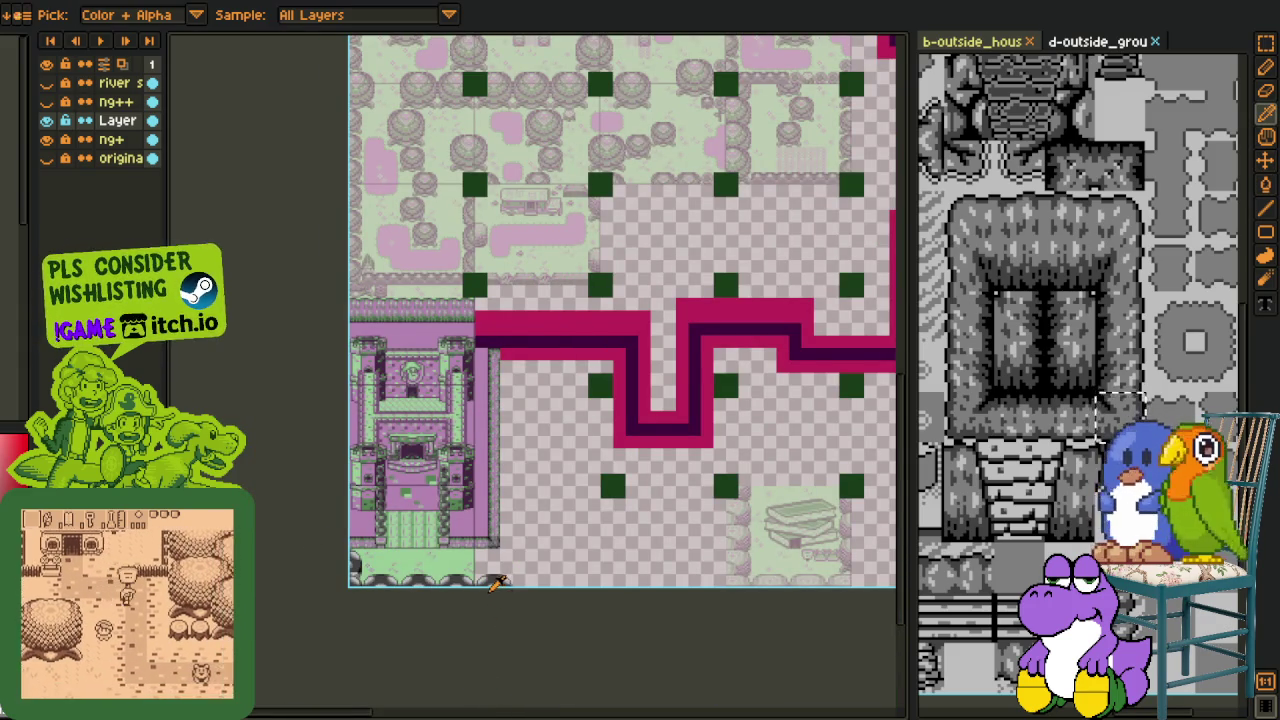
{"action": "scroll", "coordinate": [495, 580], "scroll_direction": "up", "scroll_amount": 2}
{"action": "scroll", "coordinate": [540, 560], "scroll_direction": "up", "scroll_amount": 1}
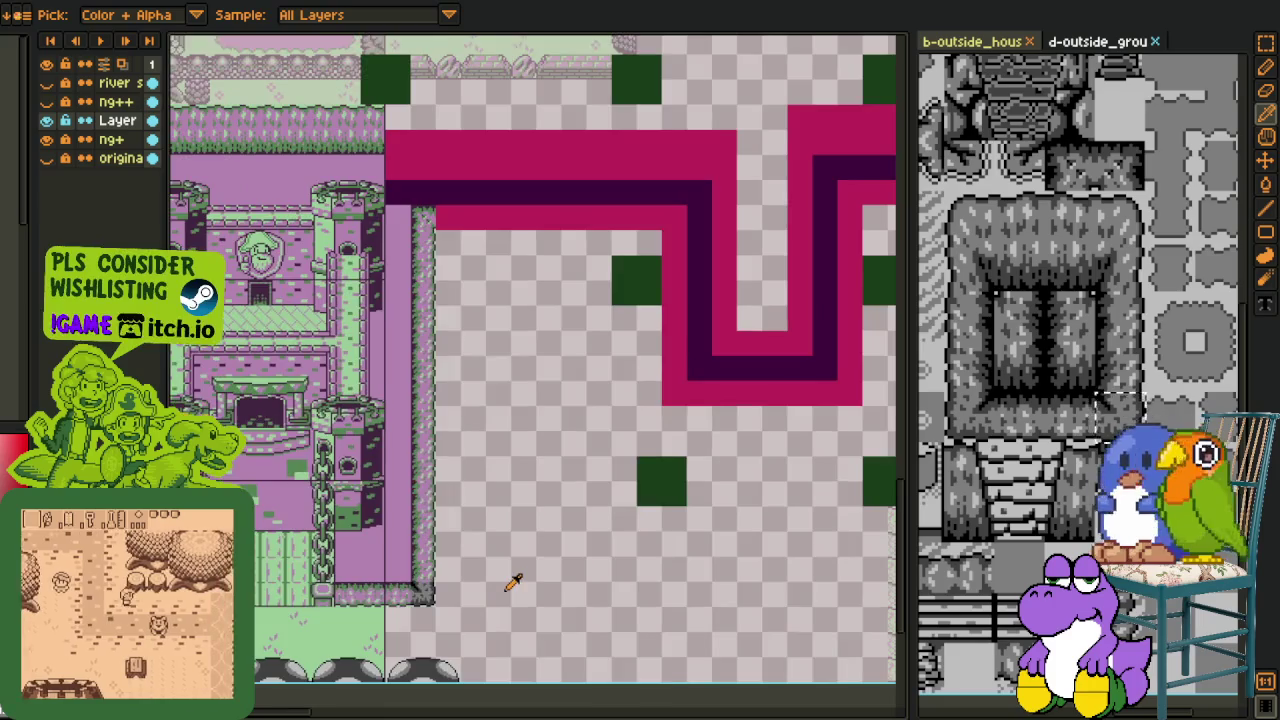
{"action": "scroll", "coordinate": [500, 560], "scroll_direction": "down", "scroll_amount": 2}
{"action": "mouse_move", "coordinate": [466, 420]}
{"action": "left_mouse_down"}
{"action": "mouse_move", "coordinate": [483, 537]}
{"action": "mouse_move", "coordinate": [490, 486]}
{"action": "left_mouse_up"}
{"action": "scroll", "coordinate": [485, 483], "scroll_direction": "up", "scroll_amount": 1}
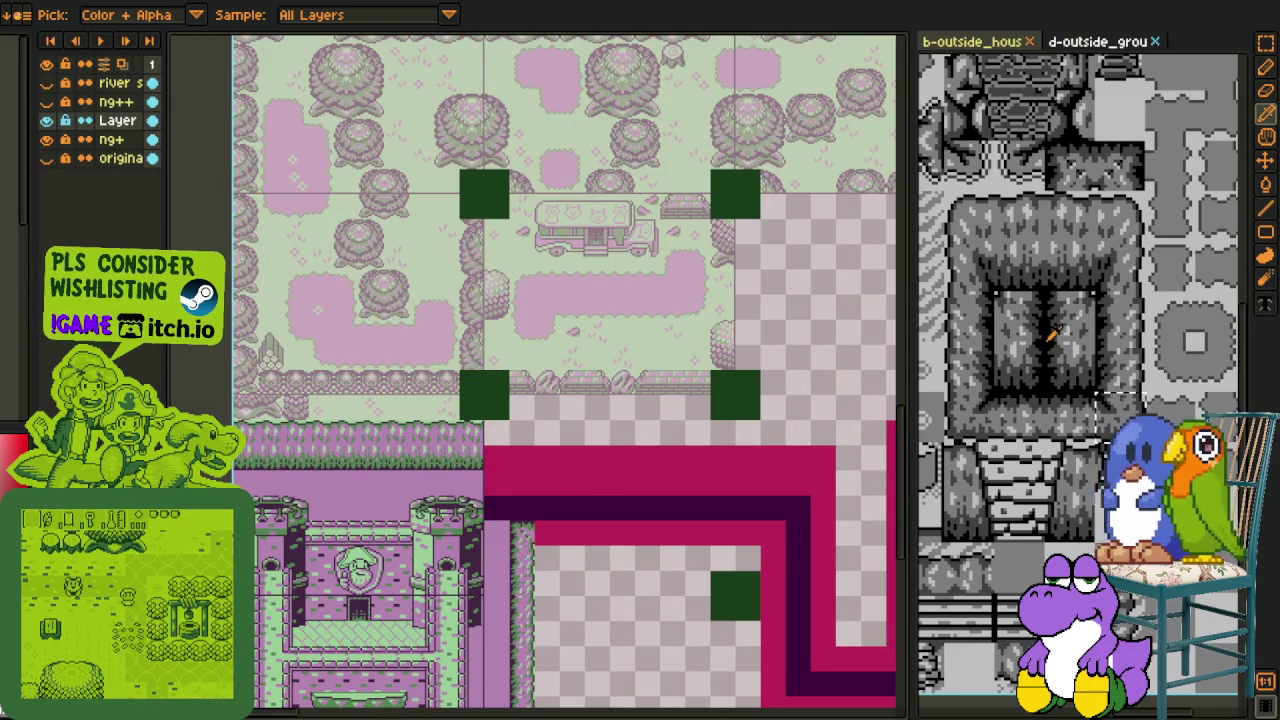
Step: Copy the grey cliff tile from the tileset and place it on the map's pink path
{"action": "key", "text": "m"}
{"action": "scroll", "coordinate": [1055, 335], "scroll_direction": "up", "scroll_amount": 1}
{"action": "left_click_drag", "start_coordinate": [1030, 276], "coordinate": [1105, 420]}
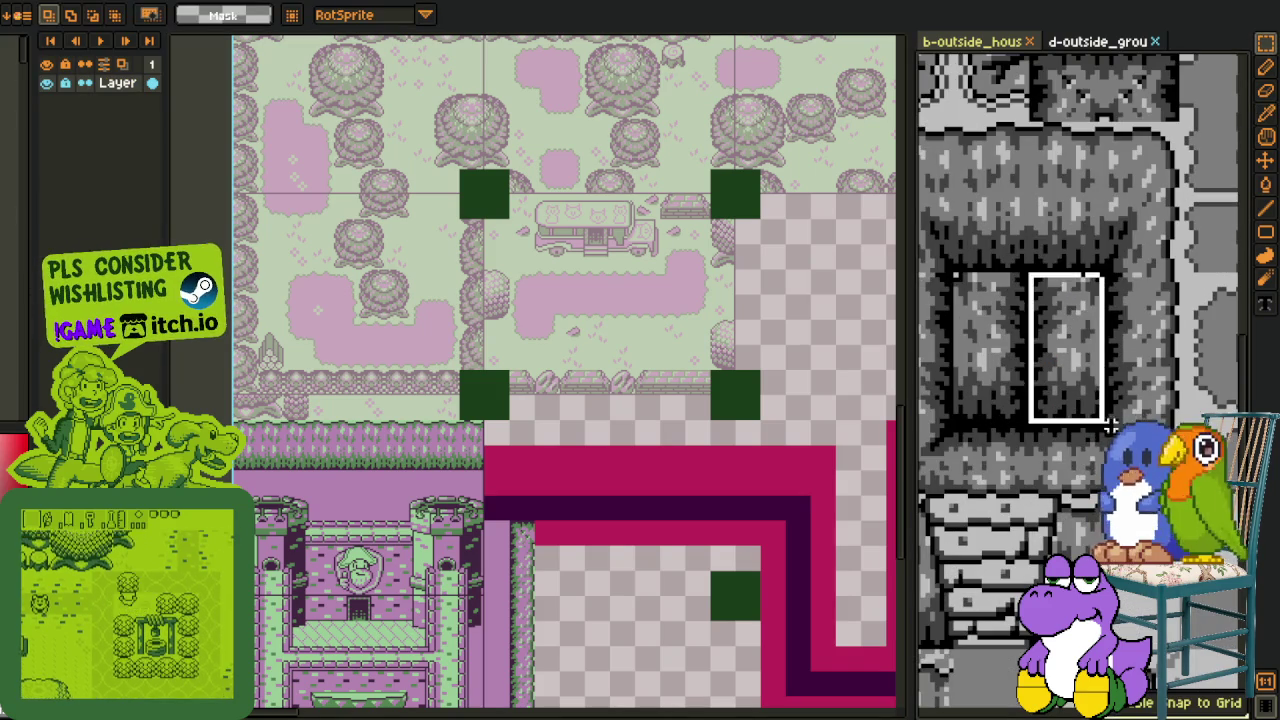
{"action": "scroll", "coordinate": [580, 481], "scroll_direction": "up", "scroll_amount": 2}
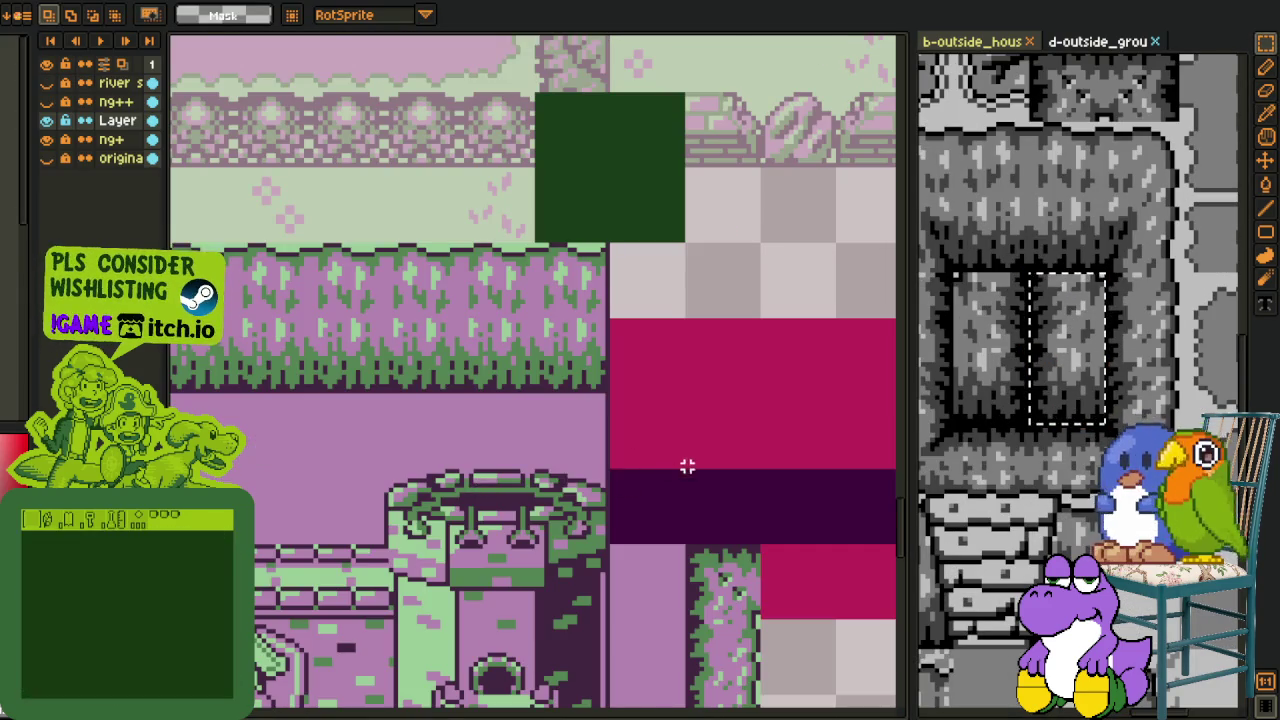
{"action": "scroll", "coordinate": [673, 471], "scroll_direction": "up", "scroll_amount": 1}
{"action": "key", "text": "ctrl+v"}
{"action": "mouse_move", "coordinate": [495, 425]}
{"action": "left_mouse_down"}
{"action": "mouse_move", "coordinate": [548, 483]}
{"action": "mouse_move", "coordinate": [592, 480]}
{"action": "left_mouse_up"}
{"action": "key", "text": "Return"}
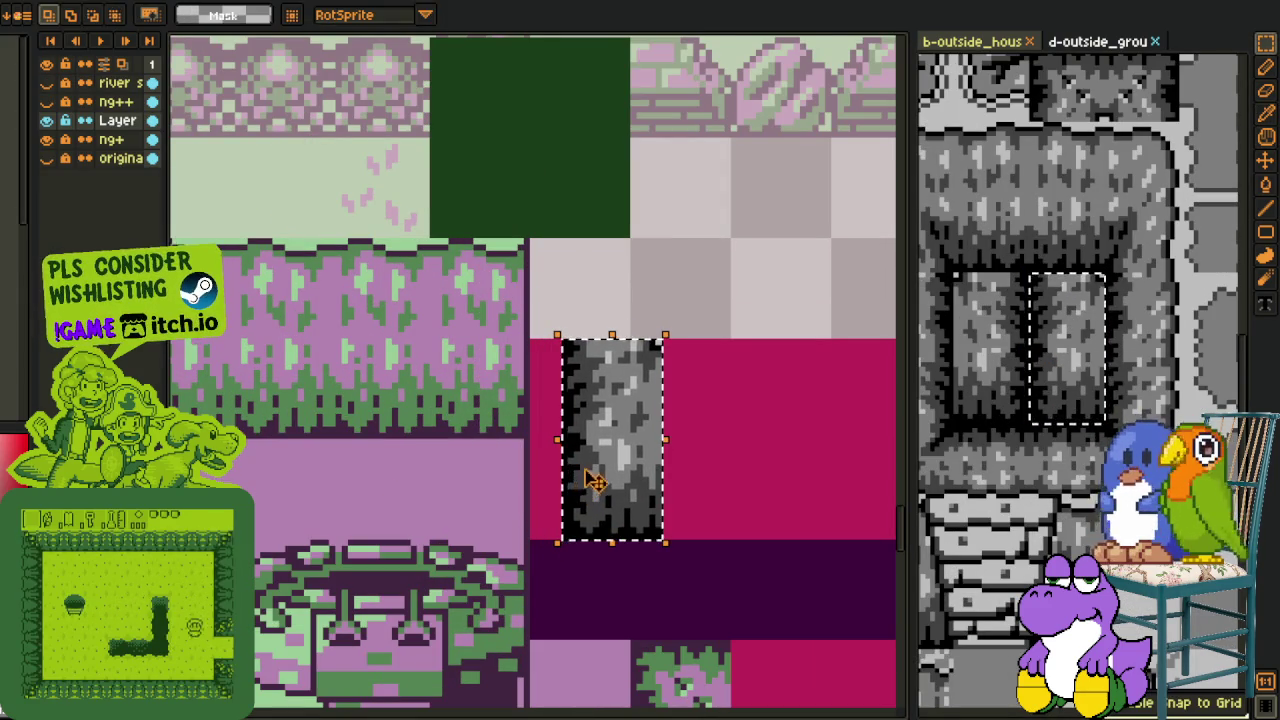
Step: Undo the misplaced tile and re-place the cliff tile at the pink path's left end
{"action": "key", "text": "ctrl+v"}
{"action": "key", "text": "ctrl+z"}
{"action": "key", "text": "ctrl+z"}
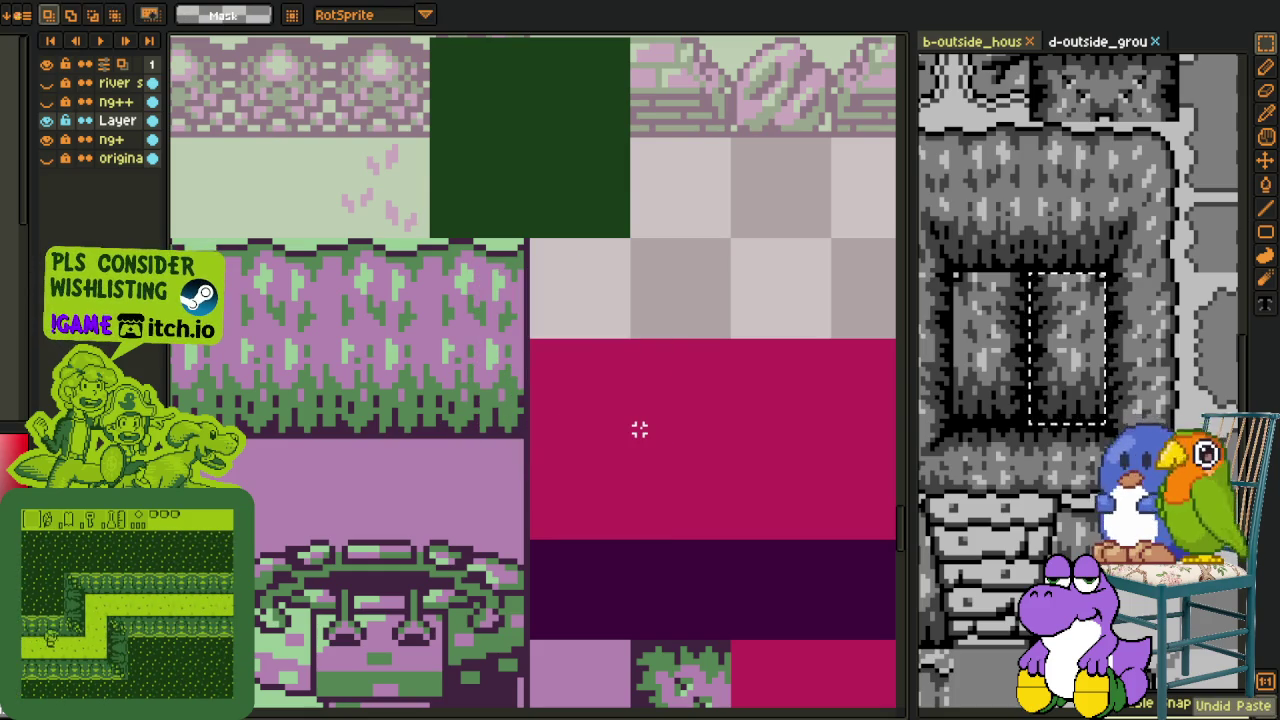
{"action": "key", "text": "ctrl+v"}
{"action": "left_click_drag", "start_coordinate": [540, 384], "coordinate": [588, 452]}
{"action": "key", "text": "Return"}
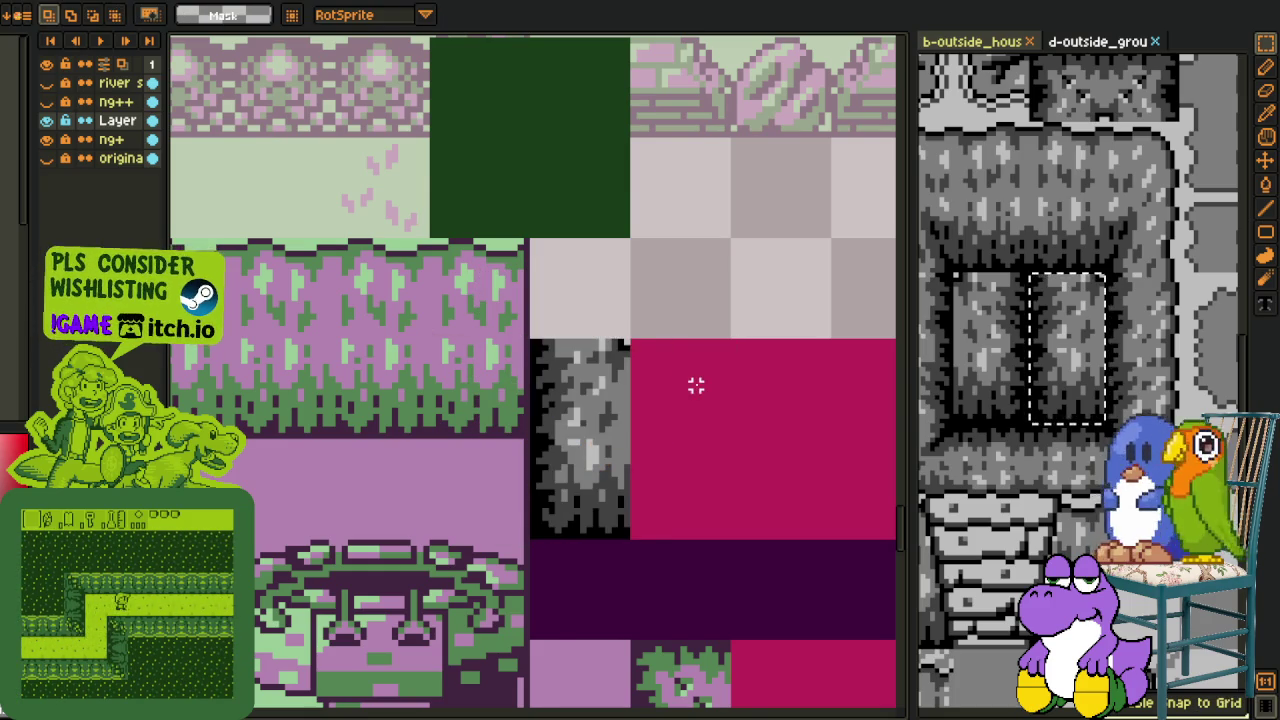
{"action": "scroll", "coordinate": [665, 385], "scroll_direction": "down", "scroll_amount": 2}
{"action": "left_click_drag", "start_coordinate": [640, 400], "coordinate": [641, 444]}
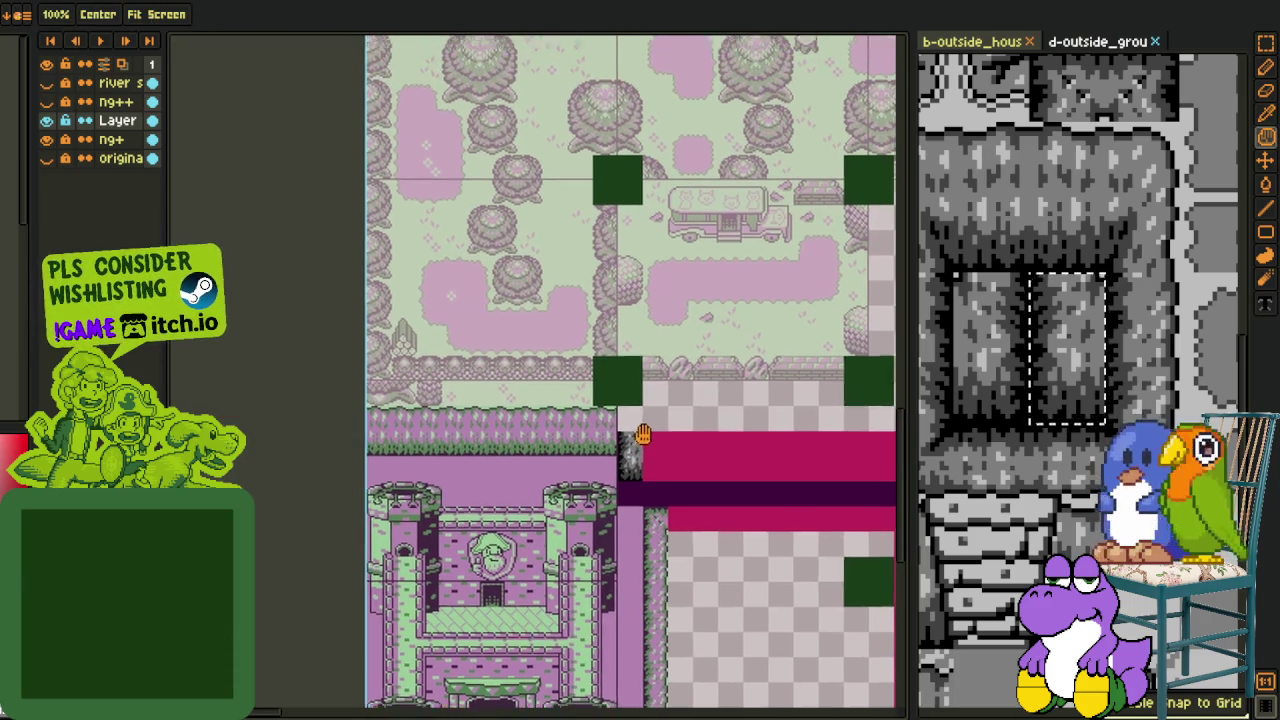
{"action": "scroll", "coordinate": [649, 441], "scroll_direction": "down", "scroll_amount": 2}
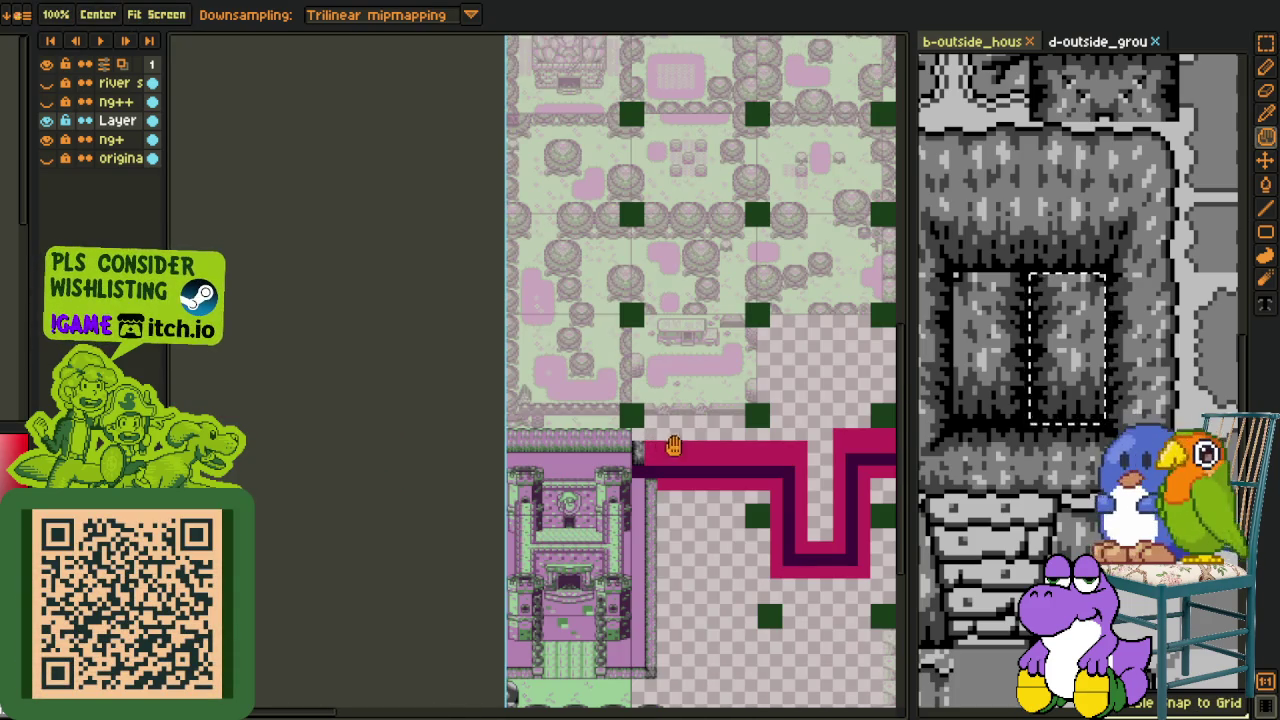
{"action": "scroll", "coordinate": [640, 455], "scroll_direction": "up", "scroll_amount": 2}
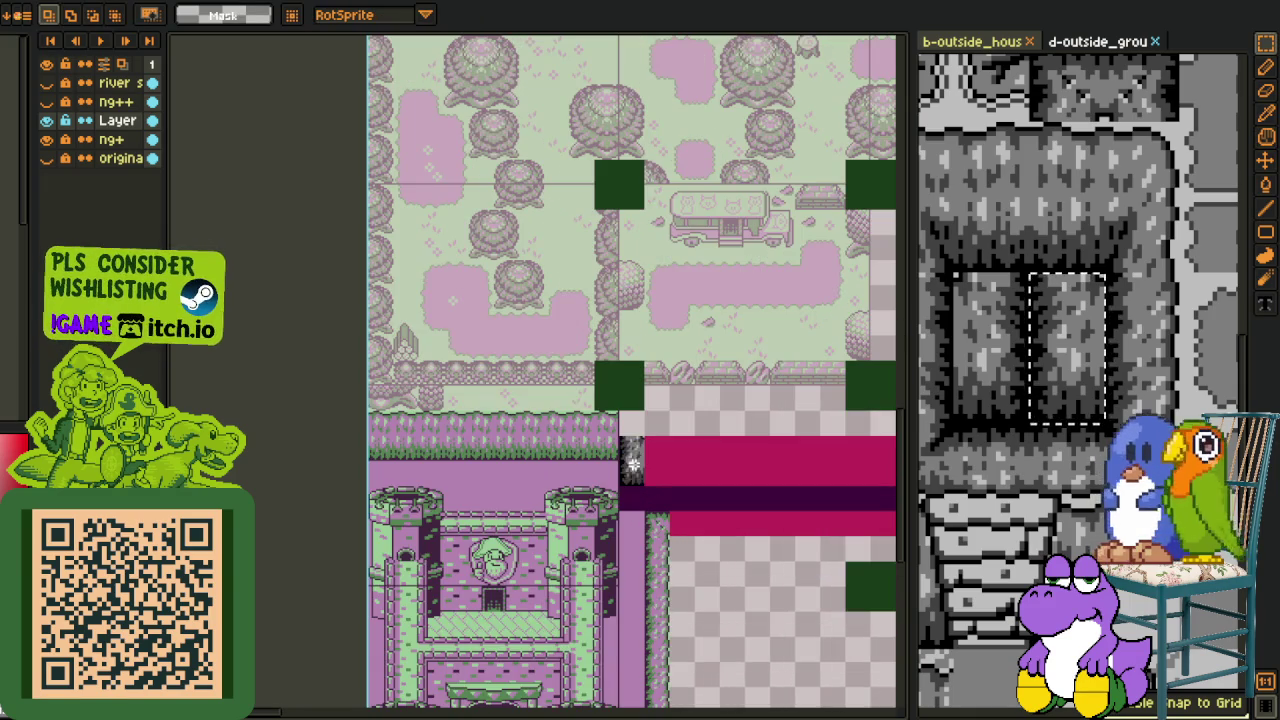
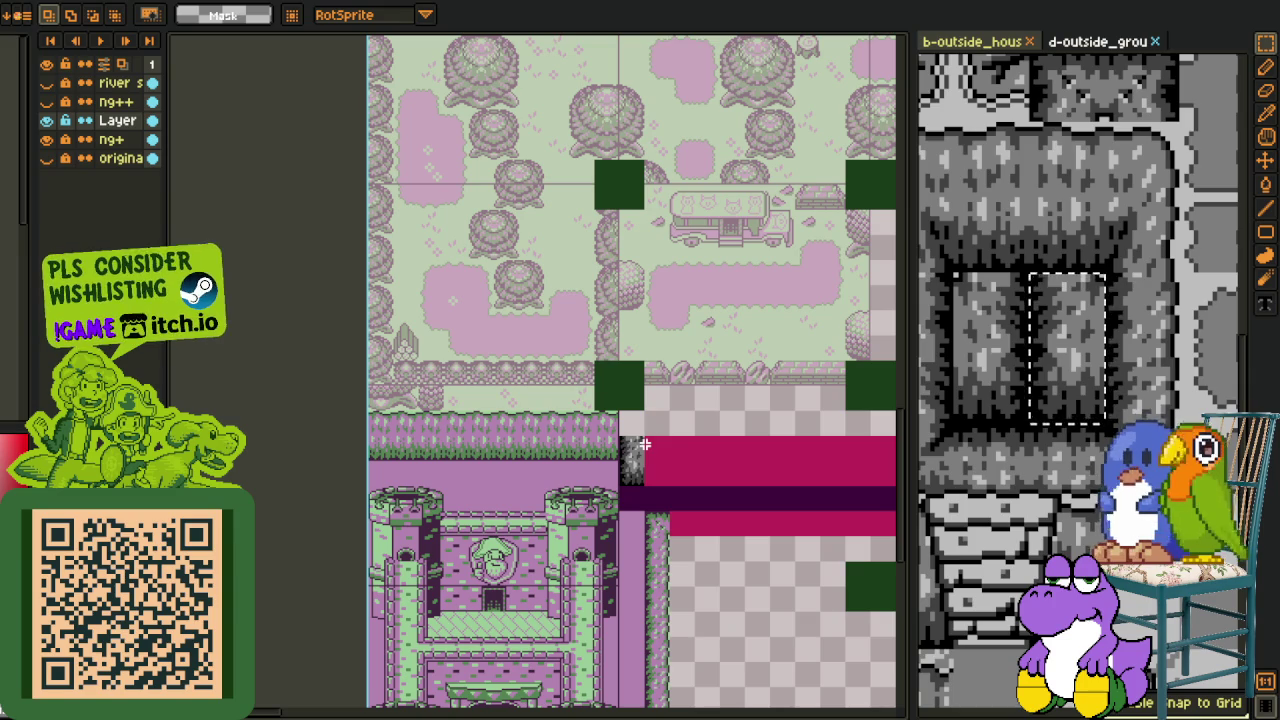
Step: Copy the 160×32 grass strip above the castle one row lower to double the grass band
{"action": "scroll", "coordinate": [620, 480], "scroll_direction": "down", "scroll_amount": 2}
{"action": "scroll", "coordinate": [613, 500], "scroll_direction": "up", "scroll_amount": 2}
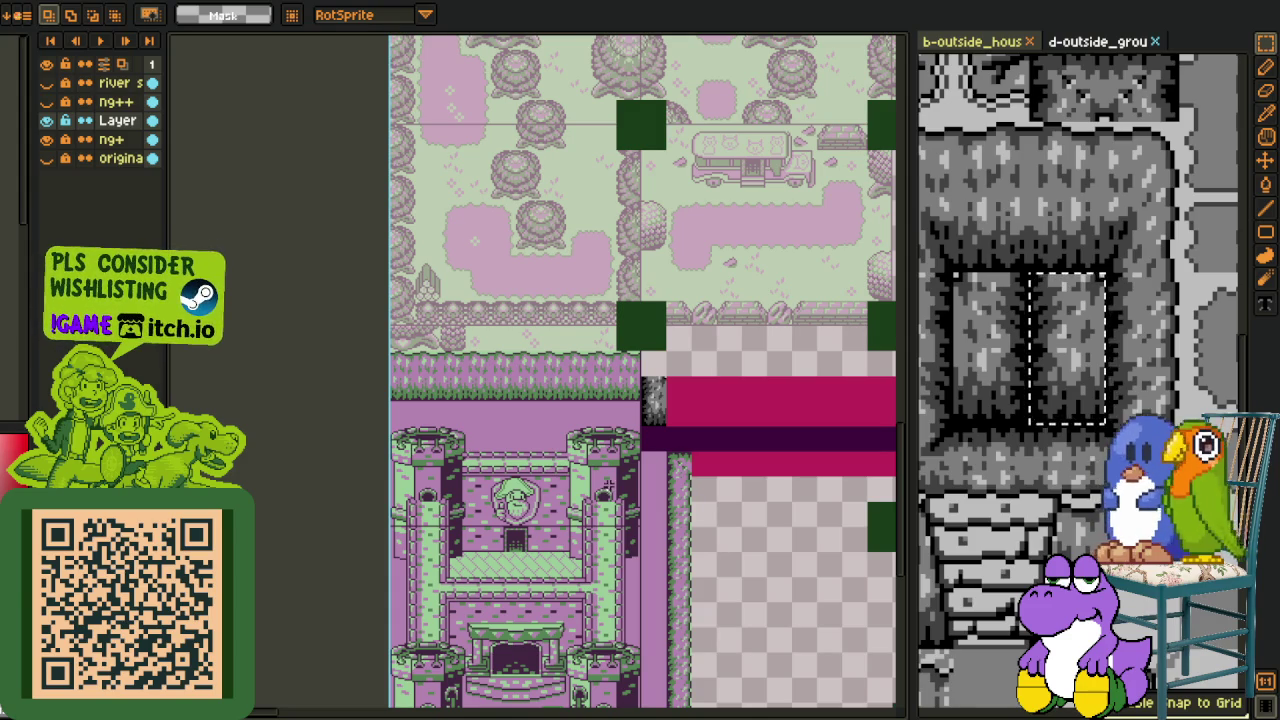
{"action": "scroll", "coordinate": [605, 490], "scroll_direction": "down", "scroll_amount": 1}
{"action": "scroll", "coordinate": [600, 488], "scroll_direction": "up", "scroll_amount": 1}
{"action": "scroll", "coordinate": [420, 370], "scroll_direction": "up", "scroll_amount": 1}
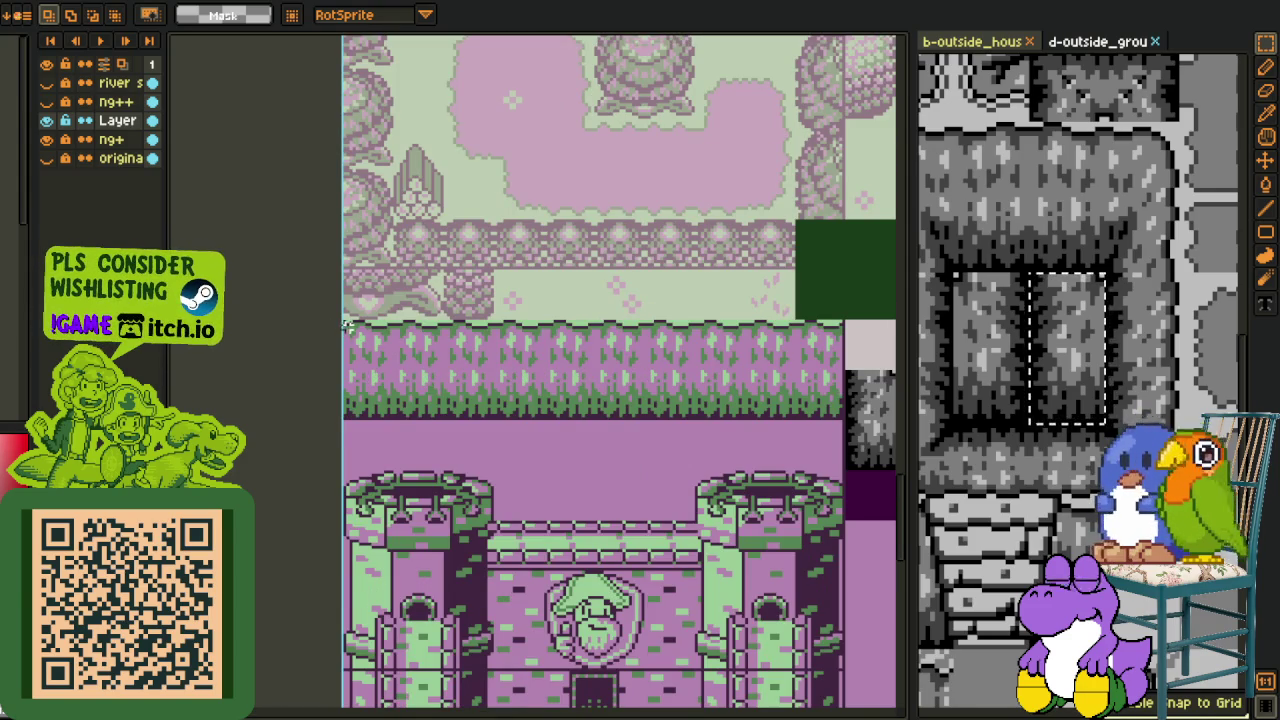
{"action": "left_click_drag", "start_coordinate": [337, 322], "coordinate": [846, 422]}
{"action": "left_click_drag", "start_coordinate": [765, 410], "coordinate": [765, 457]}
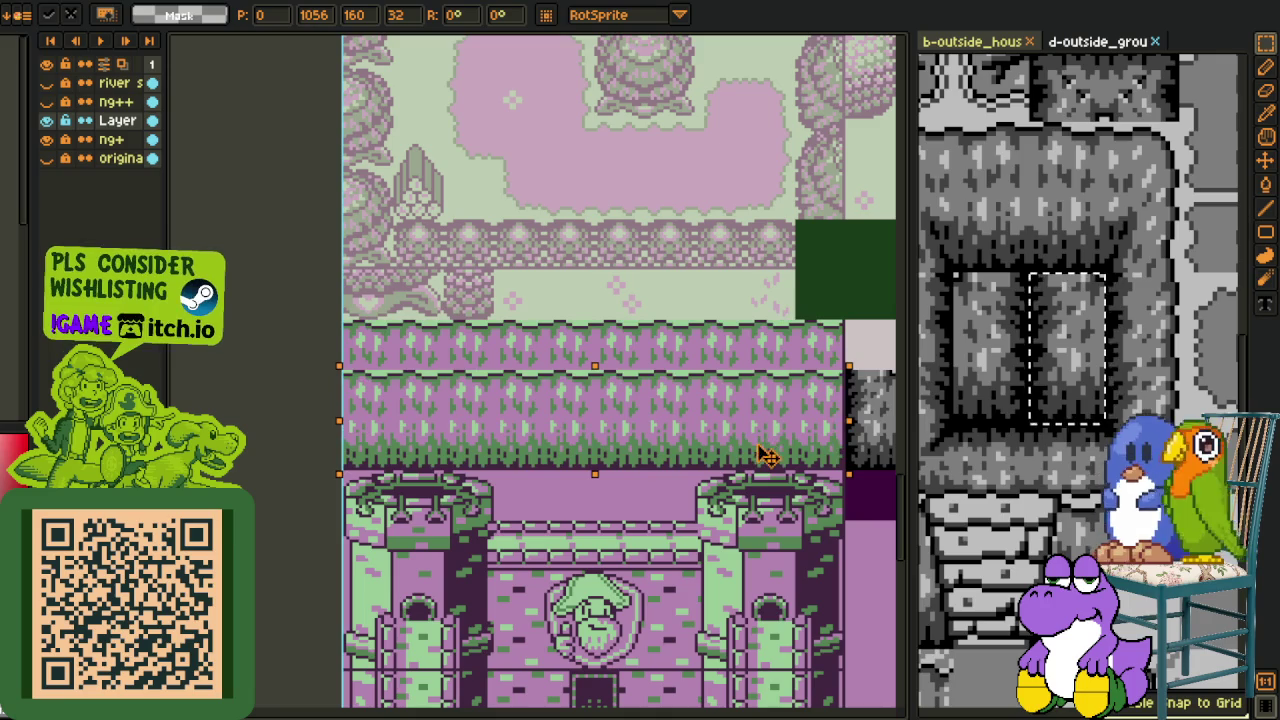
{"action": "left_click", "coordinate": [395, 323]}
{"action": "left_click_drag", "start_coordinate": [369, 323], "coordinate": [846, 370]}
{"action": "scroll", "coordinate": [755, 413], "scroll_direction": "down", "scroll_amount": 1}
{"action": "left_click_drag", "start_coordinate": [755, 413], "coordinate": [643, 403]}
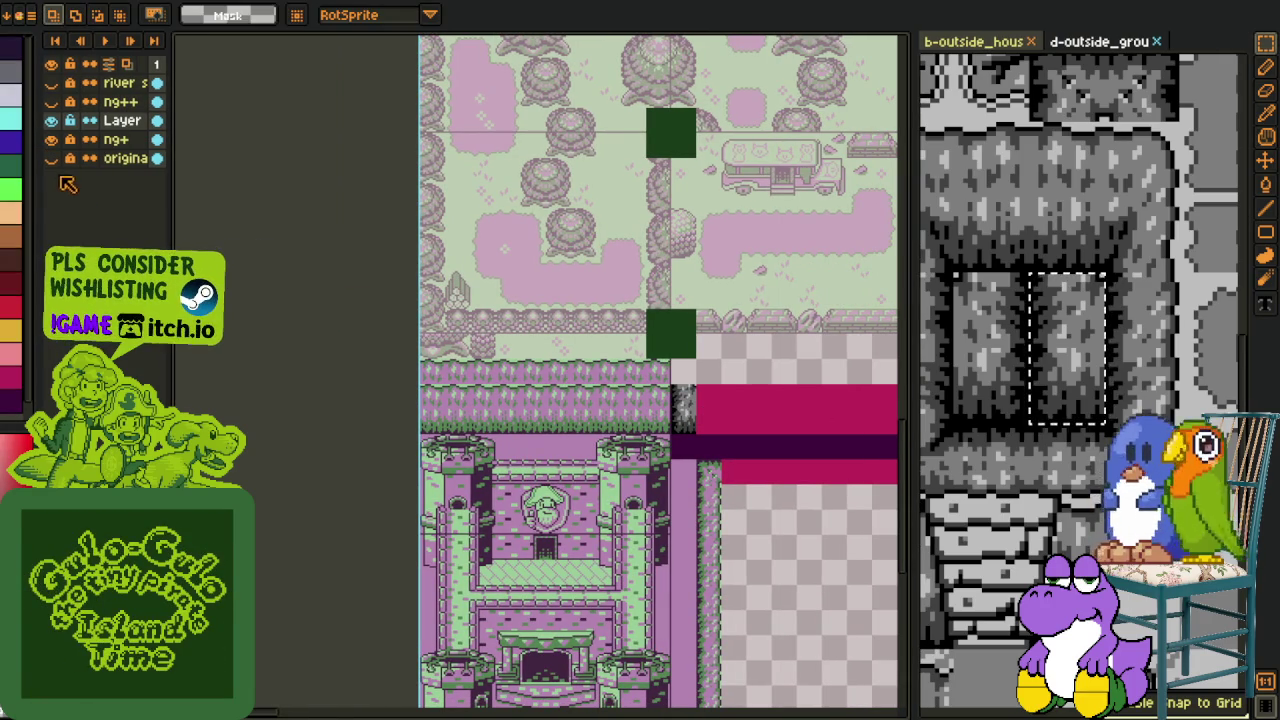
Step: Toggle the ng+ layer off and back on, then zoom in on the grass beside the castle
{"action": "left_click", "coordinate": [51, 140]}
{"action": "scroll", "coordinate": [653, 402], "scroll_direction": "up", "scroll_amount": 2}
{"action": "key", "text": "i"}
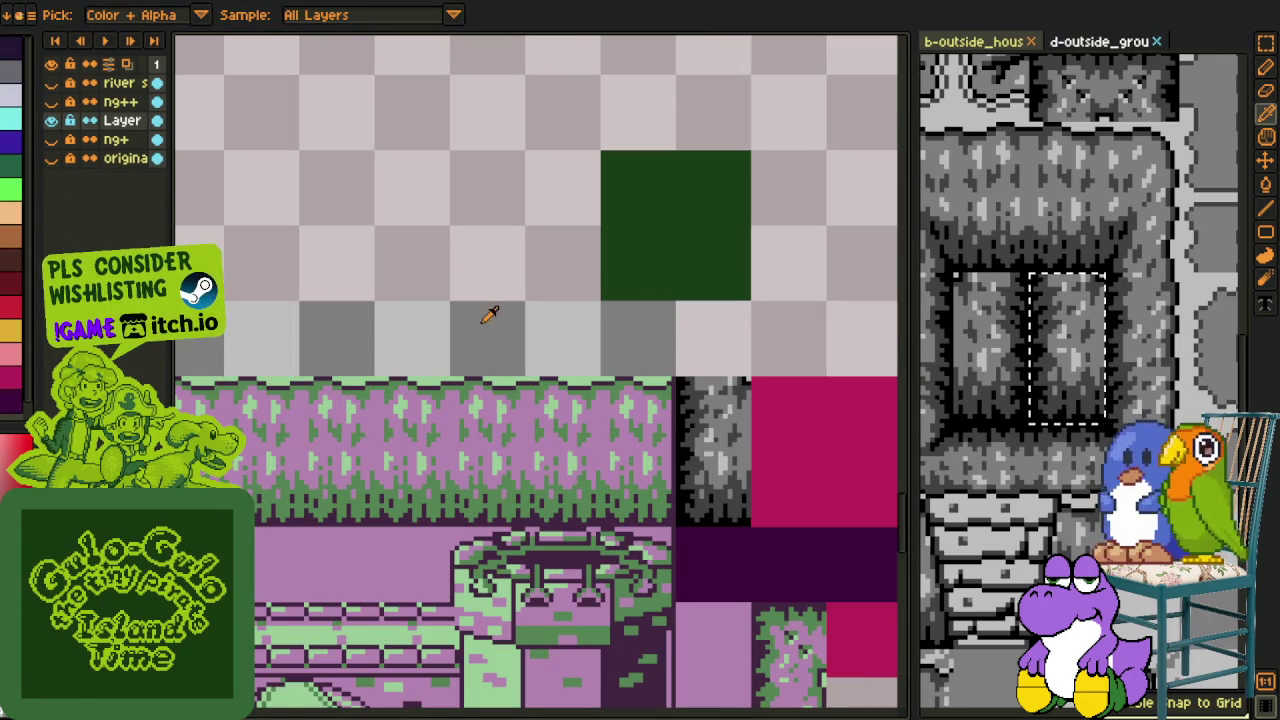
{"action": "scroll", "coordinate": [489, 311], "scroll_direction": "down", "scroll_amount": 3}
{"action": "scroll", "coordinate": [489, 311], "scroll_direction": "down", "scroll_amount": 2}
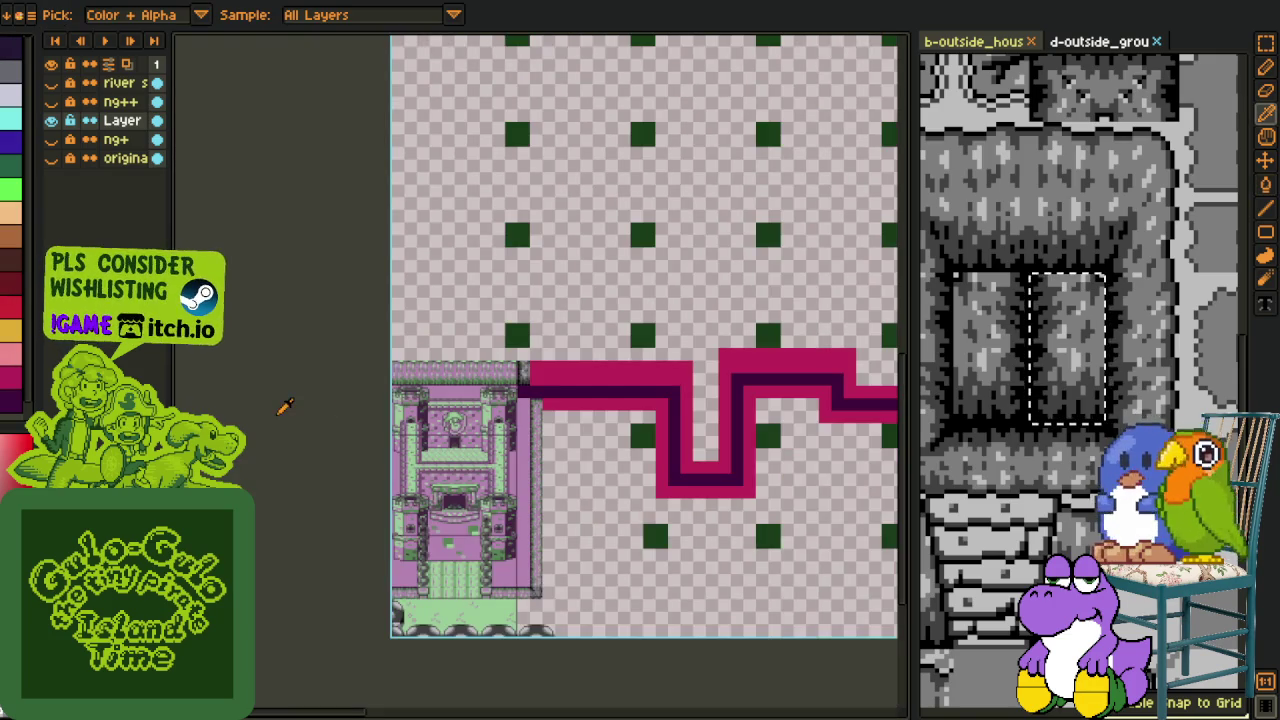
{"action": "left_click", "coordinate": [51, 140]}
{"action": "scroll", "coordinate": [600, 440], "scroll_direction": "up", "scroll_amount": 1}
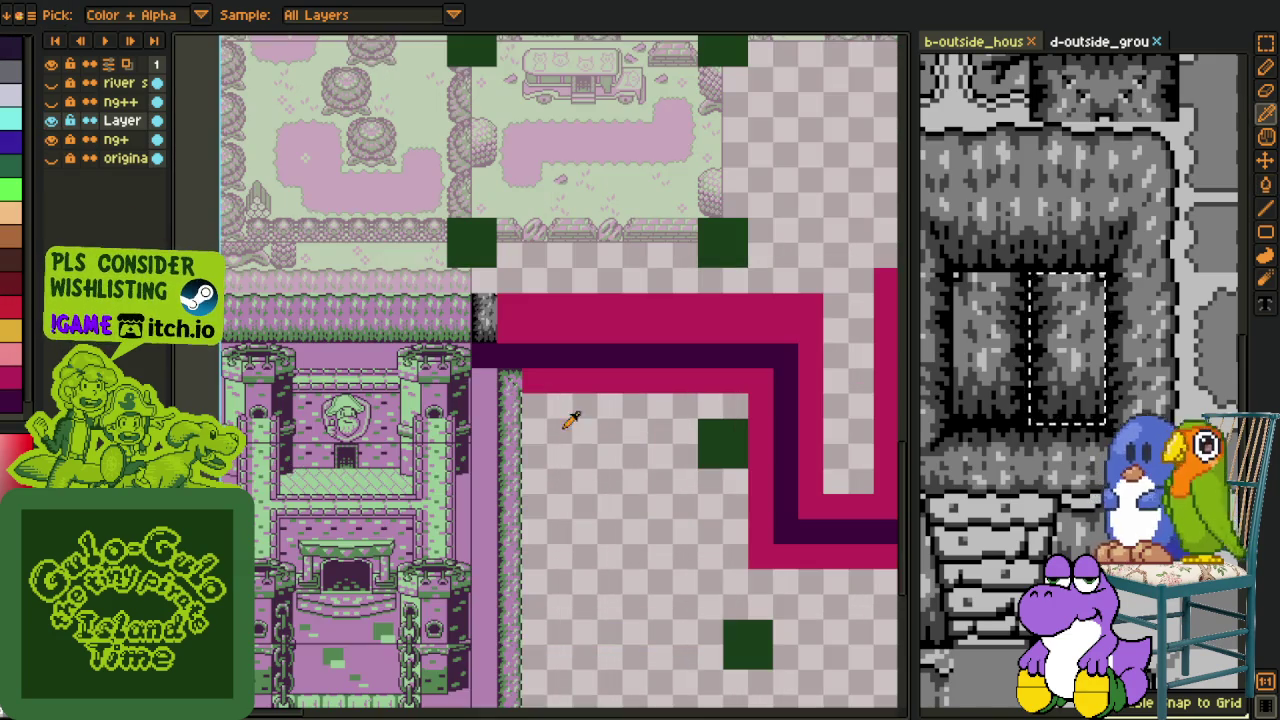
{"action": "key", "text": "z"}
{"action": "left_click", "coordinate": [636, 428]}
Step: Move the grass strip beside the castle right along the path's upper edge and save
{"action": "key", "text": "m"}
{"action": "scroll", "coordinate": [508, 356], "scroll_direction": "up", "scroll_amount": 1}
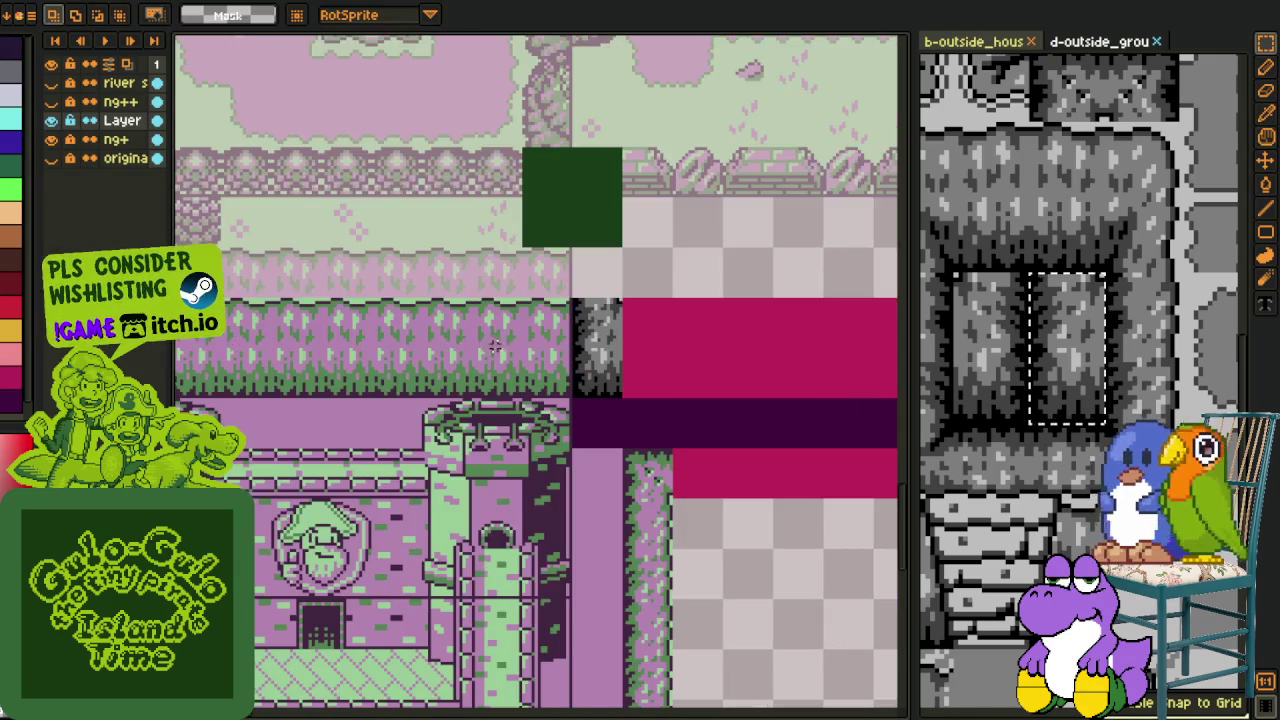
{"action": "left_click_drag", "start_coordinate": [368, 296], "coordinate": [526, 400]}
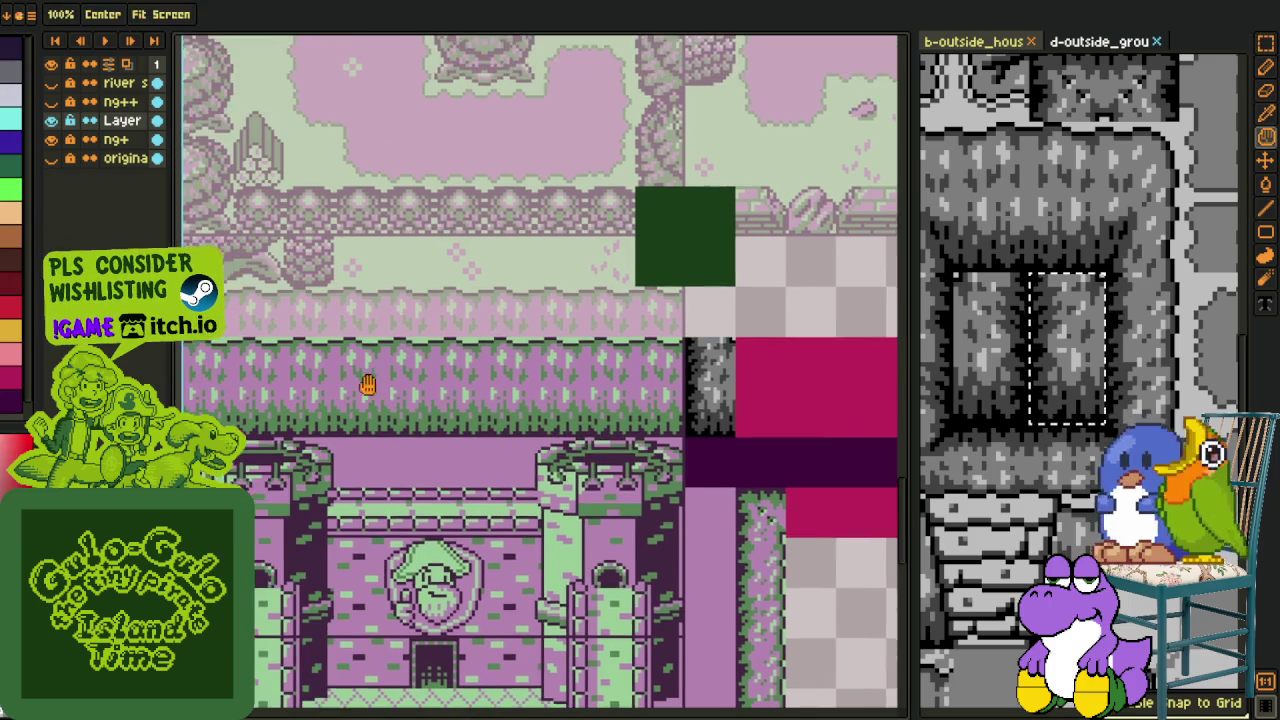
{"action": "left_click_drag", "start_coordinate": [248, 329], "coordinate": [575, 450]}
{"action": "mouse_move", "coordinate": [443, 400]}
{"action": "left_mouse_down"}
{"action": "mouse_move", "coordinate": [868, 438]}
{"action": "mouse_move", "coordinate": [870, 393]}
{"action": "left_mouse_up"}
{"action": "left_click_drag", "start_coordinate": [1101, 399], "coordinate": [751, 374]}
{"action": "left_click", "coordinate": [584, 425]}
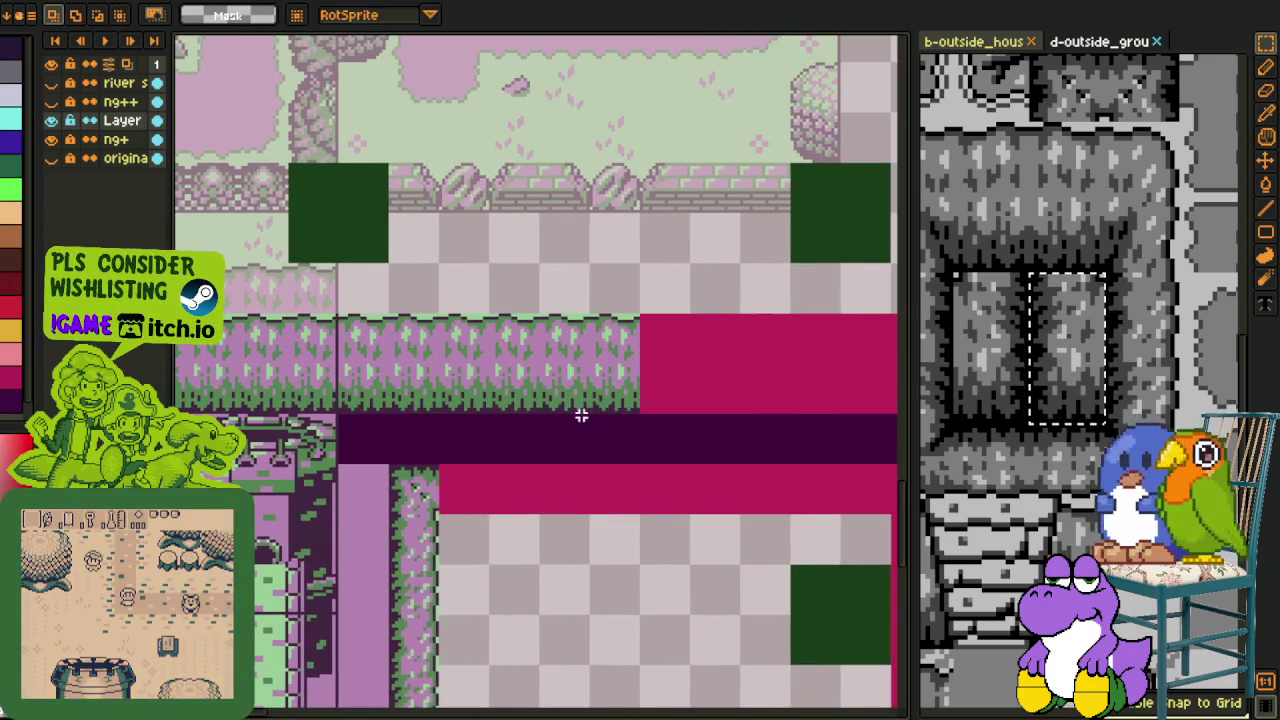
{"action": "scroll", "coordinate": [584, 425], "scroll_direction": "down", "scroll_amount": 2}
{"action": "key", "text": "ctrl+s"}
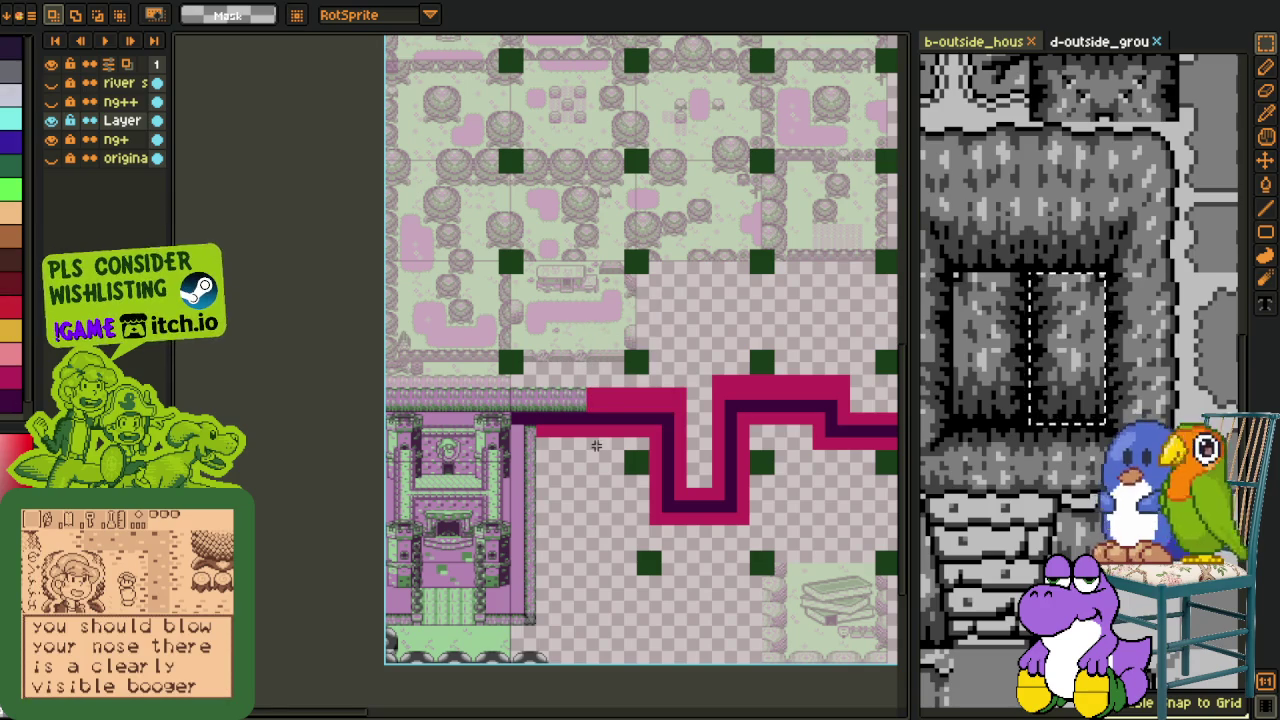
Step: Extend the lower grass border right along the path, commit it and save the map
{"action": "scroll", "coordinate": [470, 560], "scroll_direction": "up", "scroll_amount": 1}
{"action": "scroll", "coordinate": [393, 613], "scroll_direction": "up", "scroll_amount": 1}
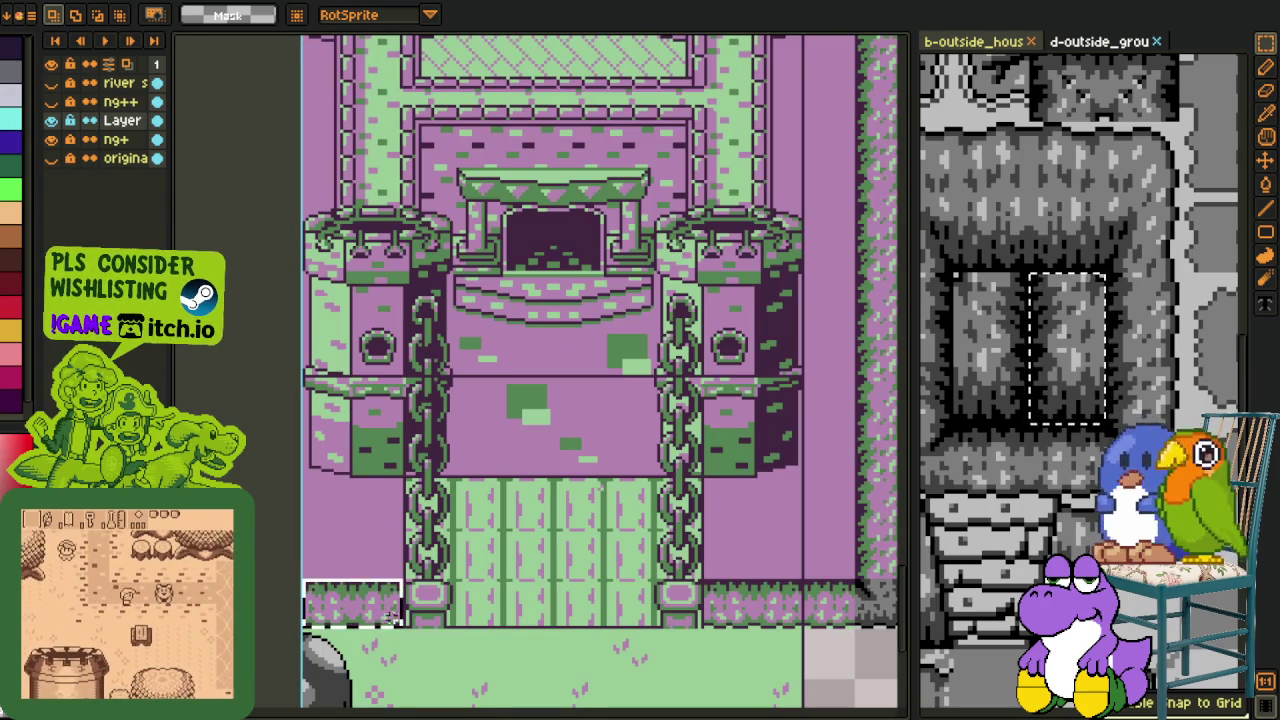
{"action": "left_click_drag", "start_coordinate": [395, 613], "coordinate": [605, 712]}
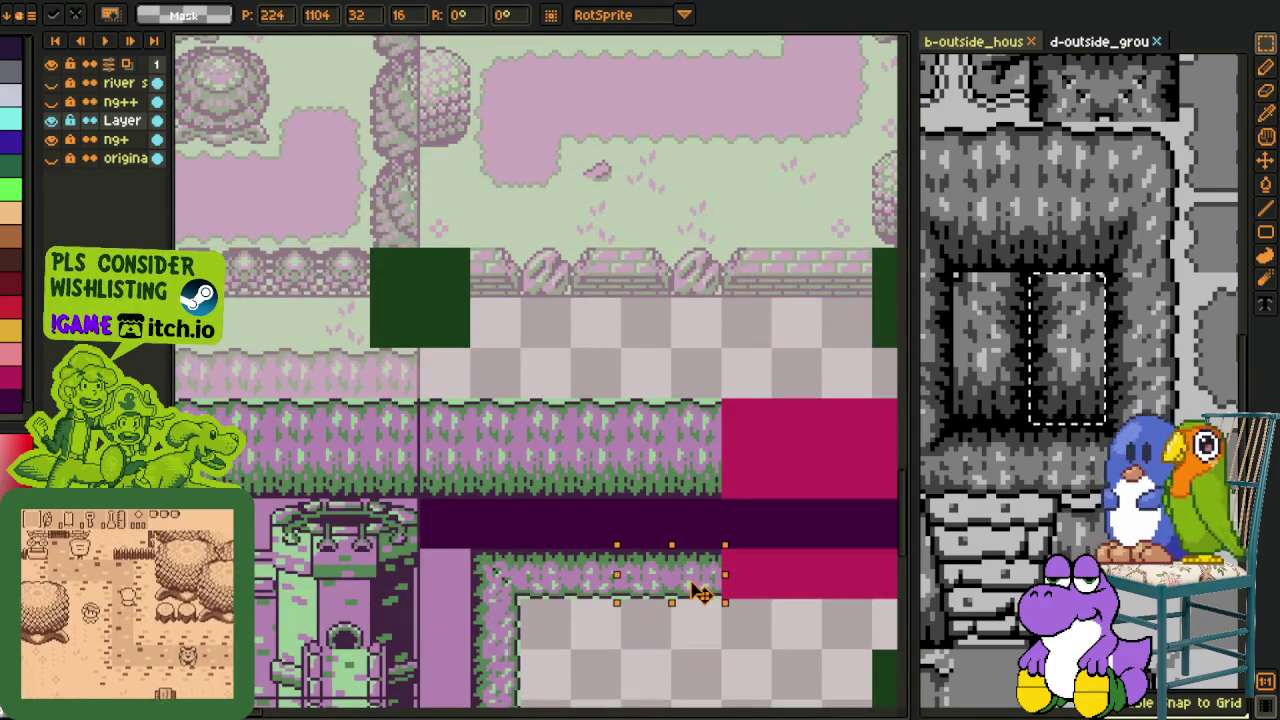
{"action": "left_click_drag", "start_coordinate": [605, 712], "coordinate": [688, 588]}
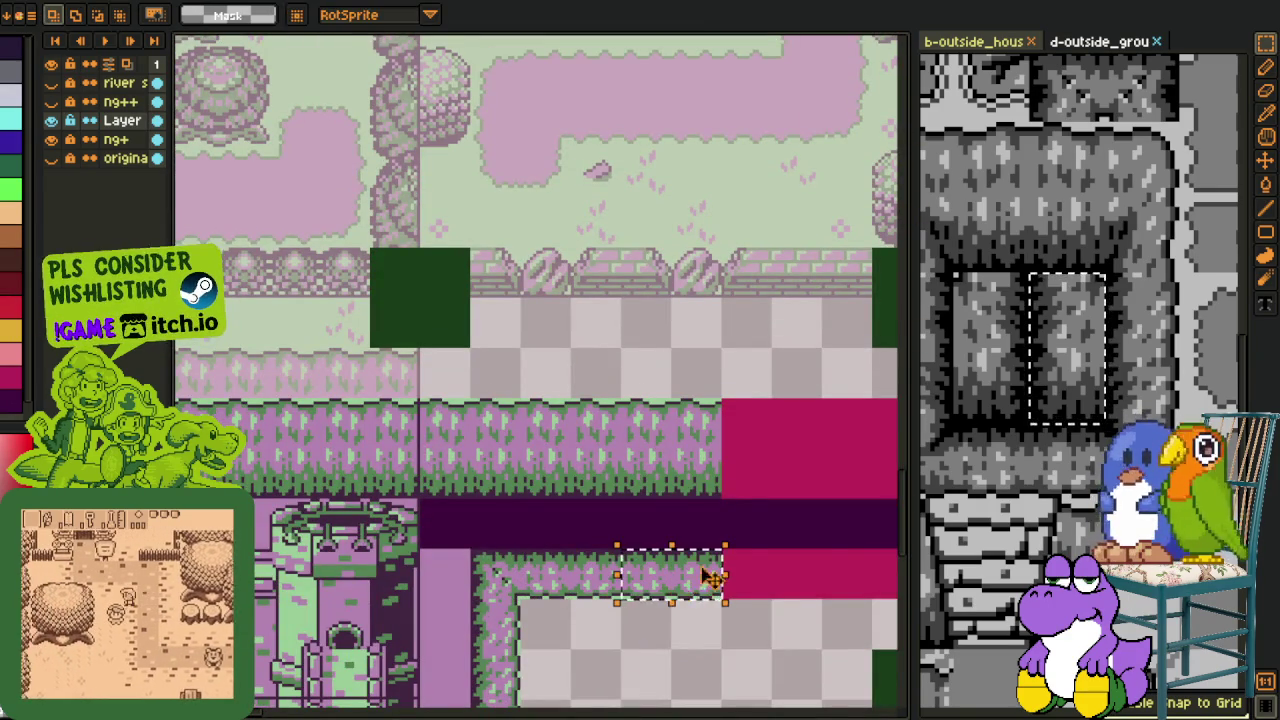
{"action": "scroll", "coordinate": [757, 434], "scroll_direction": "down", "scroll_amount": 2}
{"action": "mouse_move", "coordinate": [366, 294]}
{"action": "left_mouse_down"}
{"action": "mouse_move", "coordinate": [466, 398]}
{"action": "mouse_move", "coordinate": [551, 380]}
{"action": "mouse_move", "coordinate": [520, 378]}
{"action": "left_mouse_up"}
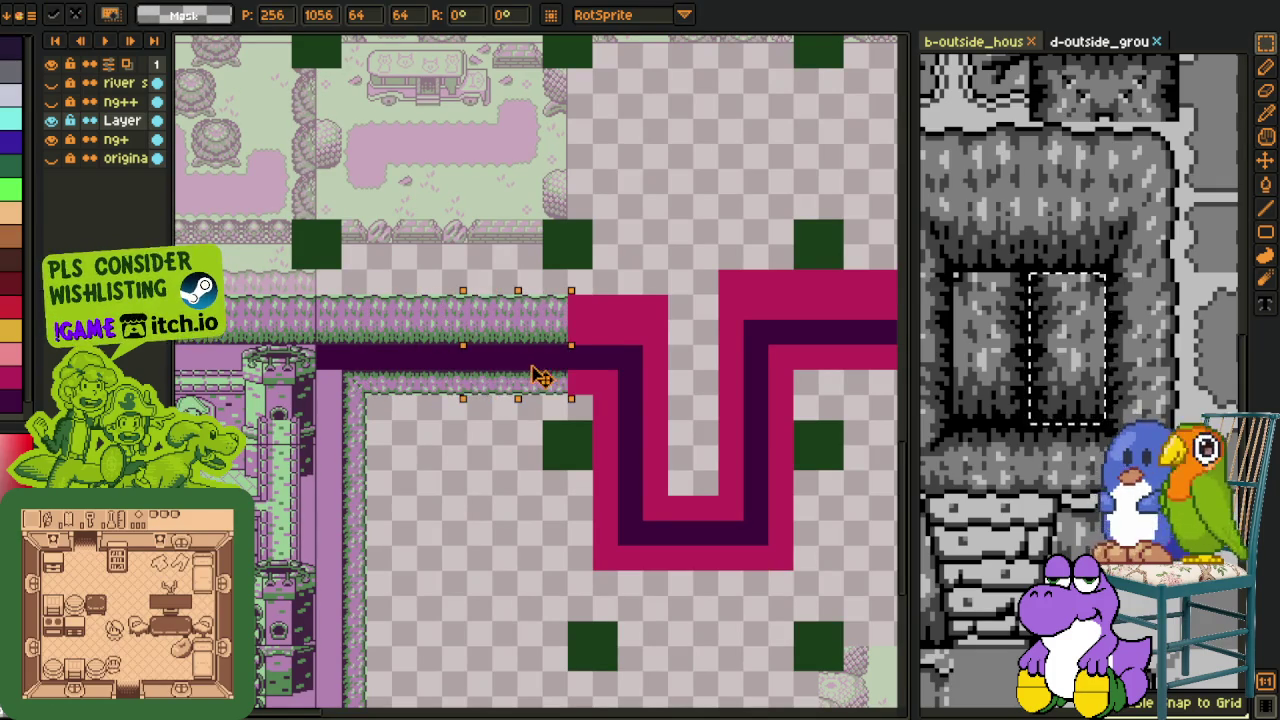
{"action": "key", "text": "Return"}
{"action": "scroll", "coordinate": [525, 385], "scroll_direction": "down", "scroll_amount": 2}
{"action": "key", "text": "ctrl+s"}
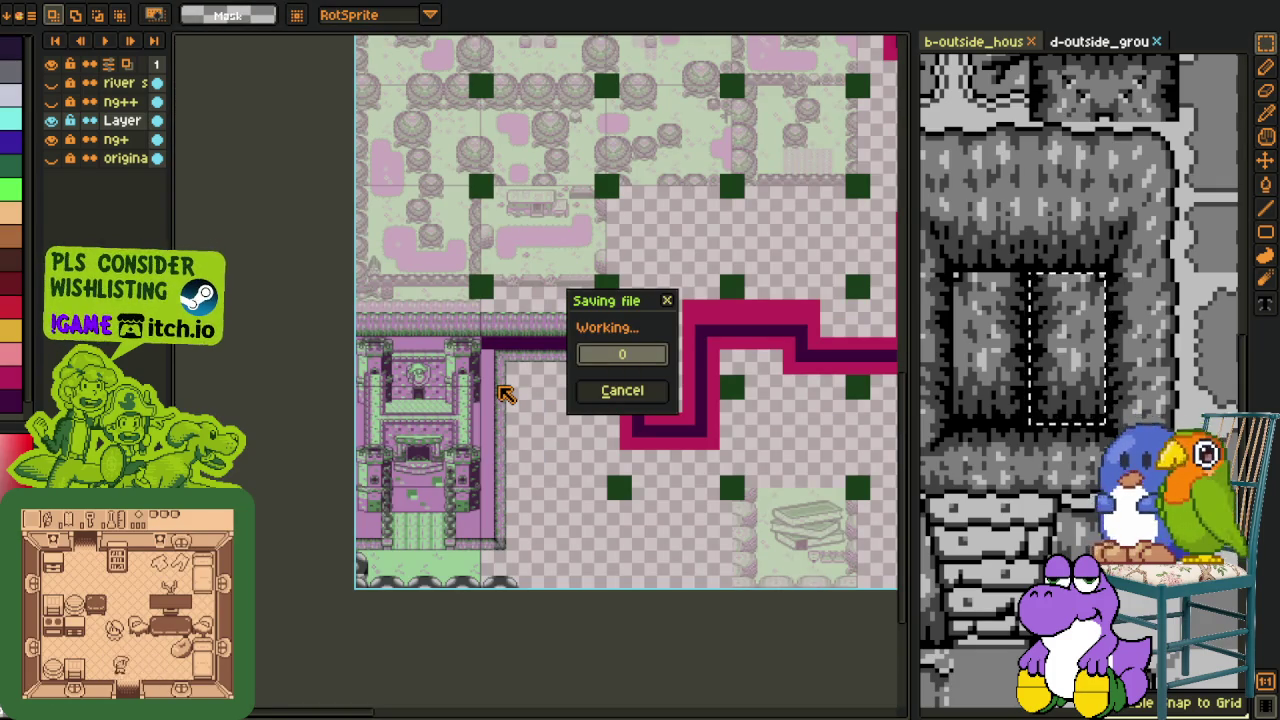
Step: Fill the dark purple strip beside the castle with the picked light purple
{"action": "left_click_drag", "start_coordinate": [529, 457], "coordinate": [503, 274]}
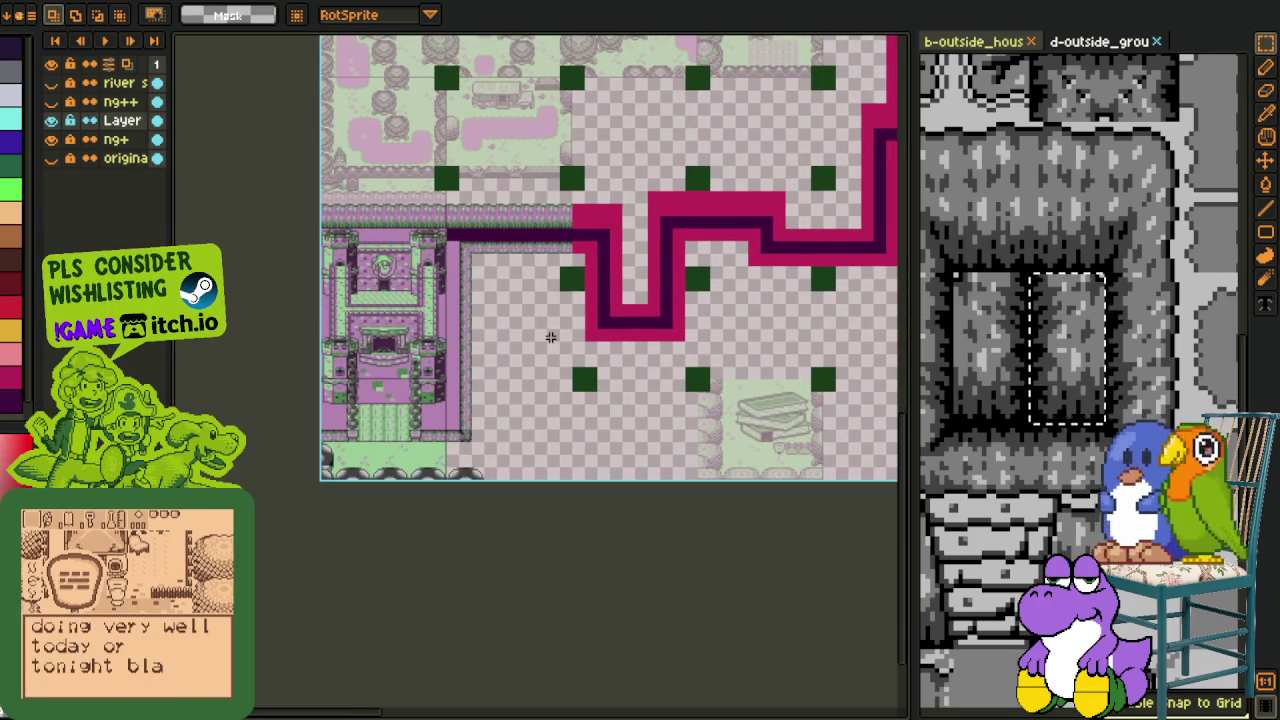
{"action": "left_click_drag", "start_coordinate": [487, 285], "coordinate": [507, 405]}
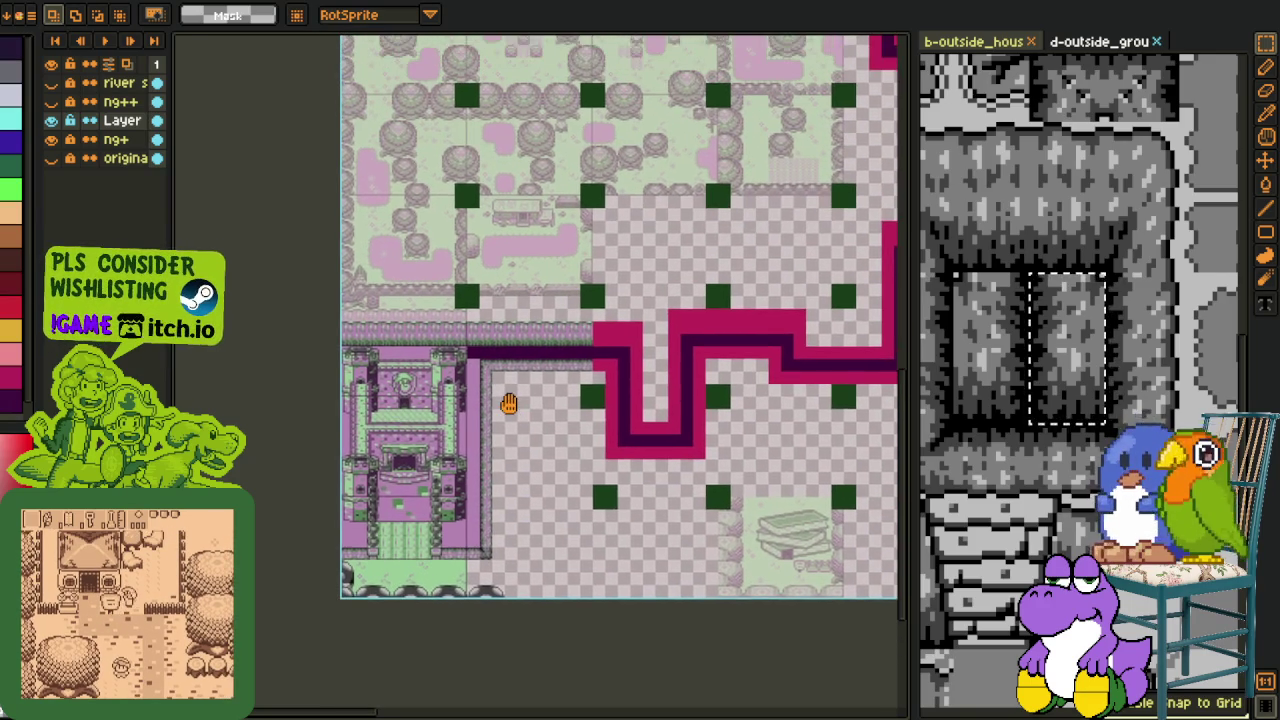
{"action": "scroll", "coordinate": [464, 376], "scroll_direction": "up", "scroll_amount": 2}
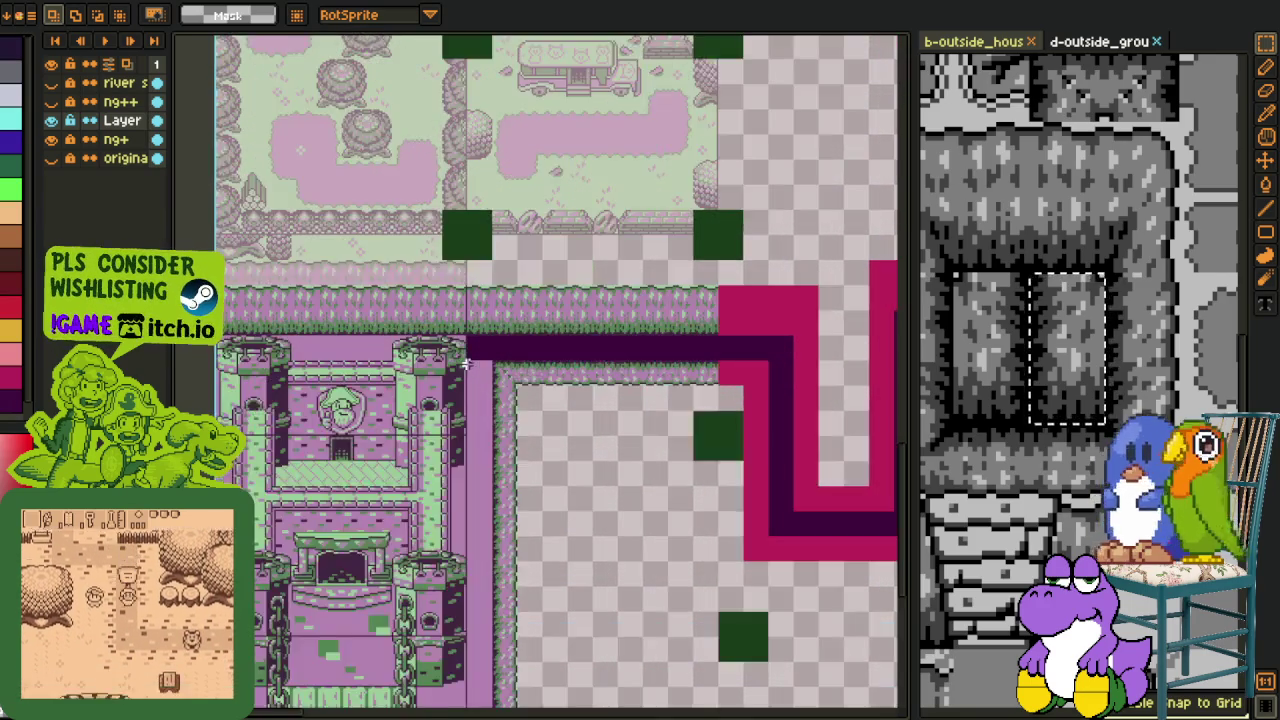
{"action": "scroll", "coordinate": [464, 376], "scroll_direction": "up", "scroll_amount": 2}
{"action": "key", "text": "i"}
{"action": "scroll", "coordinate": [494, 370], "scroll_direction": "down", "scroll_amount": 2}
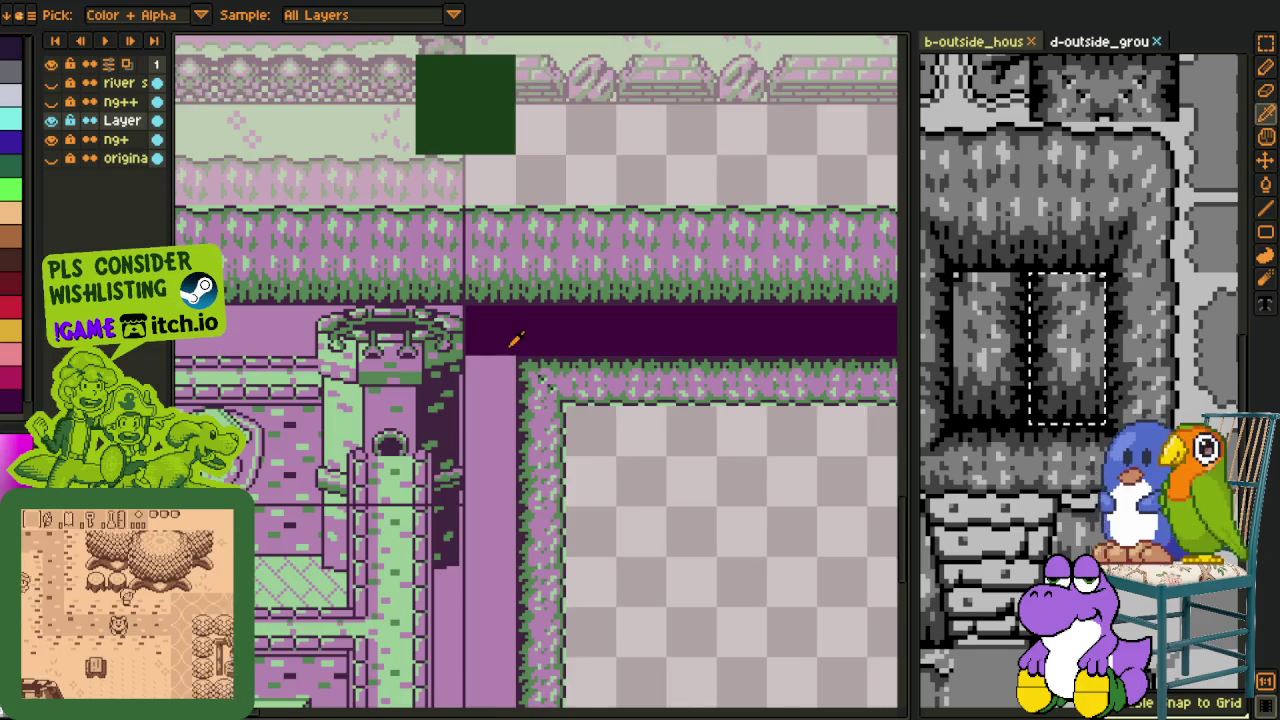
{"action": "key", "text": "g"}
{"action": "left_click", "coordinate": [502, 338]}
Step: Try the Line tool, return to Paint Bucket and re-frame the castle area
{"action": "scroll", "coordinate": [497, 348], "scroll_direction": "down", "scroll_amount": 2}
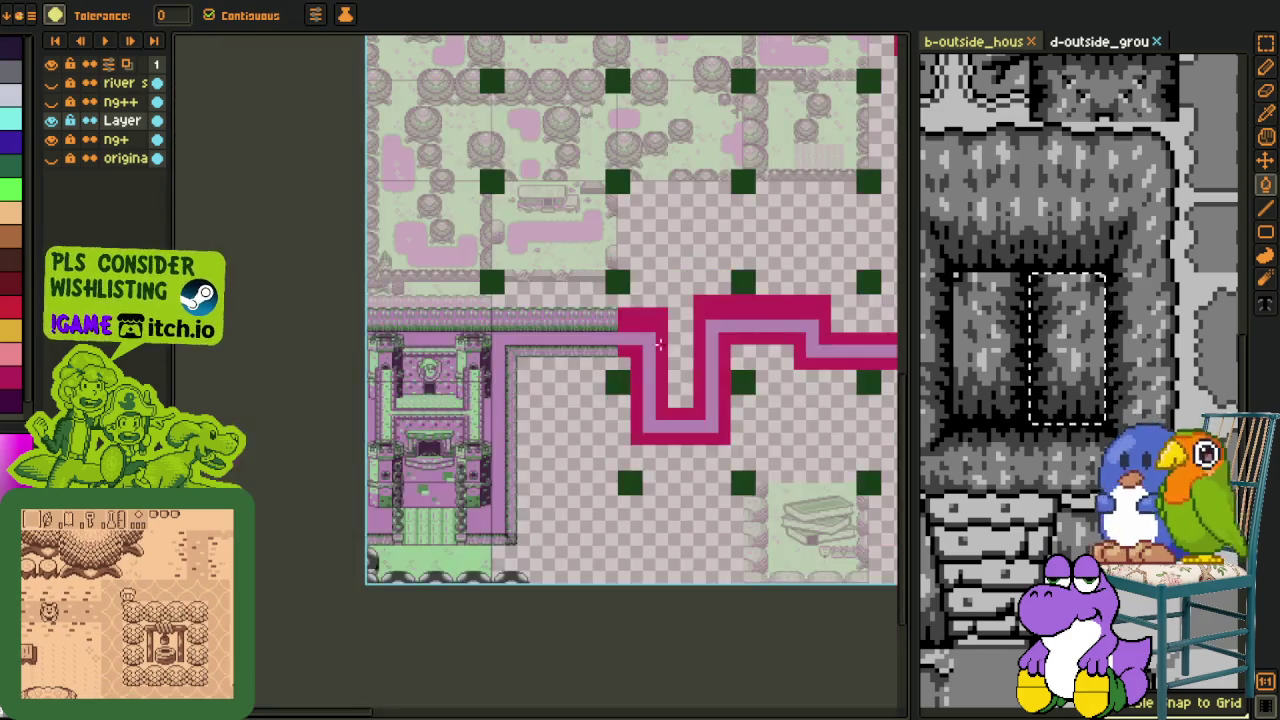
{"action": "scroll", "coordinate": [608, 342], "scroll_direction": "up", "scroll_amount": 4}
{"action": "scroll", "coordinate": [340, 343], "scroll_direction": "up", "scroll_amount": 1}
{"action": "key", "text": "l"}
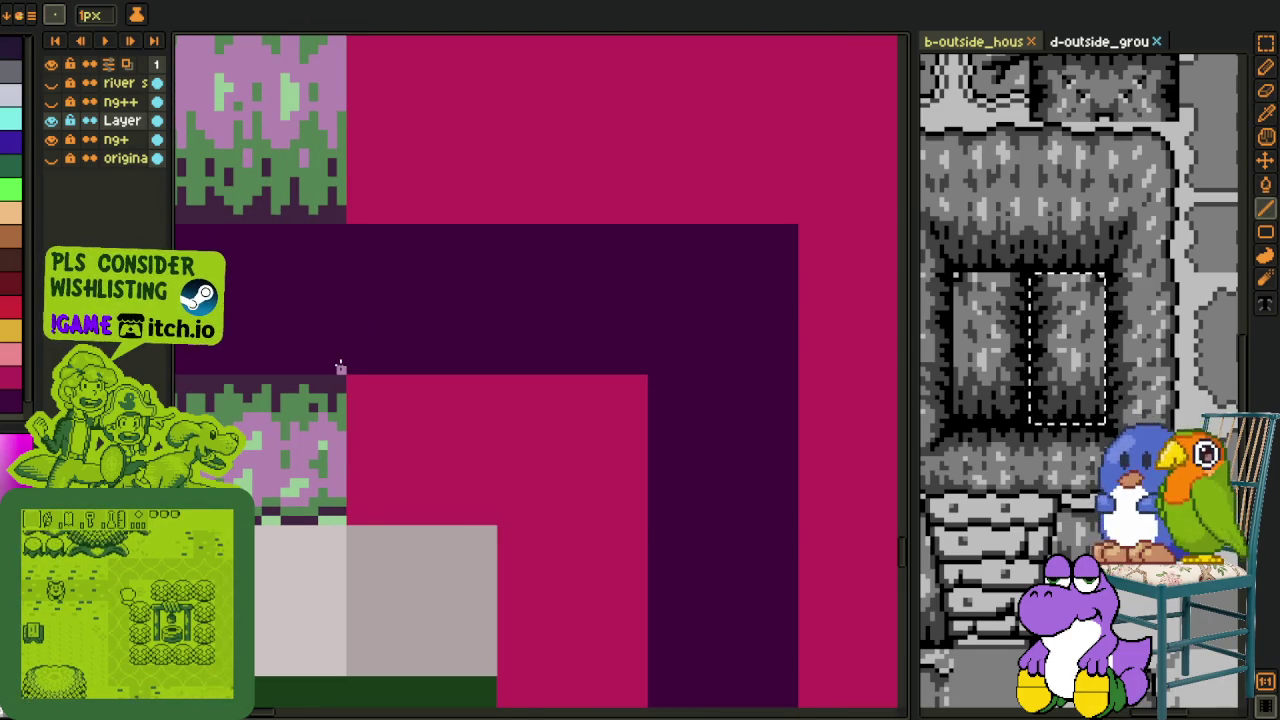
{"action": "key", "text": "g"}
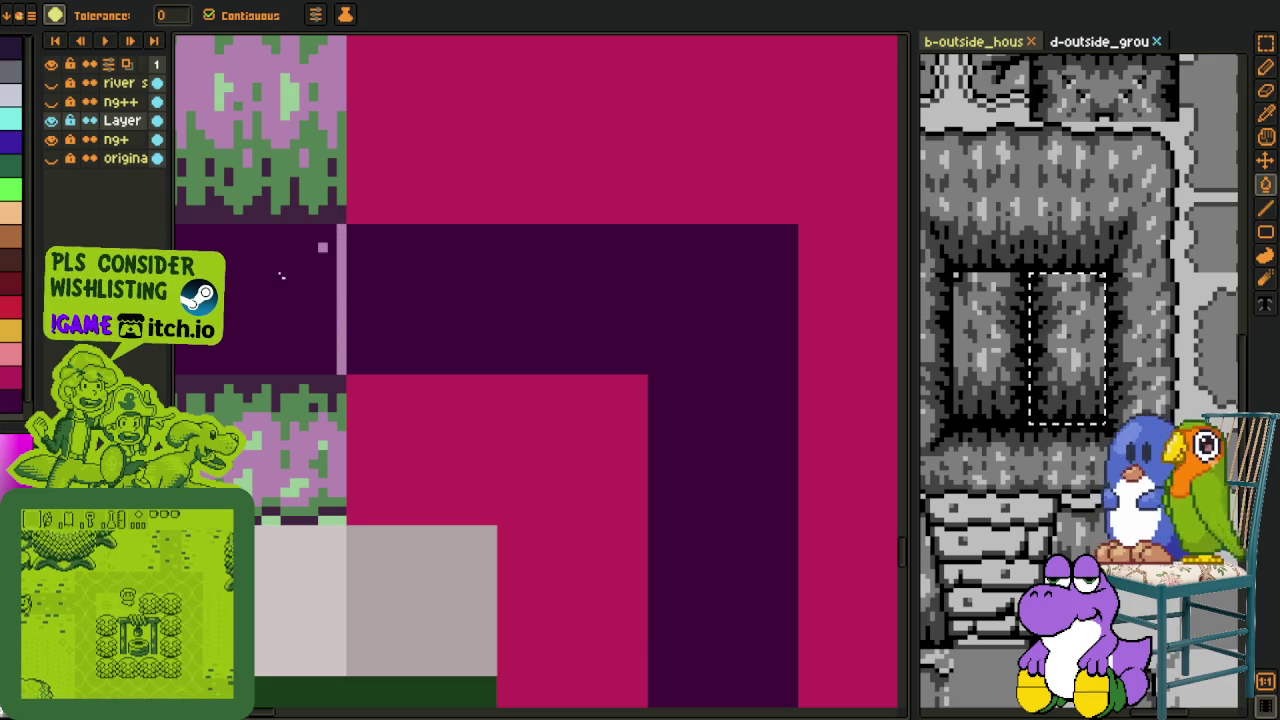
{"action": "scroll", "coordinate": [255, 328], "scroll_direction": "down", "scroll_amount": 4}
{"action": "left_click_drag", "start_coordinate": [255, 328], "coordinate": [758, 248]}
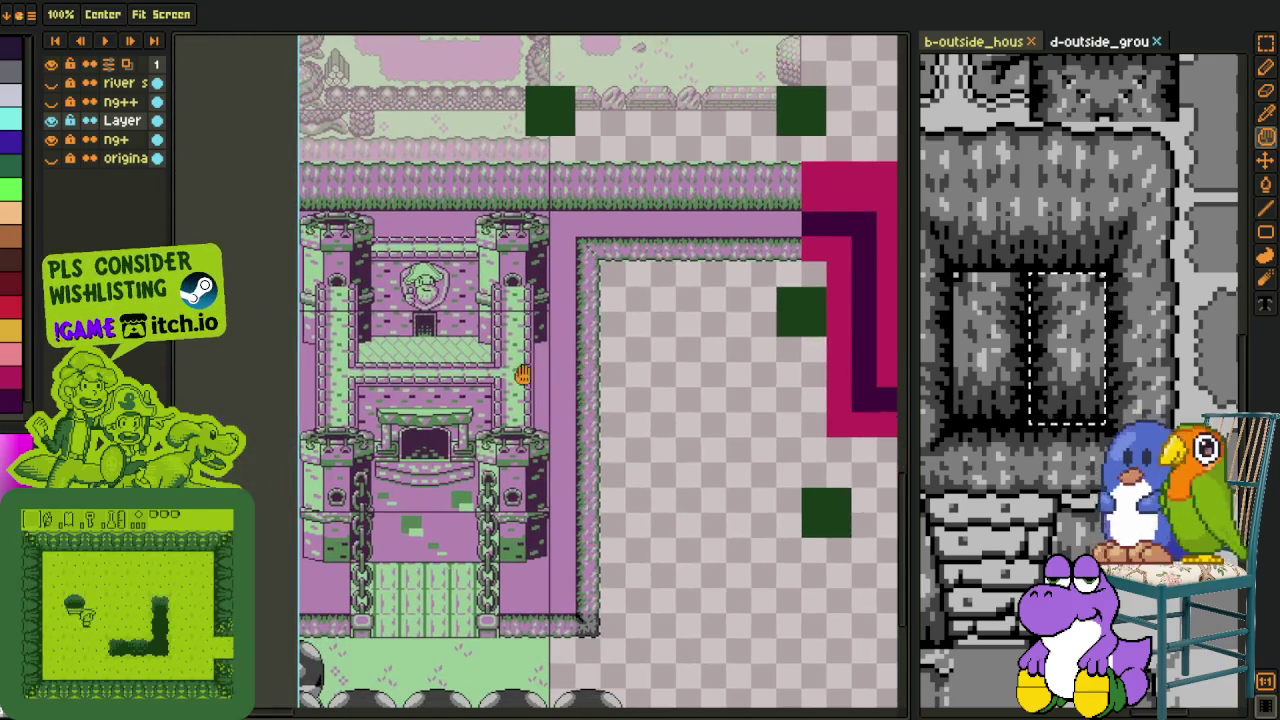
{"action": "key", "text": "o"}
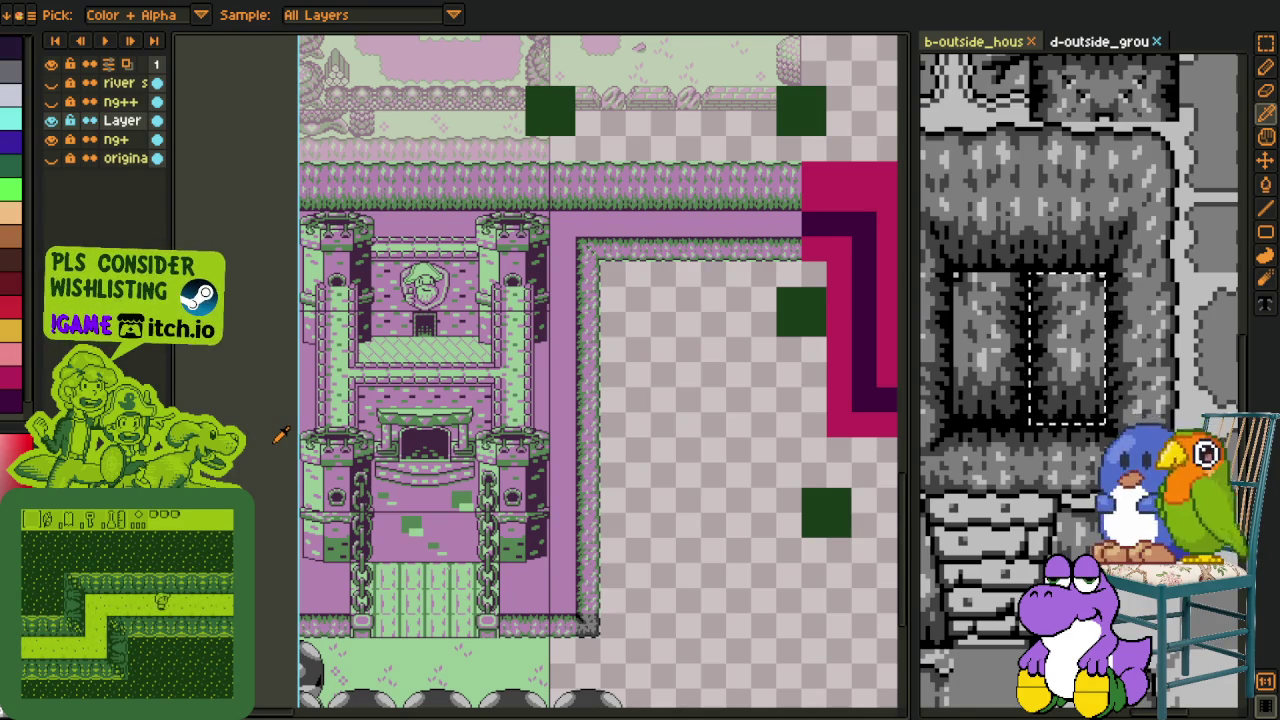
{"action": "scroll", "coordinate": [508, 498], "scroll_direction": "down", "scroll_amount": 2}
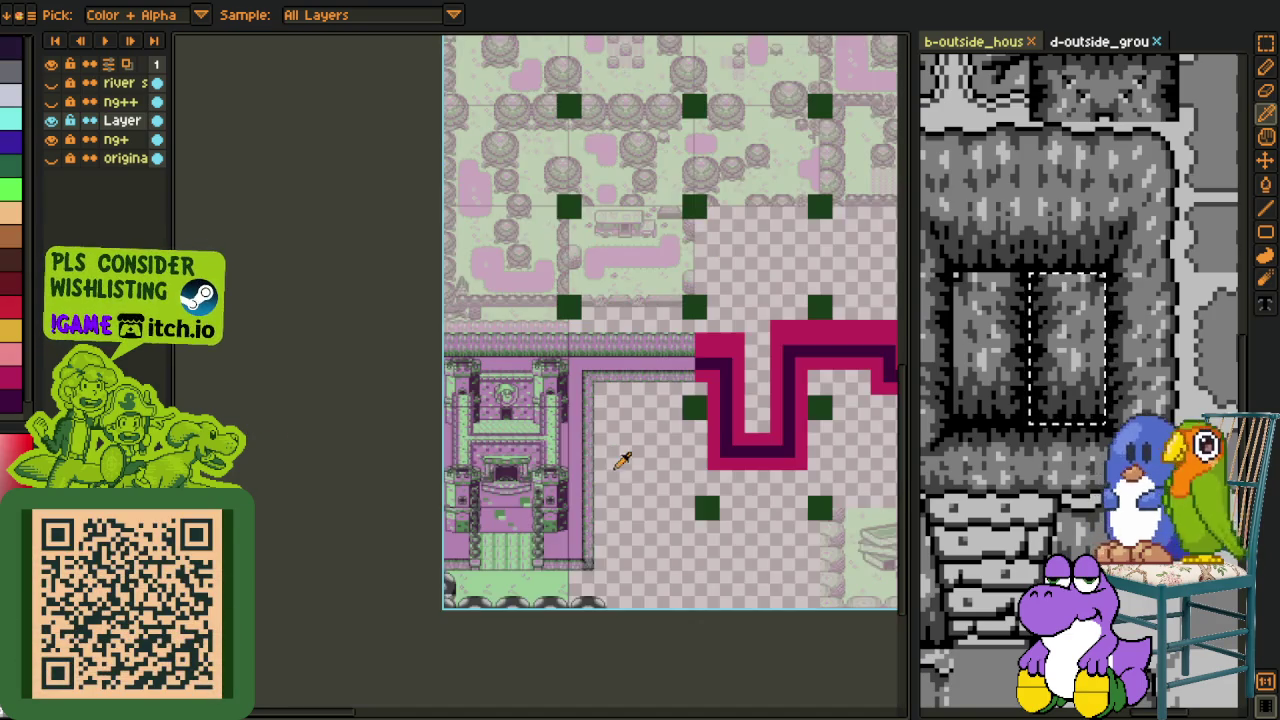
{"action": "scroll", "coordinate": [566, 486], "scroll_direction": "right", "scroll_amount": 3}
{"action": "scroll", "coordinate": [440, 449], "scroll_direction": "up", "scroll_amount": 1}
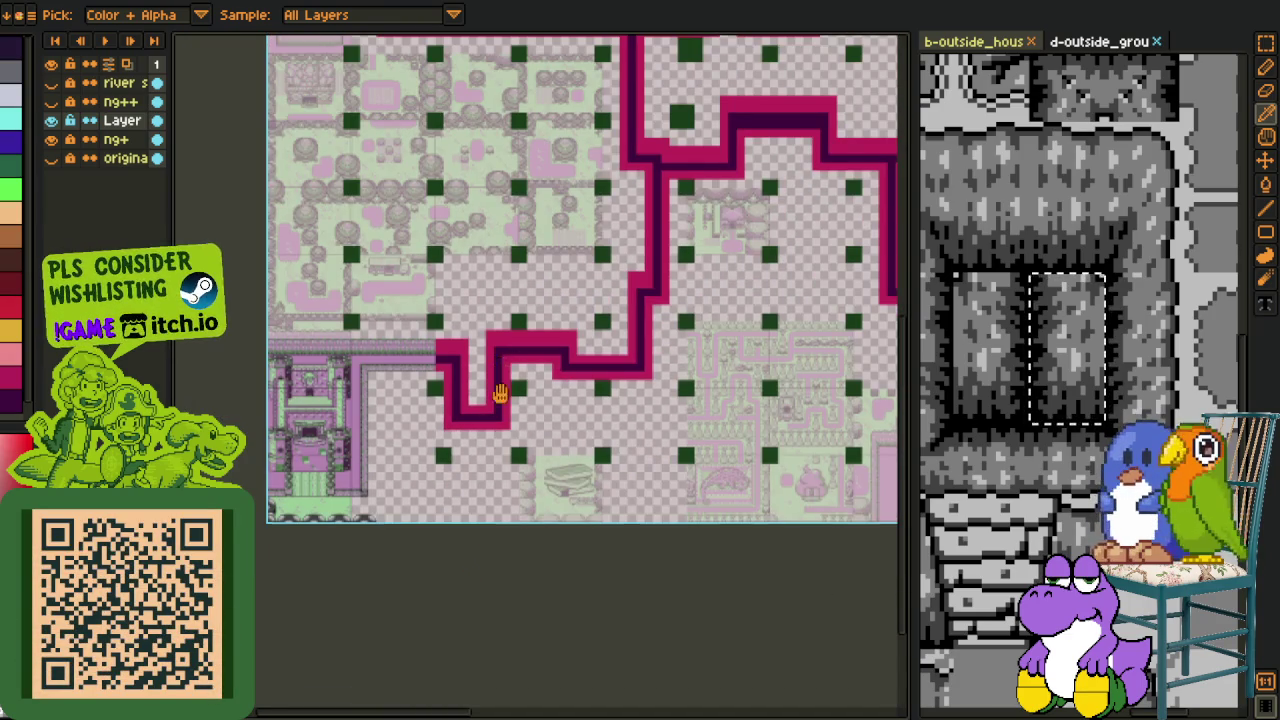
{"action": "scroll", "coordinate": [498, 376], "scroll_direction": "up", "scroll_amount": 2}
{"action": "scroll", "coordinate": [534, 429], "scroll_direction": "right", "scroll_amount": 1}
{"action": "scroll", "coordinate": [540, 430], "scroll_direction": "up", "scroll_amount": 1}
{"action": "scroll", "coordinate": [576, 399], "scroll_direction": "up", "scroll_amount": 1}
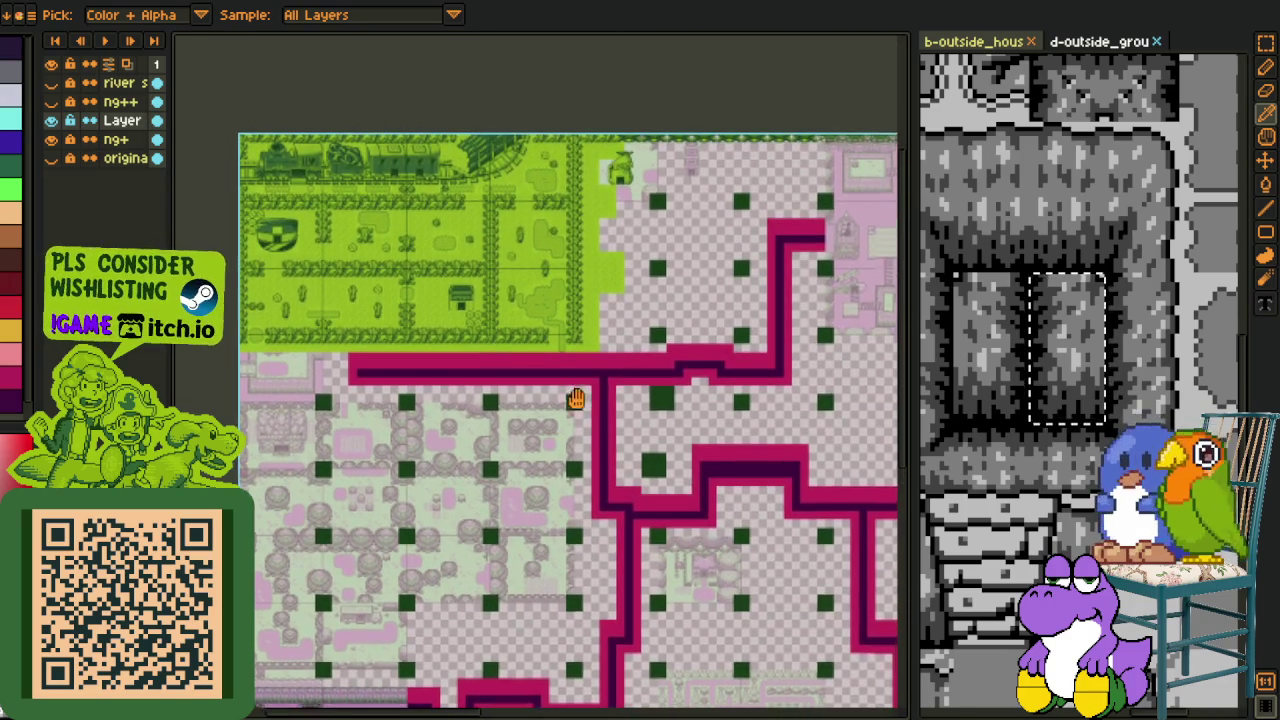
{"action": "scroll", "coordinate": [576, 399], "scroll_direction": "right", "scroll_amount": 2}
{"action": "scroll", "coordinate": [620, 374], "scroll_direction": "down", "scroll_amount": 1}
{"action": "scroll", "coordinate": [617, 330], "scroll_direction": "down", "scroll_amount": 3}
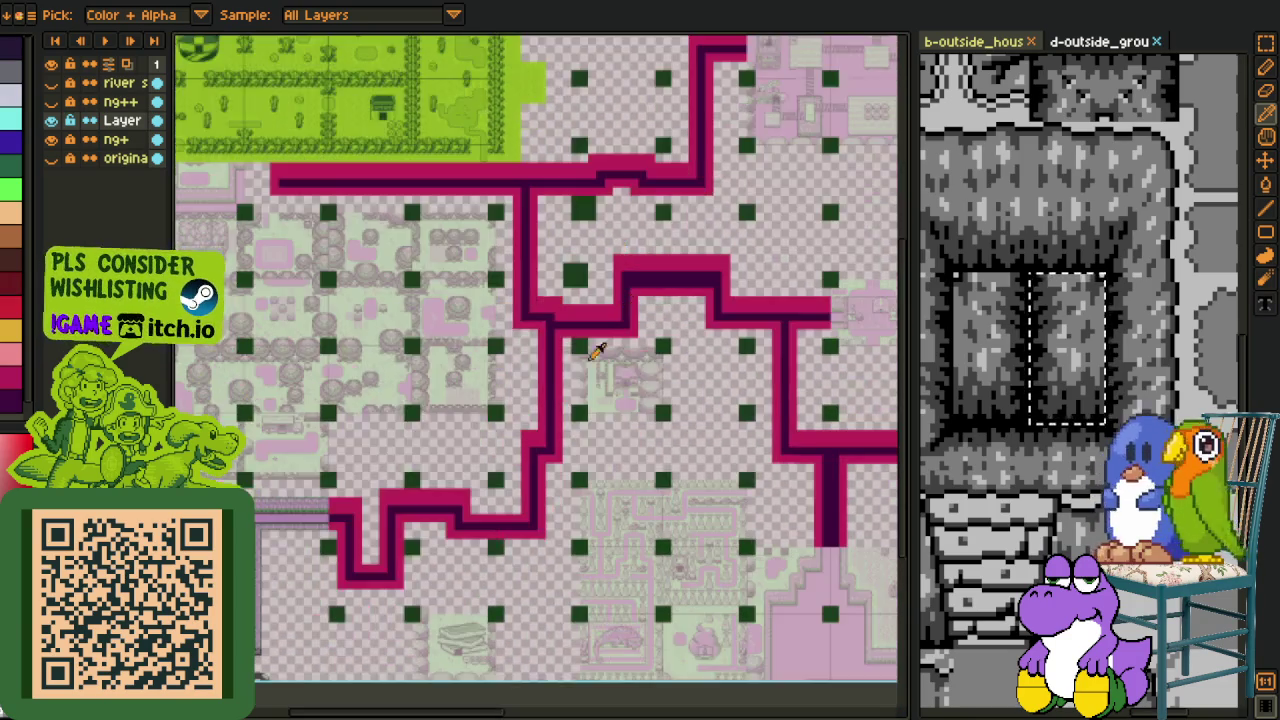
{"action": "scroll", "coordinate": [617, 330], "scroll_direction": "down", "scroll_amount": 2}
{"action": "scroll", "coordinate": [640, 325], "scroll_direction": "left", "scroll_amount": 3}
{"action": "mouse_move", "coordinate": [548, 342]}
{"action": "left_mouse_down"}
{"action": "mouse_move", "coordinate": [541, 287]}
{"action": "mouse_move", "coordinate": [573, 293]}
{"action": "left_mouse_up"}
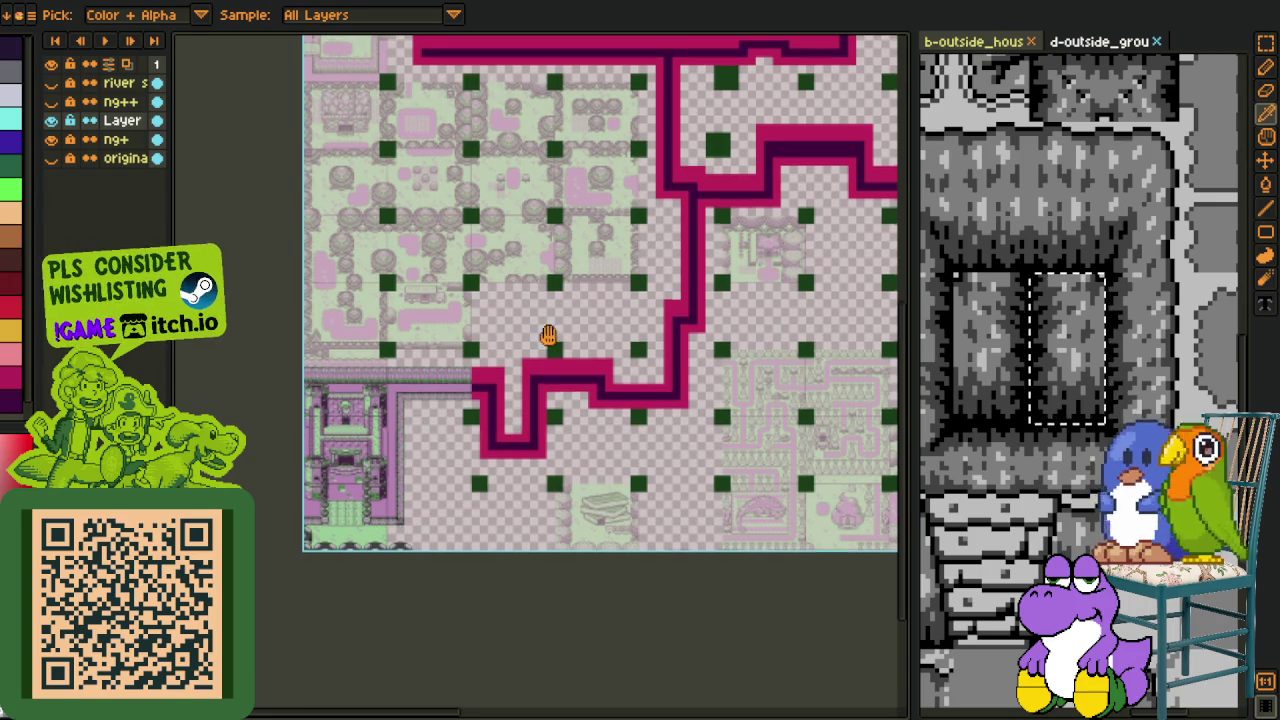
{"action": "scroll", "coordinate": [548, 334], "scroll_direction": "up", "scroll_amount": 3}
{"action": "left_click_drag", "start_coordinate": [550, 334], "coordinate": [545, 374]}
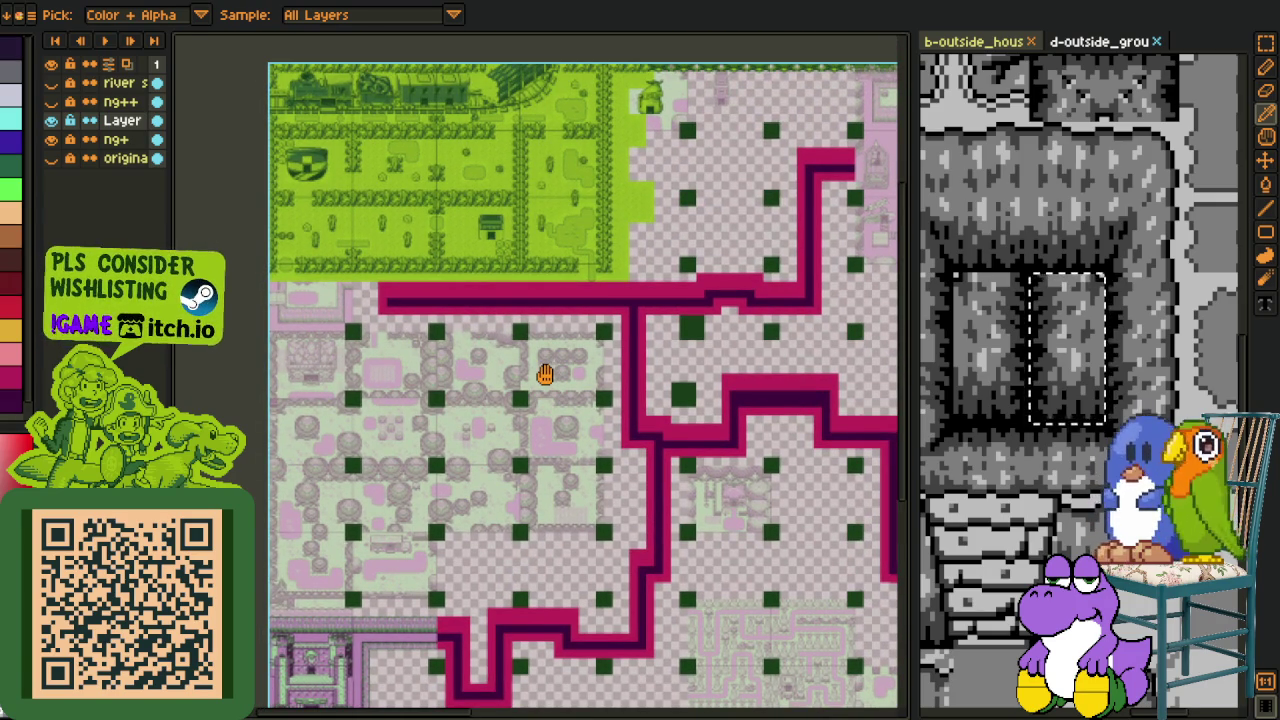
{"action": "left_click_drag", "start_coordinate": [545, 374], "coordinate": [549, 361]}
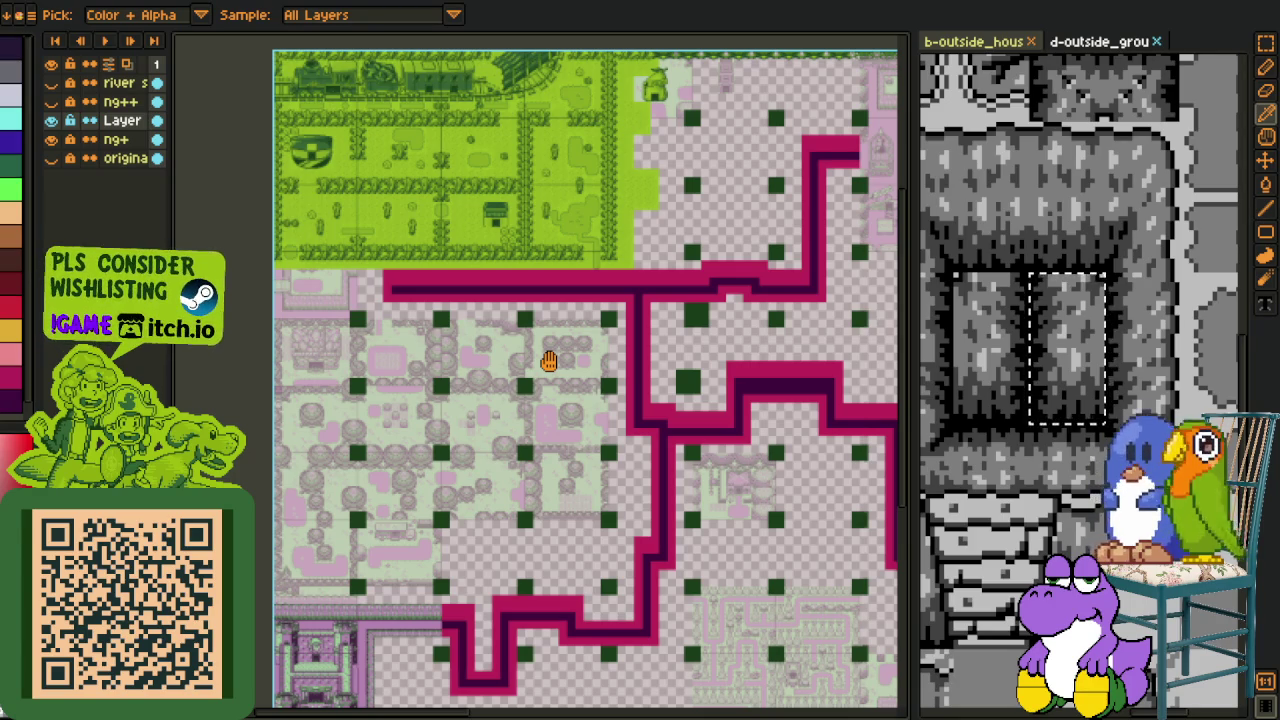
{"action": "left_click_drag", "start_coordinate": [549, 361], "coordinate": [551, 353]}
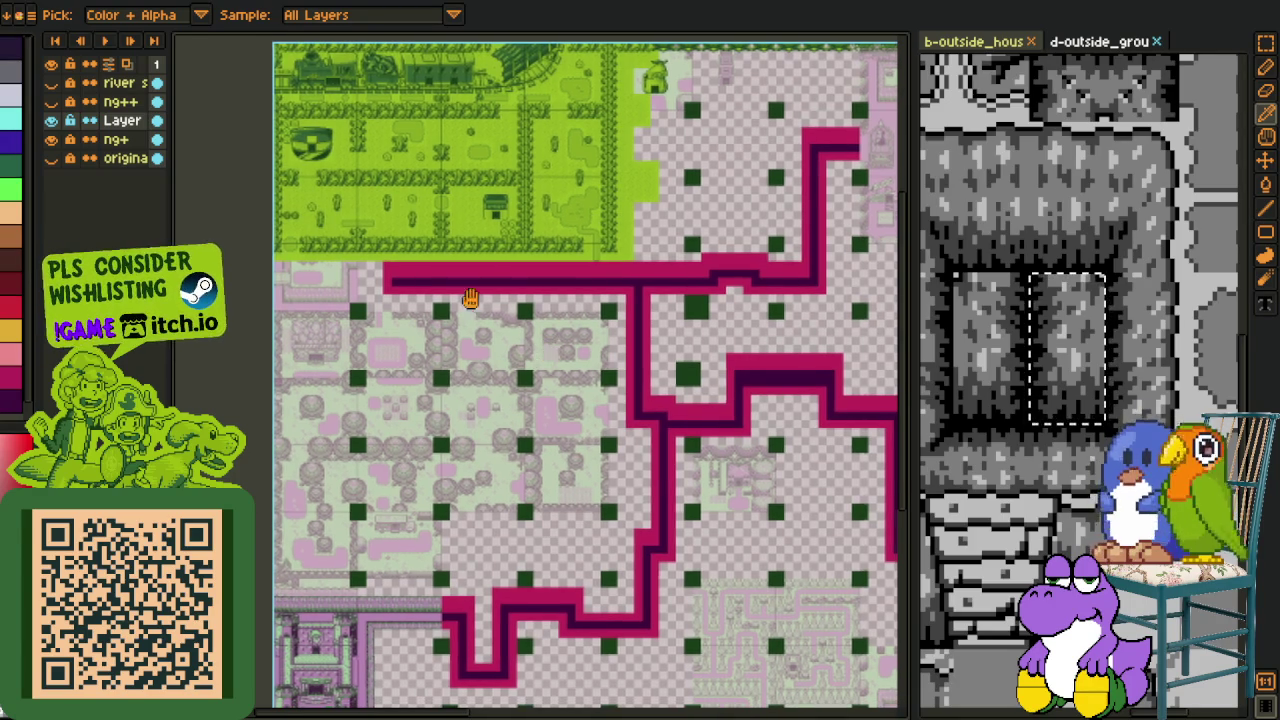
{"action": "left_click_drag", "start_coordinate": [740, 395], "coordinate": [565, 302]}
{"action": "scroll", "coordinate": [565, 302], "scroll_direction": "down", "scroll_amount": 1}
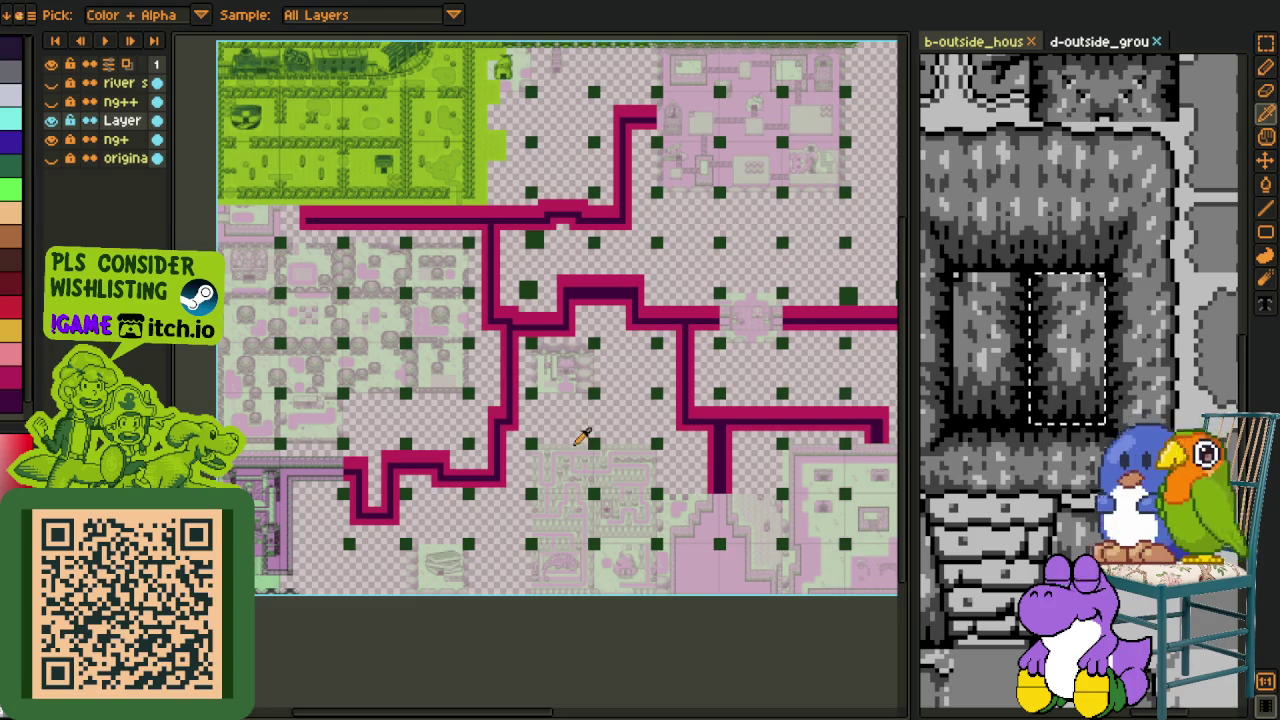
{"action": "mouse_move", "coordinate": [593, 384]}
{"action": "left_mouse_down"}
{"action": "mouse_move", "coordinate": [590, 396]}
{"action": "mouse_move", "coordinate": [664, 327]}
{"action": "mouse_move", "coordinate": [651, 286]}
{"action": "mouse_move", "coordinate": [603, 286]}
{"action": "mouse_move", "coordinate": [617, 265]}
{"action": "mouse_move", "coordinate": [437, 266]}
{"action": "mouse_move", "coordinate": [390, 225]}
{"action": "left_mouse_up"}
{"action": "left_click_drag", "start_coordinate": [741, 295], "coordinate": [502, 298]}
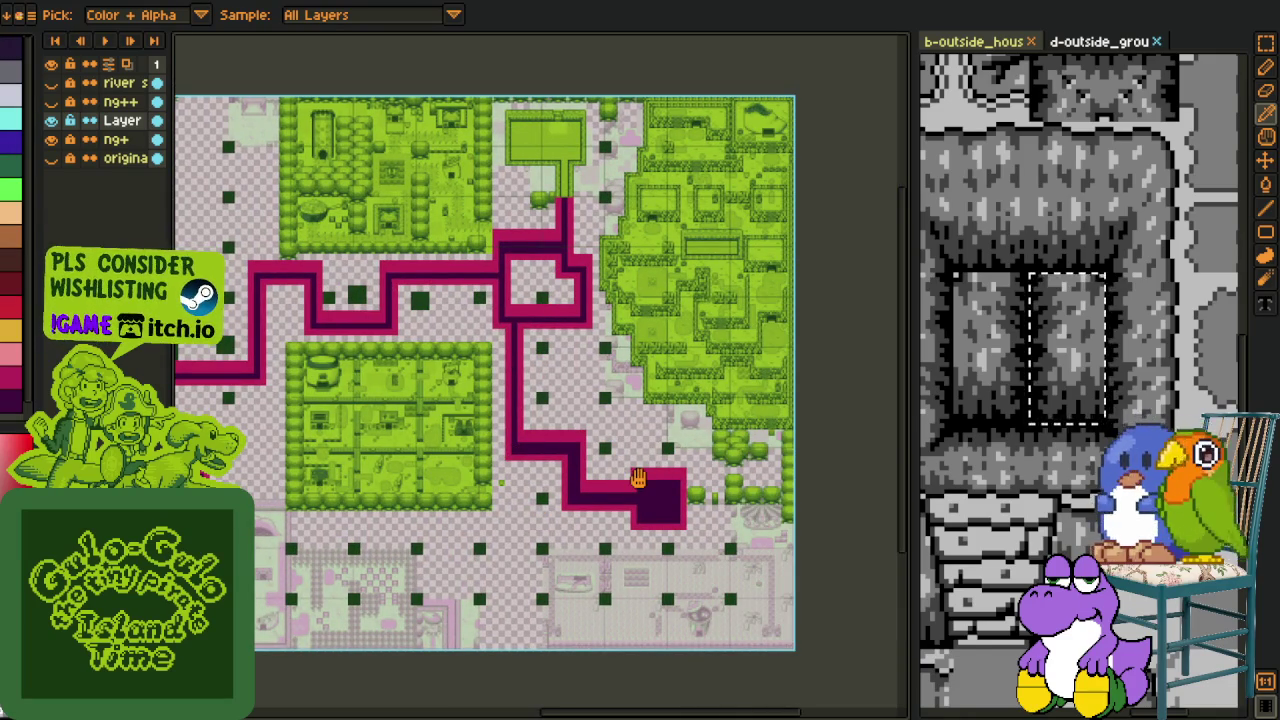
{"action": "scroll", "coordinate": [580, 420], "scroll_direction": "up", "scroll_amount": 2}
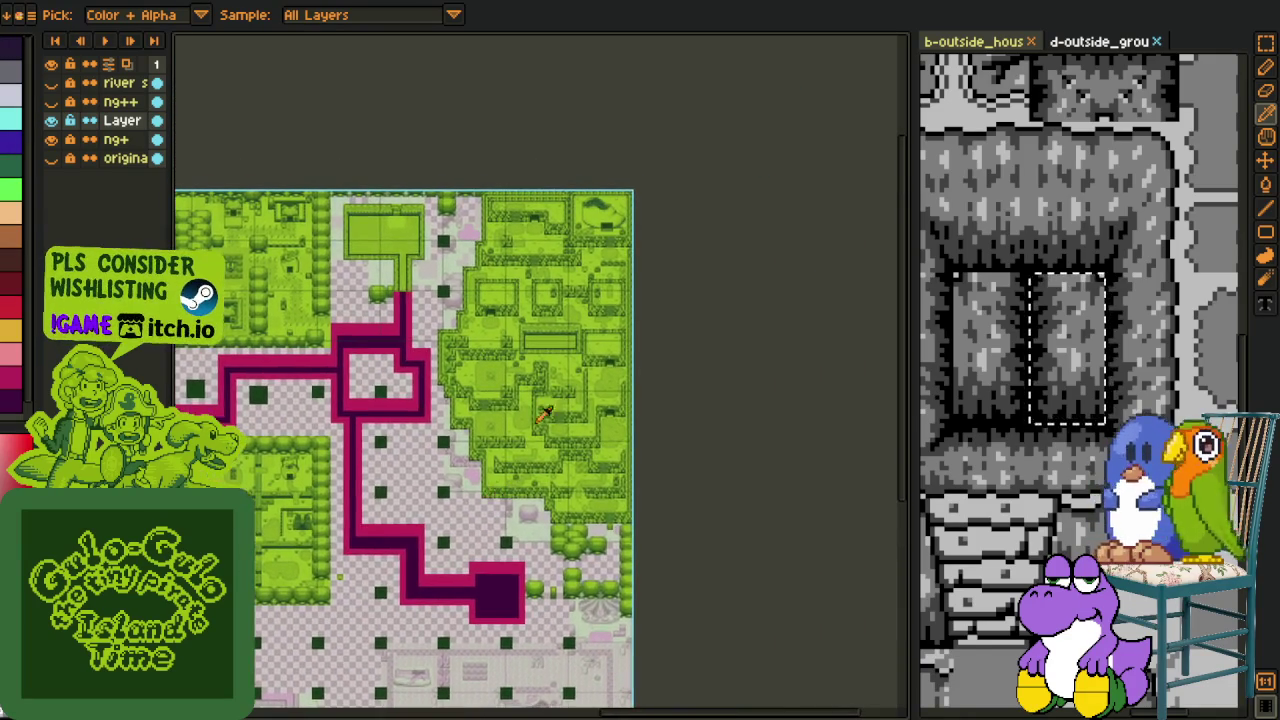
{"action": "mouse_move", "coordinate": [522, 355]}
{"action": "left_mouse_down"}
{"action": "mouse_move", "coordinate": [480, 360]}
{"action": "mouse_move", "coordinate": [430, 313]}
{"action": "mouse_move", "coordinate": [420, 271]}
{"action": "left_mouse_up"}
{"action": "scroll", "coordinate": [480, 360], "scroll_direction": "up", "scroll_amount": 1}
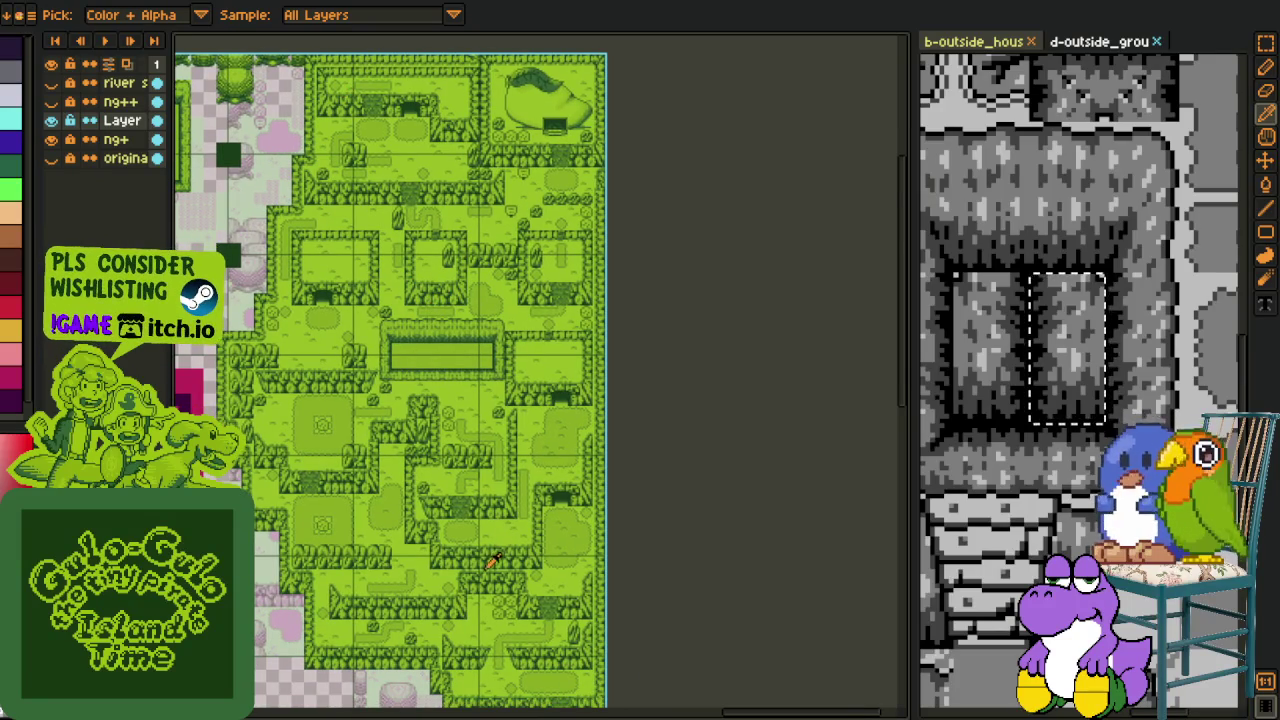
{"action": "scroll", "coordinate": [545, 420], "scroll_direction": "up", "scroll_amount": 1}
{"action": "scroll", "coordinate": [445, 580], "scroll_direction": "down", "scroll_amount": 1}
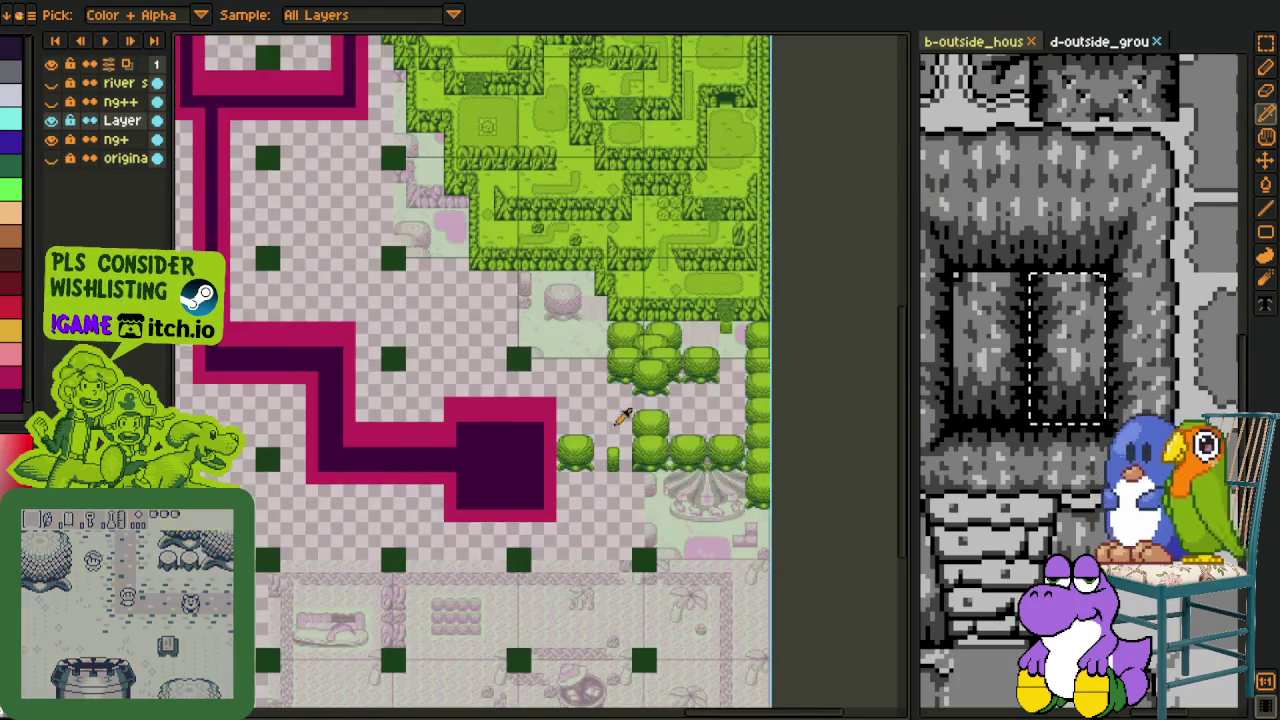
{"action": "mouse_move", "coordinate": [648, 291]}
{"action": "left_mouse_down"}
{"action": "mouse_move", "coordinate": [586, 366]}
{"action": "mouse_move", "coordinate": [519, 697]}
{"action": "mouse_move", "coordinate": [609, 471]}
{"action": "left_mouse_up"}
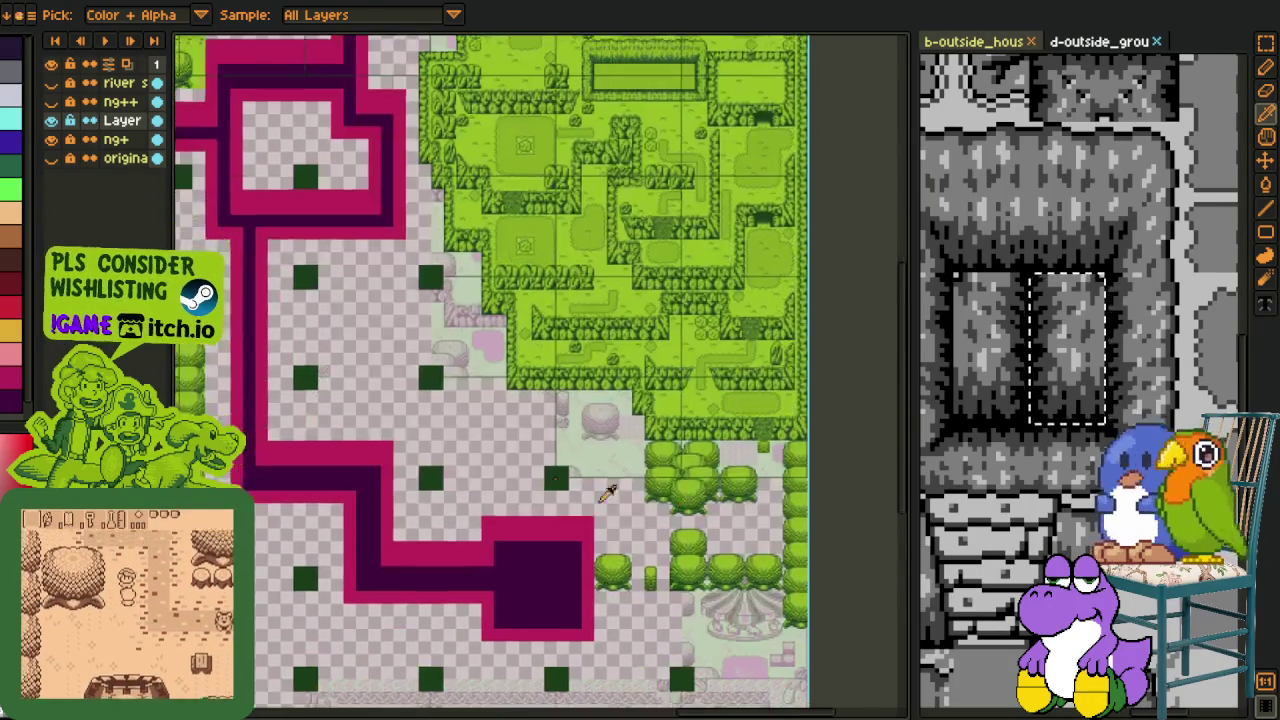
{"action": "scroll", "coordinate": [648, 435], "scroll_direction": "down", "scroll_amount": 1}
{"action": "scroll", "coordinate": [648, 435], "scroll_direction": "down", "scroll_amount": 1}
{"action": "left_click_drag", "start_coordinate": [723, 451], "coordinate": [643, 434]}
{"action": "scroll", "coordinate": [505, 411], "scroll_direction": "up", "scroll_amount": 1}
{"action": "left_click_drag", "start_coordinate": [845, 343], "coordinate": [470, 473]}
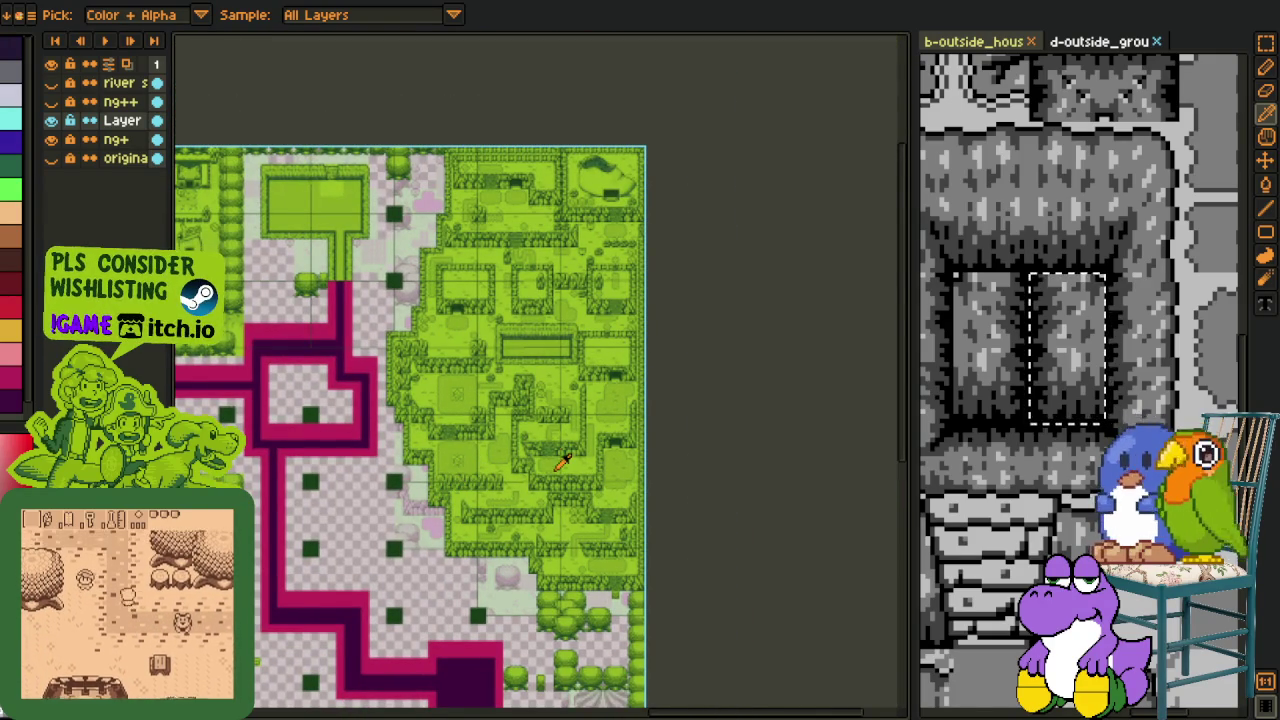
{"action": "left_click_drag", "start_coordinate": [497, 438], "coordinate": [540, 400]}
{"action": "scroll", "coordinate": [566, 340], "scroll_direction": "up", "scroll_amount": 1}
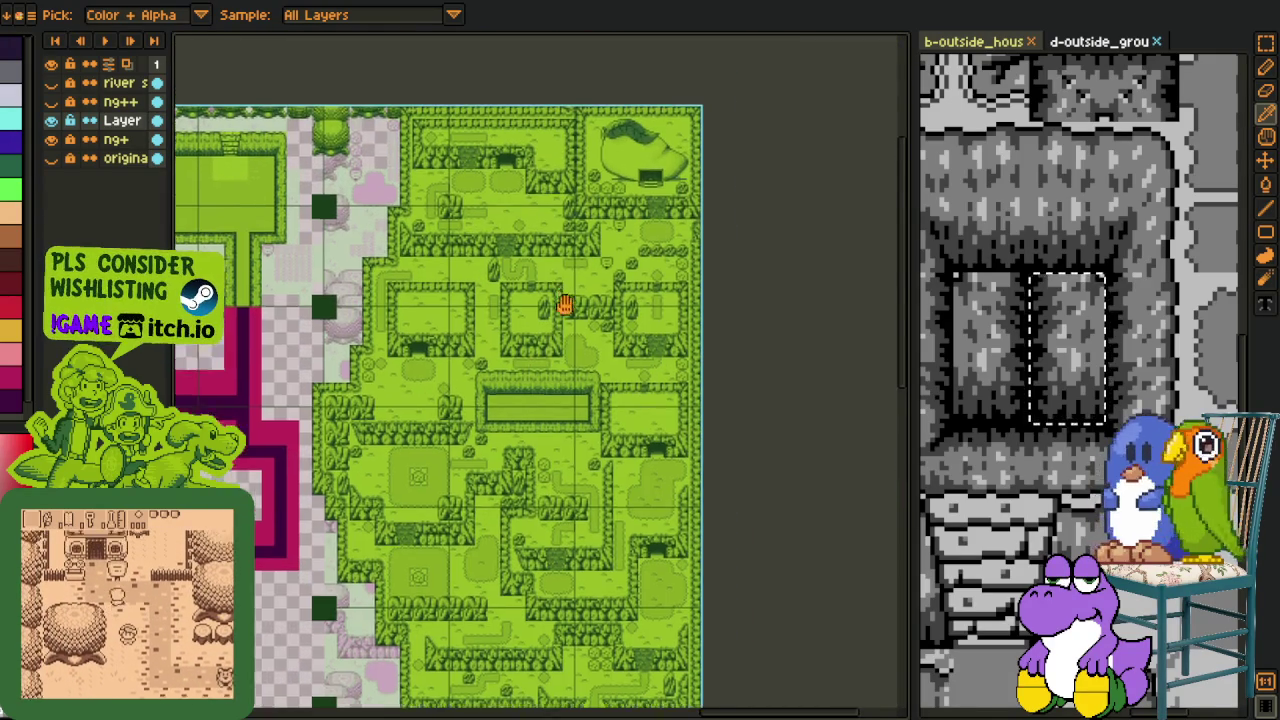
{"action": "scroll", "coordinate": [566, 340], "scroll_direction": "up", "scroll_amount": 1}
{"action": "scroll", "coordinate": [578, 326], "scroll_direction": "down", "scroll_amount": 2}
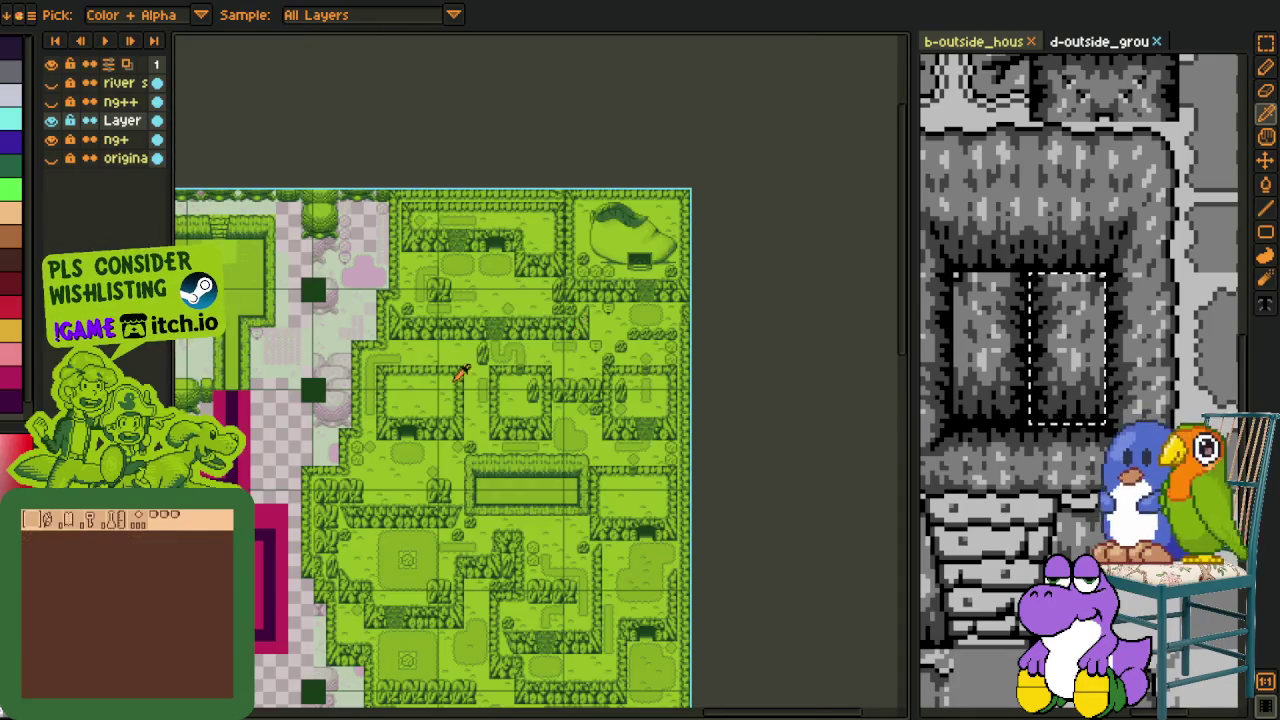
{"action": "scroll", "coordinate": [592, 390], "scroll_direction": "up", "scroll_amount": 1}
{"action": "scroll", "coordinate": [592, 390], "scroll_direction": "up", "scroll_amount": 1}
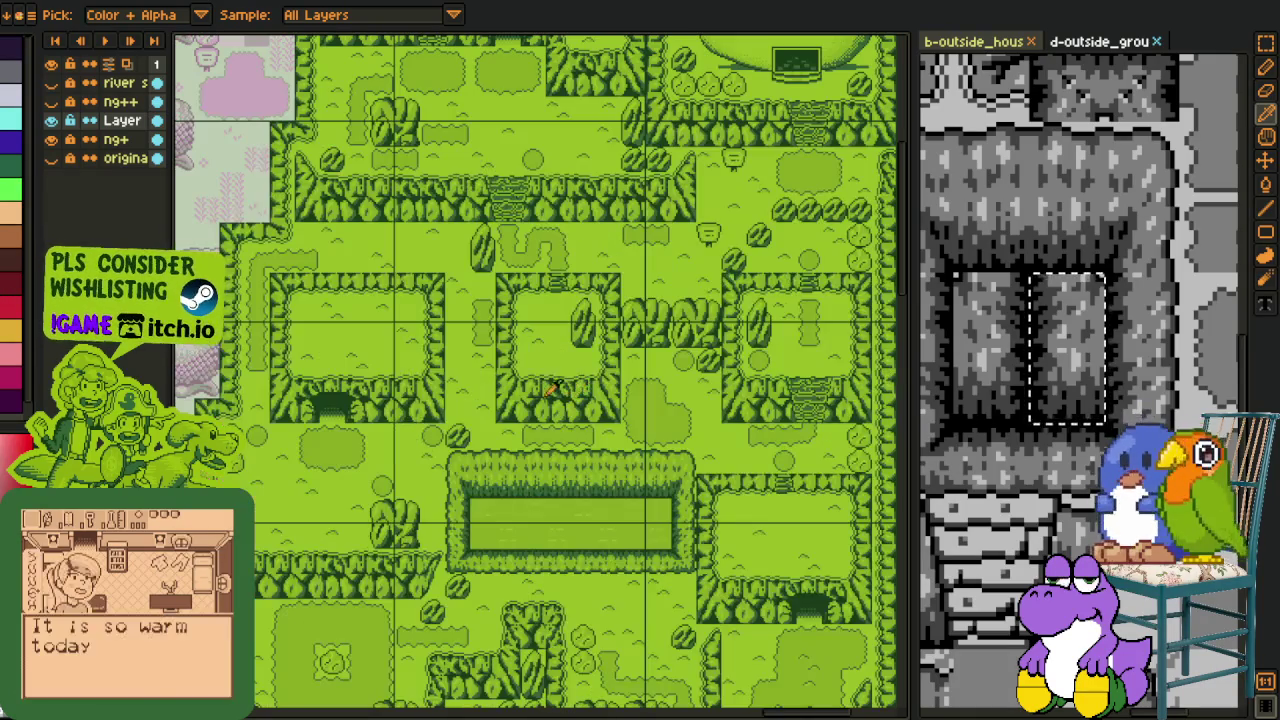
{"action": "scroll", "coordinate": [528, 382], "scroll_direction": "down", "scroll_amount": 1}
{"action": "scroll", "coordinate": [591, 380], "scroll_direction": "up", "scroll_amount": 1}
{"action": "mouse_move", "coordinate": [305, 414]}
{"action": "left_mouse_down"}
{"action": "mouse_move", "coordinate": [472, 400]}
{"action": "mouse_move", "coordinate": [614, 357]}
{"action": "left_mouse_up"}
{"action": "mouse_move", "coordinate": [480, 363]}
{"action": "left_mouse_down"}
{"action": "mouse_move", "coordinate": [566, 366]}
{"action": "mouse_move", "coordinate": [559, 286]}
{"action": "left_mouse_up"}
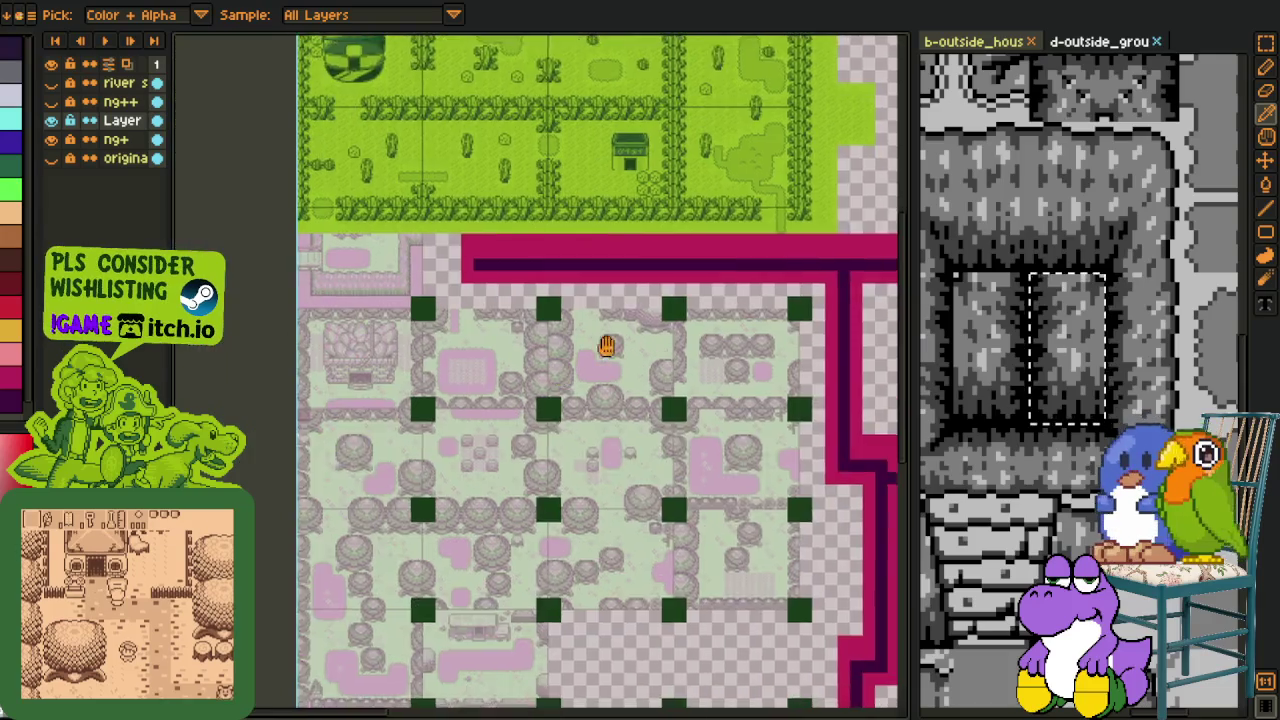
{"action": "scroll", "coordinate": [559, 286], "scroll_direction": "down", "scroll_amount": 2}
{"action": "scroll", "coordinate": [517, 320], "scroll_direction": "down", "scroll_amount": 2}
{"action": "scroll", "coordinate": [543, 300], "scroll_direction": "down", "scroll_amount": 2}
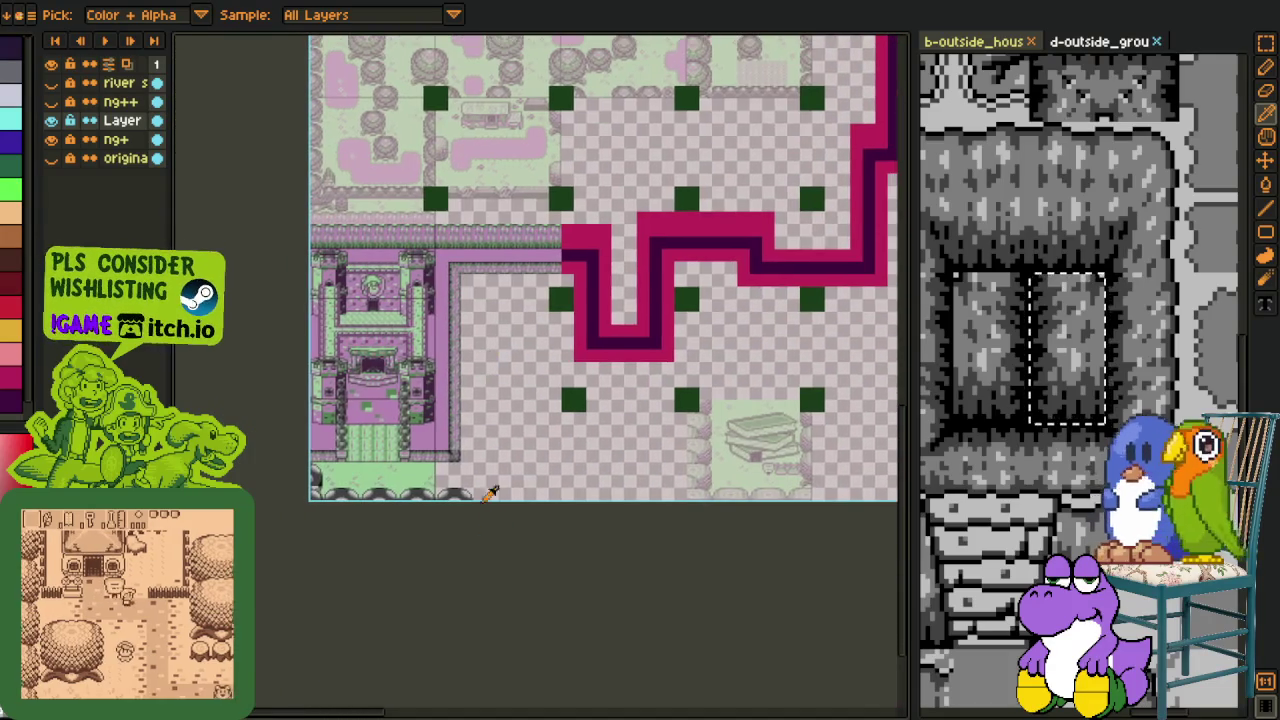
{"action": "scroll", "coordinate": [470, 380], "scroll_direction": "up", "scroll_amount": 1}
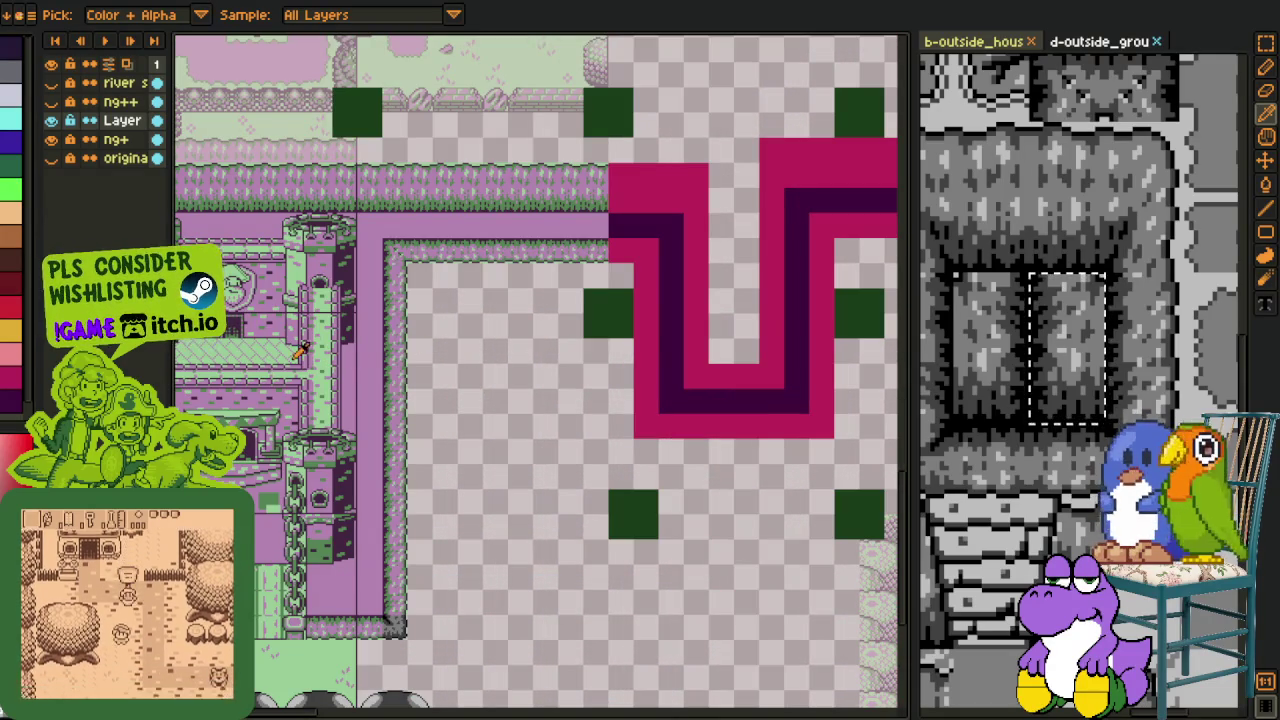
{"action": "left_click_drag", "start_coordinate": [659, 330], "coordinate": [566, 392]}
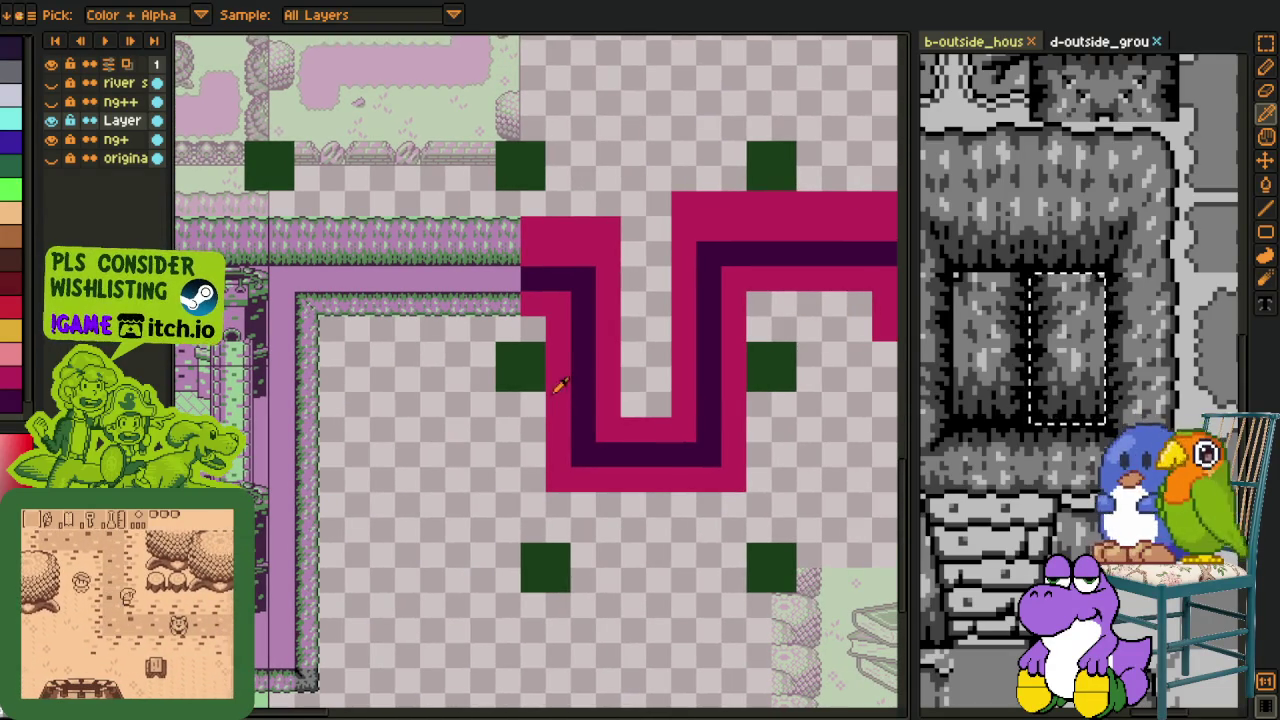
{"action": "scroll", "coordinate": [546, 380], "scroll_direction": "down", "scroll_amount": 1}
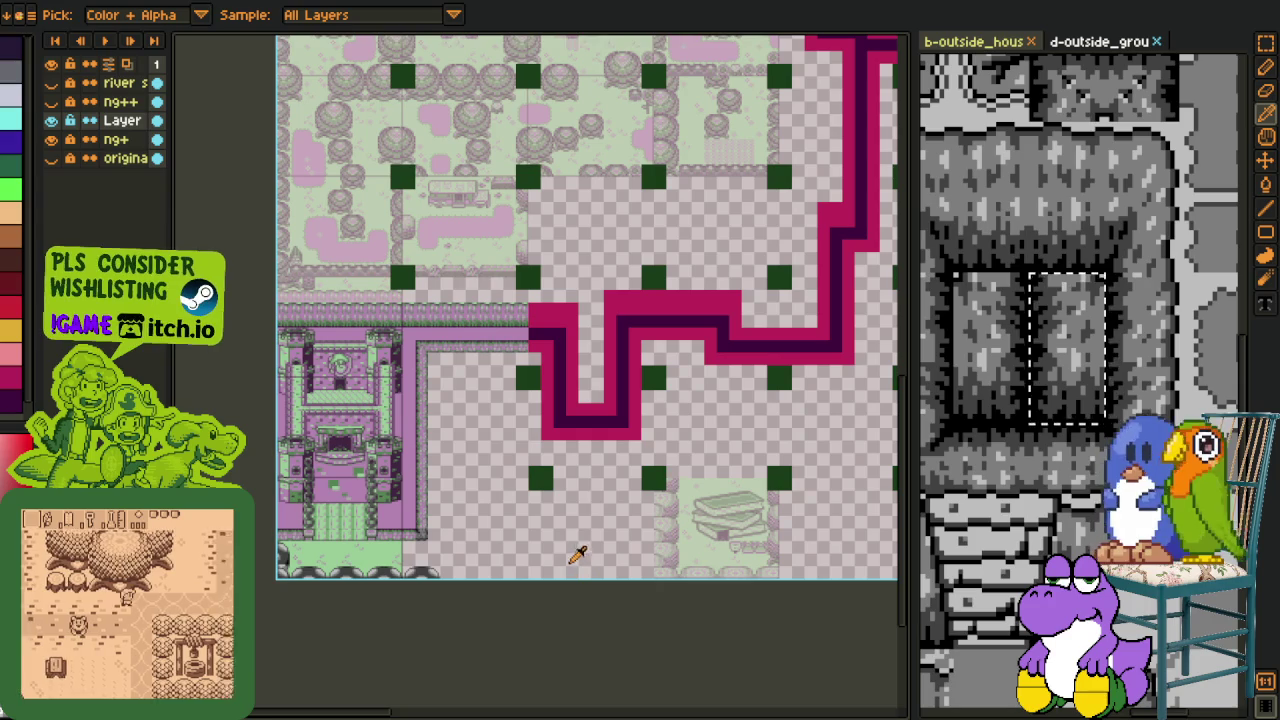
{"action": "scroll", "coordinate": [523, 460], "scroll_direction": "up", "scroll_amount": 3}
{"action": "scroll", "coordinate": [531, 463], "scroll_direction": "right", "scroll_amount": 2}
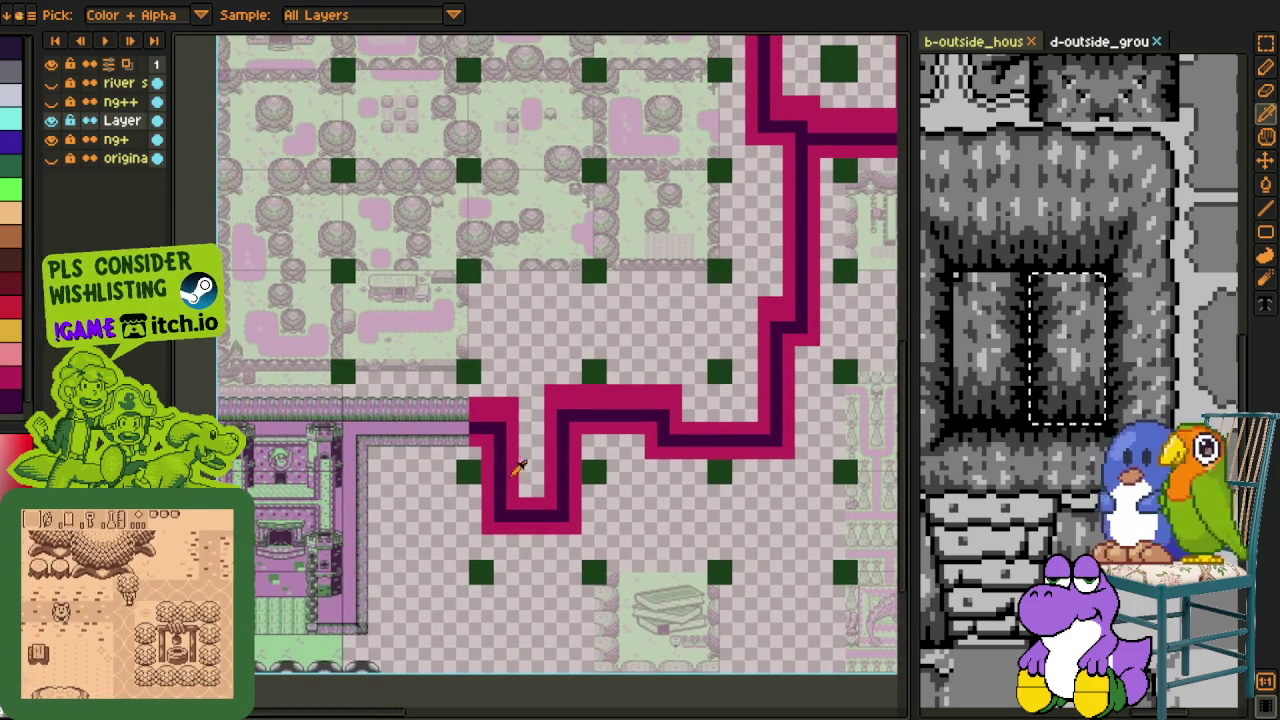
{"action": "scroll", "coordinate": [268, 430], "scroll_direction": "down", "scroll_amount": 3}
{"action": "scroll", "coordinate": [268, 430], "scroll_direction": "left", "scroll_amount": 3}
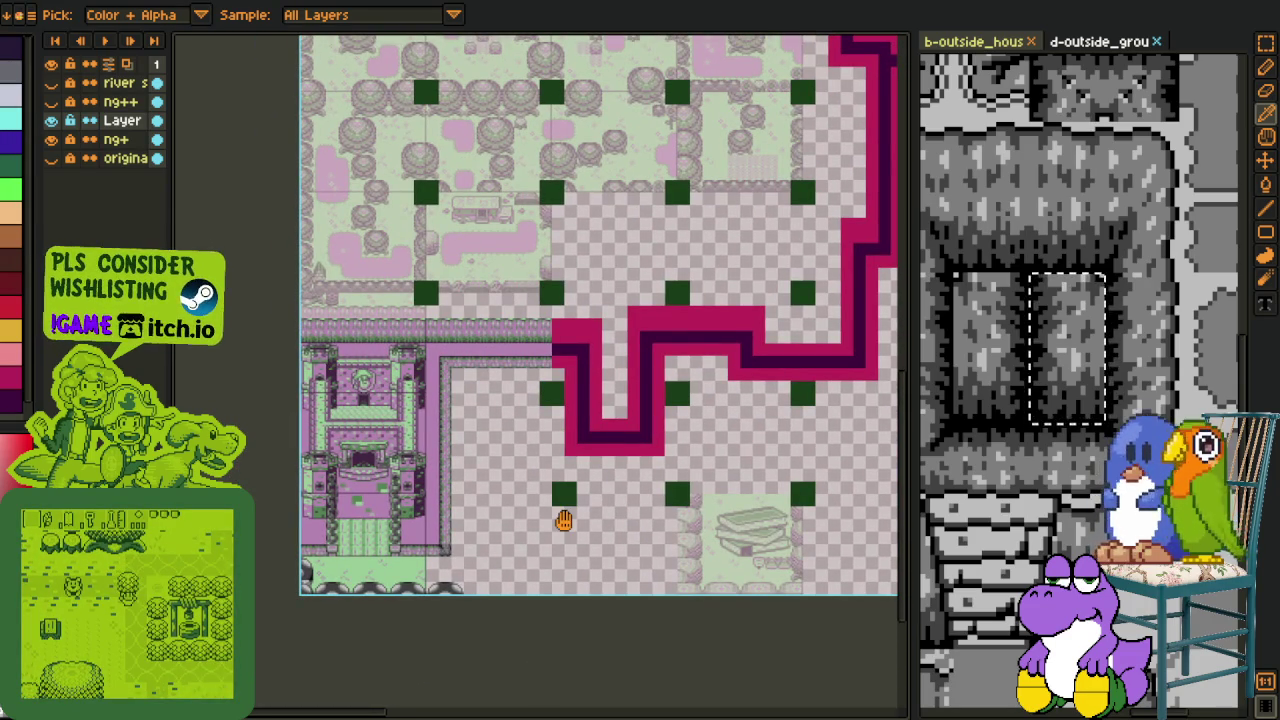
{"action": "scroll", "coordinate": [563, 520], "scroll_direction": "right", "scroll_amount": 2}
{"action": "scroll", "coordinate": [523, 517], "scroll_direction": "right", "scroll_amount": 3}
{"action": "scroll", "coordinate": [545, 458], "scroll_direction": "down", "scroll_amount": 1}
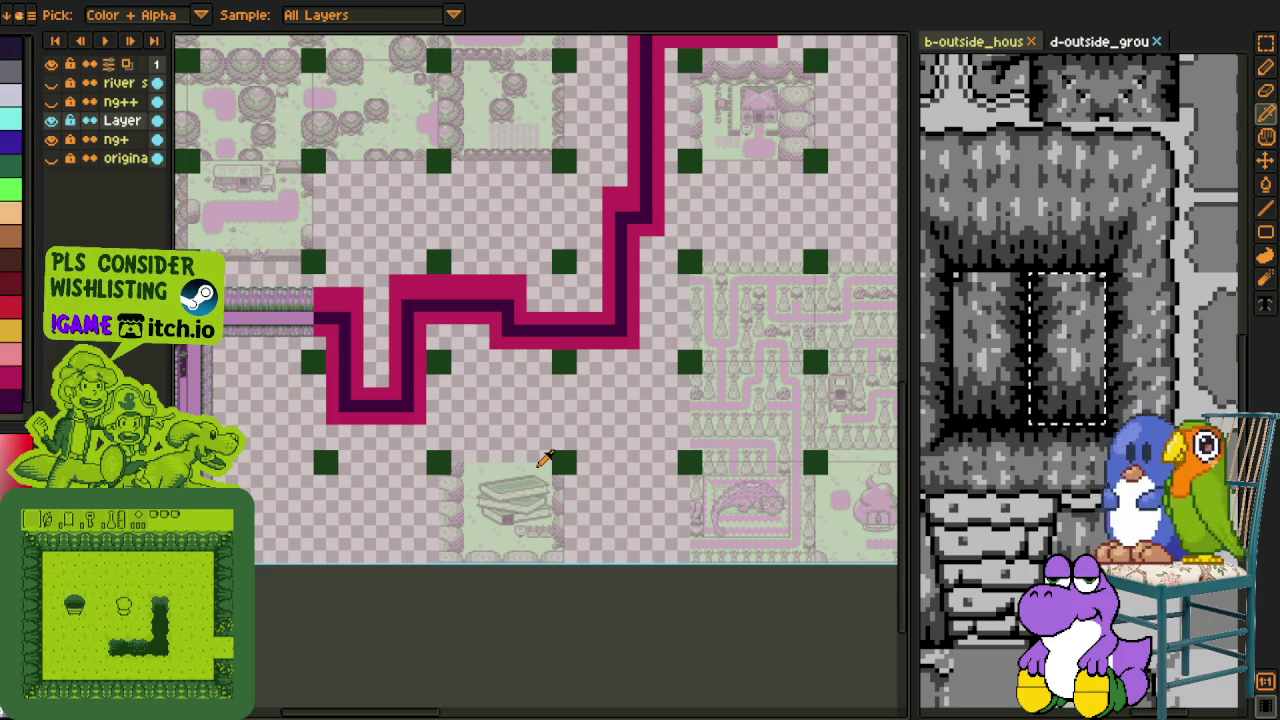
{"action": "scroll", "coordinate": [660, 400], "scroll_direction": "right", "scroll_amount": 1}
{"action": "scroll", "coordinate": [672, 381], "scroll_direction": "up", "scroll_amount": 1}
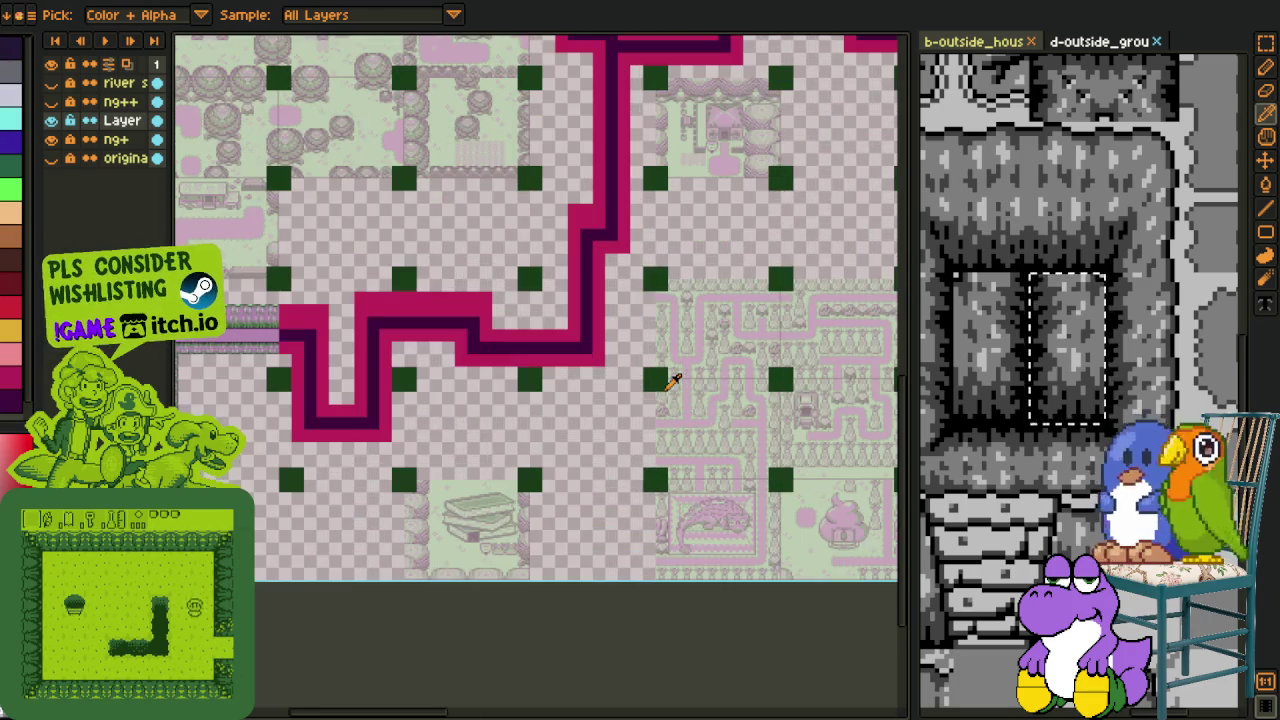
{"action": "scroll", "coordinate": [566, 483], "scroll_direction": "up", "scroll_amount": 5}
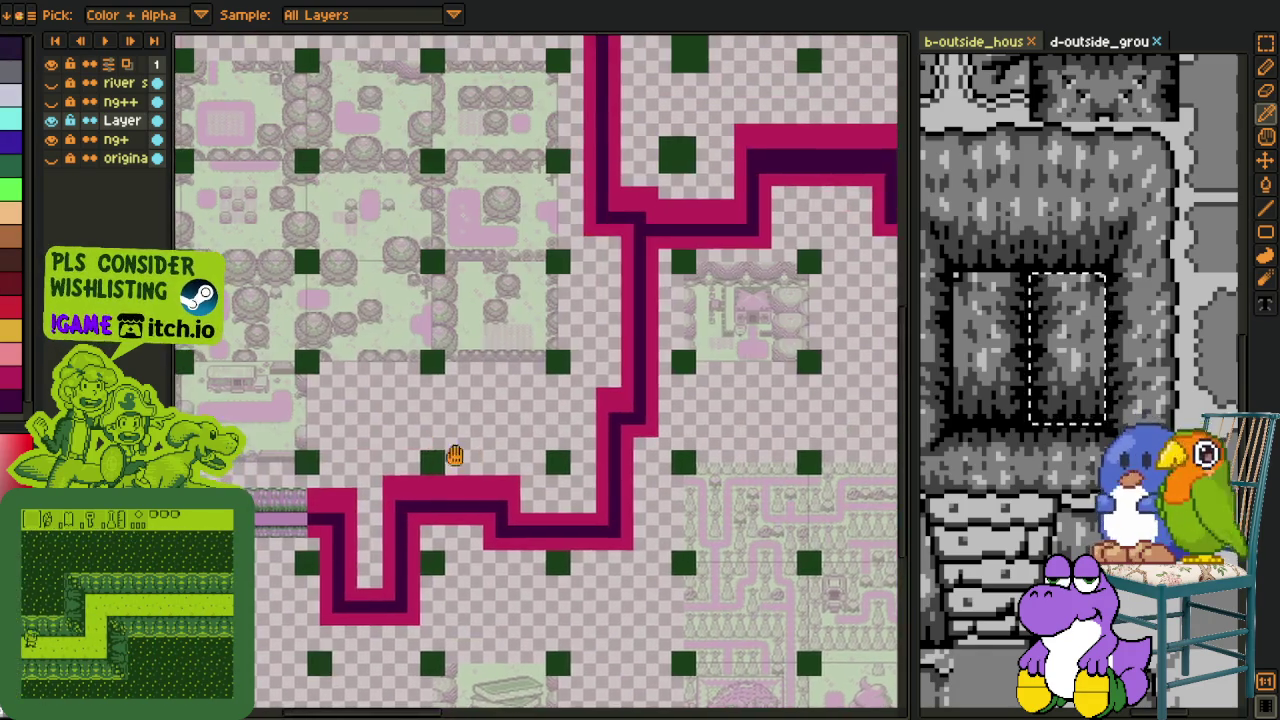
{"action": "scroll", "coordinate": [433, 447], "scroll_direction": "up", "scroll_amount": 3}
{"action": "scroll", "coordinate": [551, 491], "scroll_direction": "up", "scroll_amount": 3}
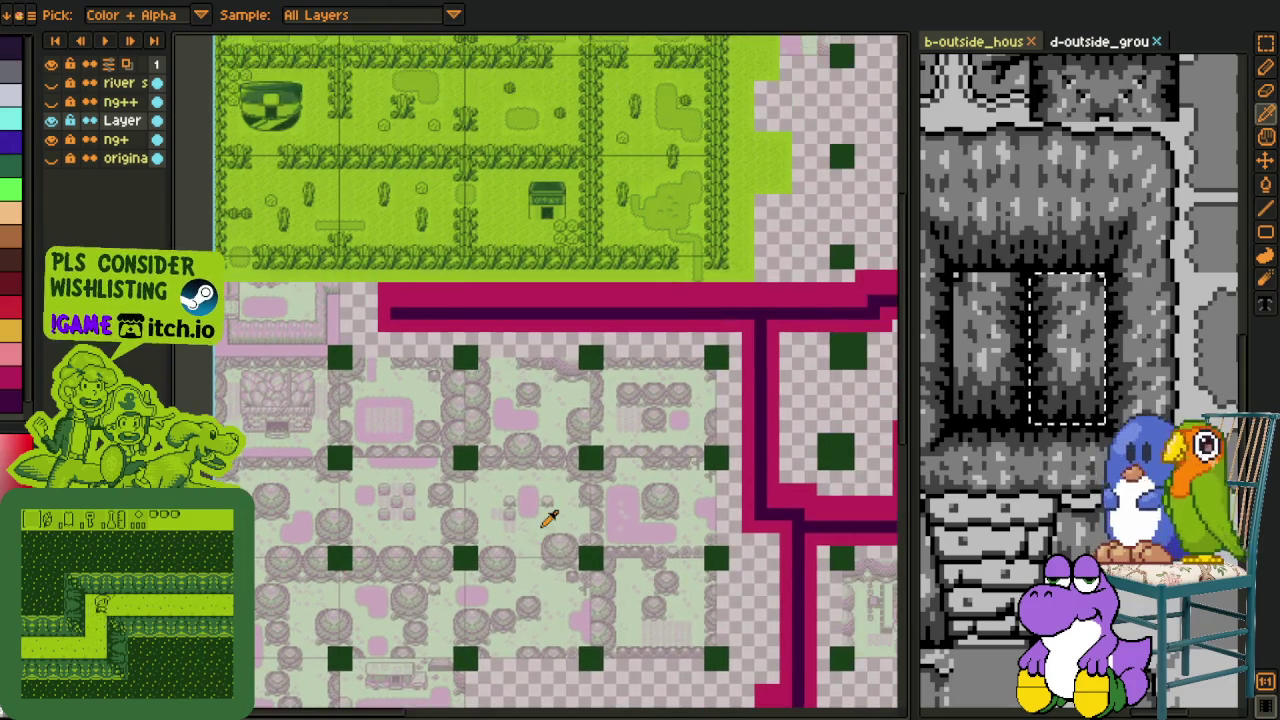
{"action": "scroll", "coordinate": [550, 517], "scroll_direction": "down", "scroll_amount": 1}
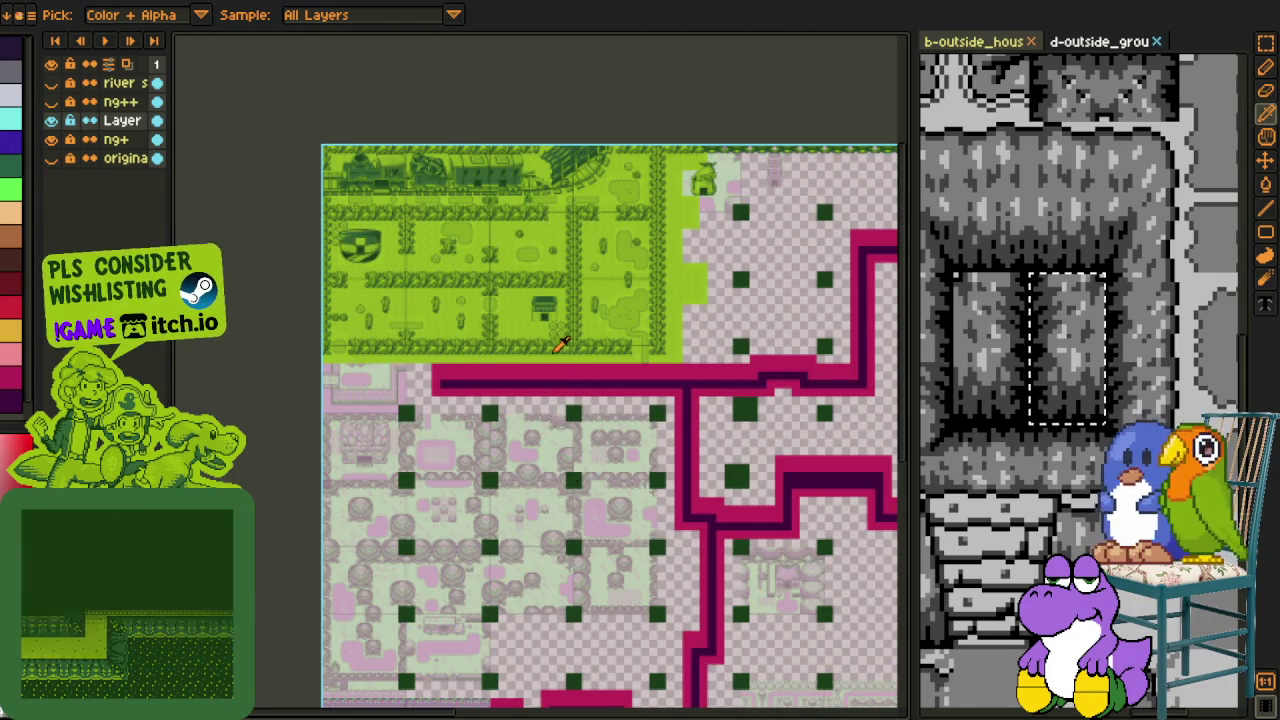
{"action": "scroll", "coordinate": [570, 480], "scroll_direction": "up", "scroll_amount": 1}
{"action": "scroll", "coordinate": [555, 400], "scroll_direction": "up", "scroll_amount": 3}
{"action": "scroll", "coordinate": [549, 492], "scroll_direction": "down", "scroll_amount": 1}
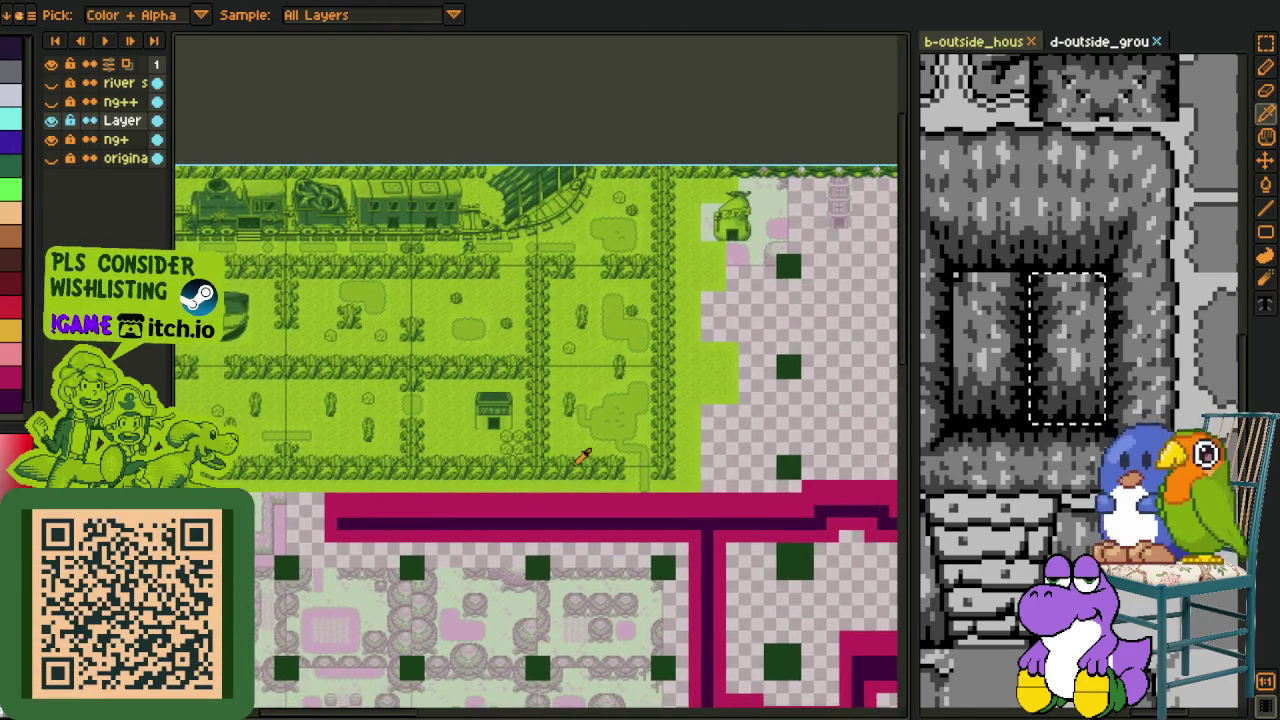
{"action": "scroll", "coordinate": [500, 520], "scroll_direction": "down", "scroll_amount": 2}
{"action": "scroll", "coordinate": [467, 472], "scroll_direction": "down", "scroll_amount": 2}
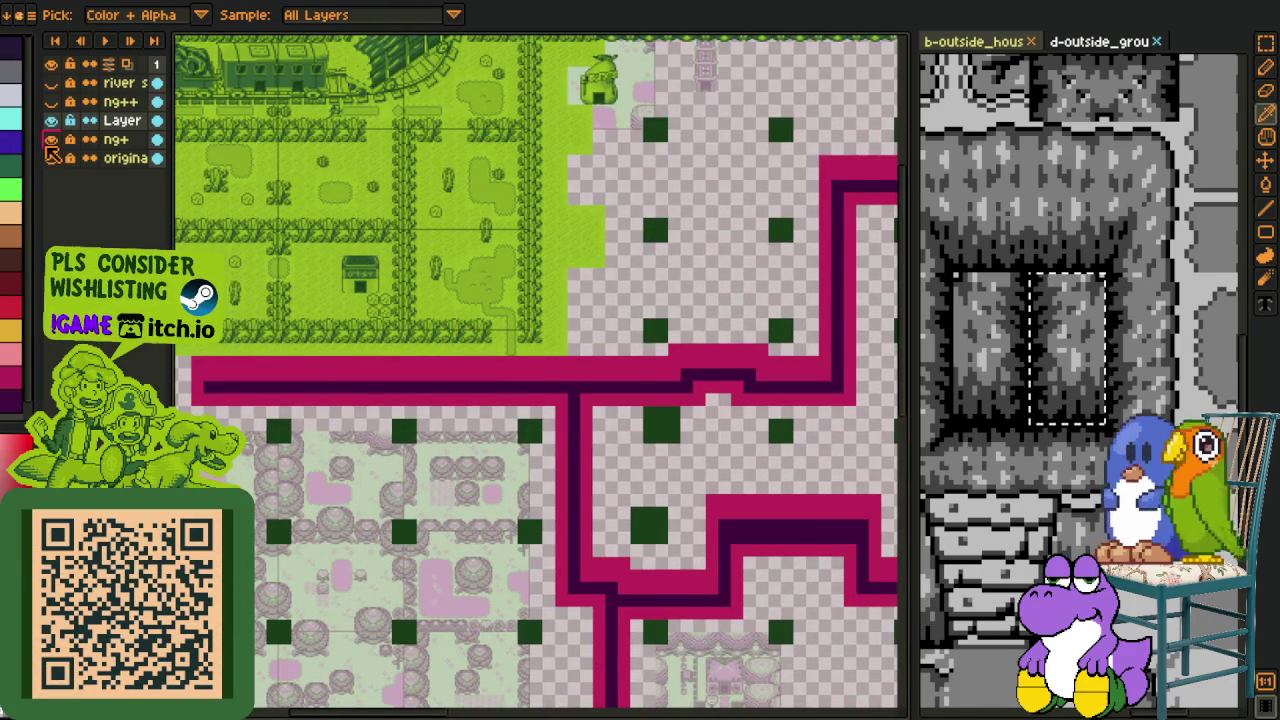
Step: Hide the ng+ layer's pink tiles, save the master map and pan the canvas
{"action": "left_click", "coordinate": [52, 140]}
{"action": "scroll", "coordinate": [413, 300], "scroll_direction": "down", "scroll_amount": 2}
{"action": "scroll", "coordinate": [413, 315], "scroll_direction": "down", "scroll_amount": 1}
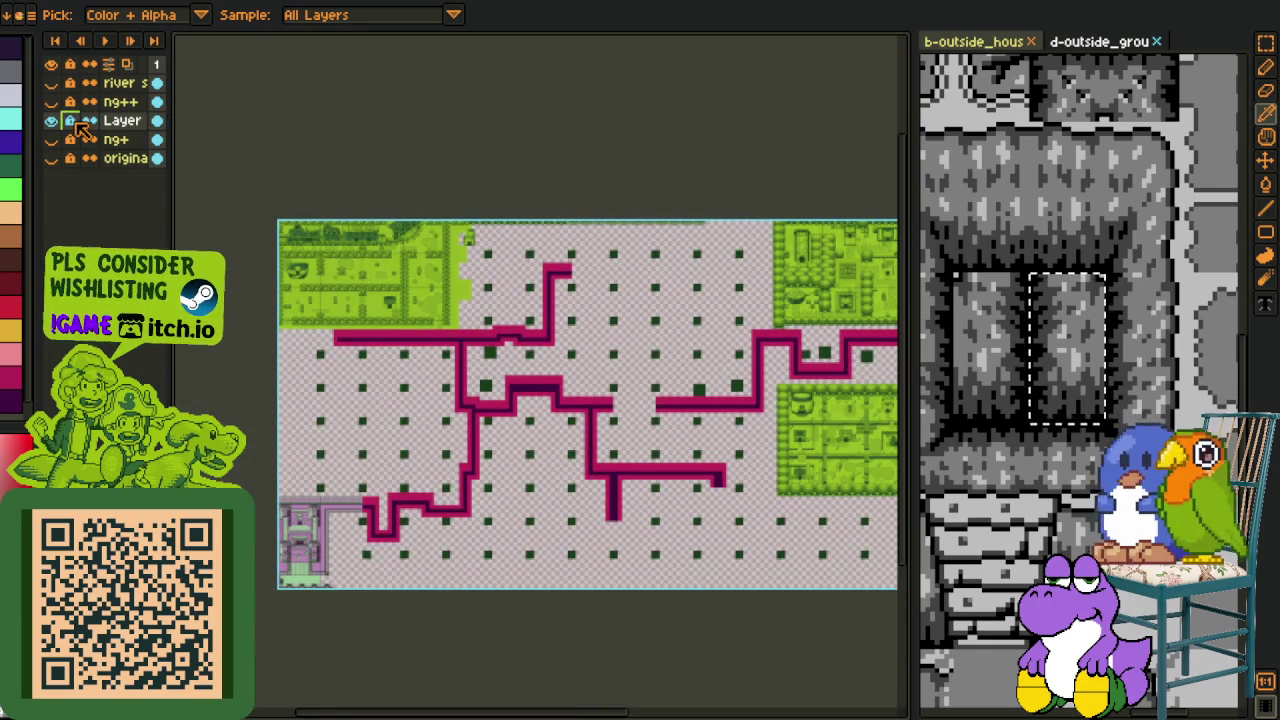
{"action": "left_click_drag", "start_coordinate": [440, 287], "coordinate": [360, 280]}
{"action": "key", "text": "ctrl+s"}
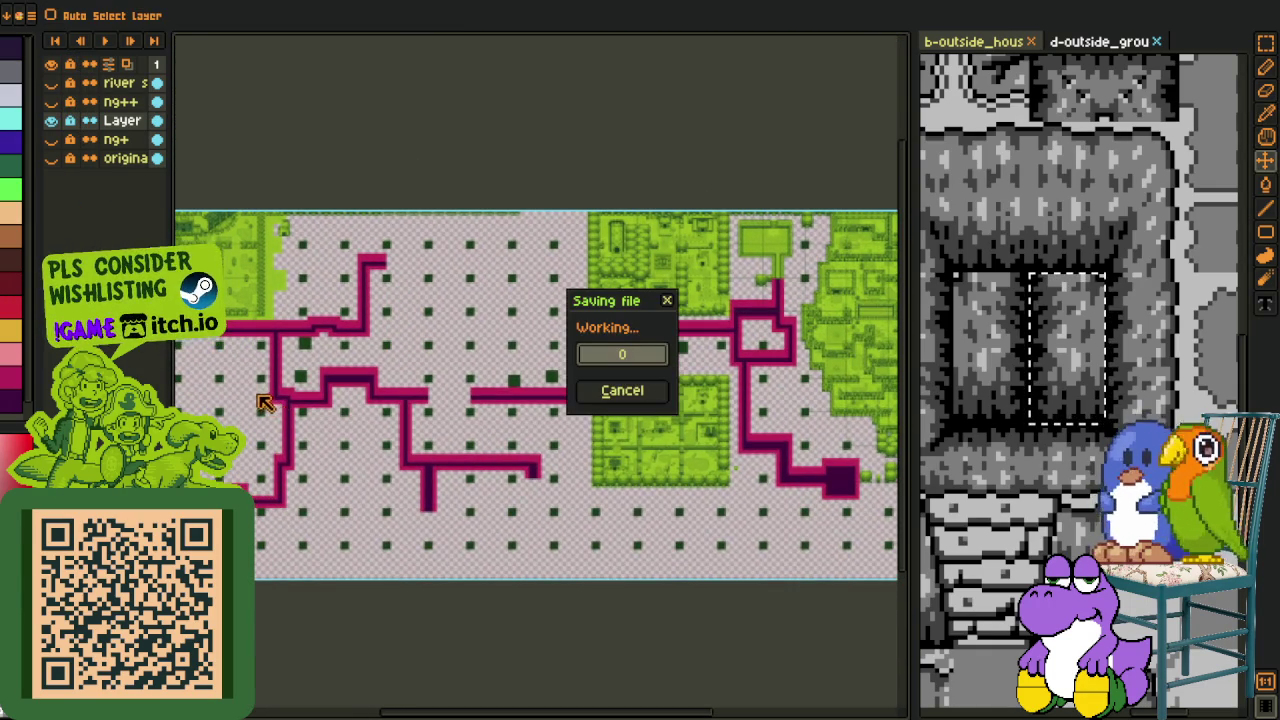
{"action": "key", "text": "p"}
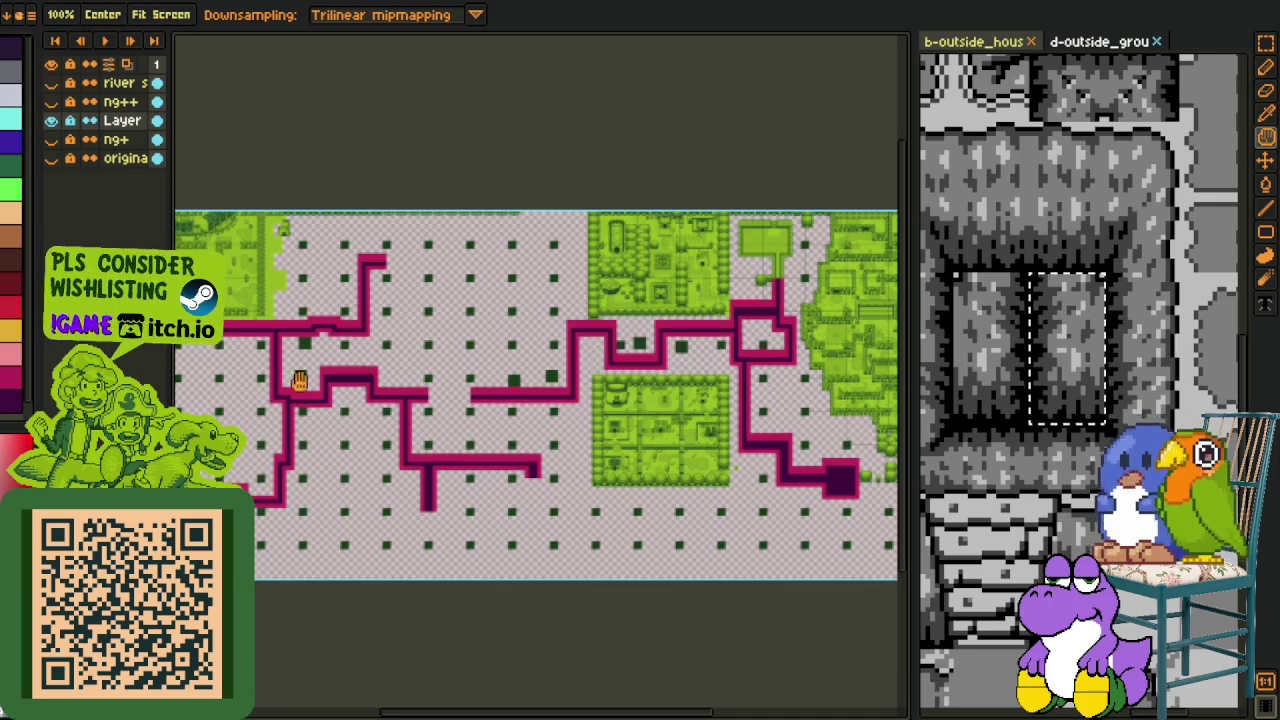
{"action": "left_click_drag", "start_coordinate": [351, 365], "coordinate": [565, 344]}
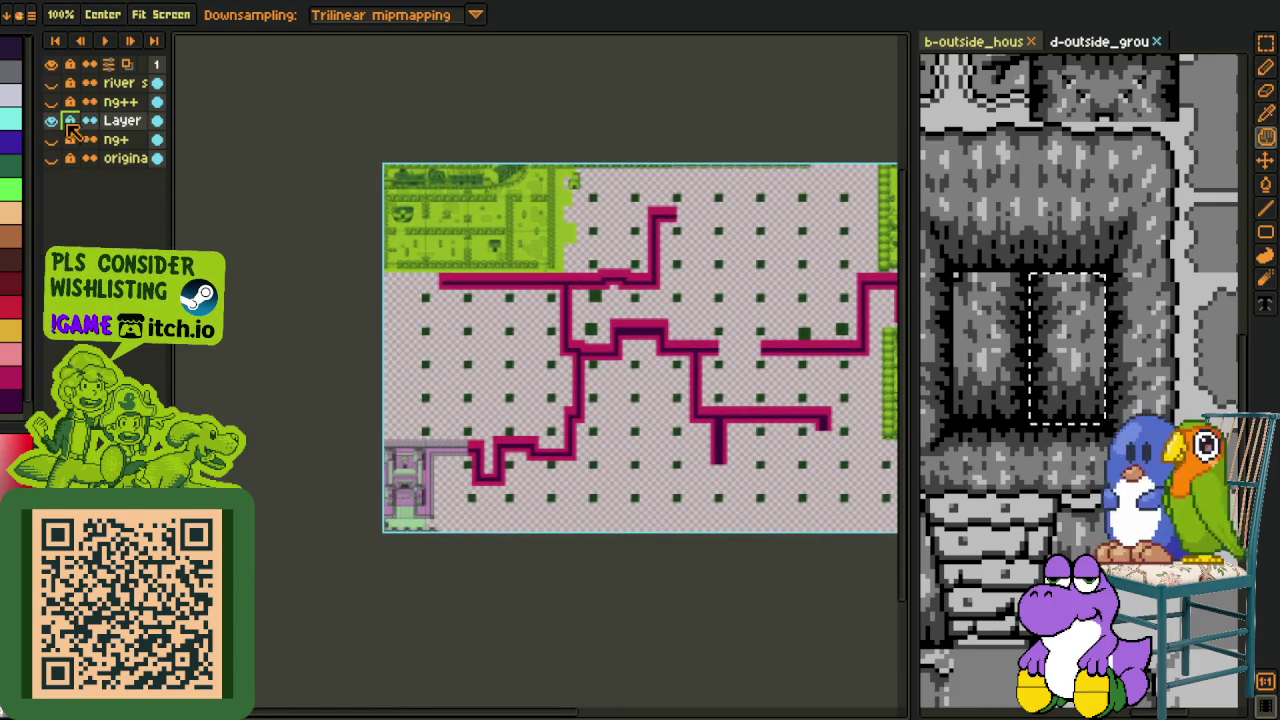
Step: Replace dark purple #41233F with #0F380F across the map
{"action": "scroll", "coordinate": [400, 443], "scroll_direction": "up", "scroll_amount": 2}
{"action": "scroll", "coordinate": [423, 366], "scroll_direction": "up", "scroll_amount": 2}
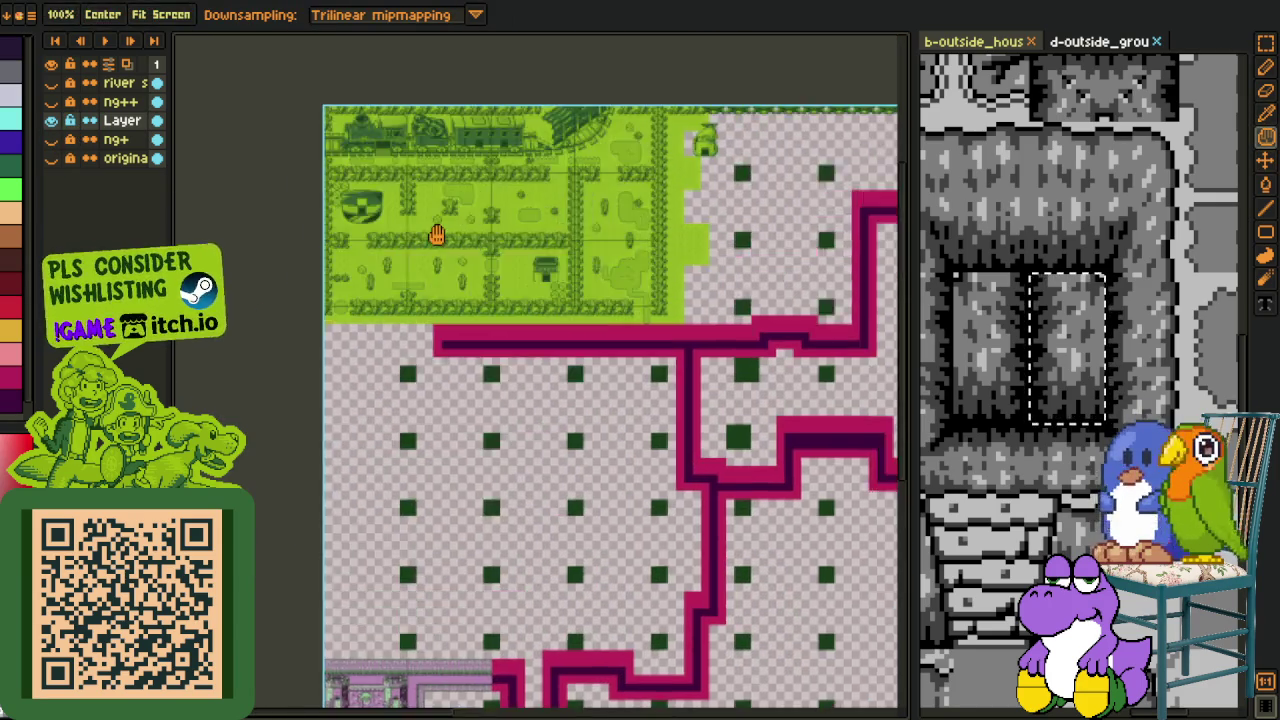
{"action": "scroll", "coordinate": [434, 234], "scroll_direction": "up", "scroll_amount": 2}
{"action": "scroll", "coordinate": [300, 185], "scroll_direction": "up", "scroll_amount": 3}
{"action": "scroll", "coordinate": [760, 346], "scroll_direction": "down", "scroll_amount": 1}
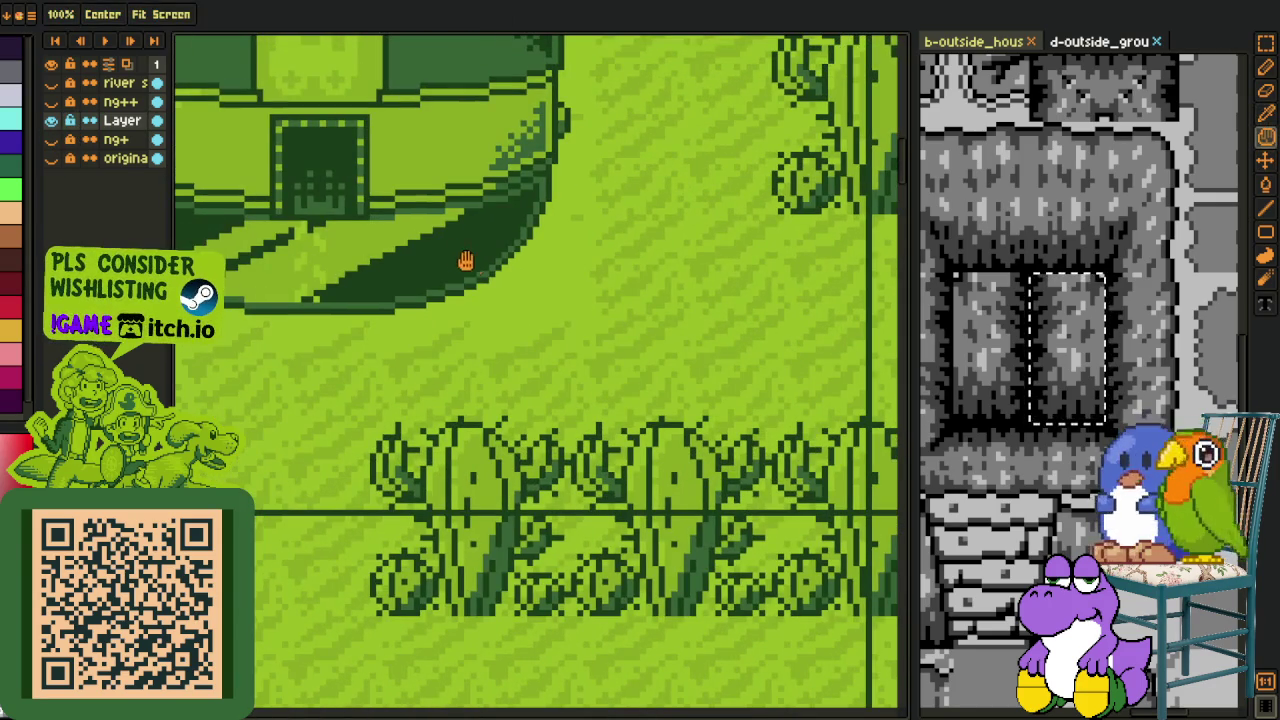
{"action": "scroll", "coordinate": [457, 242], "scroll_direction": "down", "scroll_amount": 2}
{"action": "scroll", "coordinate": [450, 500], "scroll_direction": "down", "scroll_amount": 3}
{"action": "mouse_move", "coordinate": [451, 686]}
{"action": "left_mouse_down"}
{"action": "mouse_move", "coordinate": [471, 234]}
{"action": "mouse_move", "coordinate": [478, 355]}
{"action": "left_mouse_up"}
{"action": "scroll", "coordinate": [484, 449], "scroll_direction": "up", "scroll_amount": 3}
{"action": "scroll", "coordinate": [620, 236], "scroll_direction": "up", "scroll_amount": 1}
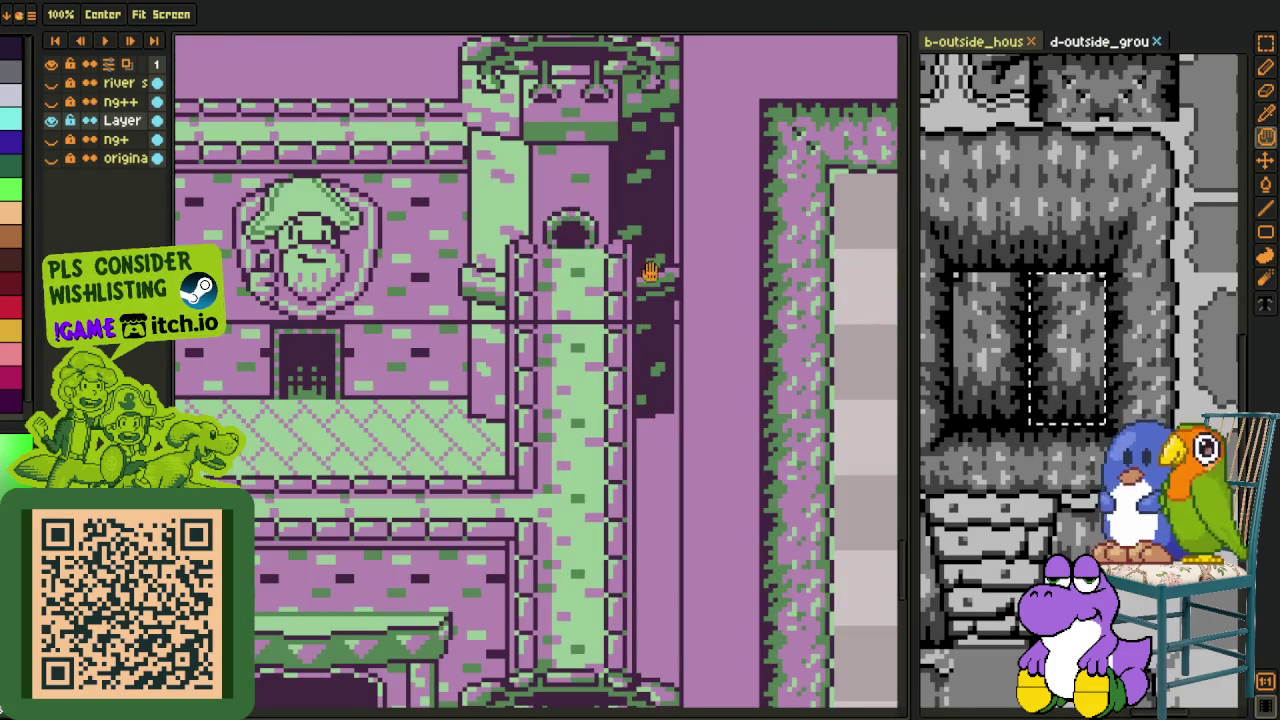
{"action": "key", "text": "shift+r"}
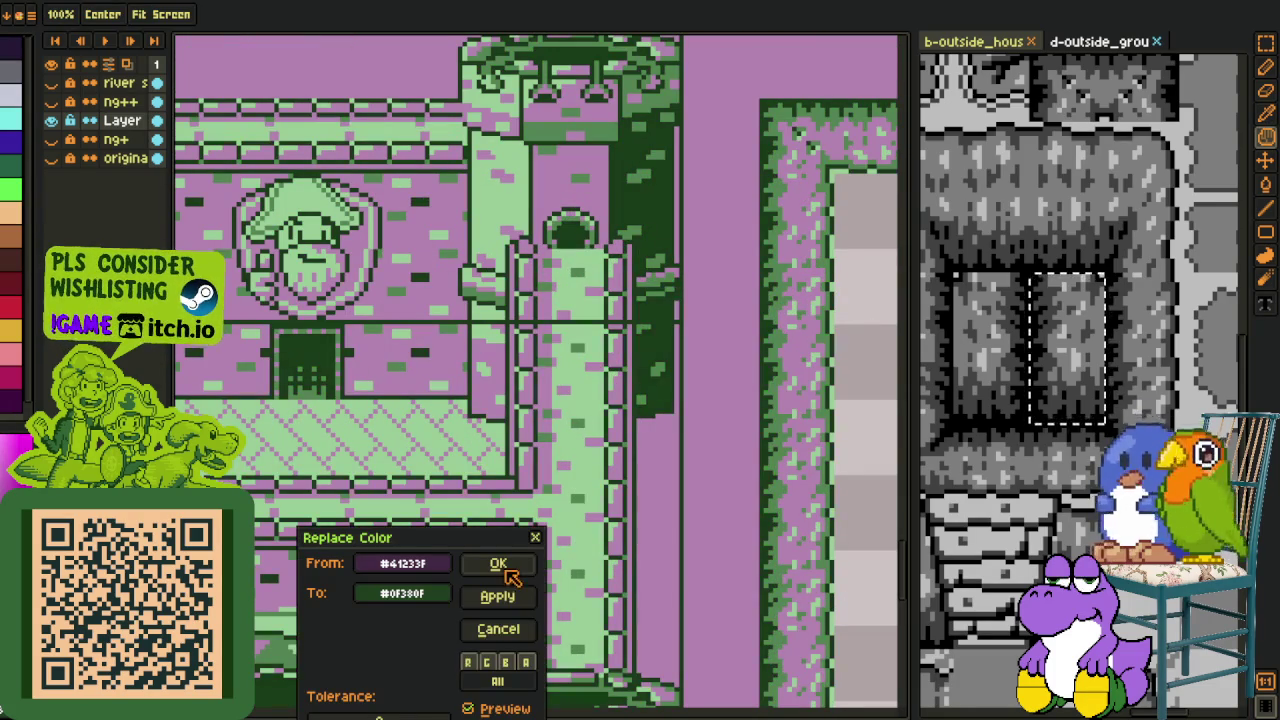
{"action": "left_click", "coordinate": [498, 564]}
Step: Replace mid green #518351 with #306230
{"action": "scroll", "coordinate": [590, 440], "scroll_direction": "down", "scroll_amount": 3}
{"action": "scroll", "coordinate": [590, 440], "scroll_direction": "down", "scroll_amount": 2}
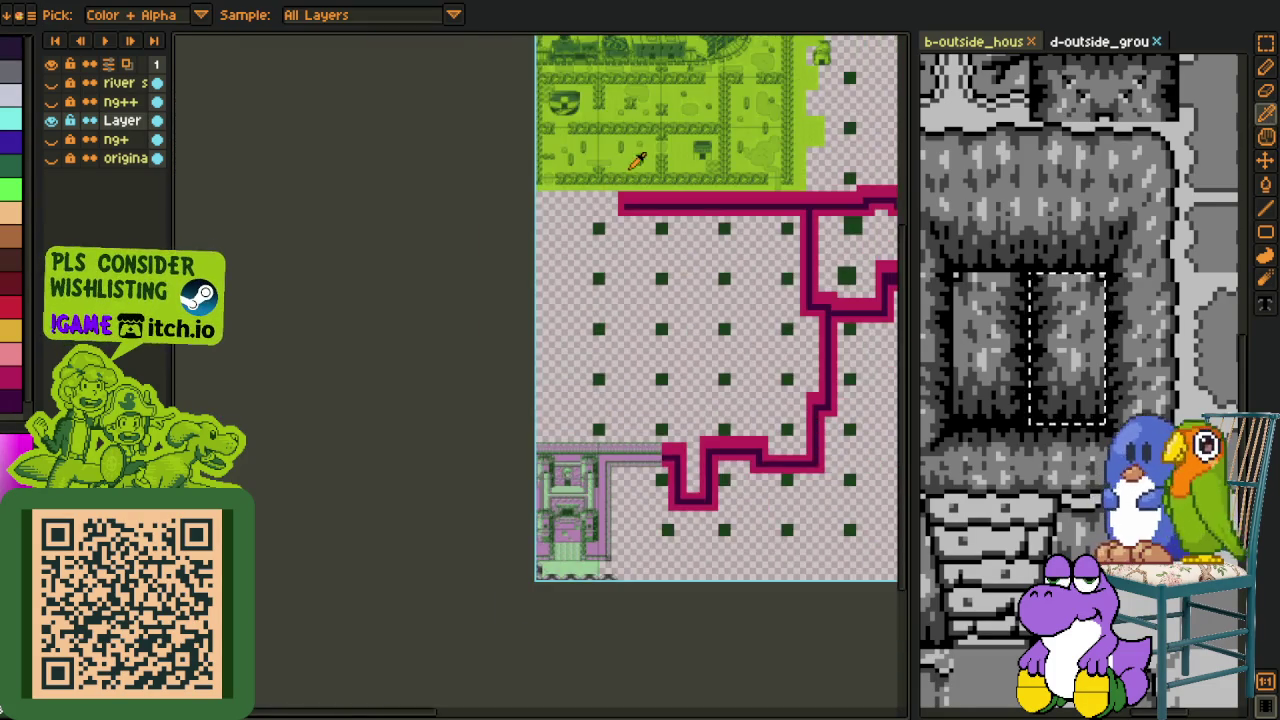
{"action": "scroll", "coordinate": [637, 160], "scroll_direction": "up", "scroll_amount": 3}
{"action": "scroll", "coordinate": [608, 177], "scroll_direction": "up", "scroll_amount": 1}
{"action": "scroll", "coordinate": [534, 334], "scroll_direction": "up", "scroll_amount": 2}
{"action": "scroll", "coordinate": [415, 352], "scroll_direction": "up", "scroll_amount": 1}
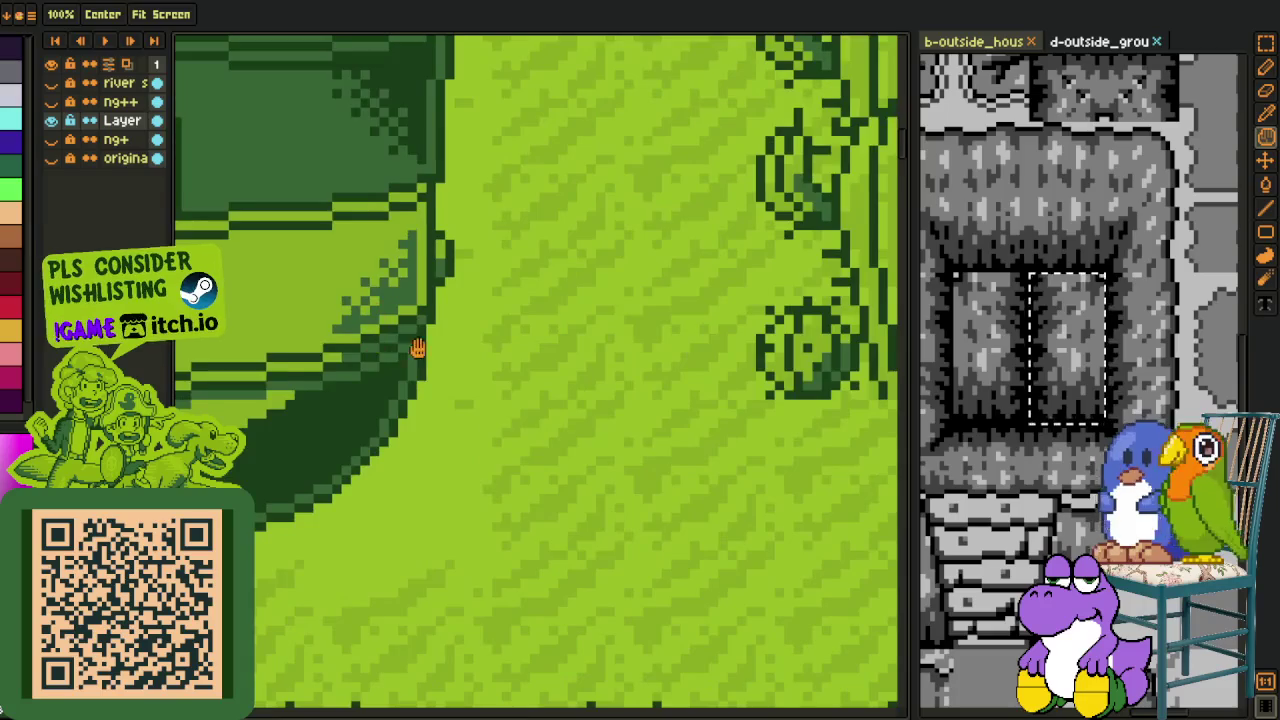
{"action": "scroll", "coordinate": [412, 353], "scroll_direction": "down", "scroll_amount": 1}
{"action": "scroll", "coordinate": [410, 355], "scroll_direction": "down", "scroll_amount": 1}
{"action": "scroll", "coordinate": [470, 400], "scroll_direction": "down", "scroll_amount": 2}
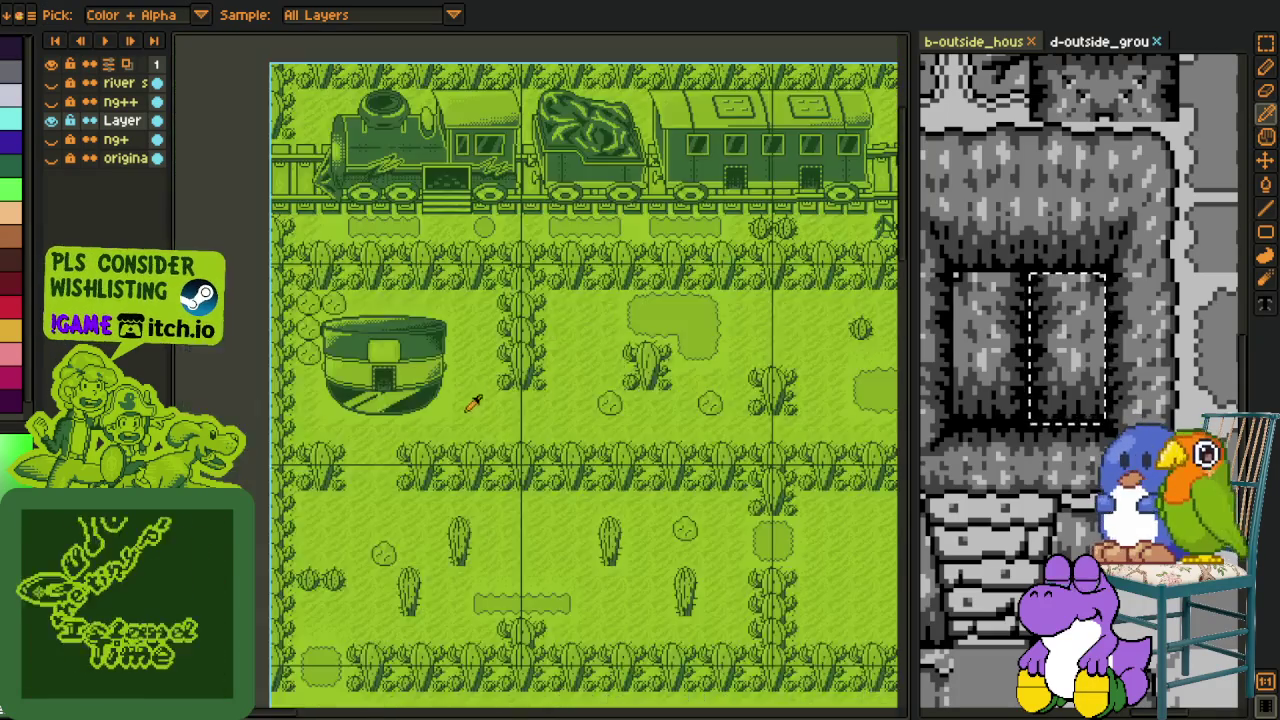
{"action": "scroll", "coordinate": [473, 401], "scroll_direction": "down", "scroll_amount": 3}
{"action": "left_click_drag", "start_coordinate": [491, 571], "coordinate": [538, 298]}
{"action": "scroll", "coordinate": [535, 541], "scroll_direction": "up", "scroll_amount": 3}
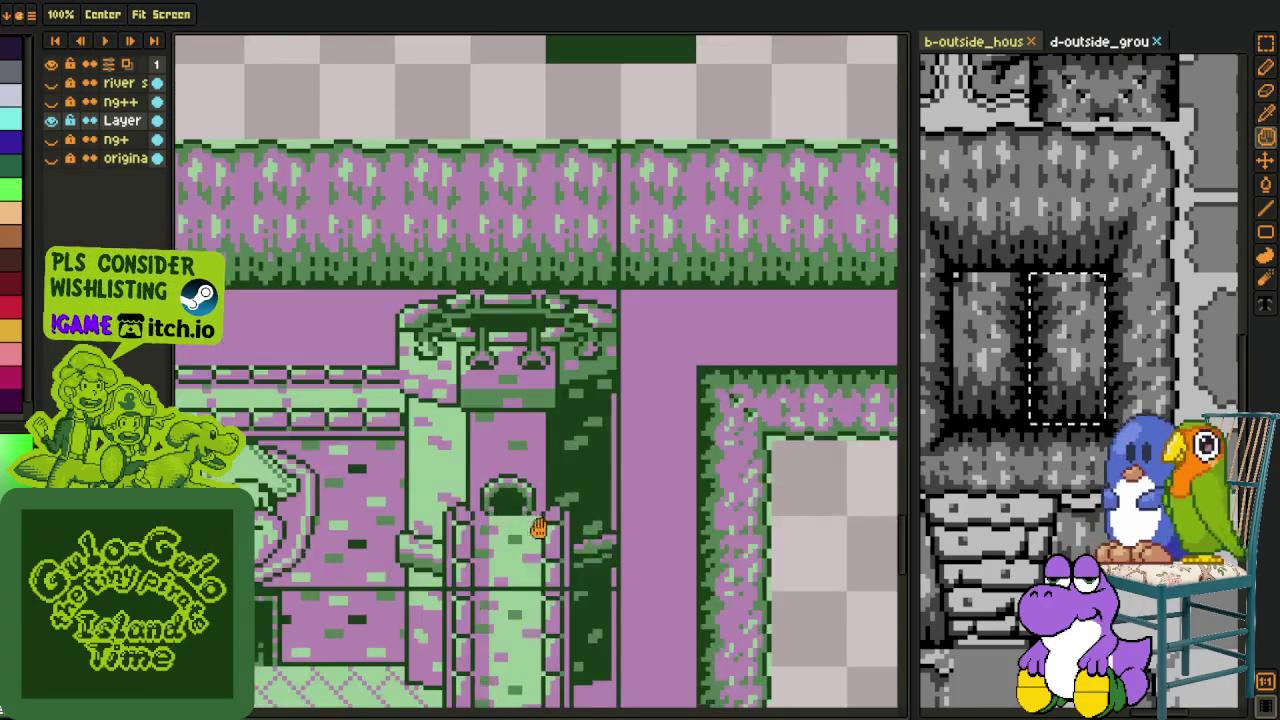
{"action": "scroll", "coordinate": [541, 423], "scroll_direction": "up", "scroll_amount": 1}
{"action": "key", "text": "space"}
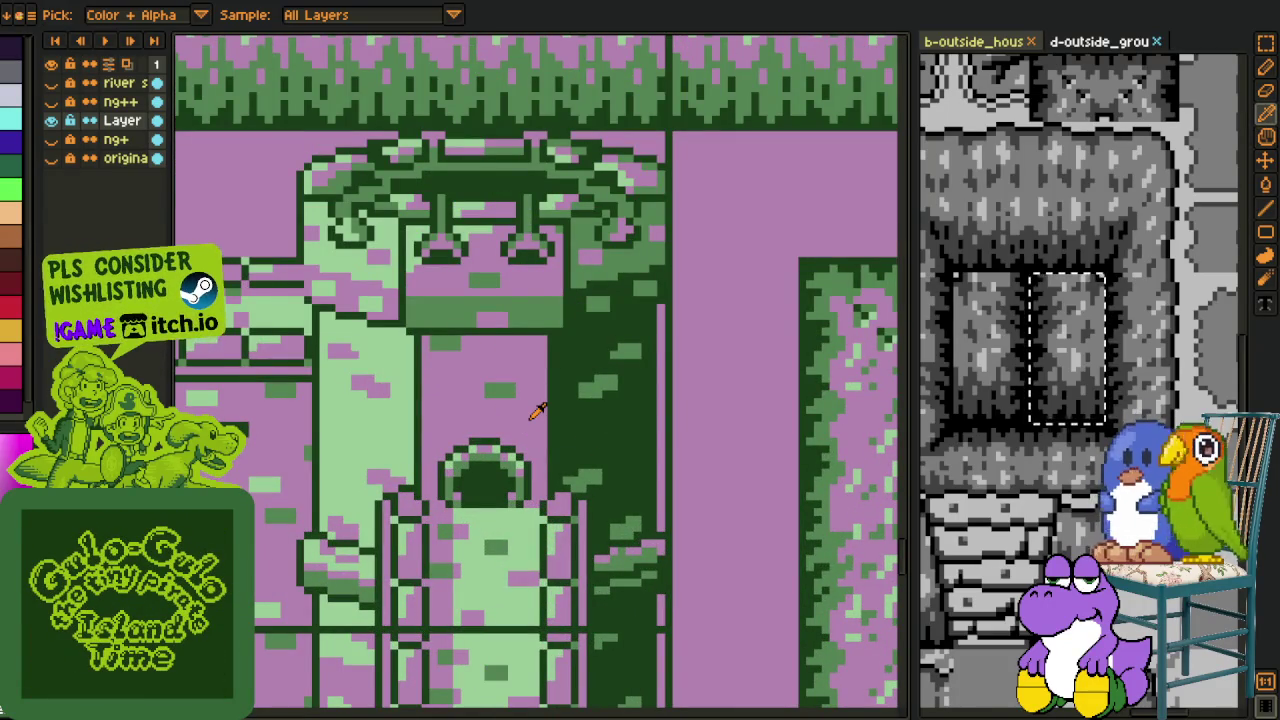
{"action": "key", "text": "shift+r"}
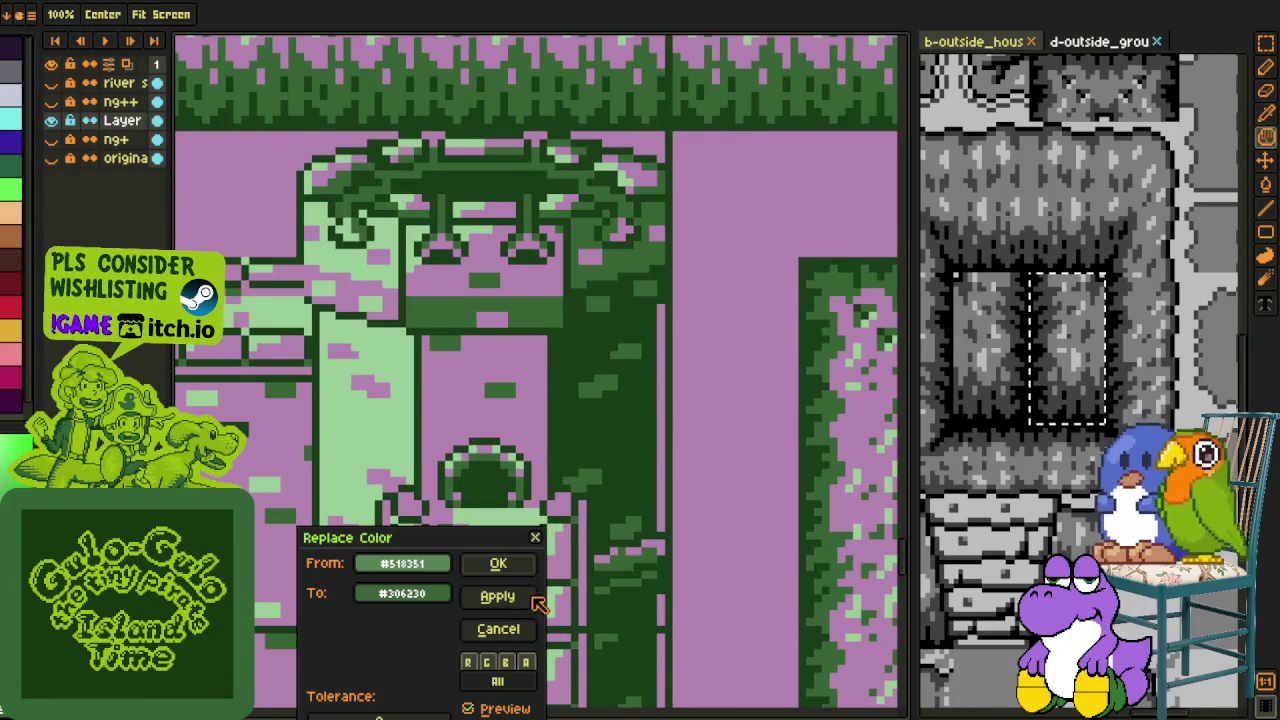
{"action": "left_click", "coordinate": [498, 563]}
Step: Replace pale green #99cd99 with #8bac0f, then pan back to the green train map
{"action": "scroll", "coordinate": [529, 543], "scroll_direction": "down", "scroll_amount": 3}
{"action": "scroll", "coordinate": [558, 133], "scroll_direction": "down", "scroll_amount": 2}
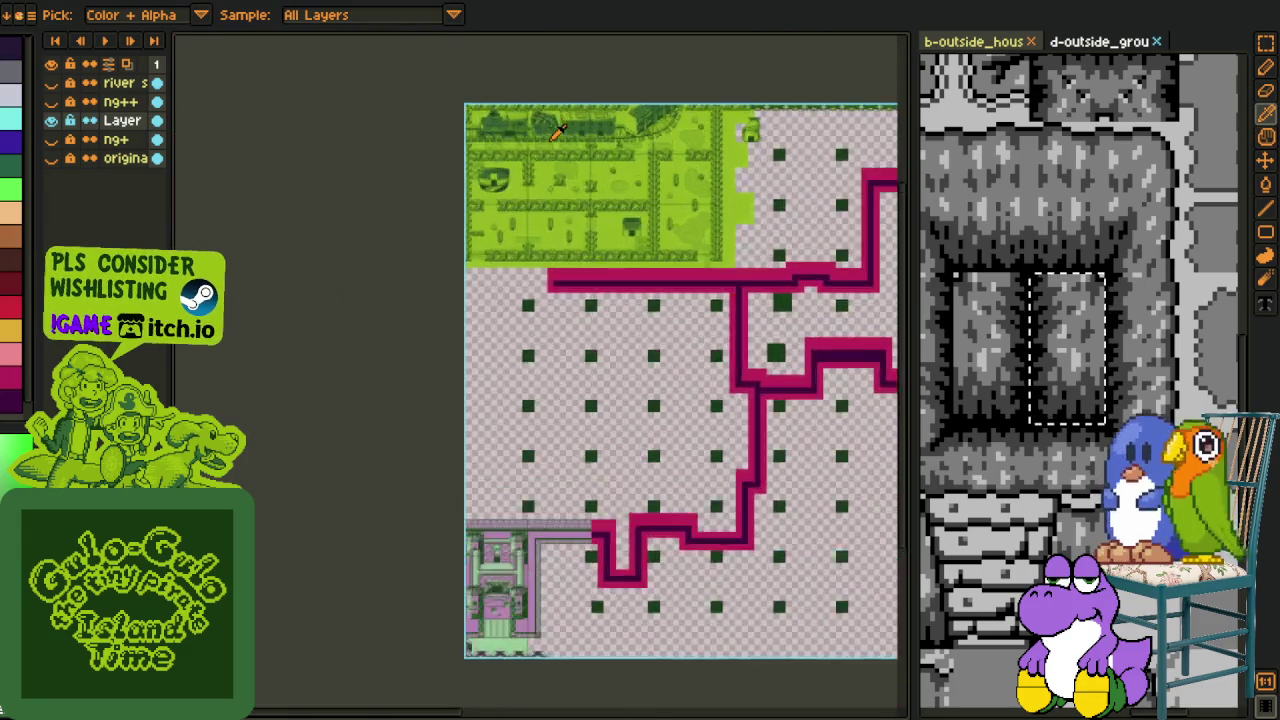
{"action": "scroll", "coordinate": [558, 133], "scroll_direction": "up", "scroll_amount": 5}
{"action": "scroll", "coordinate": [514, 263], "scroll_direction": "up", "scroll_amount": 2}
{"action": "scroll", "coordinate": [563, 348], "scroll_direction": "up", "scroll_amount": 2}
{"action": "scroll", "coordinate": [618, 318], "scroll_direction": "up", "scroll_amount": 2}
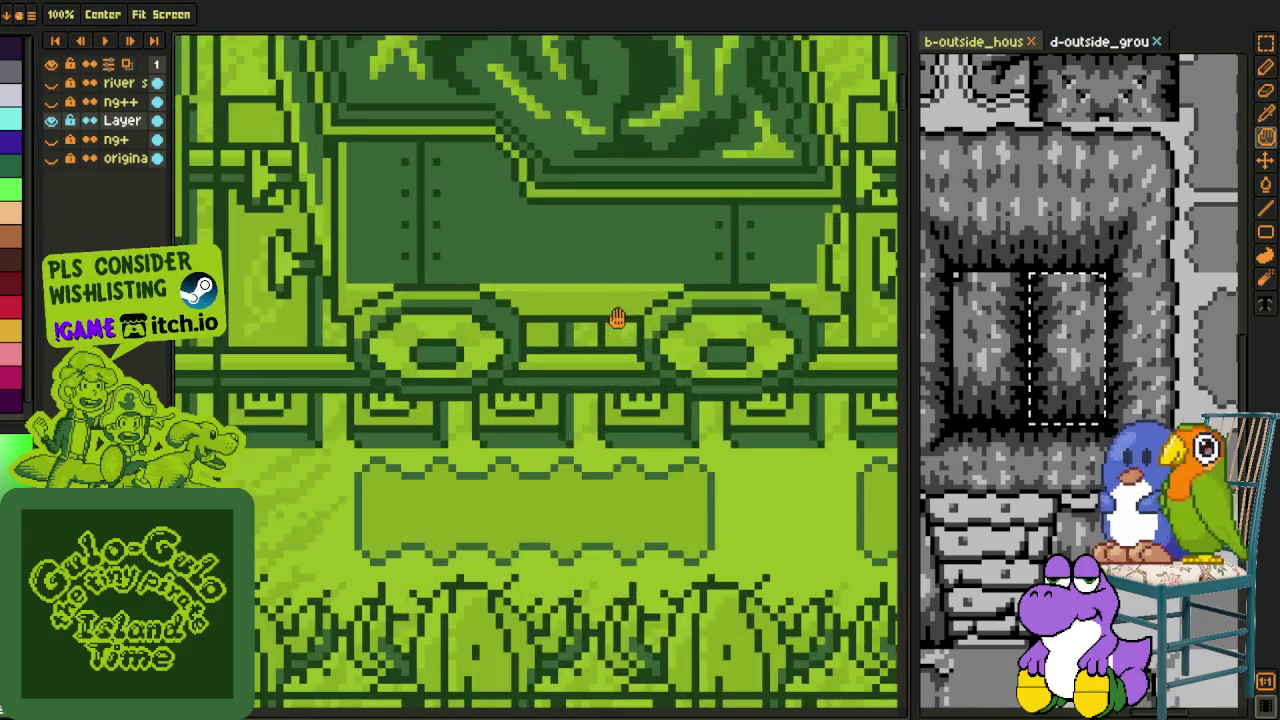
{"action": "scroll", "coordinate": [618, 318], "scroll_direction": "up", "scroll_amount": 1}
{"action": "scroll", "coordinate": [594, 316], "scroll_direction": "down", "scroll_amount": 4}
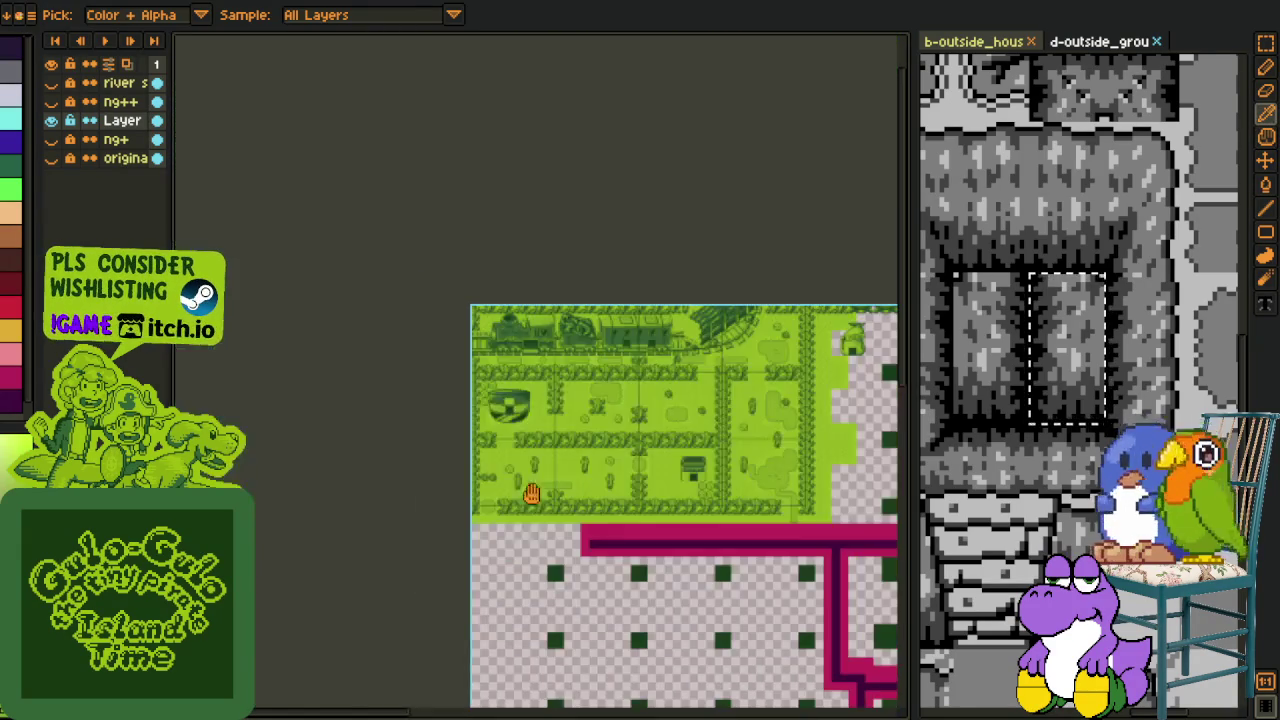
{"action": "left_click_drag", "start_coordinate": [529, 472], "coordinate": [557, 257]}
{"action": "scroll", "coordinate": [557, 429], "scroll_direction": "down", "scroll_amount": 3}
{"action": "scroll", "coordinate": [581, 390], "scroll_direction": "up", "scroll_amount": 3}
{"action": "scroll", "coordinate": [581, 390], "scroll_direction": "up", "scroll_amount": 3}
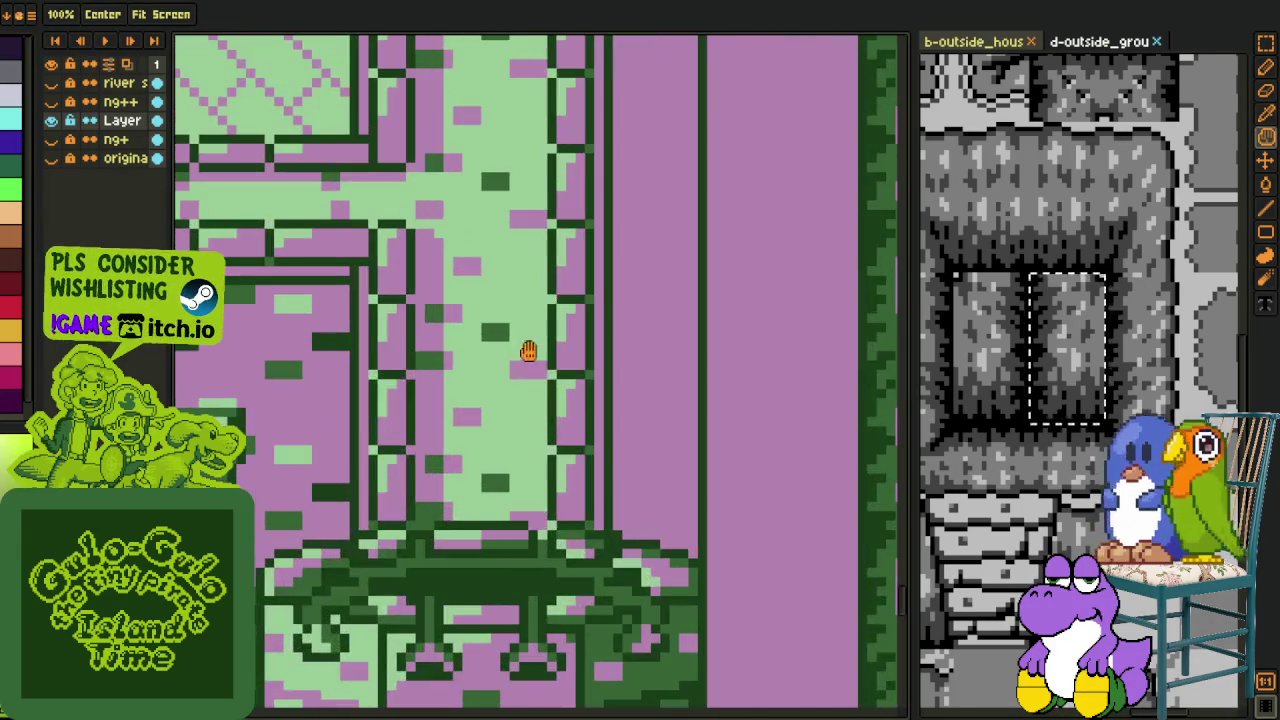
{"action": "key", "text": "i"}
{"action": "key", "text": "shift+r"}
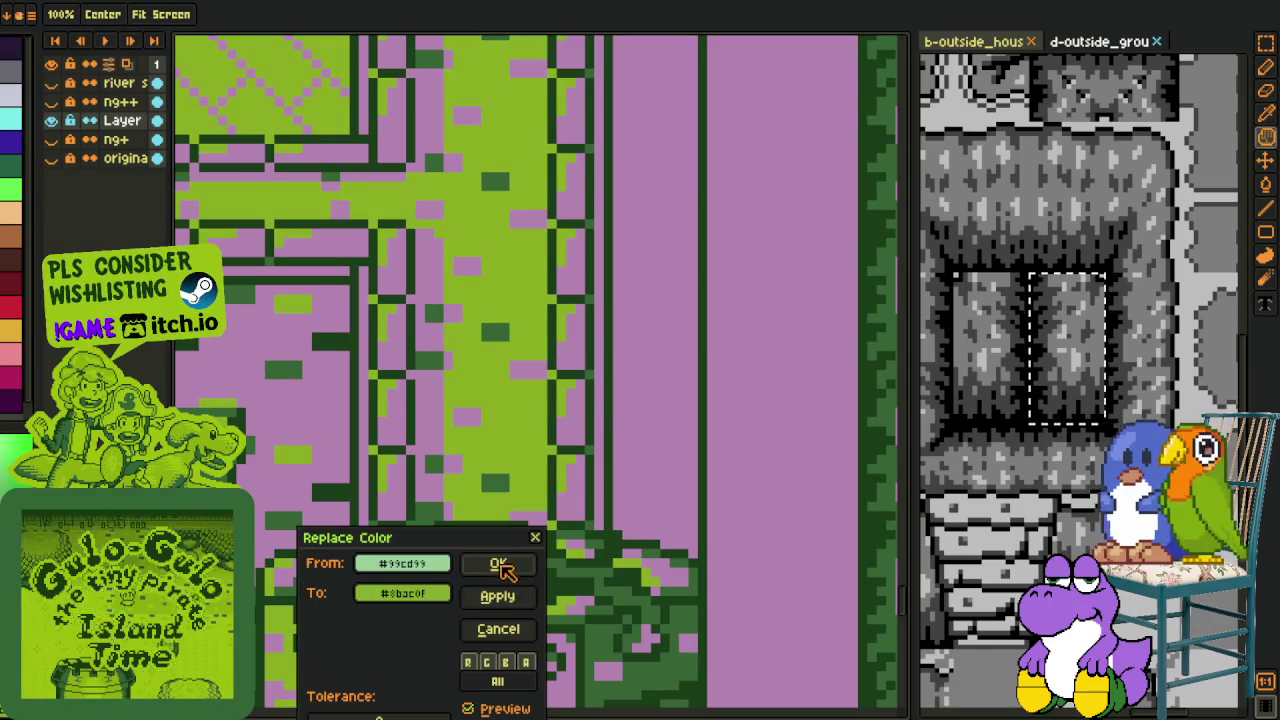
{"action": "left_click", "coordinate": [497, 563]}
{"action": "scroll", "coordinate": [588, 462], "scroll_direction": "down", "scroll_amount": 2}
{"action": "scroll", "coordinate": [587, 462], "scroll_direction": "down", "scroll_amount": 3}
{"action": "key", "text": "h"}
{"action": "left_click_drag", "start_coordinate": [546, 200], "coordinate": [583, 400]}
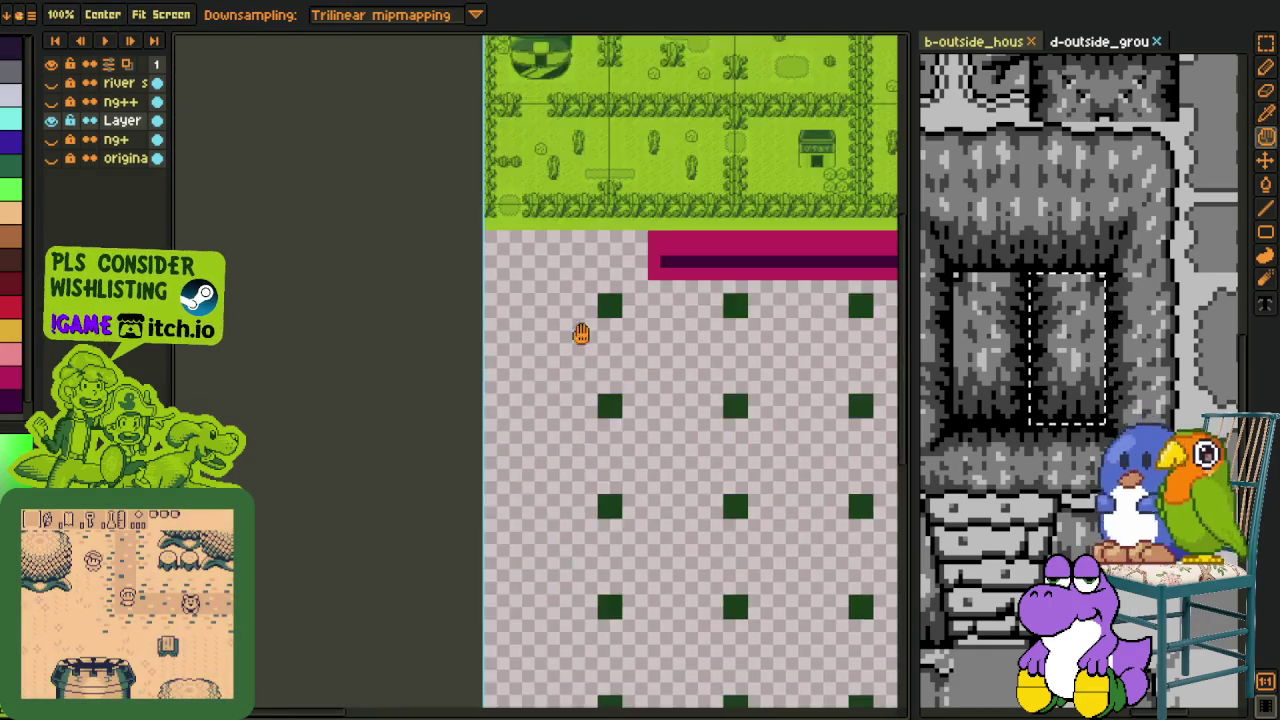
{"action": "left_click_drag", "start_coordinate": [583, 120], "coordinate": [609, 294]}
{"action": "scroll", "coordinate": [584, 212], "scroll_direction": "up", "scroll_amount": 3}
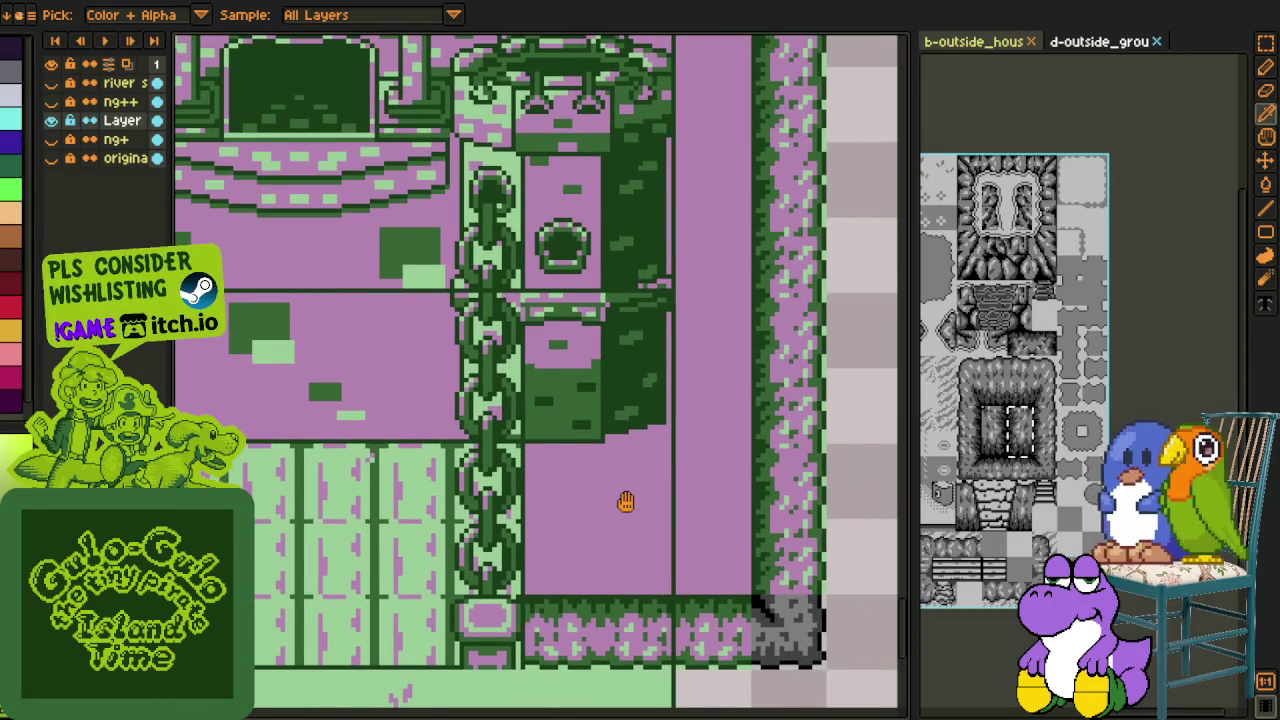
Step: Recolour the pink house green and replace grey #7F7F7F with #8bac0f
{"action": "key", "text": "shift+r"}
{"action": "left_click", "coordinate": [495, 563]}
{"action": "scroll", "coordinate": [630, 455], "scroll_direction": "down", "scroll_amount": 3}
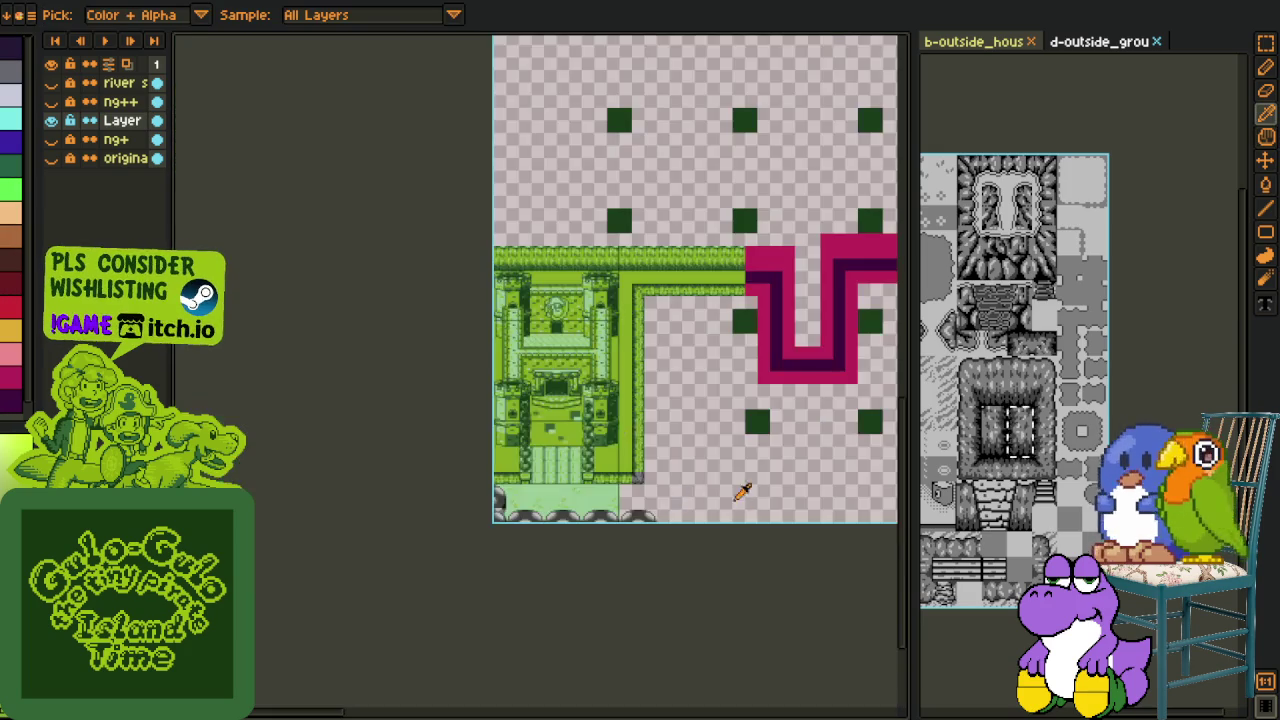
{"action": "scroll", "coordinate": [658, 485], "scroll_direction": "up", "scroll_amount": 3}
{"action": "scroll", "coordinate": [658, 485], "scroll_direction": "up", "scroll_amount": 2}
{"action": "key", "text": "h"}
{"action": "key", "text": "shift+r"}
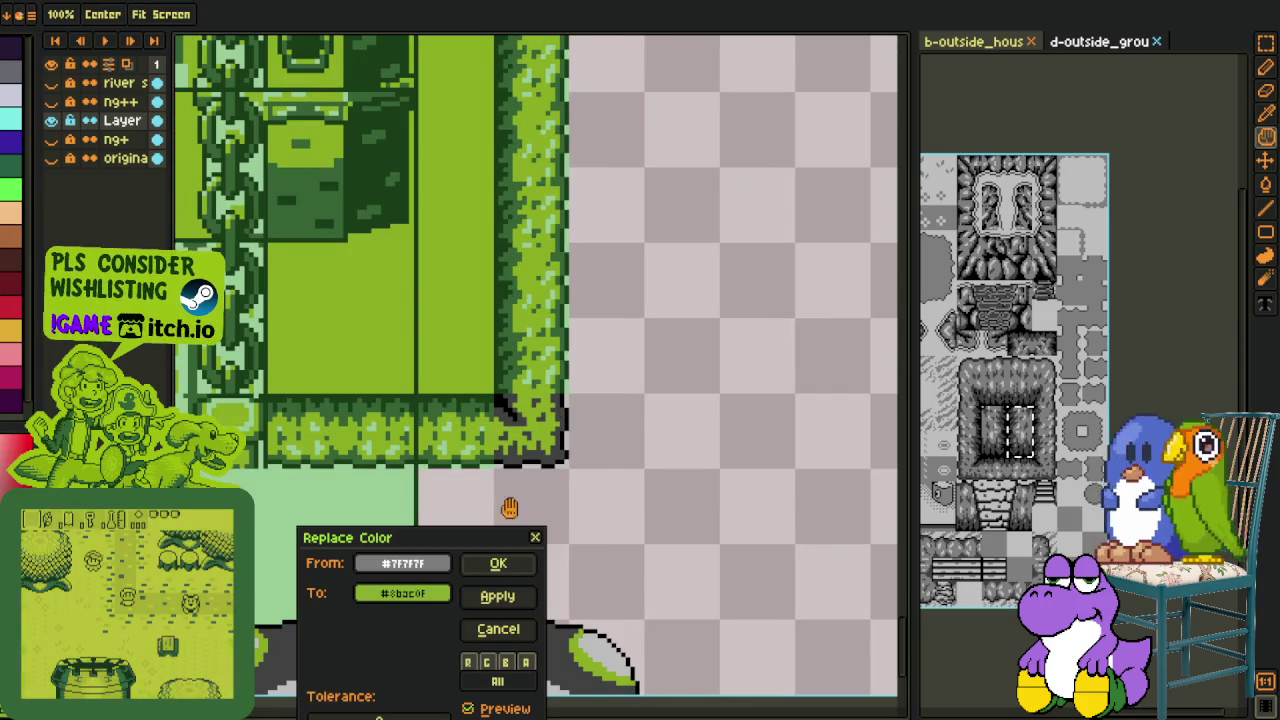
{"action": "left_click", "coordinate": [498, 563]}
Step: Replace black #000000 outlines with darkest green #0F380F
{"action": "scroll", "coordinate": [512, 541], "scroll_direction": "down", "scroll_amount": 3}
{"action": "scroll", "coordinate": [512, 541], "scroll_direction": "down", "scroll_amount": 2}
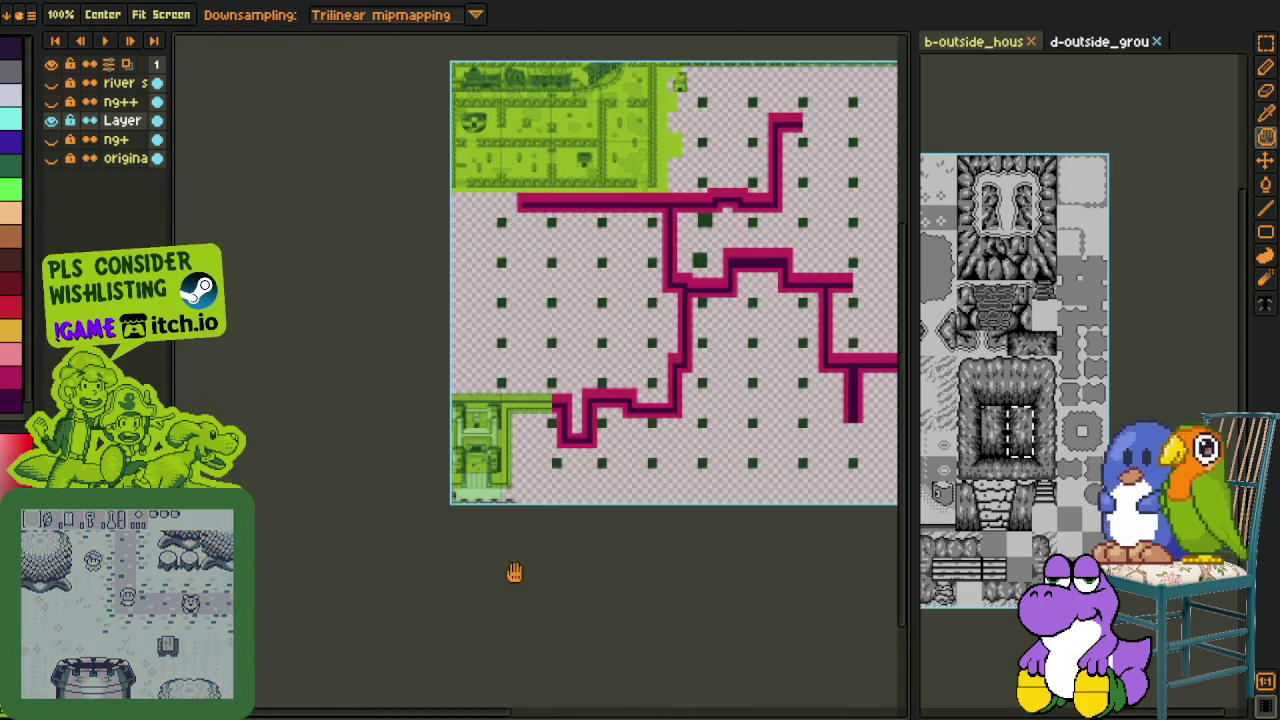
{"action": "scroll", "coordinate": [580, 400], "scroll_direction": "up", "scroll_amount": 3}
{"action": "scroll", "coordinate": [674, 409], "scroll_direction": "up", "scroll_amount": 2}
{"action": "scroll", "coordinate": [706, 386], "scroll_direction": "up", "scroll_amount": 3}
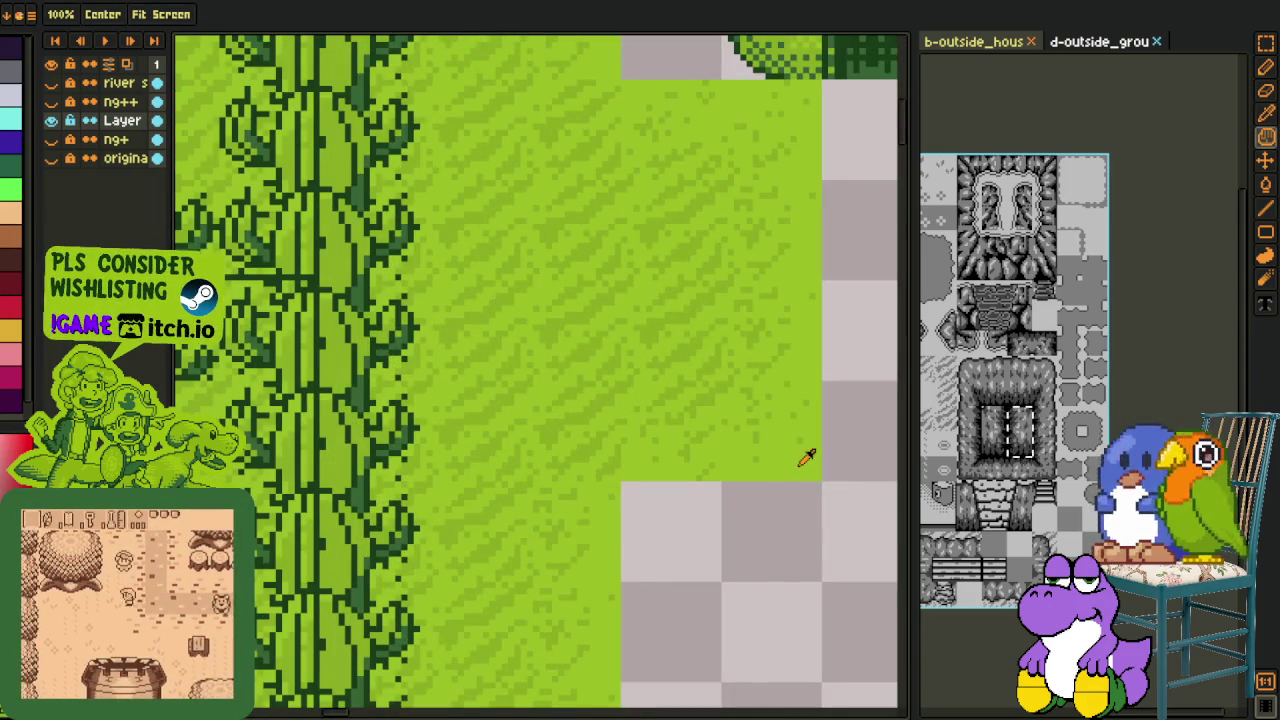
{"action": "scroll", "coordinate": [800, 434], "scroll_direction": "down", "scroll_amount": 5}
{"action": "scroll", "coordinate": [623, 531], "scroll_direction": "down", "scroll_amount": 2}
{"action": "scroll", "coordinate": [578, 338], "scroll_direction": "up", "scroll_amount": 3}
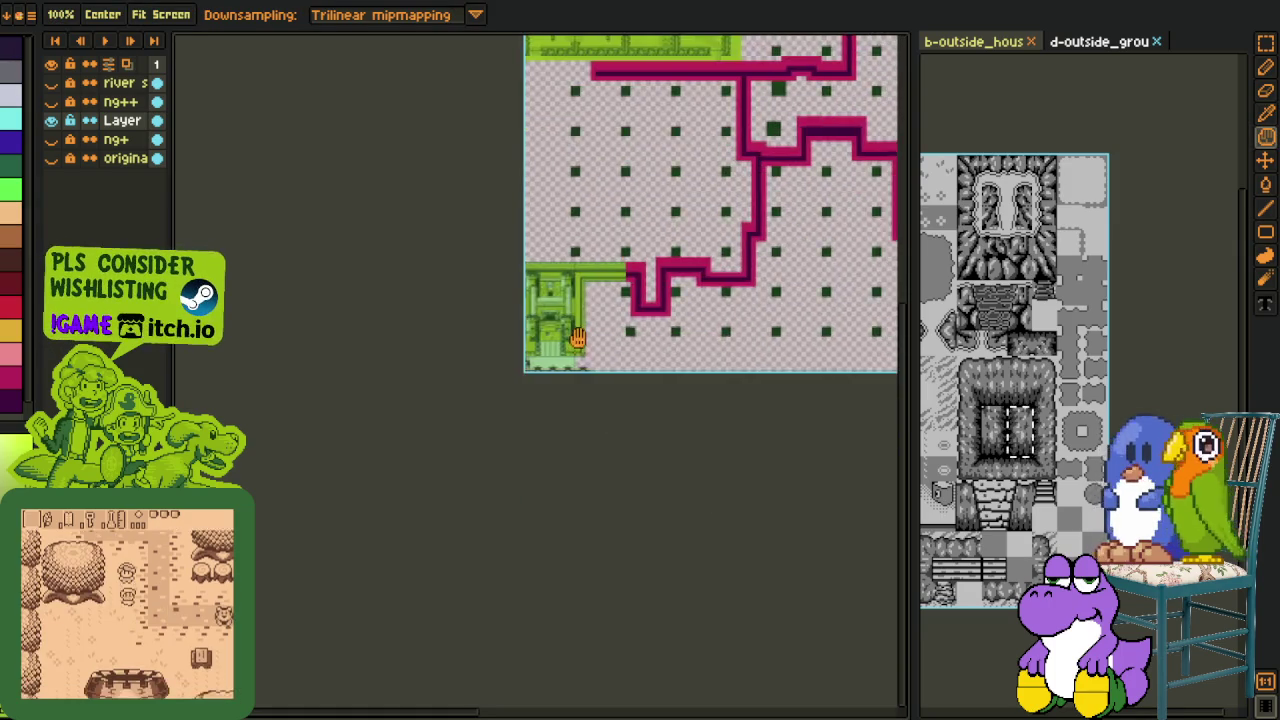
{"action": "scroll", "coordinate": [578, 338], "scroll_direction": "up", "scroll_amount": 3}
{"action": "scroll", "coordinate": [571, 423], "scroll_direction": "up", "scroll_amount": 3}
{"action": "scroll", "coordinate": [517, 357], "scroll_direction": "up", "scroll_amount": 2}
{"action": "key", "text": "o"}
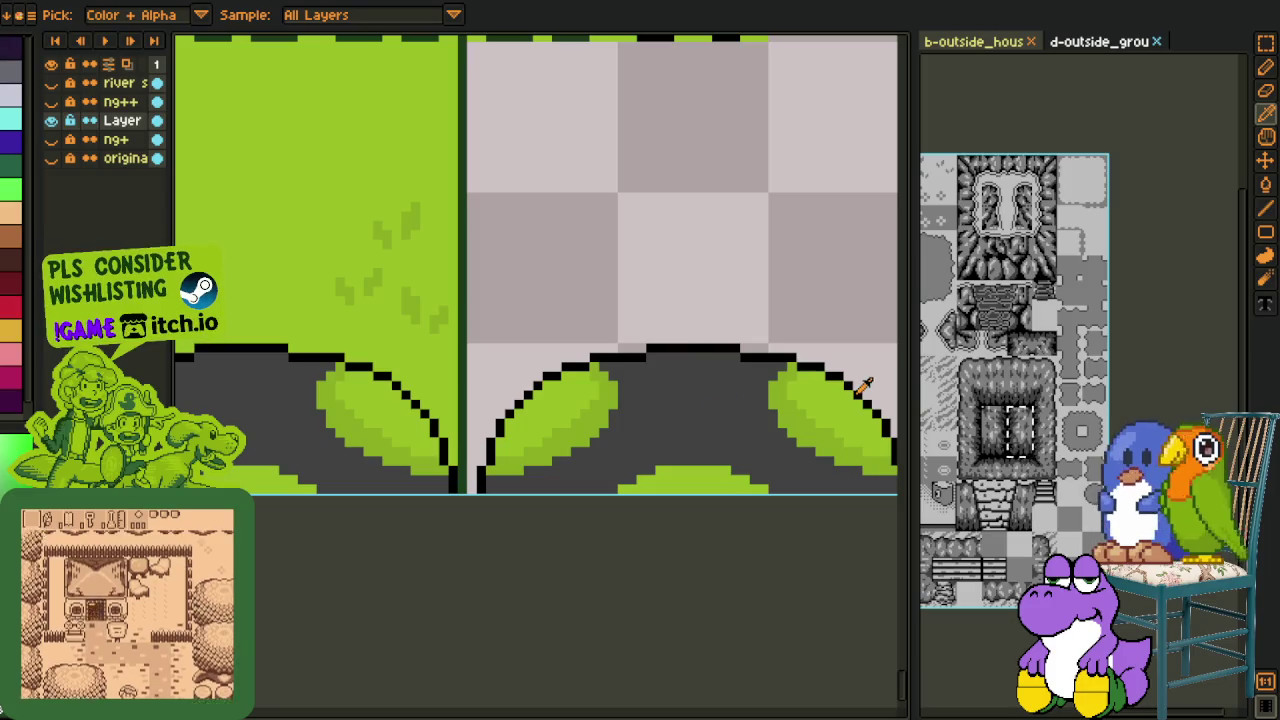
{"action": "key", "text": "shift+r"}
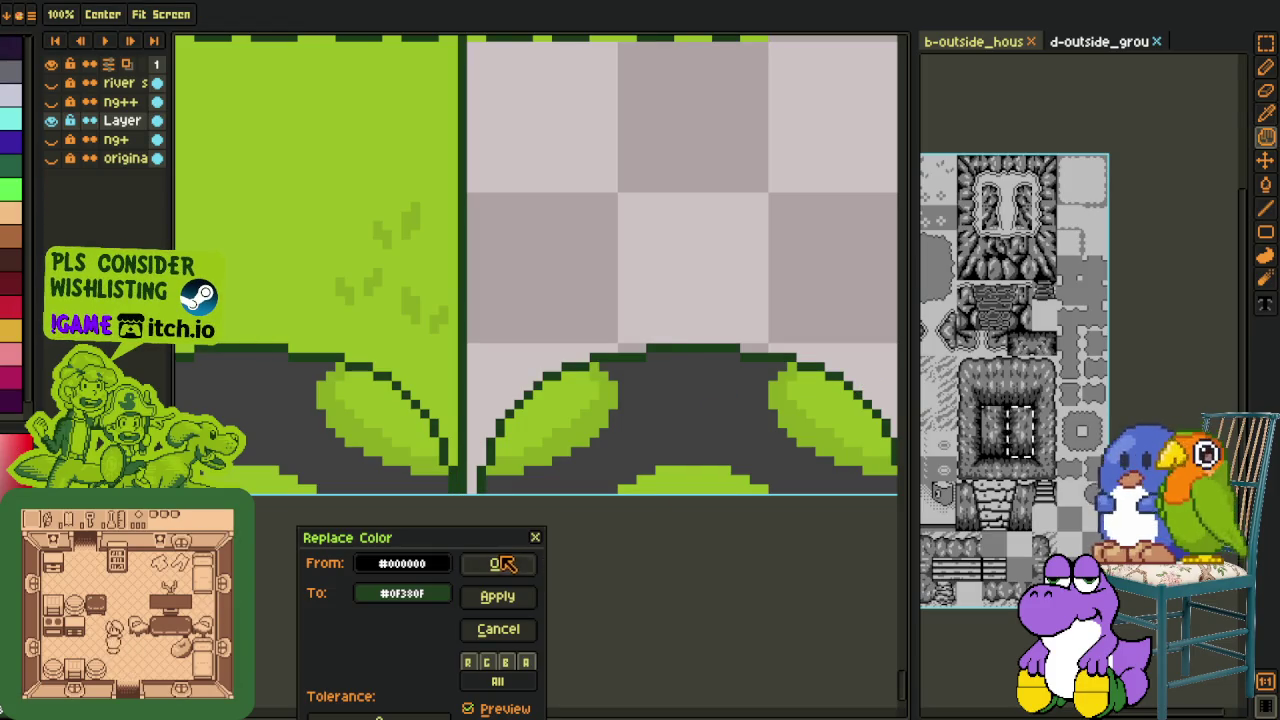
{"action": "left_click", "coordinate": [503, 565]}
{"action": "scroll", "coordinate": [500, 480], "scroll_direction": "down", "scroll_amount": 1}
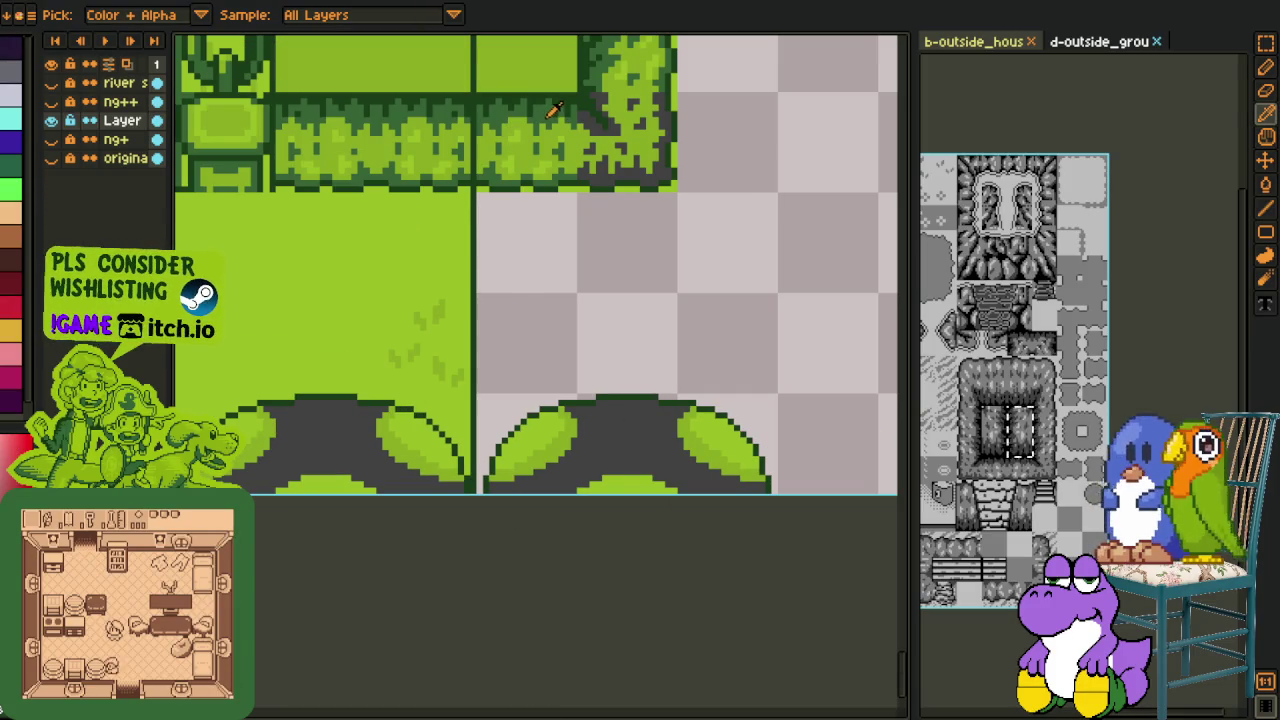
Step: Replace dark grey #3F3F3F with #306230
{"action": "key", "text": "shift+r"}
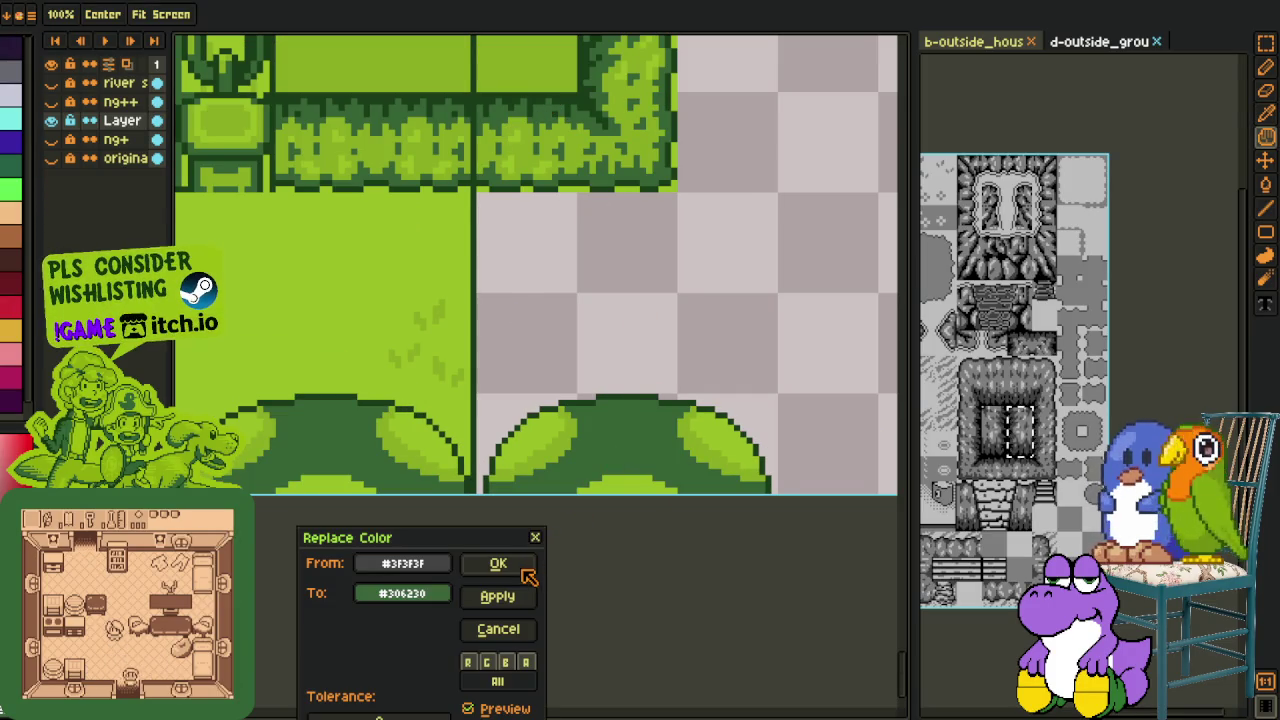
{"action": "left_click", "coordinate": [514, 564]}
{"action": "scroll", "coordinate": [463, 540], "scroll_direction": "down", "scroll_amount": 1}
{"action": "scroll", "coordinate": [464, 542], "scroll_direction": "down", "scroll_amount": 2}
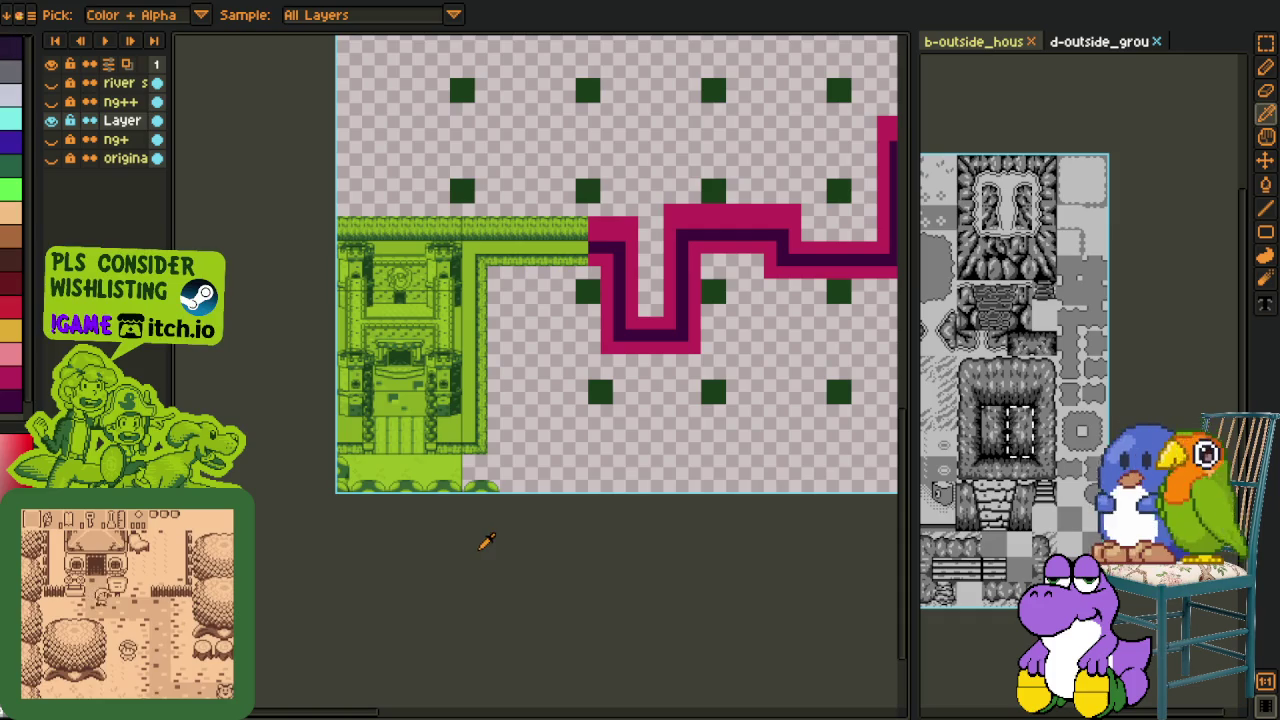
{"action": "key", "text": "v"}
{"action": "key", "text": "ctrl+s"}
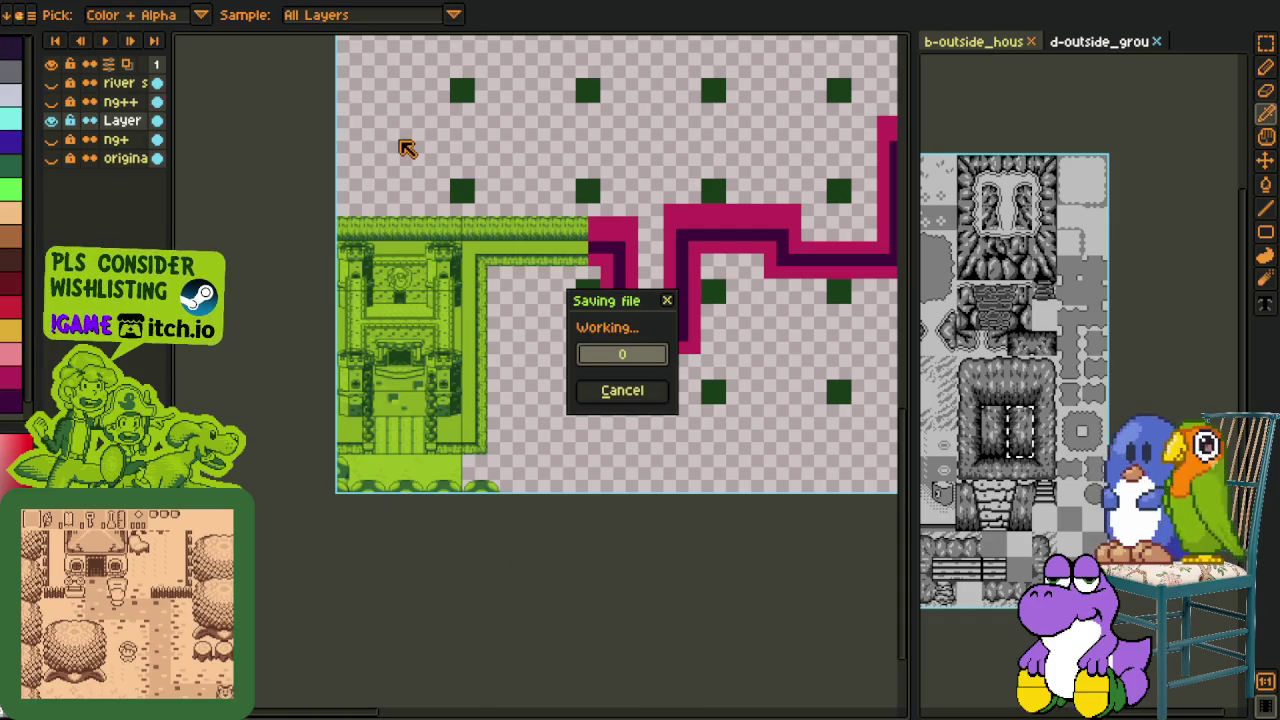
{"action": "left_click", "coordinate": [52, 121]}
{"action": "left_click", "coordinate": [52, 121]}
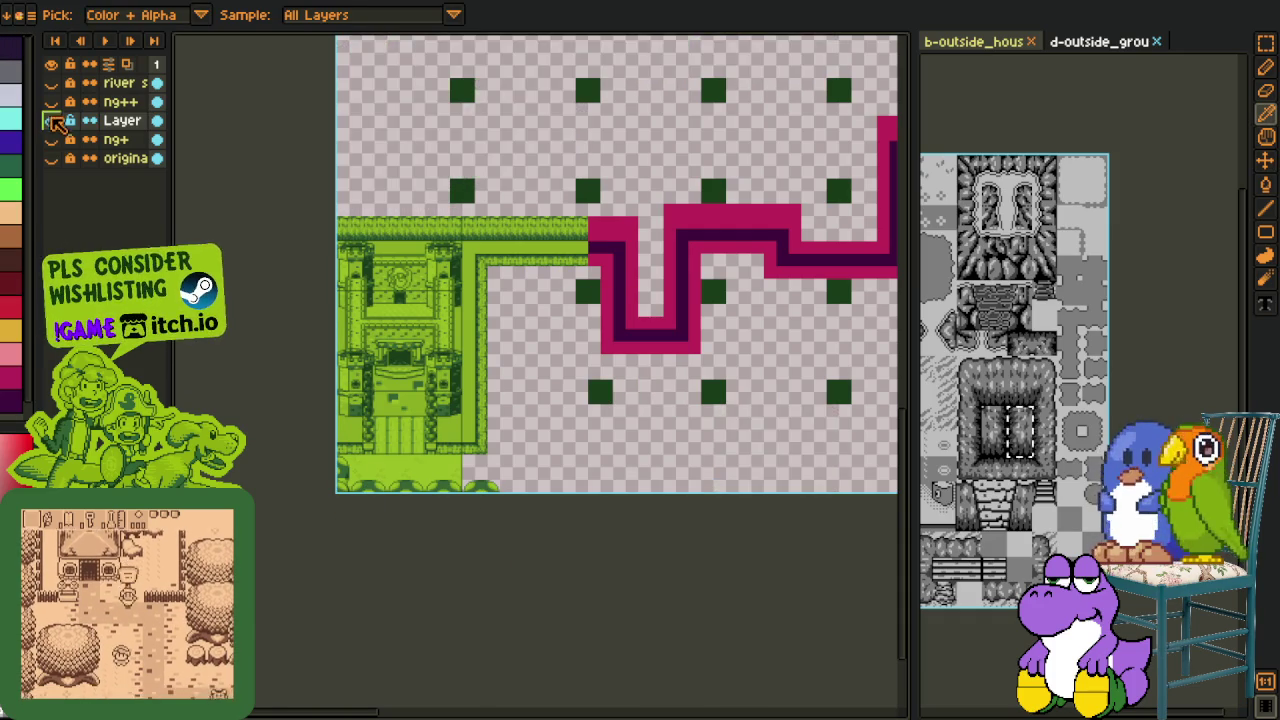
{"action": "left_click", "coordinate": [52, 102]}
{"action": "key", "text": "h"}
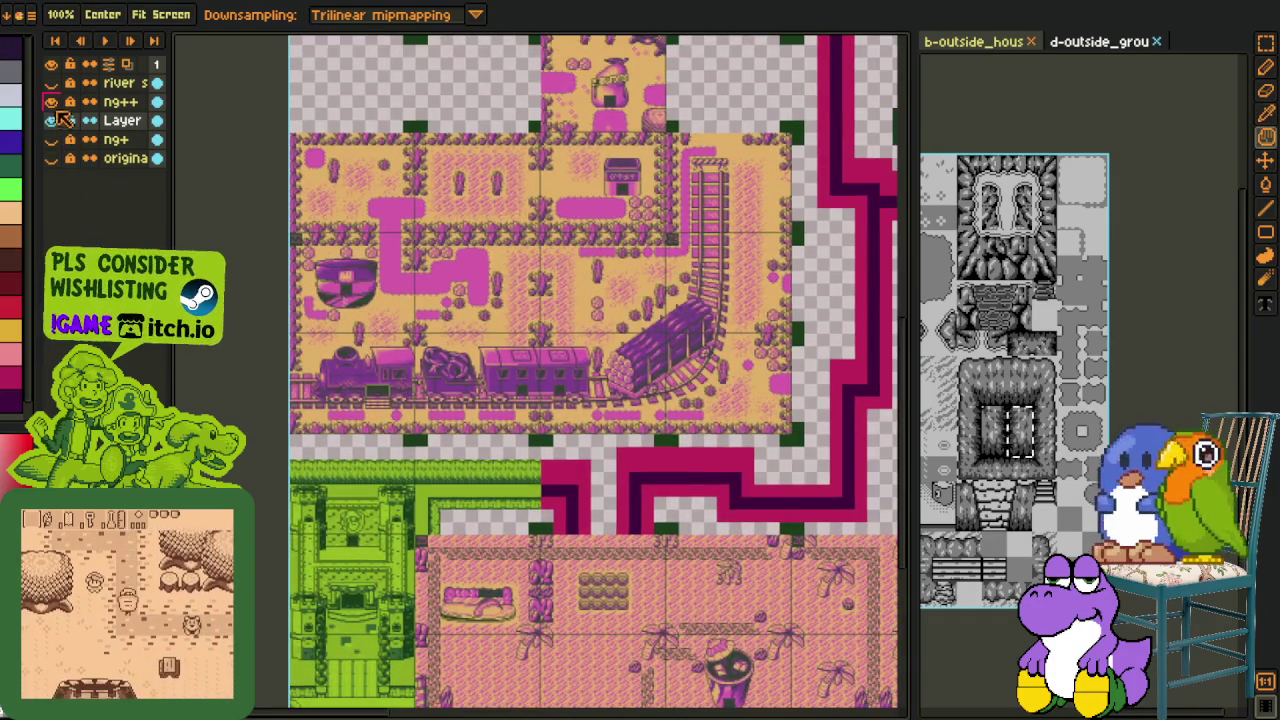
{"action": "left_click", "coordinate": [52, 102]}
{"action": "scroll", "coordinate": [280, 225], "scroll_direction": "down", "scroll_amount": 3}
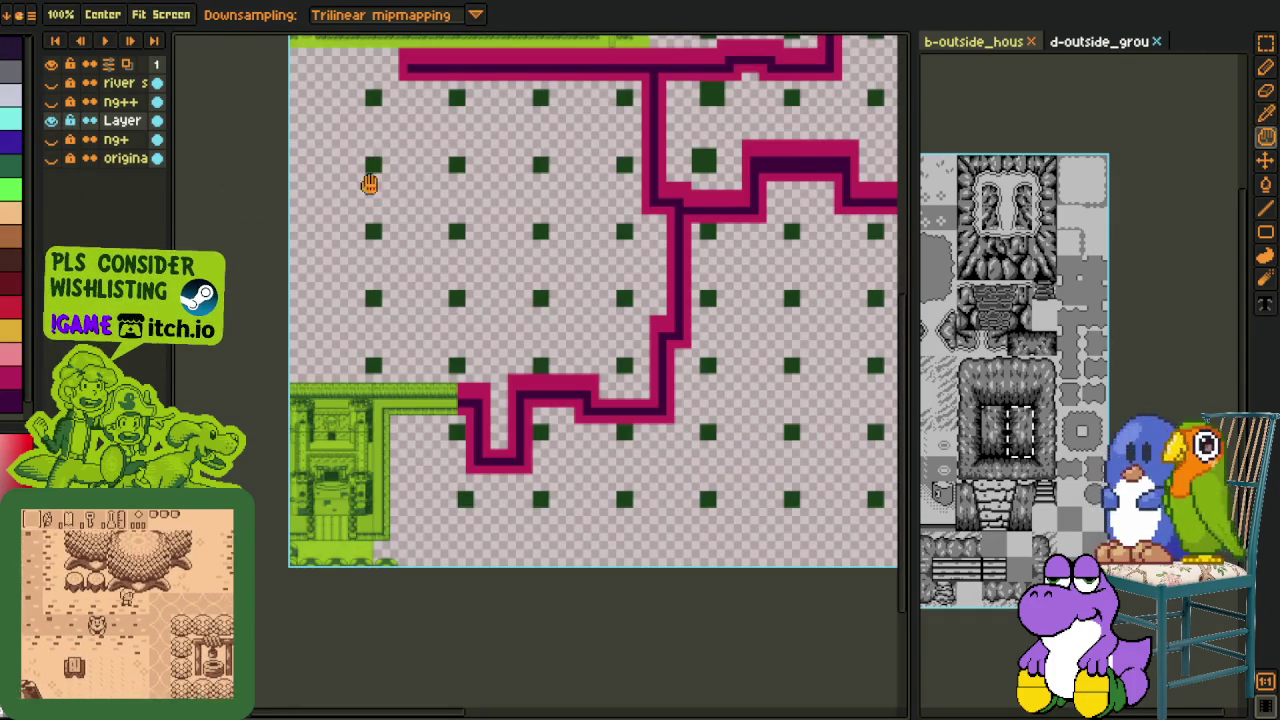
{"action": "scroll", "coordinate": [371, 300], "scroll_direction": "up", "scroll_amount": 2}
{"action": "left_click_drag", "start_coordinate": [373, 404], "coordinate": [363, 458]}
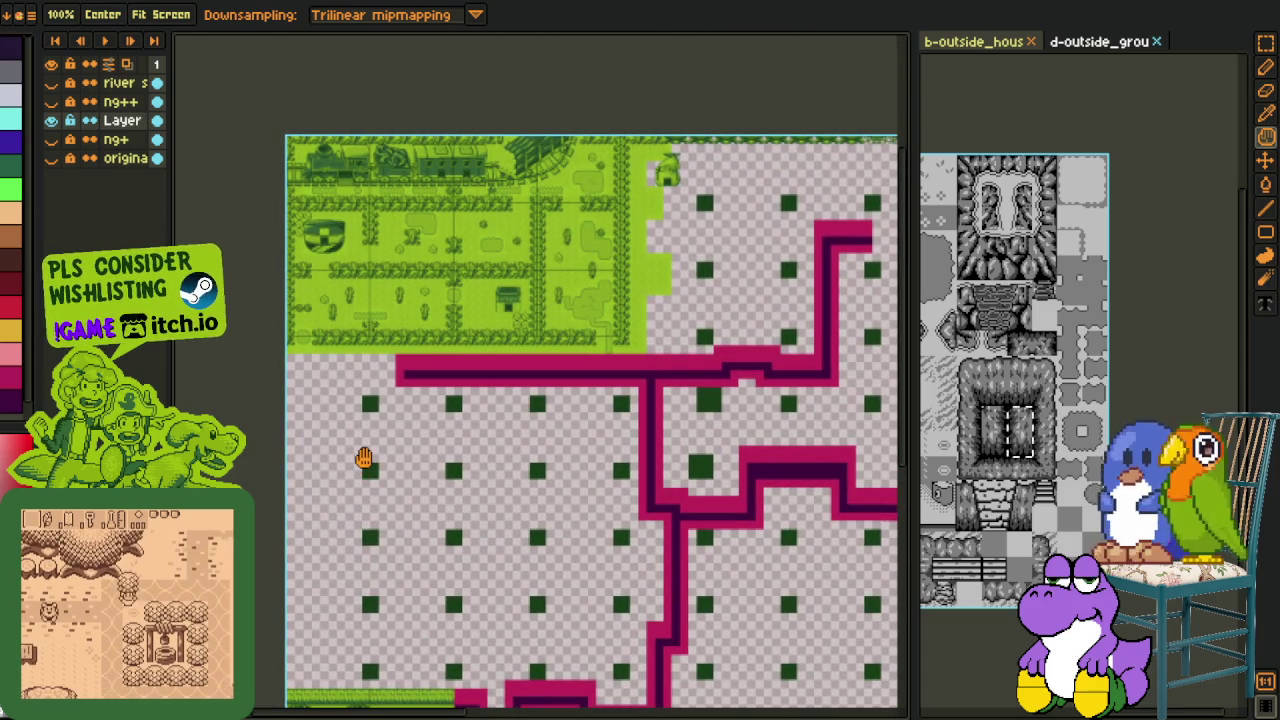
{"action": "scroll", "coordinate": [363, 451], "scroll_direction": "right", "scroll_amount": 2}
{"action": "scroll", "coordinate": [400, 366], "scroll_direction": "right", "scroll_amount": 1}
{"action": "scroll", "coordinate": [437, 380], "scroll_direction": "right", "scroll_amount": 5}
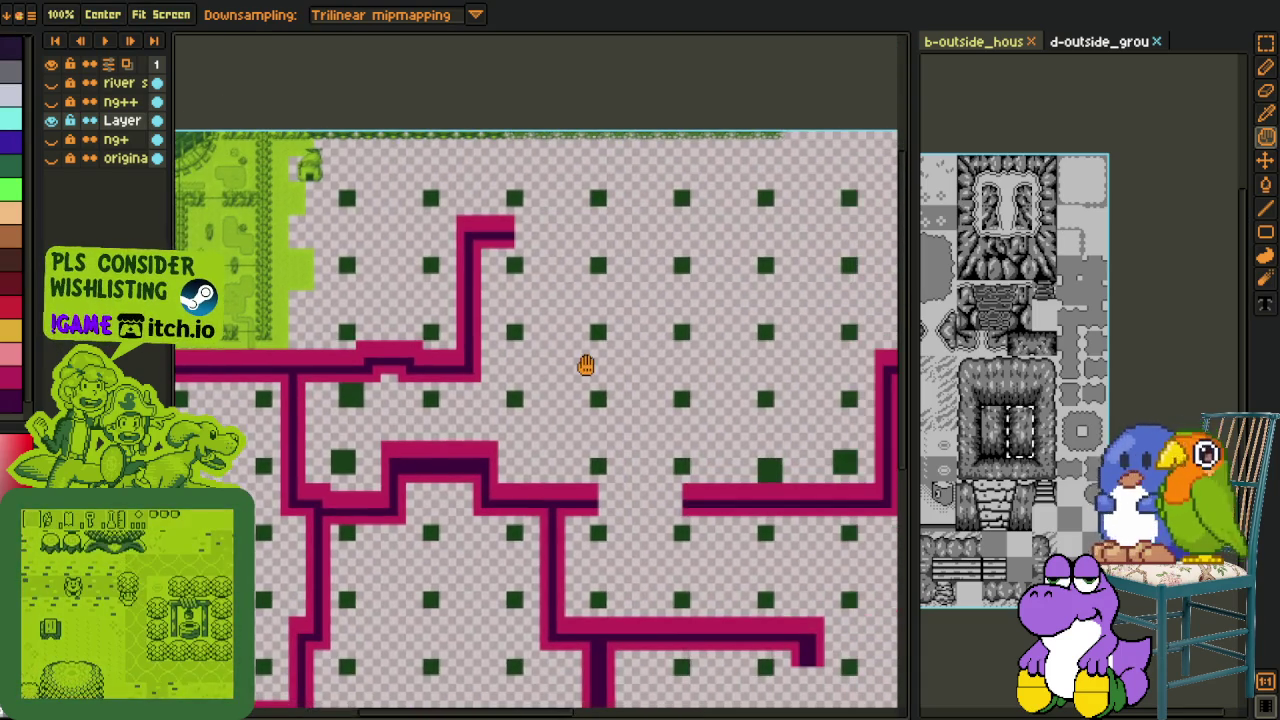
{"action": "scroll", "coordinate": [640, 120], "scroll_direction": "up", "scroll_amount": 3}
{"action": "scroll", "coordinate": [623, 137], "scroll_direction": "down", "scroll_amount": 3}
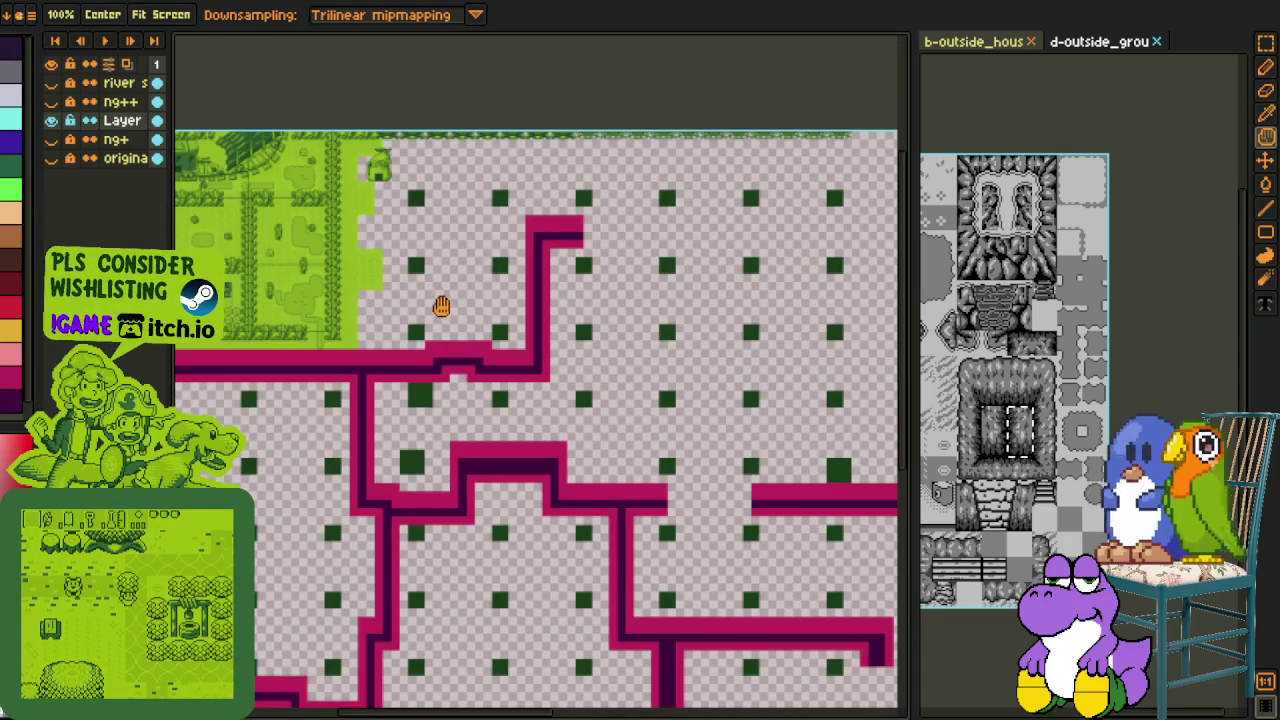
{"action": "left_click_drag", "start_coordinate": [437, 305], "coordinate": [624, 224]}
{"action": "scroll", "coordinate": [560, 240], "scroll_direction": "left", "scroll_amount": 3}
{"action": "scroll", "coordinate": [560, 240], "scroll_direction": "down", "scroll_amount": 1}
{"action": "scroll", "coordinate": [571, 186], "scroll_direction": "down", "scroll_amount": 2}
{"action": "scroll", "coordinate": [571, 186], "scroll_direction": "left", "scroll_amount": 1}
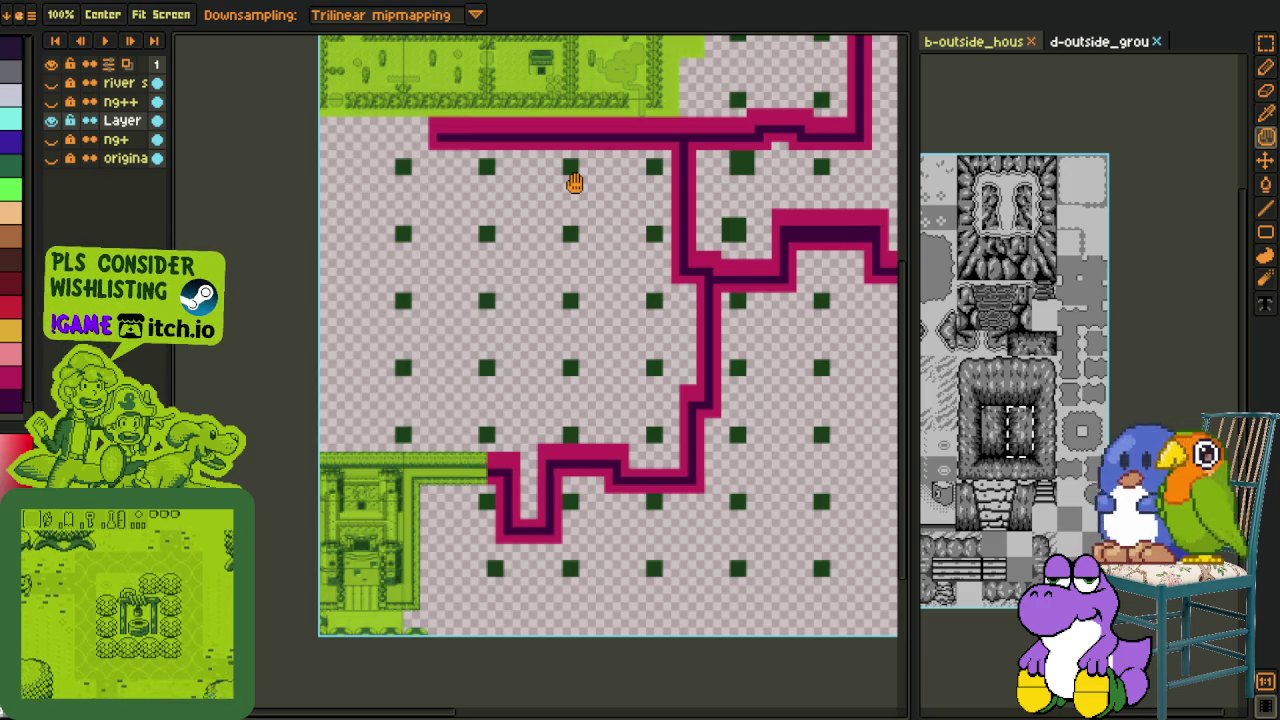
{"action": "scroll", "coordinate": [514, 237], "scroll_direction": "up", "scroll_amount": 1}
{"action": "scroll", "coordinate": [649, 297], "scroll_direction": "up", "scroll_amount": 3}
{"action": "scroll", "coordinate": [649, 297], "scroll_direction": "right", "scroll_amount": 3}
{"action": "scroll", "coordinate": [614, 323], "scroll_direction": "right", "scroll_amount": 2}
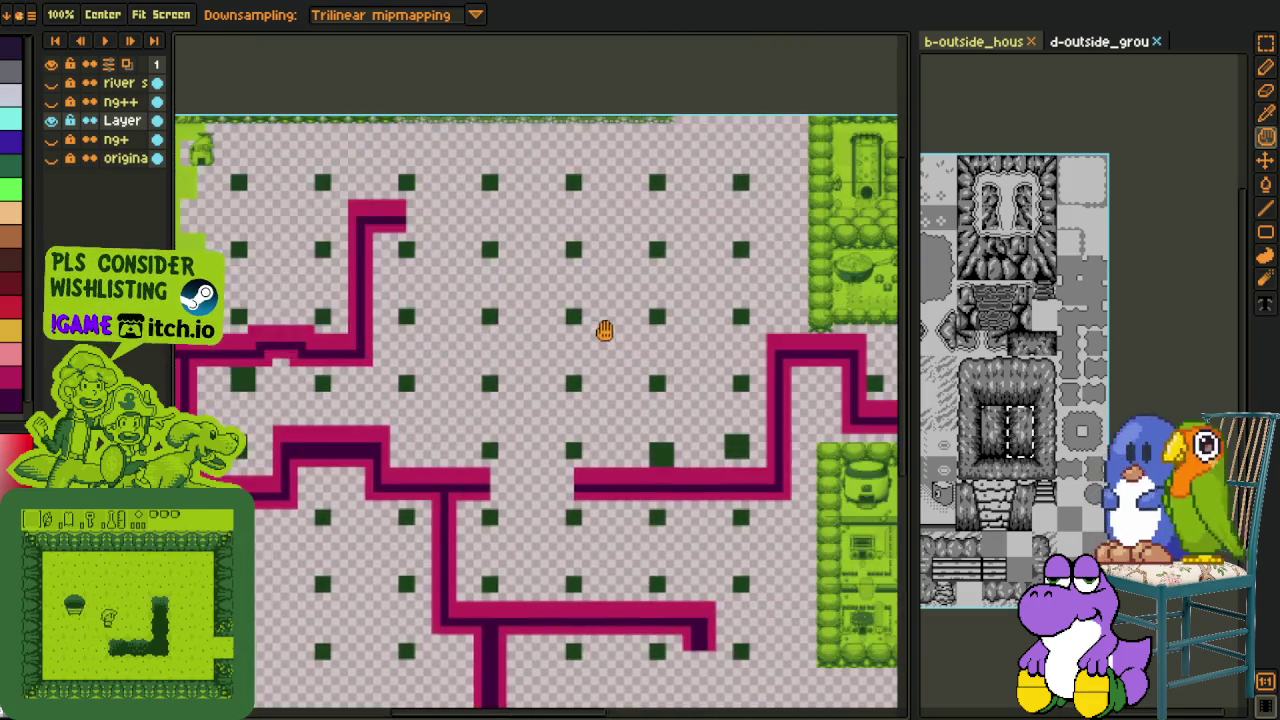
{"action": "scroll", "coordinate": [304, 331], "scroll_direction": "right", "scroll_amount": 3}
{"action": "scroll", "coordinate": [304, 331], "scroll_direction": "right", "scroll_amount": 2}
{"action": "scroll", "coordinate": [304, 331], "scroll_direction": "down", "scroll_amount": 1}
{"action": "scroll", "coordinate": [260, 331], "scroll_direction": "right", "scroll_amount": 1}
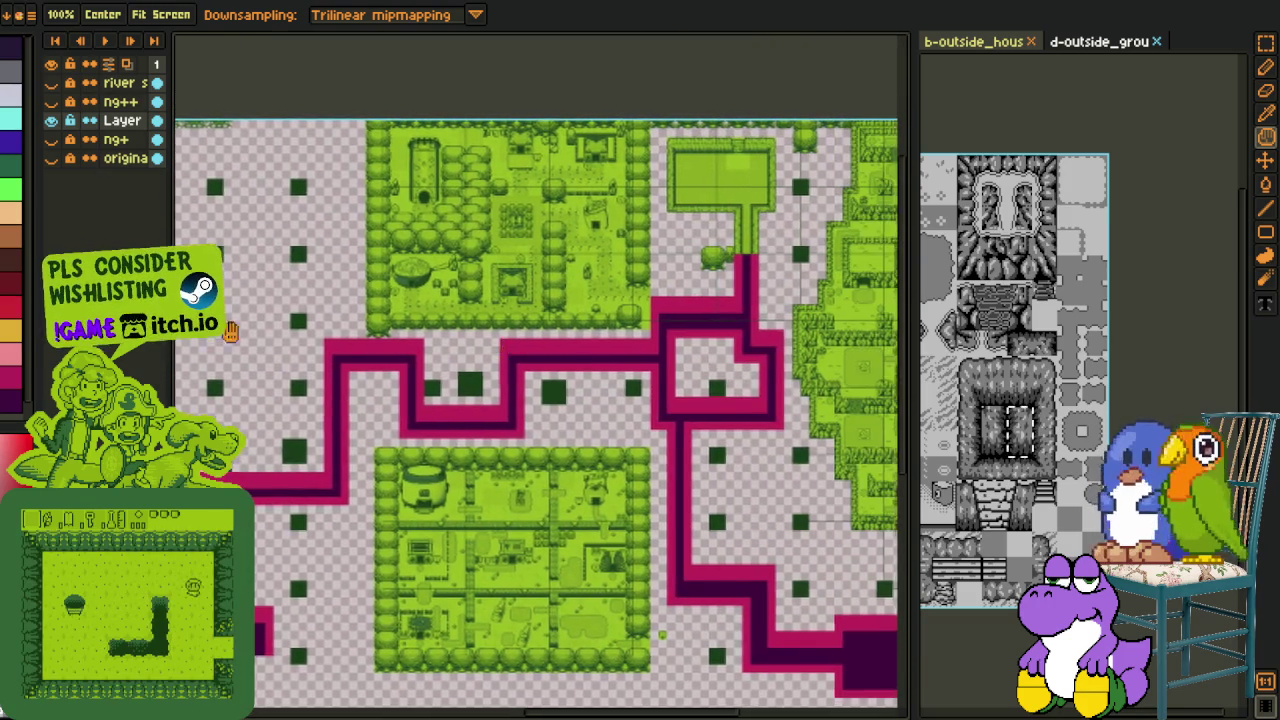
{"action": "scroll", "coordinate": [452, 347], "scroll_direction": "right", "scroll_amount": 5}
{"action": "scroll", "coordinate": [452, 347], "scroll_direction": "right", "scroll_amount": 1}
{"action": "scroll", "coordinate": [366, 346], "scroll_direction": "right", "scroll_amount": 3}
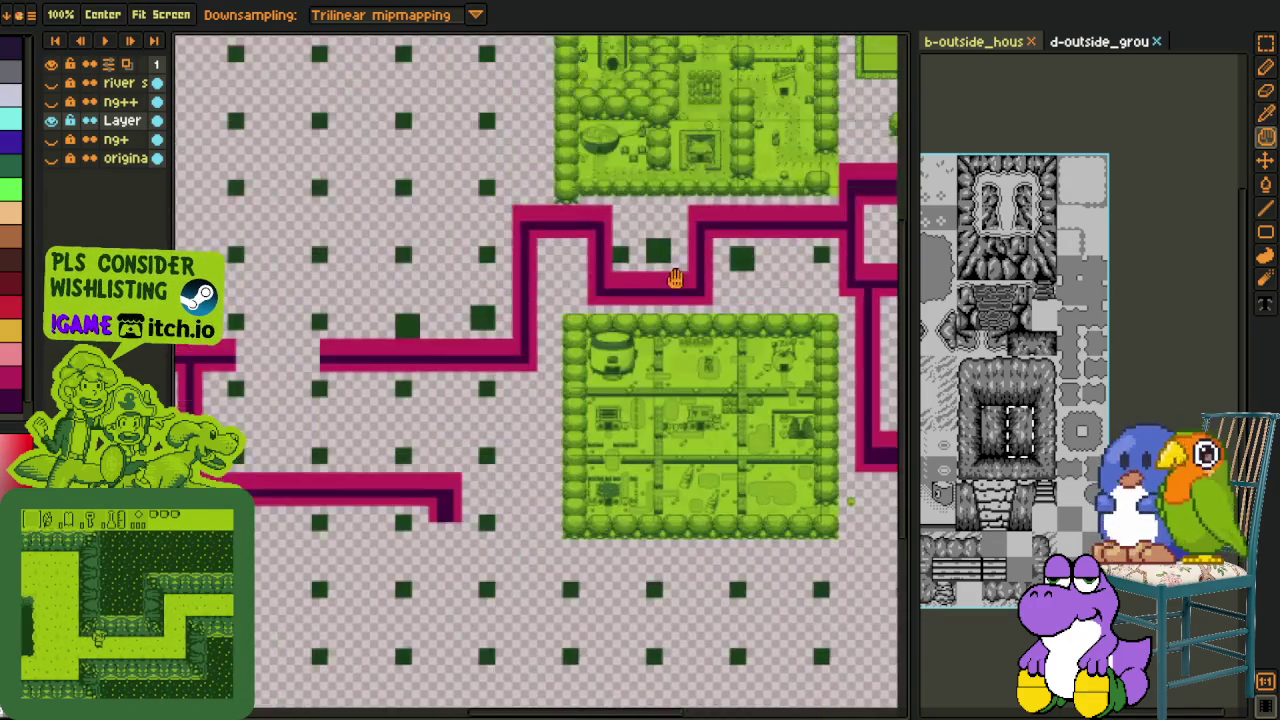
{"action": "scroll", "coordinate": [591, 280], "scroll_direction": "down", "scroll_amount": 4}
{"action": "scroll", "coordinate": [396, 318], "scroll_direction": "left", "scroll_amount": 4}
{"action": "scroll", "coordinate": [491, 309], "scroll_direction": "right", "scroll_amount": 1}
{"action": "key", "text": "o"}
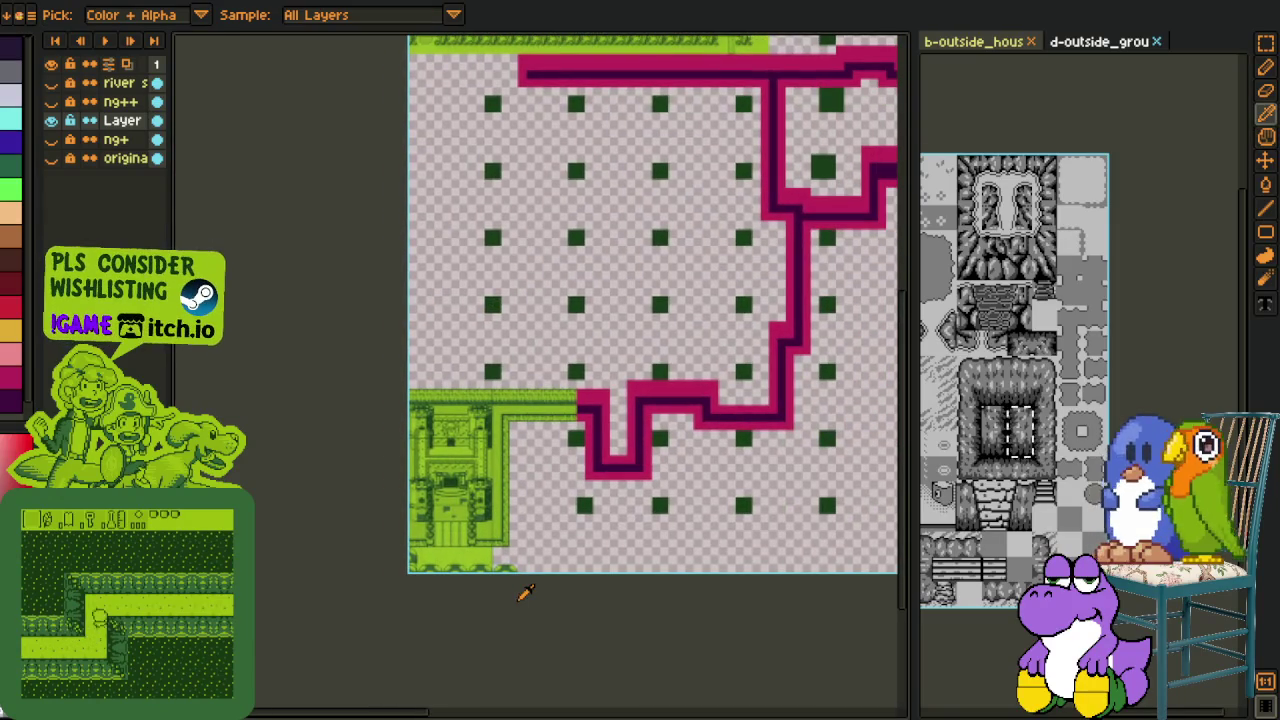
Step: Toggle the original and ng+ map layers to compare them, leaving ng+ visible
{"action": "left_click", "coordinate": [52, 157]}
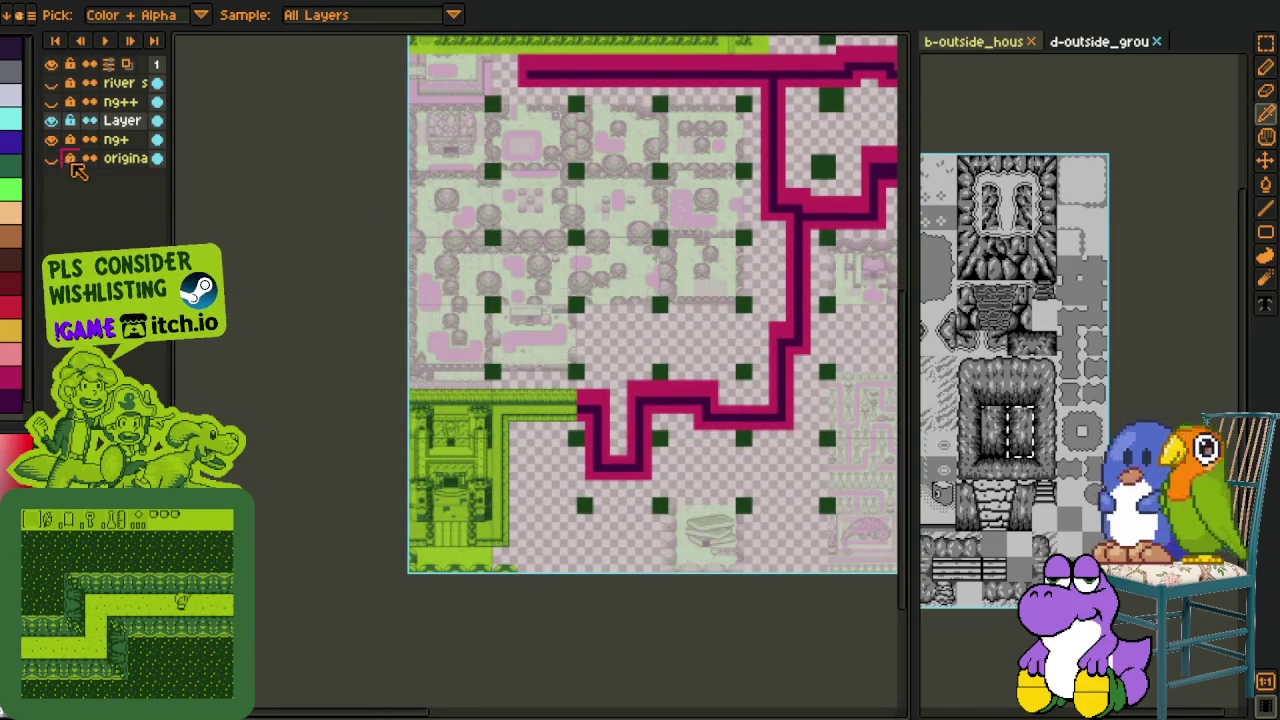
{"action": "left_click", "coordinate": [51, 139]}
{"action": "left_click", "coordinate": [52, 158]}
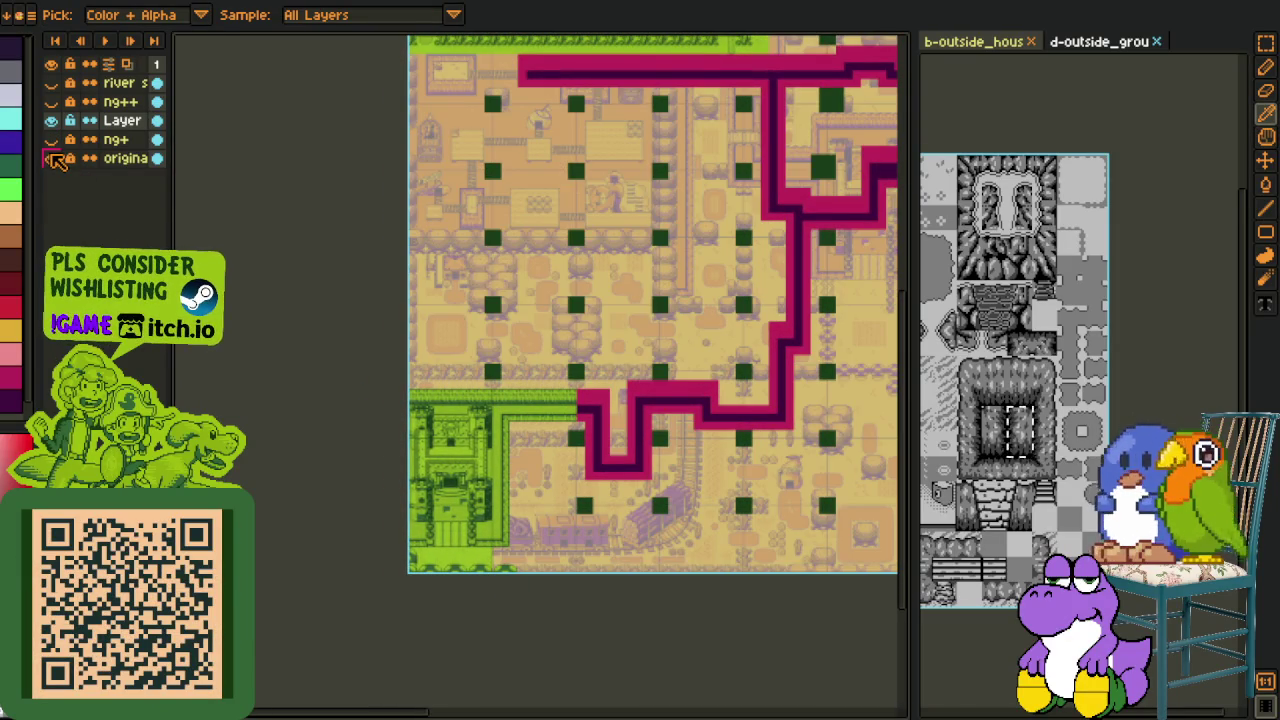
{"action": "left_click", "coordinate": [52, 158]}
{"action": "left_click", "coordinate": [51, 139]}
Step: Zoom in and pan the view to the castle area and the map above it
{"action": "scroll", "coordinate": [606, 537], "scroll_direction": "up", "scroll_amount": 1}
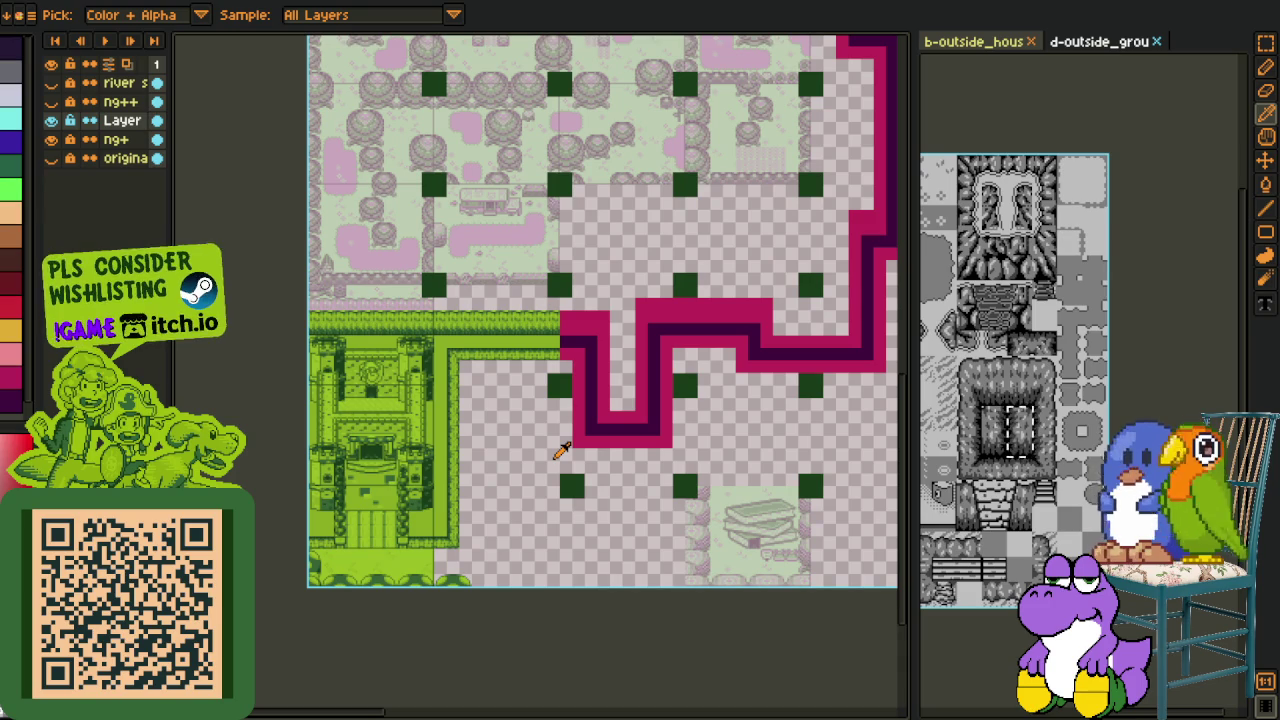
{"action": "left_click_drag", "start_coordinate": [523, 460], "coordinate": [600, 433]}
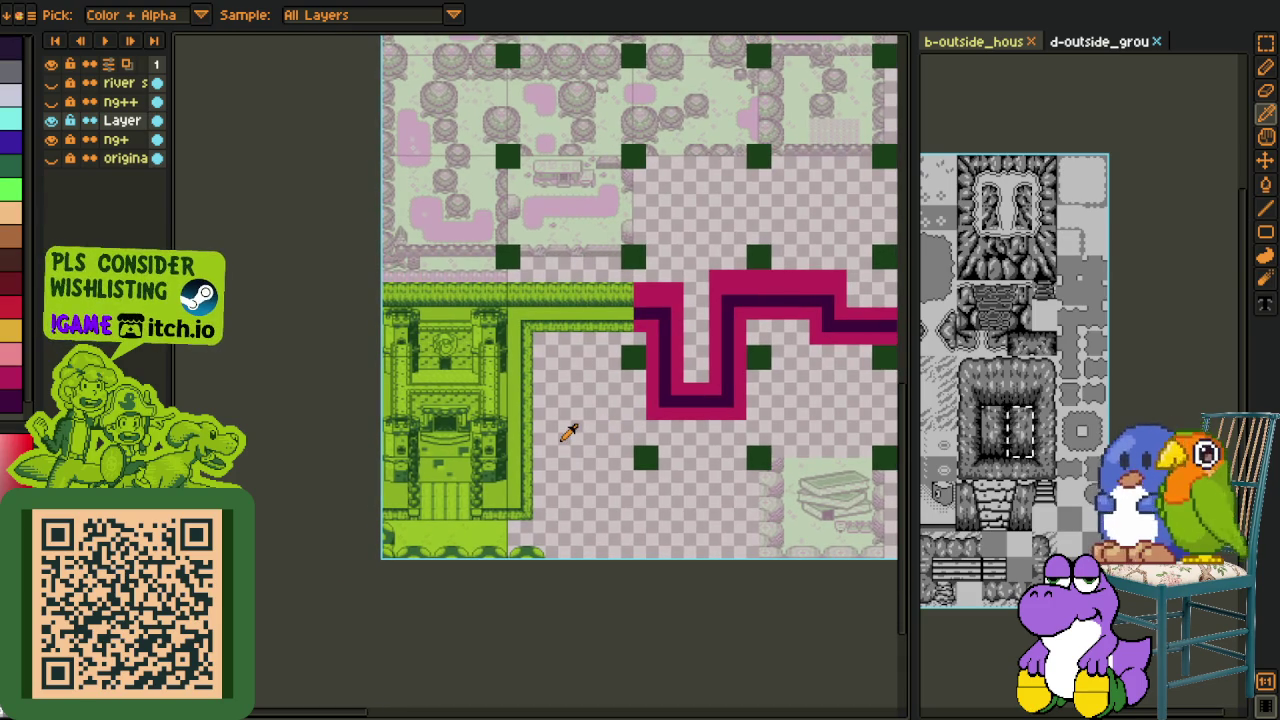
{"action": "scroll", "coordinate": [466, 424], "scroll_direction": "up", "scroll_amount": 2}
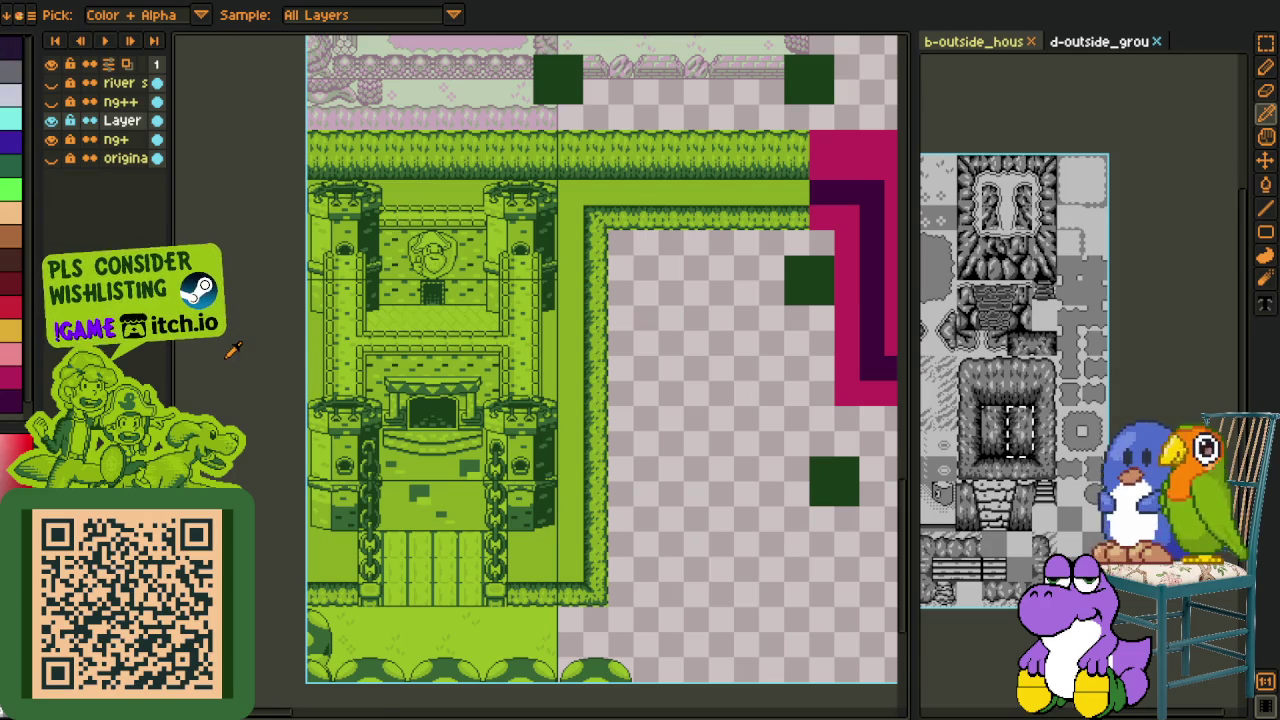
{"action": "scroll", "coordinate": [233, 349], "scroll_direction": "down", "scroll_amount": 2}
{"action": "left_click_drag", "start_coordinate": [600, 443], "coordinate": [594, 563]}
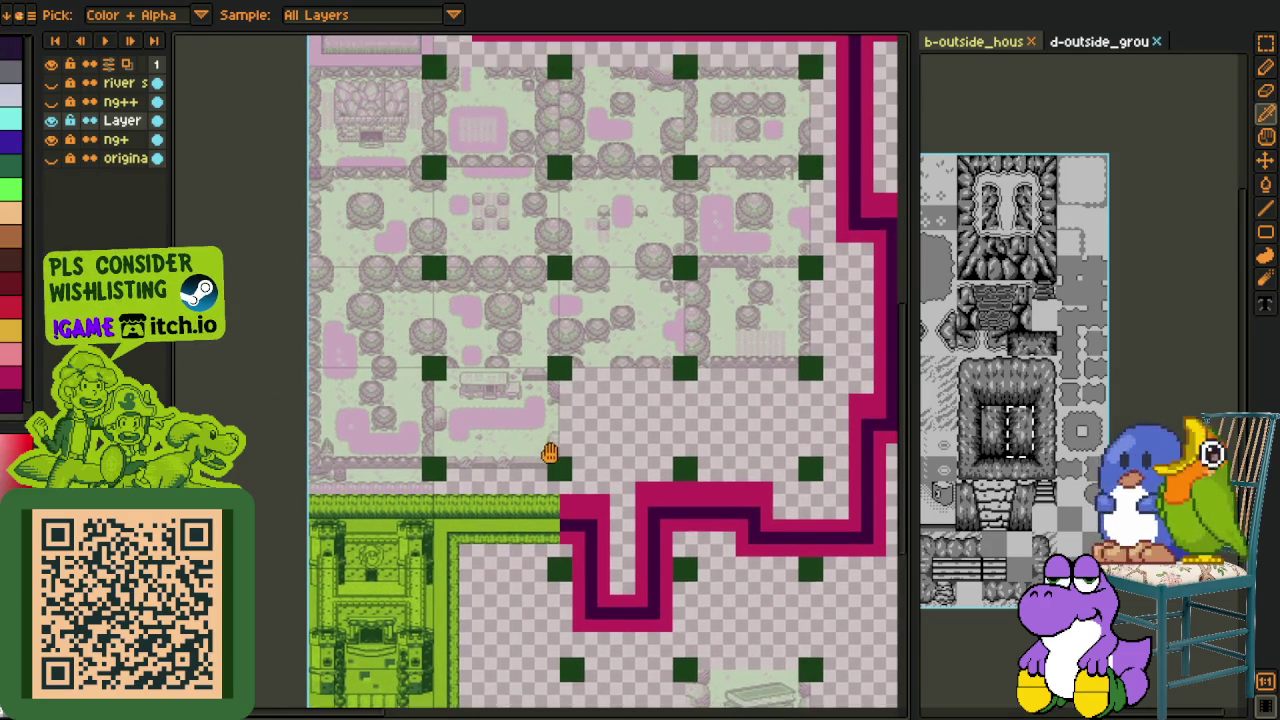
{"action": "left_click_drag", "start_coordinate": [549, 453], "coordinate": [555, 505]}
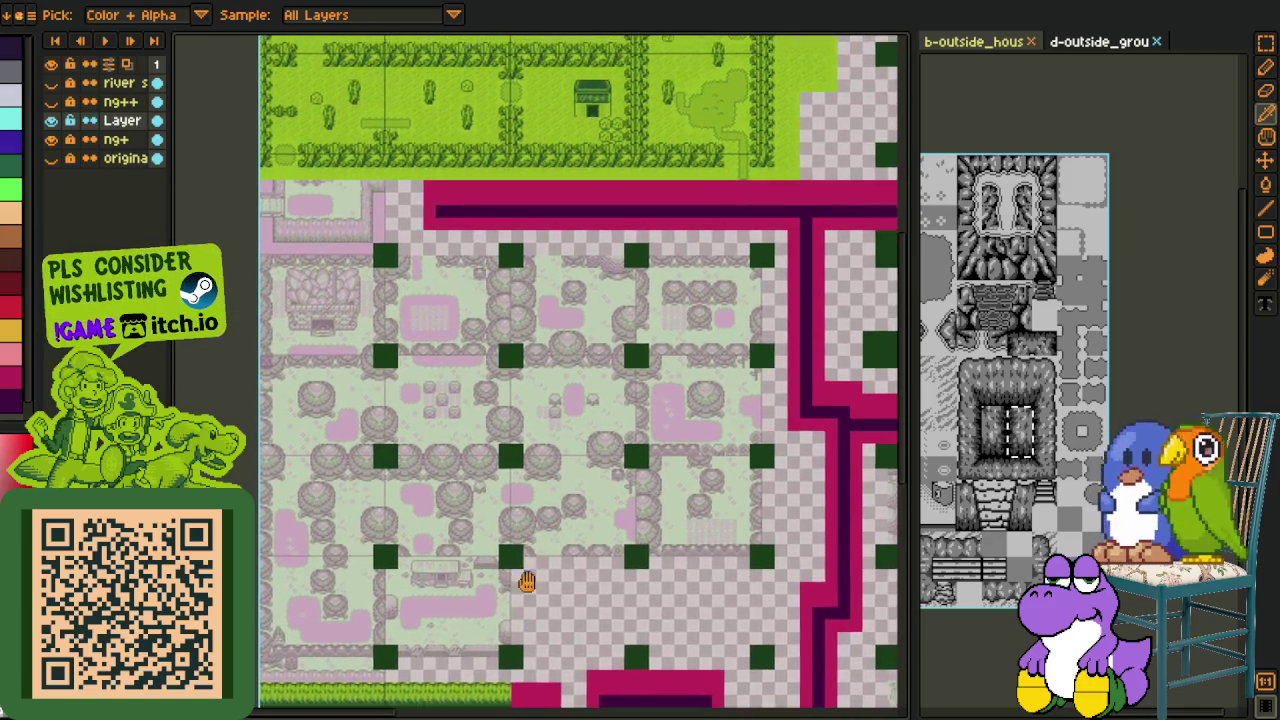
Step: Scroll around the map to inspect the green town sections and magenta roads
{"action": "scroll", "coordinate": [523, 563], "scroll_direction": "up", "scroll_amount": 2}
{"action": "scroll", "coordinate": [568, 446], "scroll_direction": "up", "scroll_amount": 3}
{"action": "scroll", "coordinate": [600, 500], "scroll_direction": "up", "scroll_amount": 1}
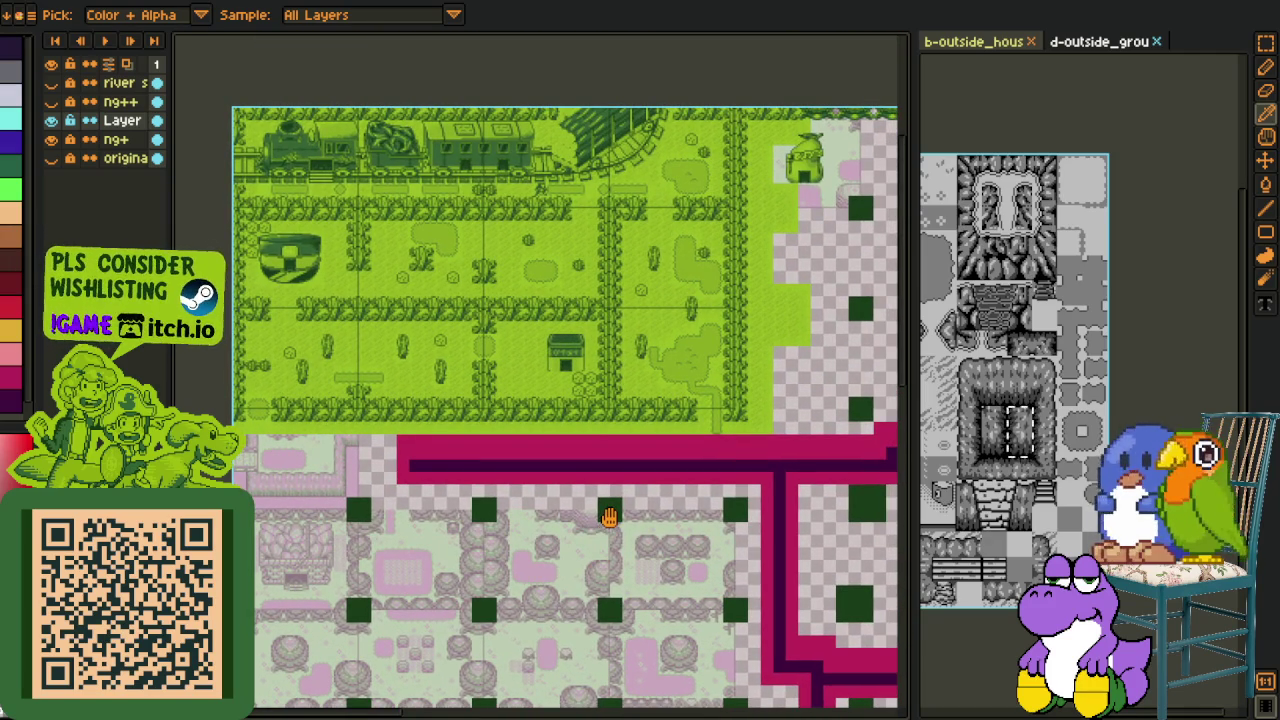
{"action": "scroll", "coordinate": [609, 516], "scroll_direction": "down", "scroll_amount": 3}
{"action": "scroll", "coordinate": [600, 470], "scroll_direction": "down", "scroll_amount": 3}
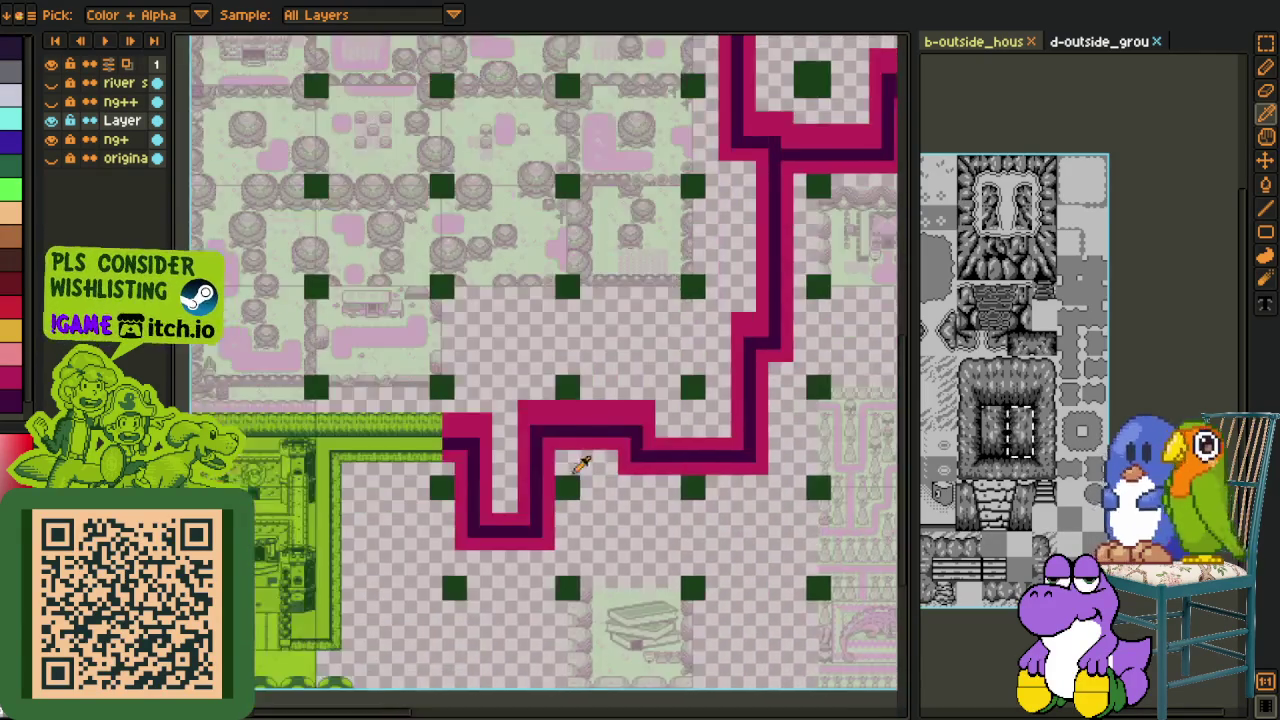
{"action": "scroll", "coordinate": [670, 429], "scroll_direction": "down", "scroll_amount": 2}
{"action": "scroll", "coordinate": [665, 425], "scroll_direction": "right", "scroll_amount": 3}
{"action": "scroll", "coordinate": [590, 435], "scroll_direction": "right", "scroll_amount": 2}
{"action": "scroll", "coordinate": [500, 475], "scroll_direction": "up", "scroll_amount": 2}
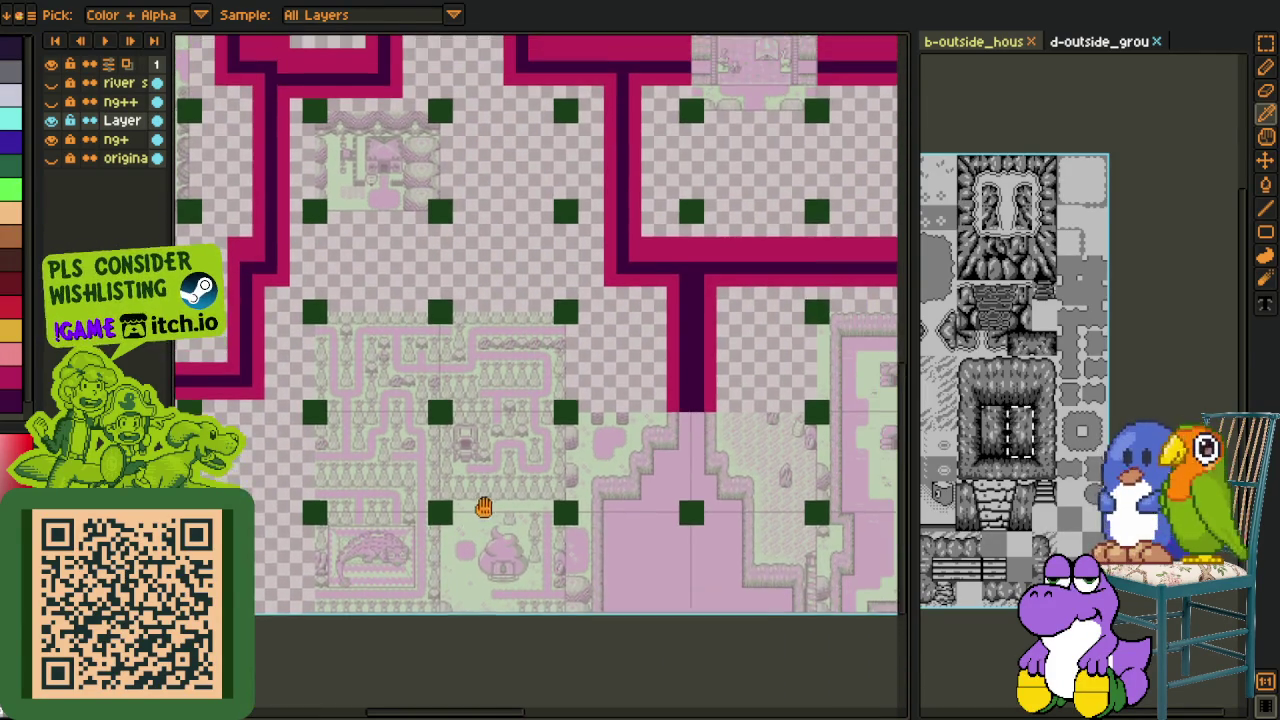
{"action": "scroll", "coordinate": [480, 510], "scroll_direction": "up", "scroll_amount": 1}
{"action": "scroll", "coordinate": [450, 450], "scroll_direction": "down", "scroll_amount": 2}
{"action": "scroll", "coordinate": [430, 380], "scroll_direction": "left", "scroll_amount": 2}
{"action": "scroll", "coordinate": [465, 405], "scroll_direction": "left", "scroll_amount": 2}
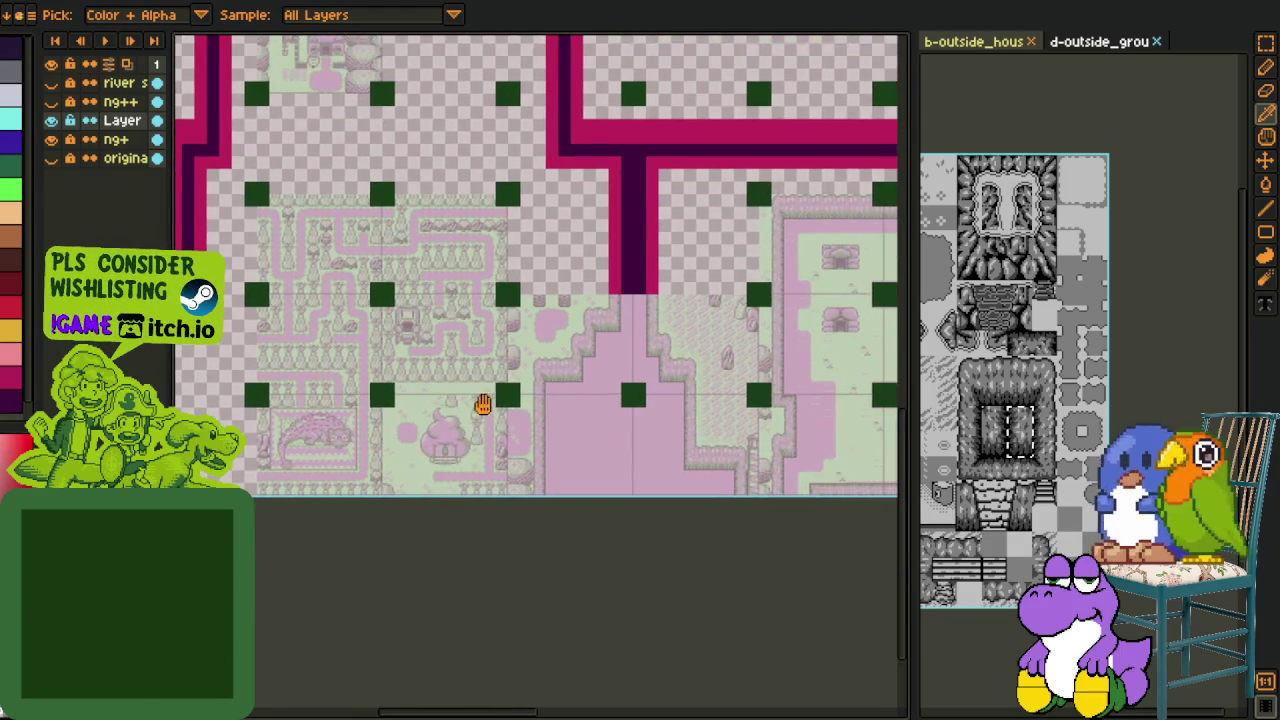
{"action": "scroll", "coordinate": [410, 420], "scroll_direction": "left", "scroll_amount": 1}
{"action": "scroll", "coordinate": [405, 424], "scroll_direction": "left", "scroll_amount": 2}
{"action": "scroll", "coordinate": [418, 430], "scroll_direction": "left", "scroll_amount": 2}
{"action": "scroll", "coordinate": [434, 437], "scroll_direction": "left", "scroll_amount": 1}
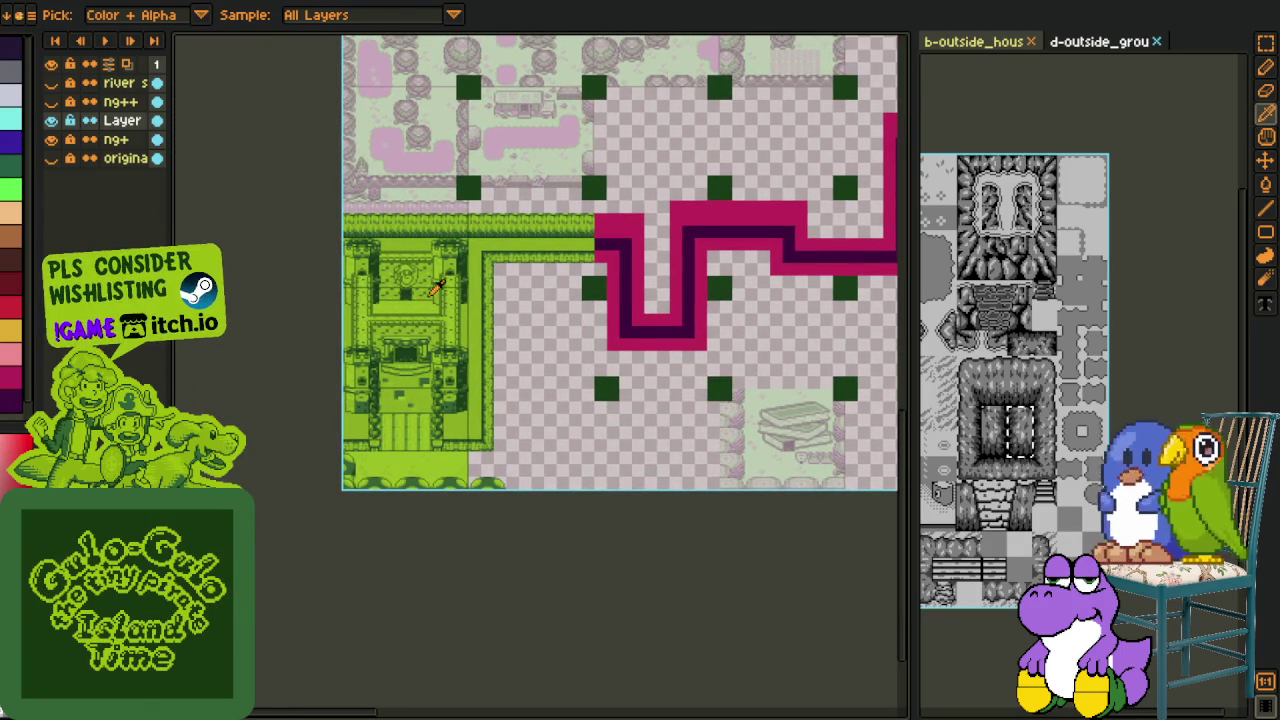
{"action": "scroll", "coordinate": [540, 316], "scroll_direction": "up", "scroll_amount": 2}
{"action": "scroll", "coordinate": [491, 429], "scroll_direction": "up", "scroll_amount": 2}
{"action": "scroll", "coordinate": [420, 443], "scroll_direction": "right", "scroll_amount": 3}
{"action": "scroll", "coordinate": [528, 437], "scroll_direction": "right", "scroll_amount": 2}
{"action": "scroll", "coordinate": [568, 432], "scroll_direction": "right", "scroll_amount": 3}
{"action": "scroll", "coordinate": [500, 425], "scroll_direction": "down", "scroll_amount": 1}
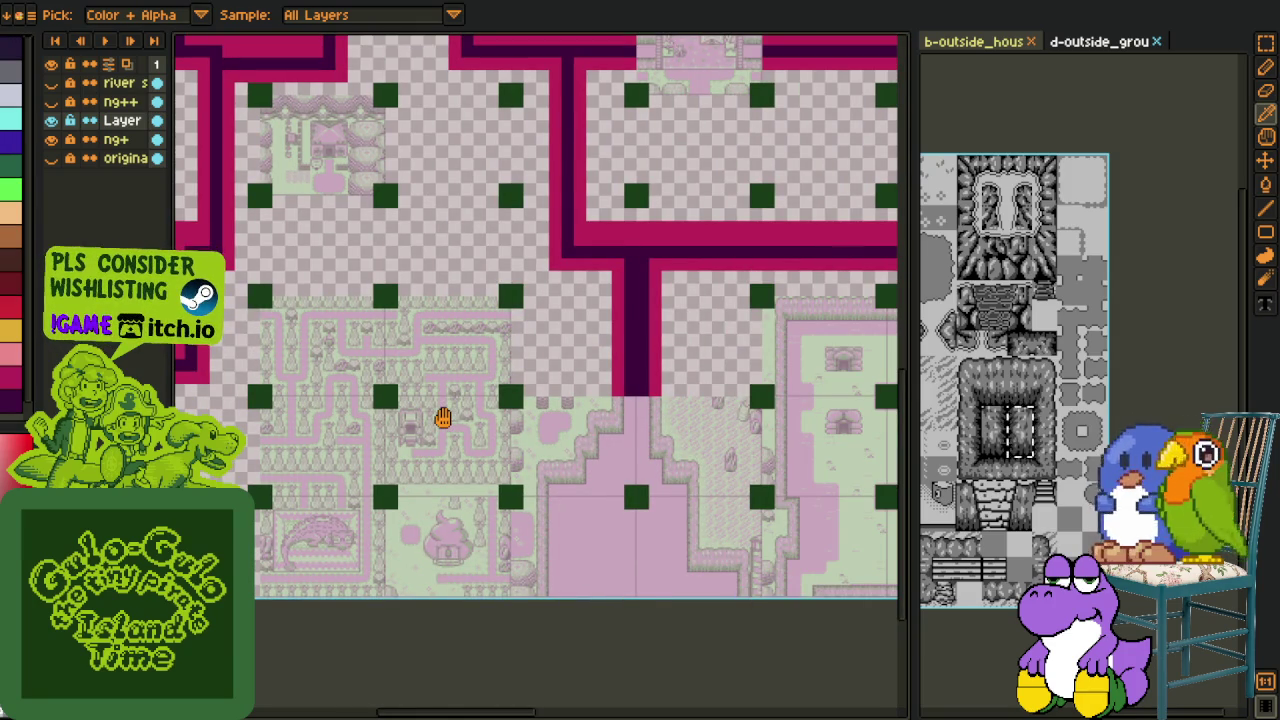
{"action": "scroll", "coordinate": [443, 418], "scroll_direction": "right", "scroll_amount": 3}
{"action": "scroll", "coordinate": [443, 418], "scroll_direction": "up", "scroll_amount": 1}
{"action": "scroll", "coordinate": [345, 455], "scroll_direction": "right", "scroll_amount": 2}
{"action": "scroll", "coordinate": [345, 455], "scroll_direction": "right", "scroll_amount": 4}
{"action": "scroll", "coordinate": [420, 430], "scroll_direction": "up", "scroll_amount": 2}
{"action": "scroll", "coordinate": [420, 430], "scroll_direction": "right", "scroll_amount": 2}
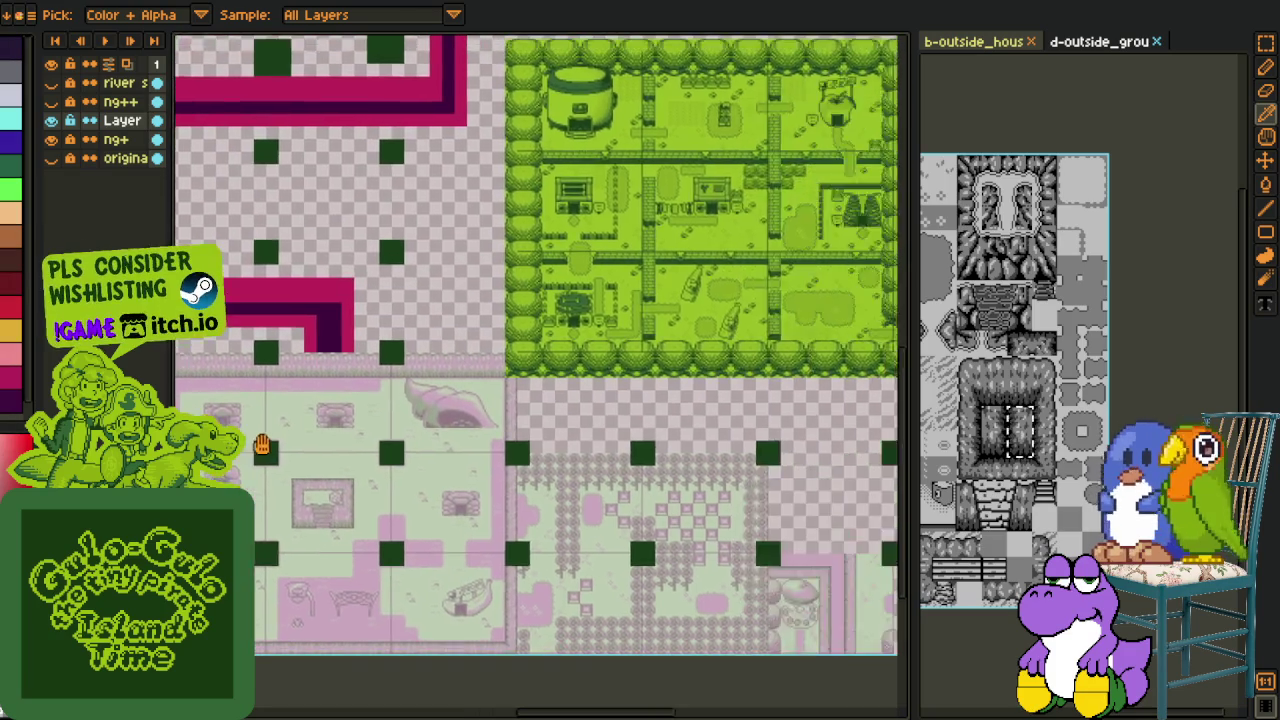
{"action": "scroll", "coordinate": [480, 400], "scroll_direction": "right", "scroll_amount": 2}
{"action": "scroll", "coordinate": [490, 380], "scroll_direction": "right", "scroll_amount": 3}
{"action": "scroll", "coordinate": [500, 370], "scroll_direction": "down", "scroll_amount": 1}
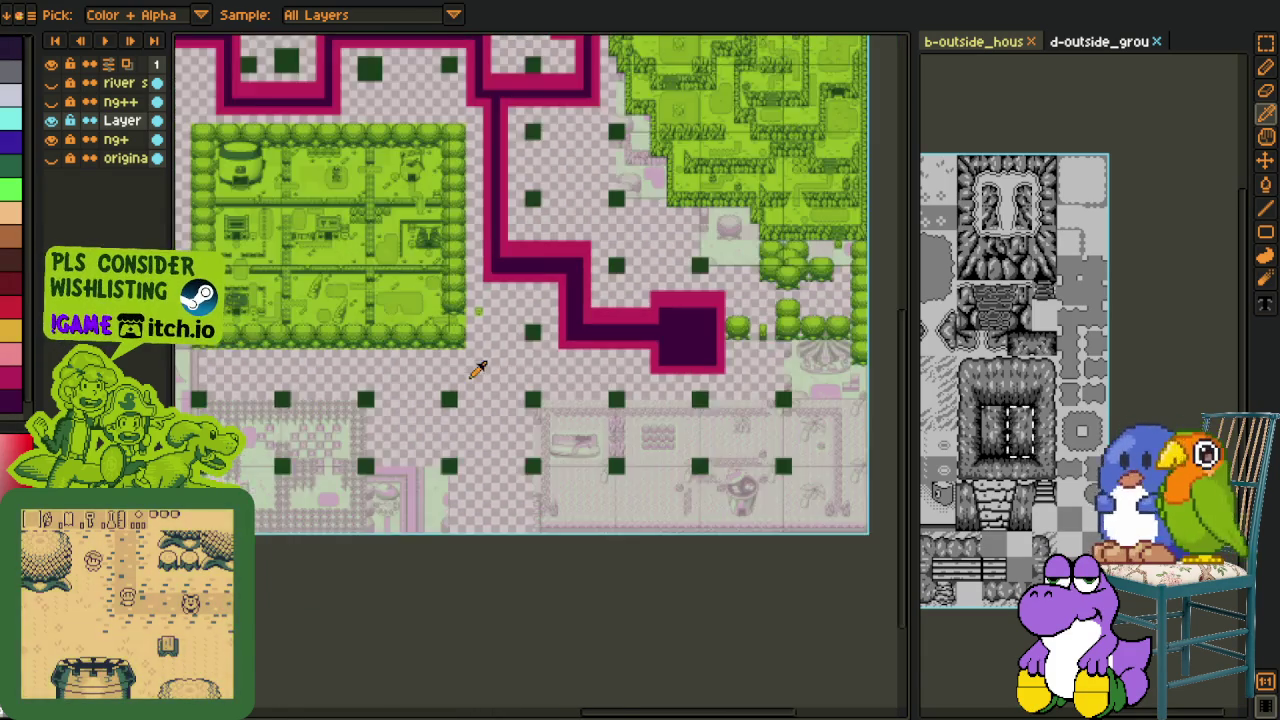
{"action": "scroll", "coordinate": [520, 360], "scroll_direction": "down", "scroll_amount": 1}
{"action": "scroll", "coordinate": [545, 342], "scroll_direction": "up", "scroll_amount": 2}
{"action": "scroll", "coordinate": [545, 342], "scroll_direction": "left", "scroll_amount": 3}
{"action": "scroll", "coordinate": [491, 366], "scroll_direction": "left", "scroll_amount": 1}
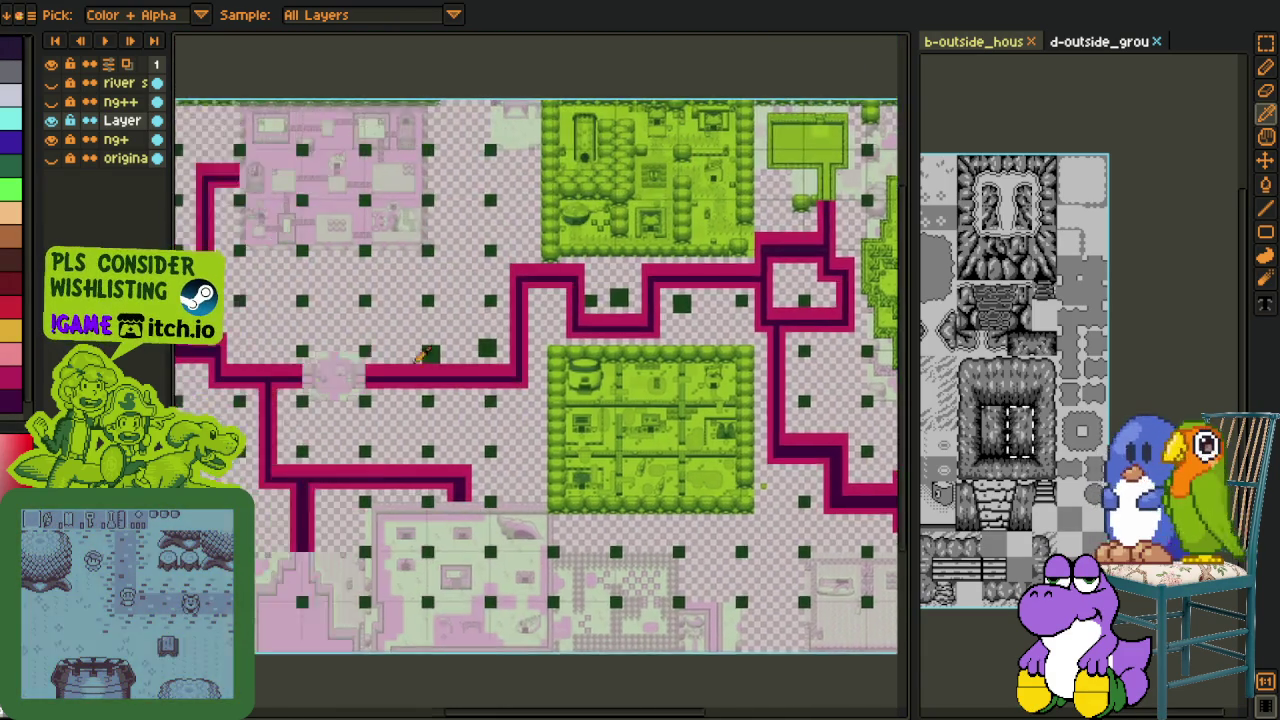
{"action": "scroll", "coordinate": [491, 357], "scroll_direction": "up", "scroll_amount": 2}
{"action": "scroll", "coordinate": [258, 230], "scroll_direction": "up", "scroll_amount": 1}
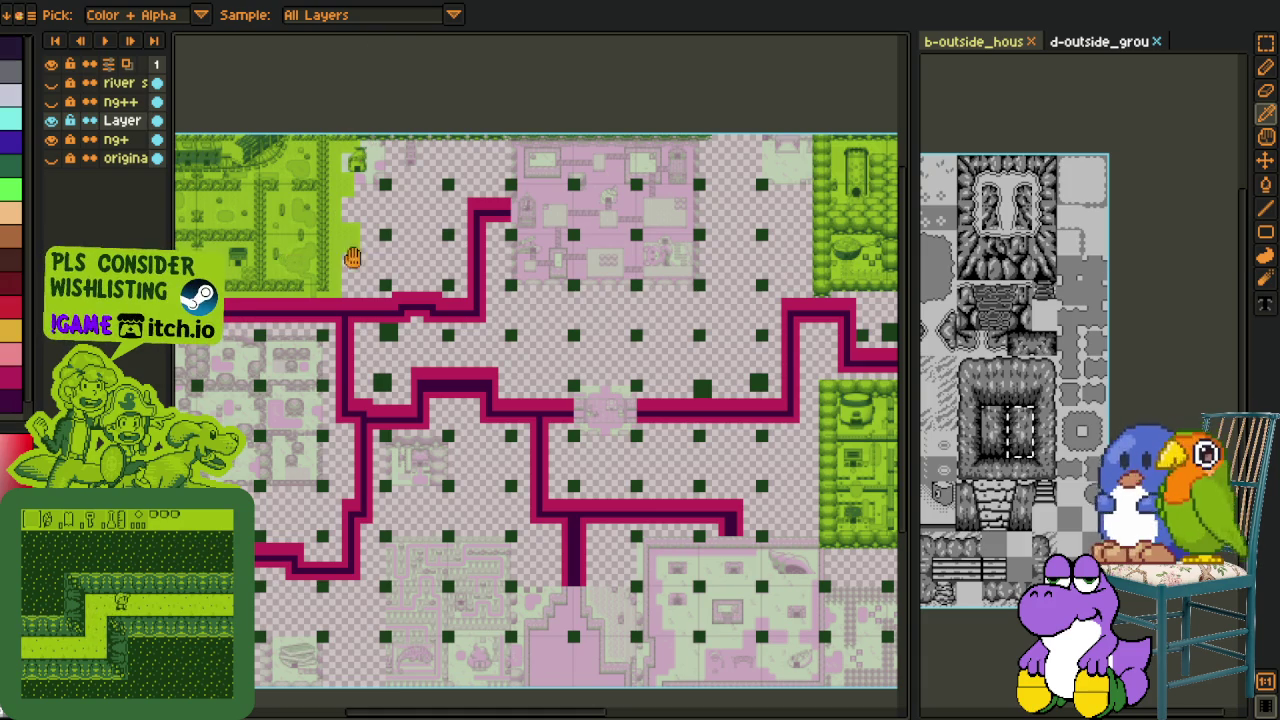
{"action": "key", "text": "z"}
{"action": "left_click_drag", "start_coordinate": [322, 257], "coordinate": [400, 341]}
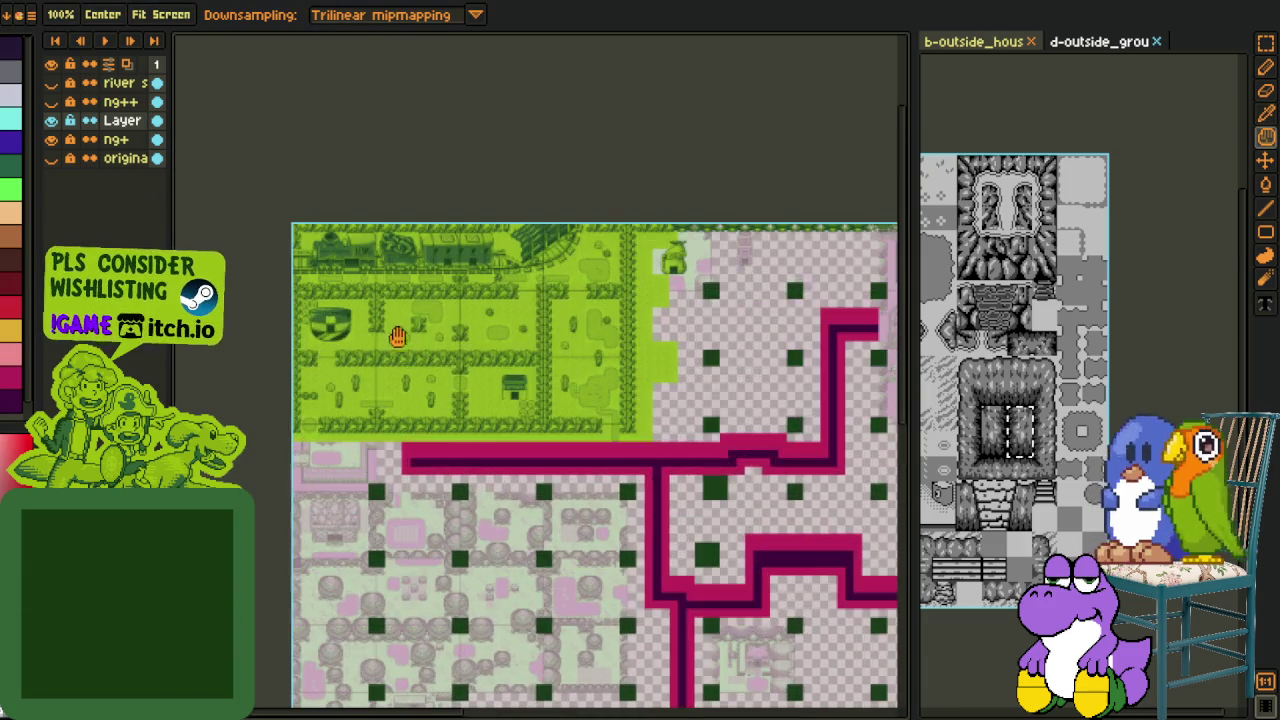
{"action": "scroll", "coordinate": [395, 335], "scroll_direction": "up", "scroll_amount": 2}
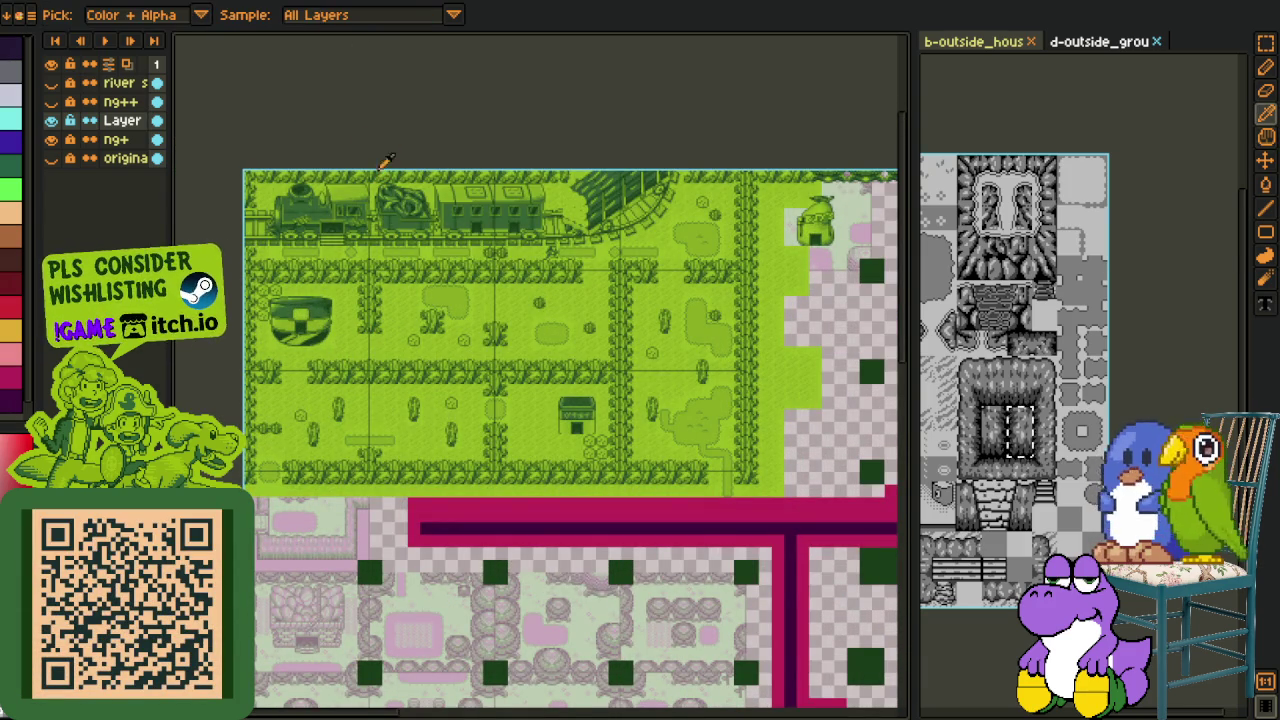
{"action": "scroll", "coordinate": [388, 370], "scroll_direction": "down", "scroll_amount": 2}
{"action": "scroll", "coordinate": [385, 381], "scroll_direction": "up", "scroll_amount": 3}
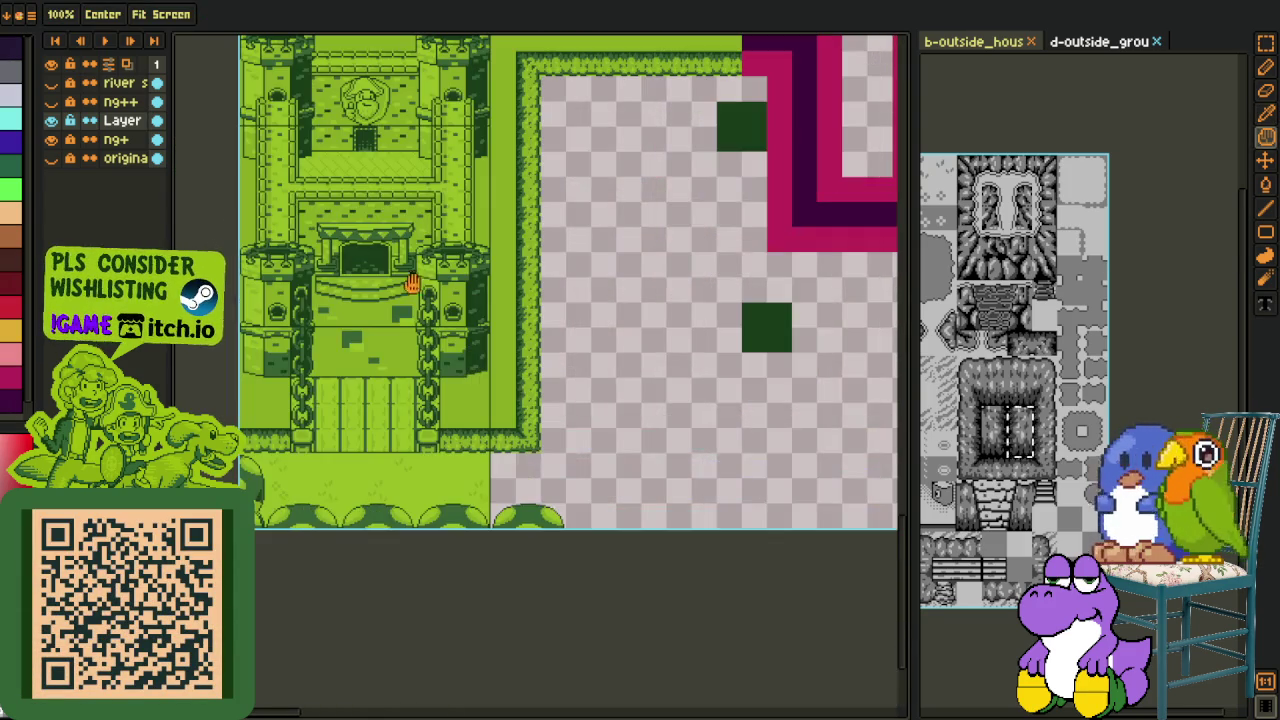
{"action": "key", "text": "m"}
{"action": "left_click_drag", "start_coordinate": [301, 220], "coordinate": [352, 474]}
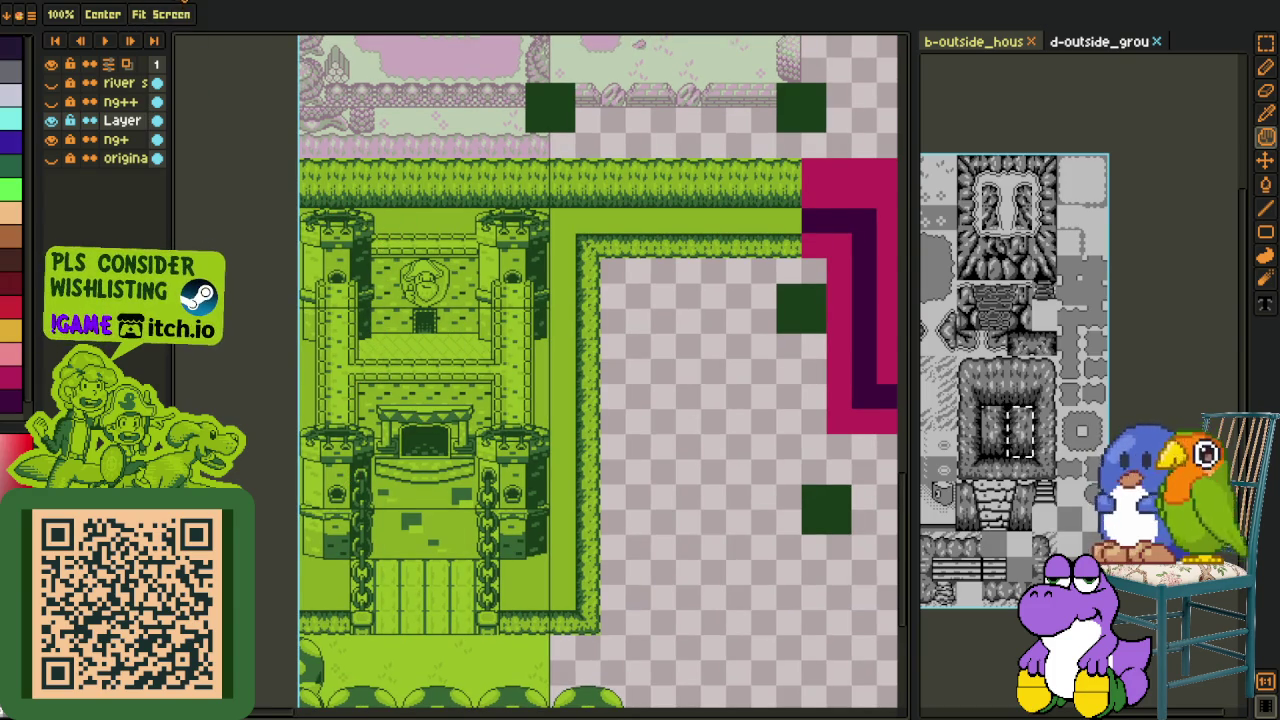
{"action": "scroll", "coordinate": [481, 352], "scroll_direction": "down", "scroll_amount": 3}
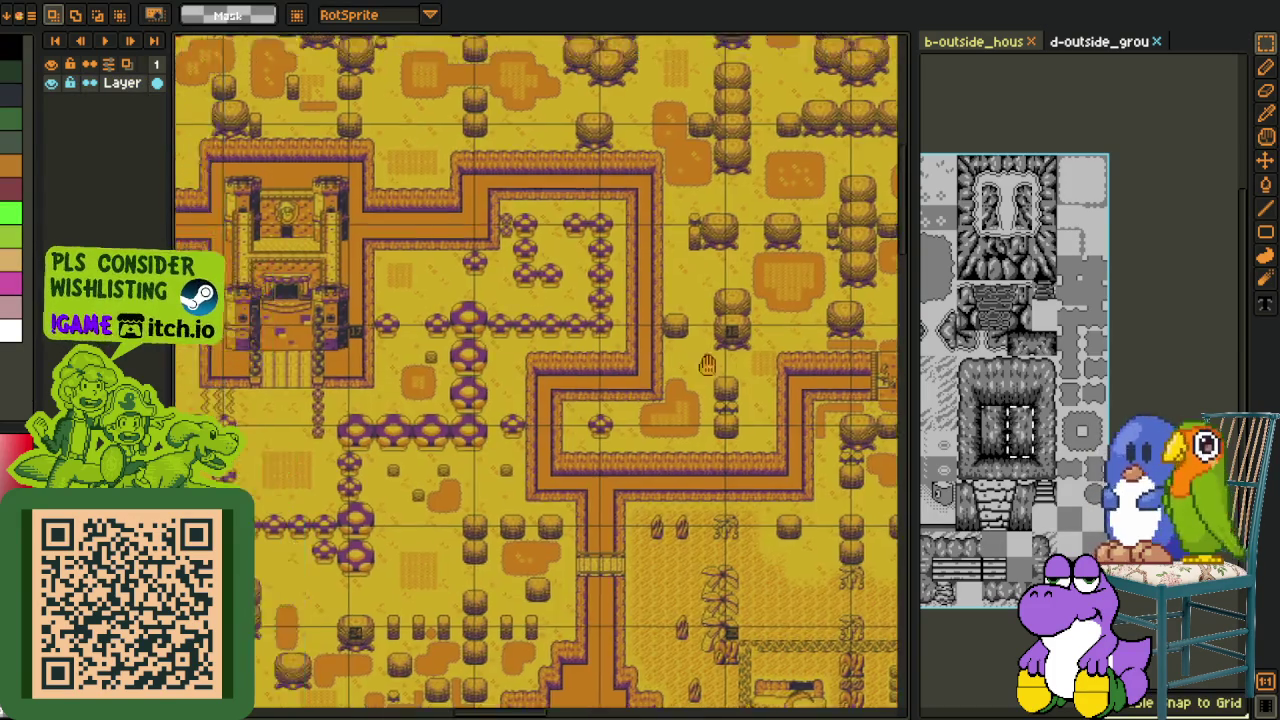
{"action": "scroll", "coordinate": [565, 348], "scroll_direction": "up", "scroll_amount": 3}
{"action": "scroll", "coordinate": [415, 300], "scroll_direction": "down", "scroll_amount": 1}
{"action": "scroll", "coordinate": [415, 350], "scroll_direction": "up", "scroll_amount": 2}
{"action": "scroll", "coordinate": [415, 400], "scroll_direction": "down", "scroll_amount": 1}
{"action": "scroll", "coordinate": [415, 415], "scroll_direction": "down", "scroll_amount": 2}
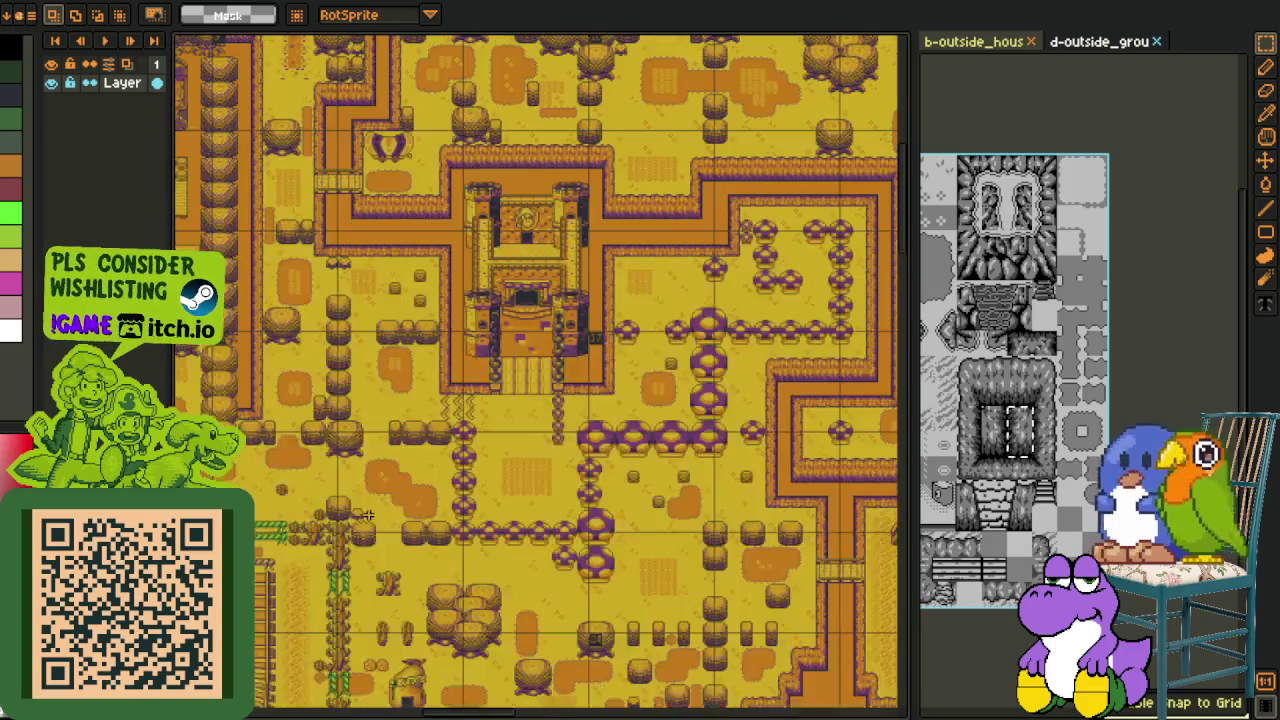
{"action": "scroll", "coordinate": [596, 415], "scroll_direction": "up", "scroll_amount": 2}
{"action": "scroll", "coordinate": [613, 386], "scroll_direction": "down", "scroll_amount": 1}
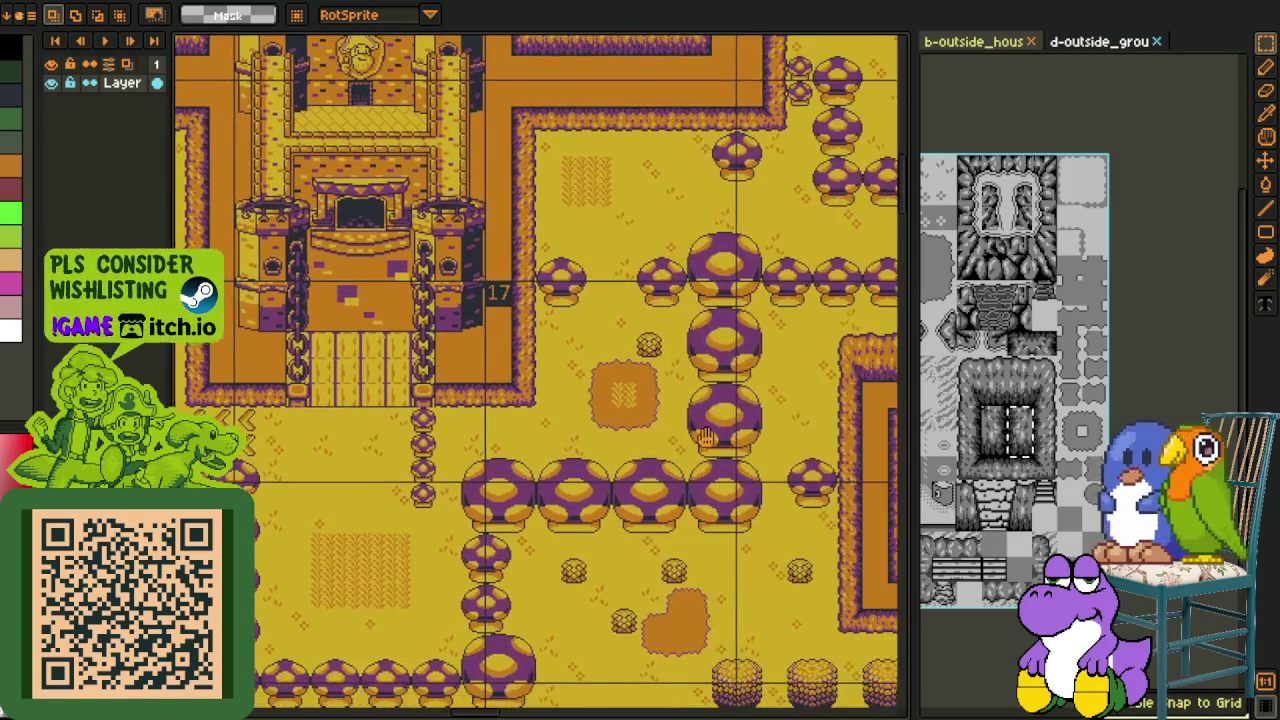
{"action": "scroll", "coordinate": [410, 705], "scroll_direction": "up", "scroll_amount": 1}
{"action": "left_click_drag", "start_coordinate": [410, 705], "coordinate": [840, 665]}
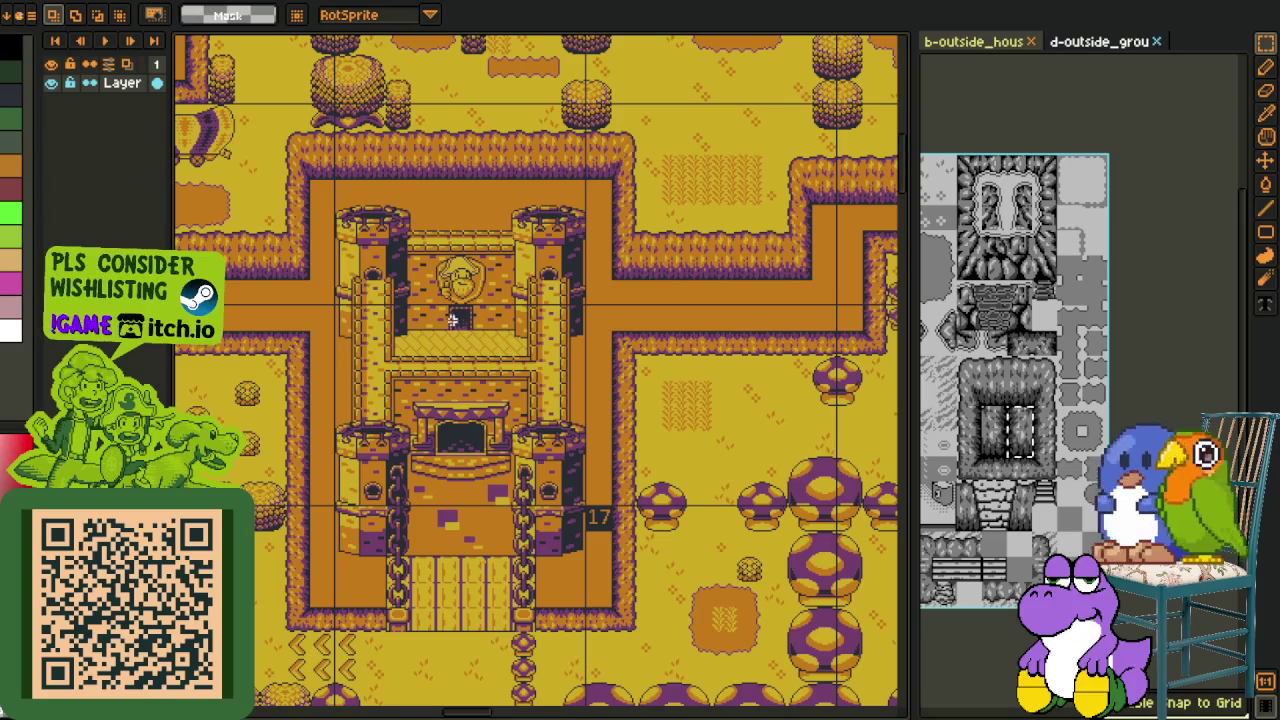
{"action": "scroll", "coordinate": [362, 271], "scroll_direction": "down", "scroll_amount": 1}
{"action": "scroll", "coordinate": [330, 280], "scroll_direction": "up", "scroll_amount": 1}
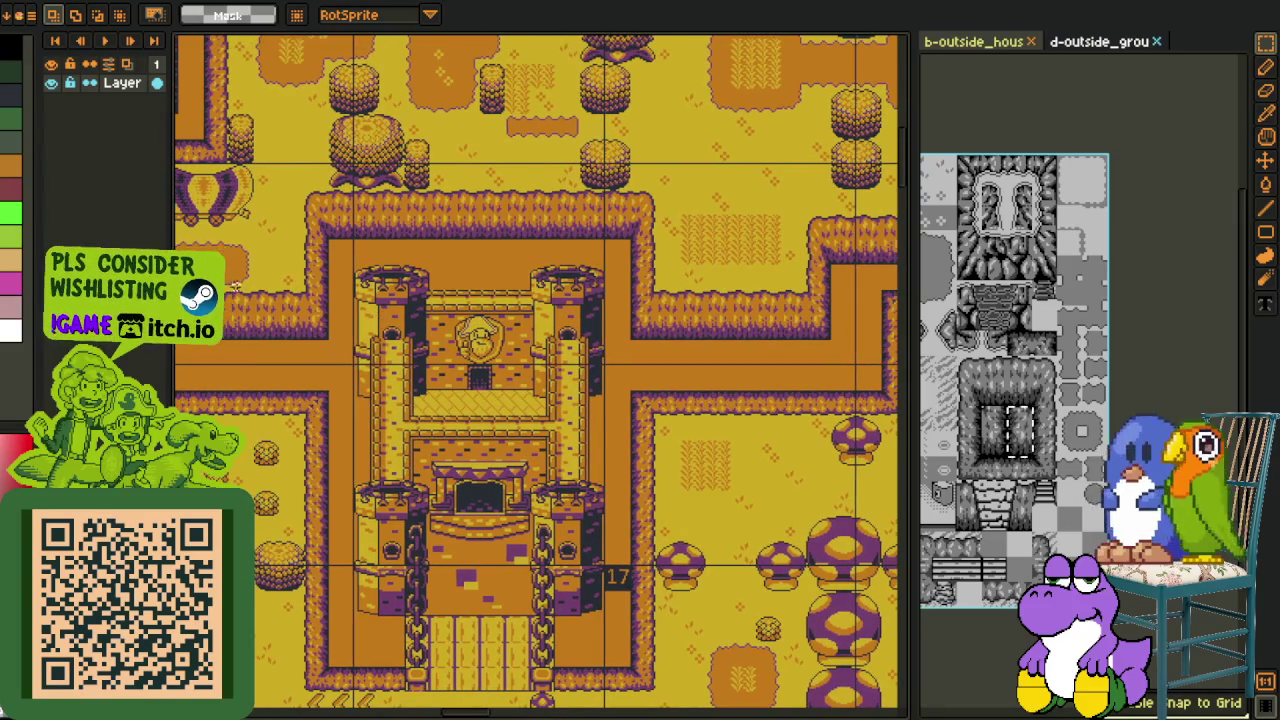
{"action": "key", "text": "ctrl+Tab"}
{"action": "scroll", "coordinate": [402, 280], "scroll_direction": "up", "scroll_amount": 1}
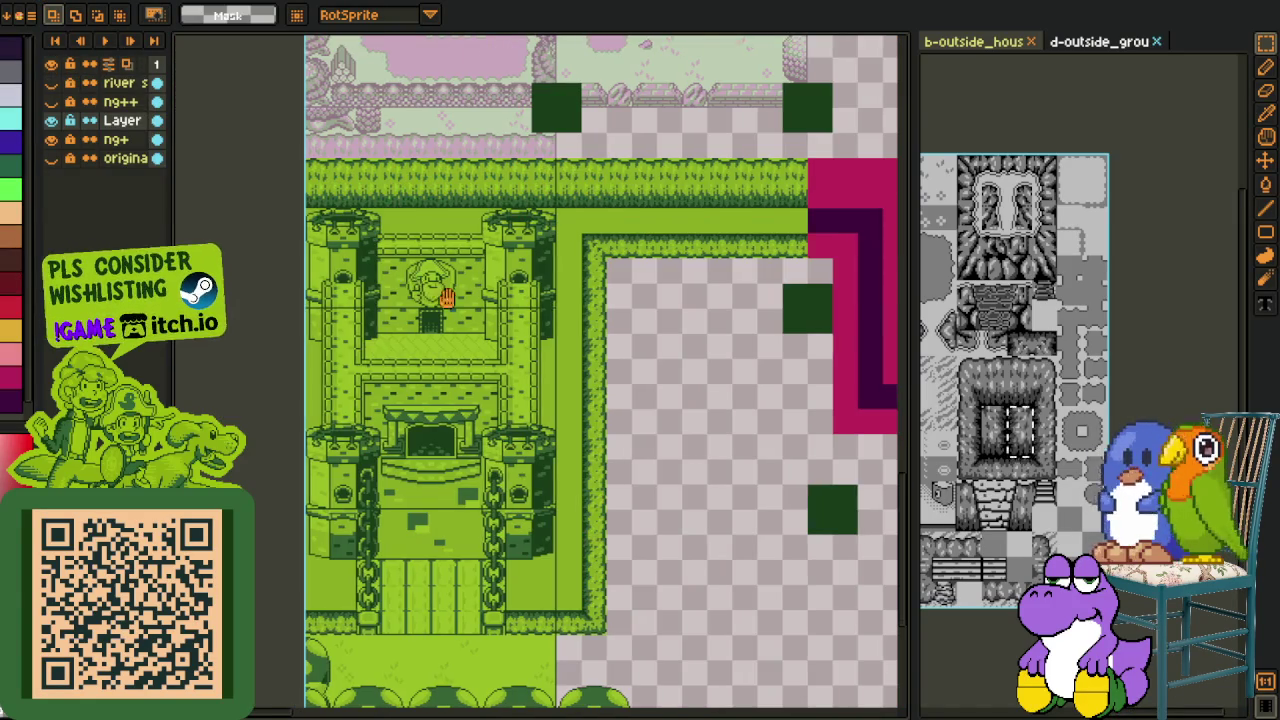
{"action": "scroll", "coordinate": [490, 288], "scroll_direction": "down", "scroll_amount": 1}
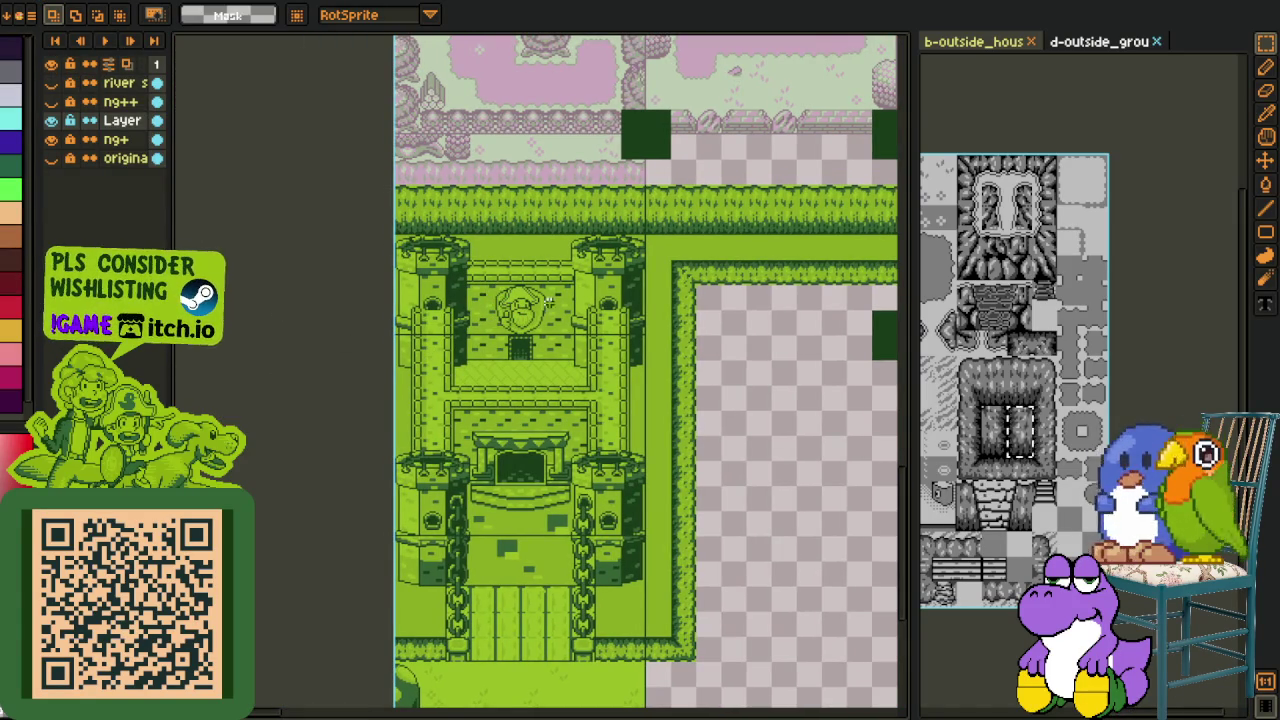
{"action": "scroll", "coordinate": [524, 314], "scroll_direction": "down", "scroll_amount": 1}
{"action": "scroll", "coordinate": [563, 289], "scroll_direction": "down", "scroll_amount": 1}
{"action": "scroll", "coordinate": [589, 300], "scroll_direction": "down", "scroll_amount": 1}
{"action": "scroll", "coordinate": [558, 200], "scroll_direction": "down", "scroll_amount": 2}
{"action": "scroll", "coordinate": [486, 286], "scroll_direction": "up", "scroll_amount": 1}
{"action": "scroll", "coordinate": [466, 380], "scroll_direction": "up", "scroll_amount": 2}
{"action": "scroll", "coordinate": [423, 280], "scroll_direction": "up", "scroll_amount": 2}
{"action": "scroll", "coordinate": [409, 328], "scroll_direction": "up", "scroll_amount": 1}
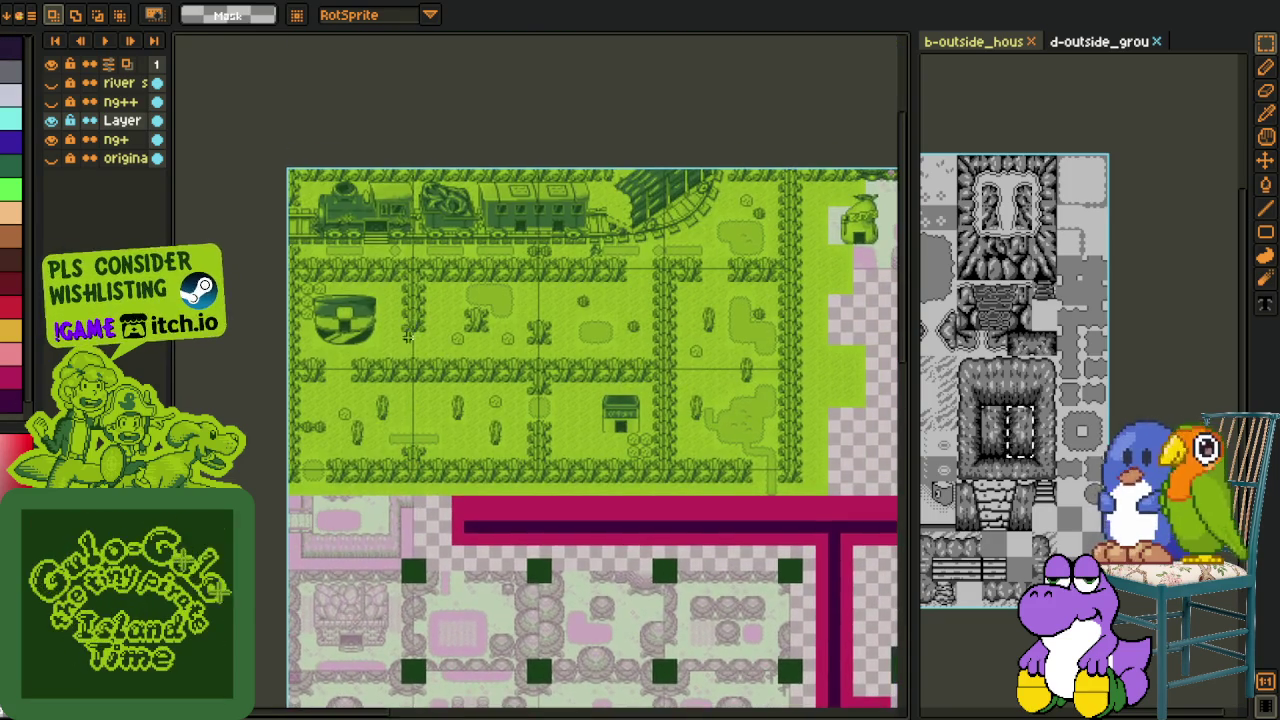
{"action": "scroll", "coordinate": [512, 296], "scroll_direction": "up", "scroll_amount": 1}
{"action": "scroll", "coordinate": [540, 261], "scroll_direction": "up", "scroll_amount": 1}
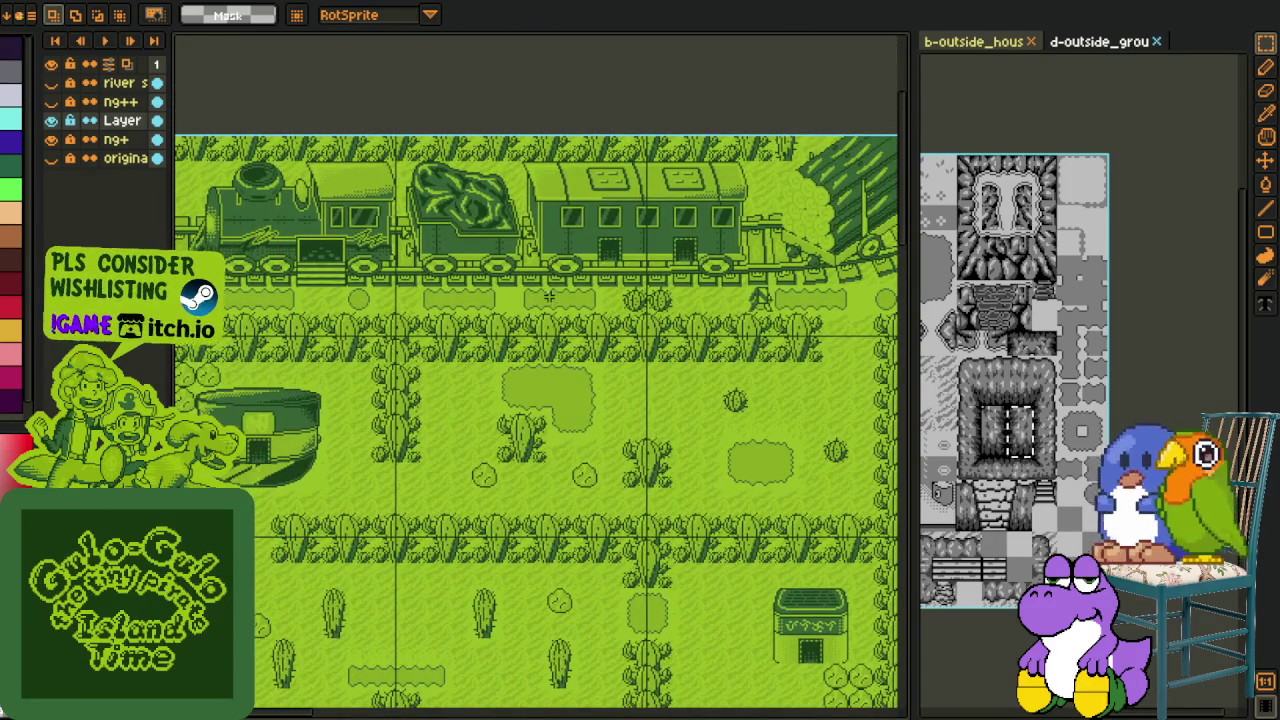
{"action": "scroll", "coordinate": [548, 296], "scroll_direction": "down", "scroll_amount": 1}
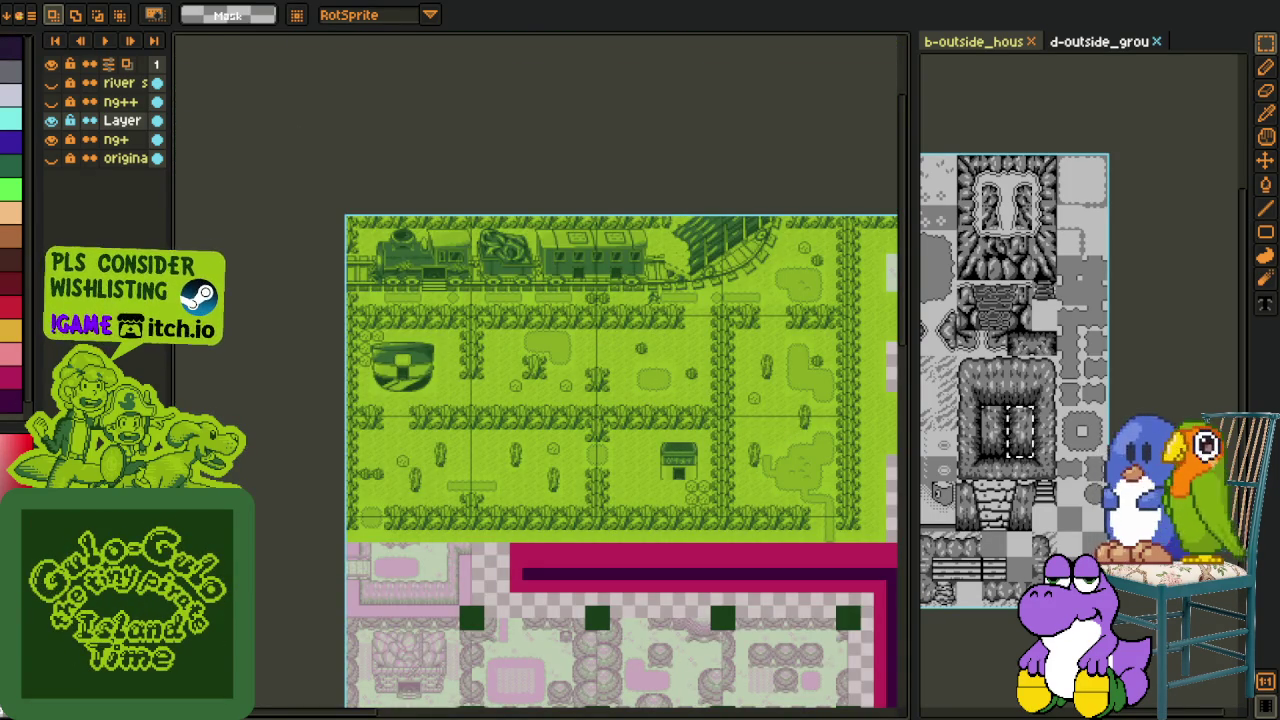
{"action": "left_click", "coordinate": [1087, 517]}
{"action": "mouse_move", "coordinate": [705, 467]}
{"action": "left_mouse_down"}
{"action": "mouse_move", "coordinate": [517, 453]}
{"action": "mouse_move", "coordinate": [438, 430]}
{"action": "left_mouse_up"}
{"action": "scroll", "coordinate": [438, 430], "scroll_direction": "down", "scroll_amount": 5}
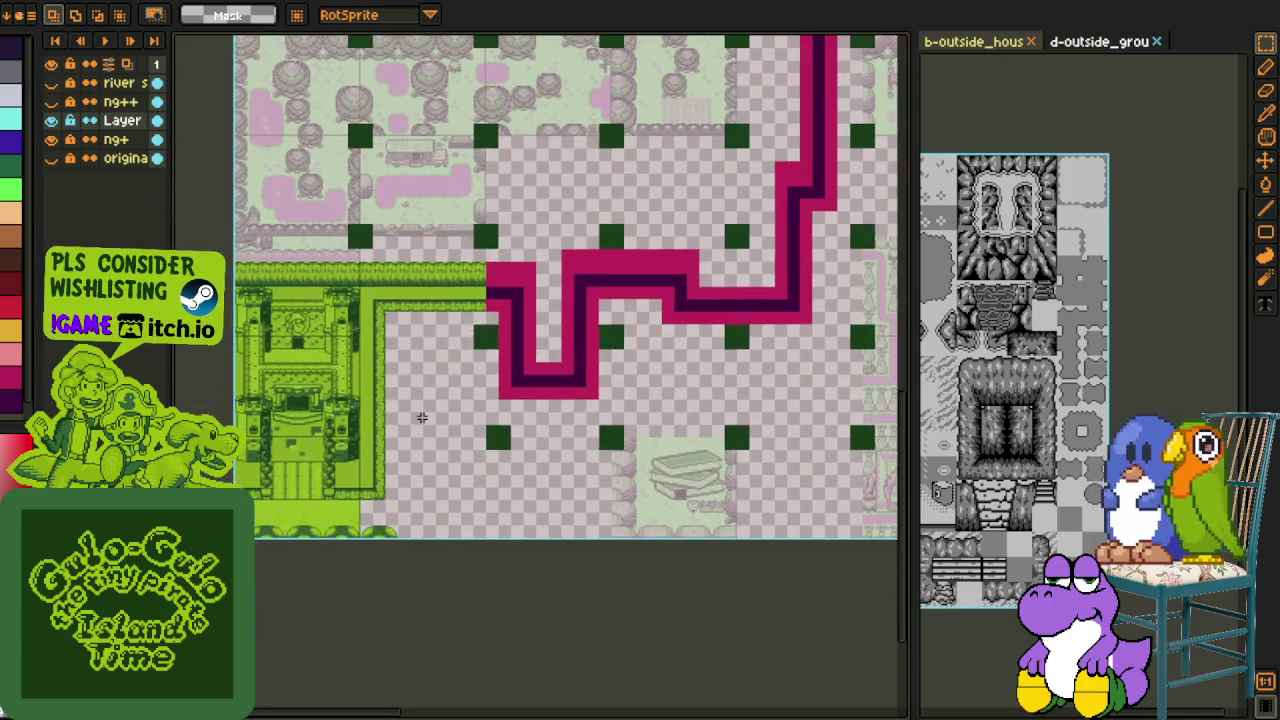
{"action": "scroll", "coordinate": [420, 417], "scroll_direction": "down", "scroll_amount": 1}
{"action": "key", "text": "ctrl+Tab"}
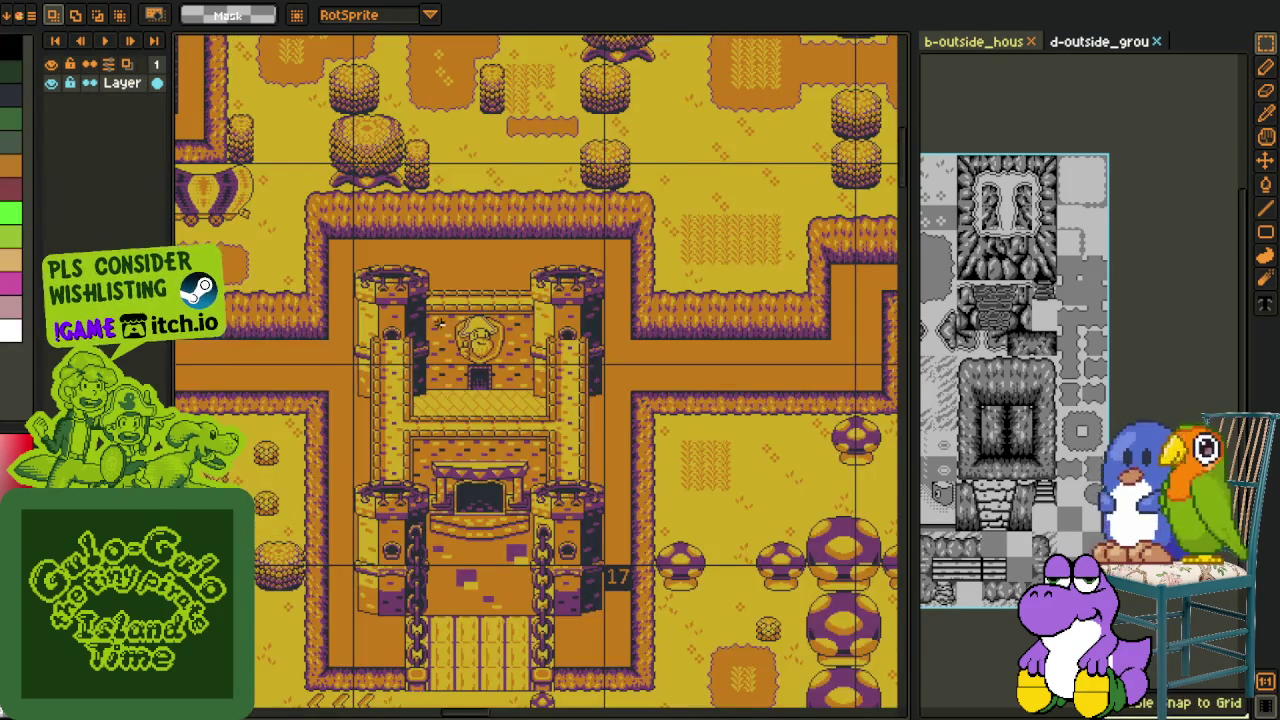
{"action": "scroll", "coordinate": [437, 323], "scroll_direction": "down", "scroll_amount": 2}
{"action": "scroll", "coordinate": [437, 323], "scroll_direction": "down", "scroll_amount": 3}
{"action": "scroll", "coordinate": [575, 530], "scroll_direction": "up", "scroll_amount": 1}
{"action": "scroll", "coordinate": [574, 530], "scroll_direction": "up", "scroll_amount": 1}
{"action": "scroll", "coordinate": [490, 540], "scroll_direction": "up", "scroll_amount": 2}
{"action": "scroll", "coordinate": [495, 540], "scroll_direction": "up", "scroll_amount": 1}
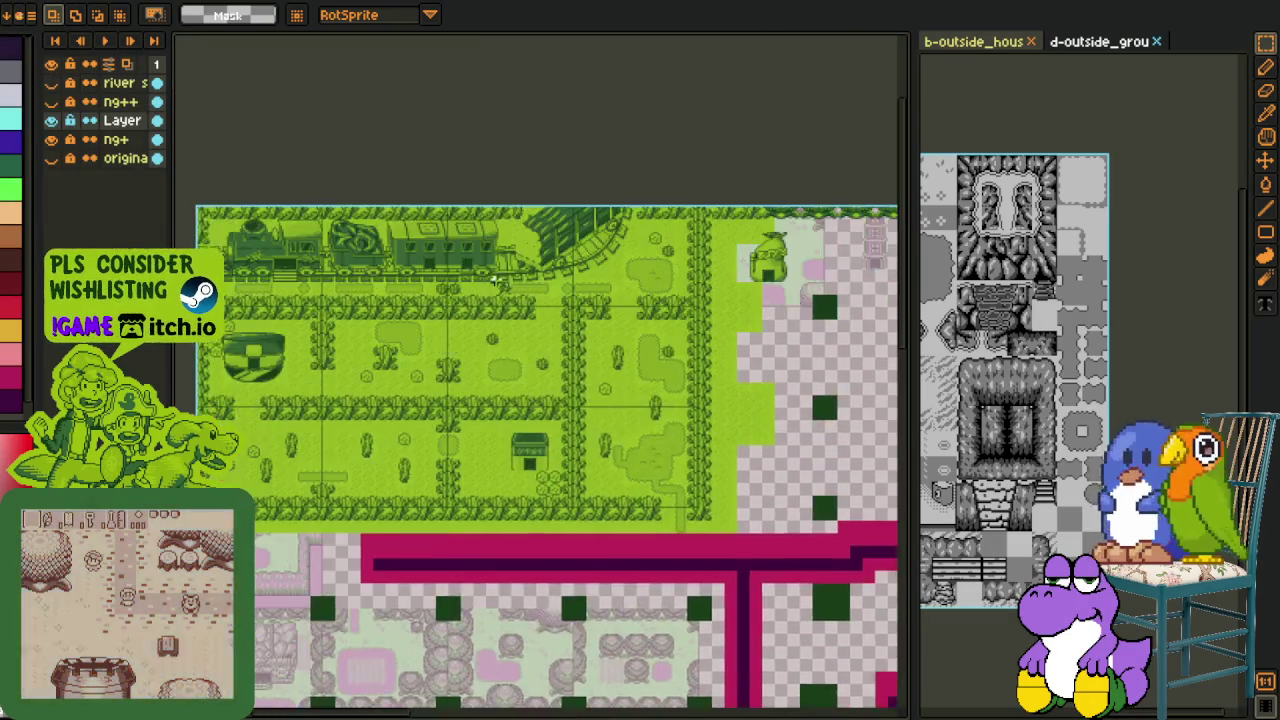
{"action": "scroll", "coordinate": [495, 283], "scroll_direction": "up", "scroll_amount": 2}
{"action": "scroll", "coordinate": [500, 471], "scroll_direction": "up", "scroll_amount": 2}
{"action": "mouse_move", "coordinate": [368, 230]}
{"action": "left_mouse_down"}
{"action": "mouse_move", "coordinate": [534, 457]}
{"action": "mouse_move", "coordinate": [652, 662]}
{"action": "left_mouse_up"}
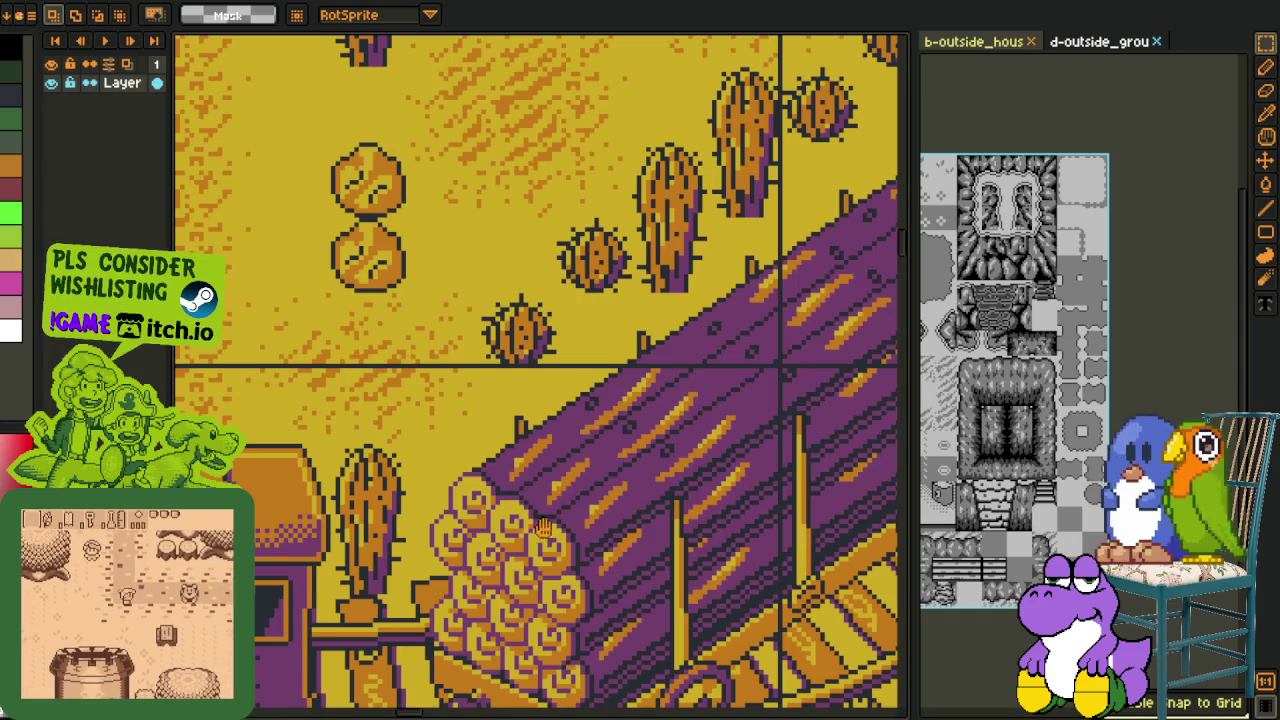
Step: Pan to the log pile on the green map, marquee-select it, then clear the selection
{"action": "left_click_drag", "start_coordinate": [544, 528], "coordinate": [548, 330]}
{"action": "scroll", "coordinate": [500, 400], "scroll_direction": "up", "scroll_amount": 2}
{"action": "left_click_drag", "start_coordinate": [328, 154], "coordinate": [712, 662]}
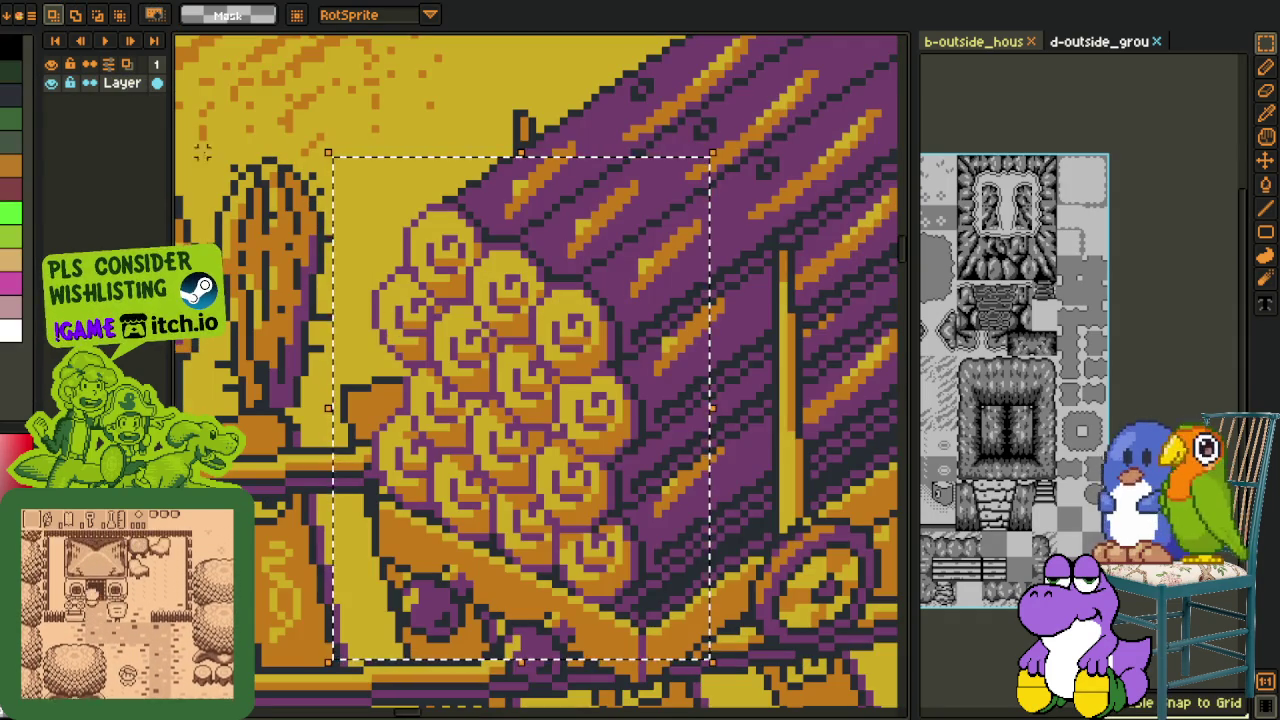
{"action": "left_click", "coordinate": [250, 105]}
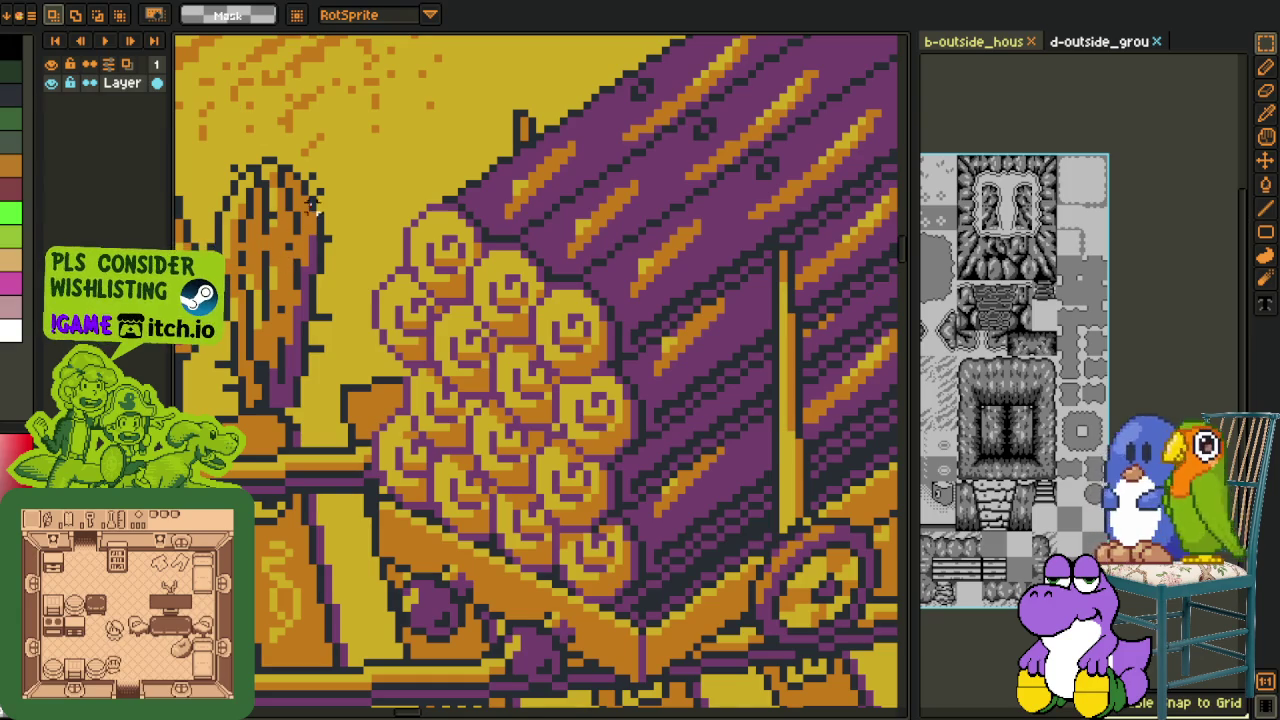
Step: Pan and zoom the yellow map to the train's log car
{"action": "scroll", "coordinate": [420, 222], "scroll_direction": "down", "scroll_amount": 3}
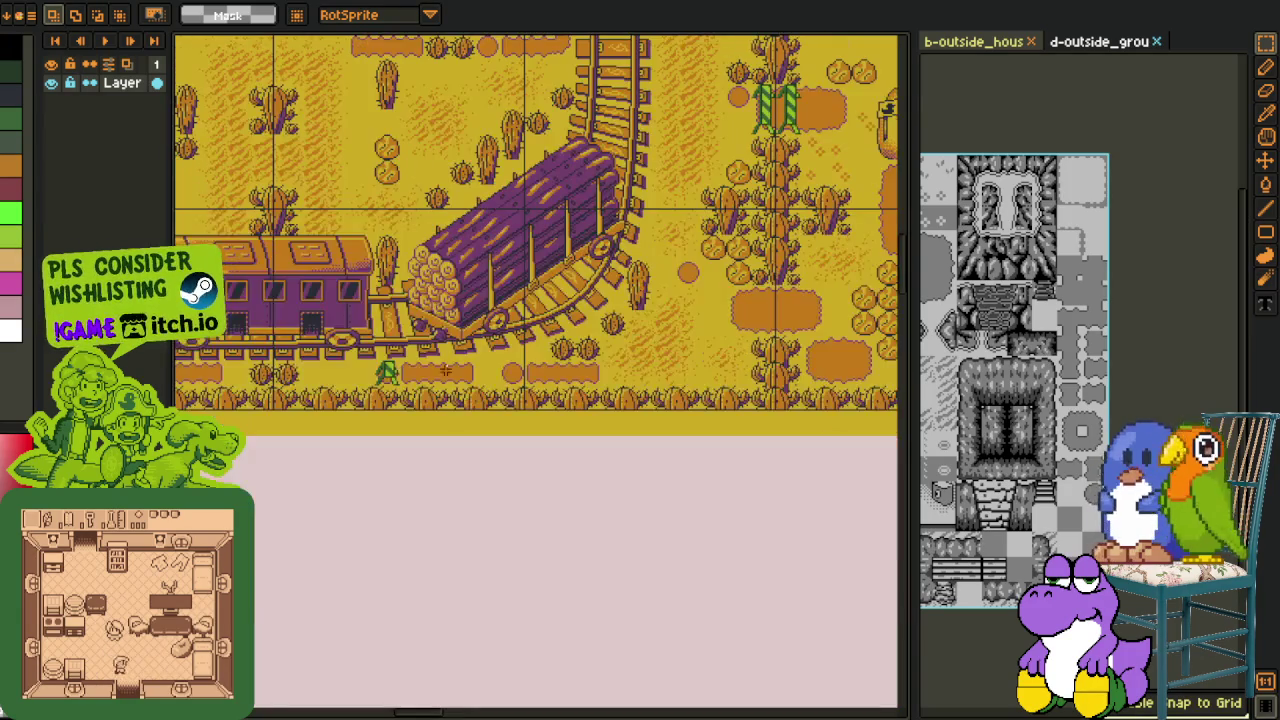
{"action": "scroll", "coordinate": [528, 347], "scroll_direction": "up", "scroll_amount": 1}
{"action": "scroll", "coordinate": [528, 347], "scroll_direction": "down", "scroll_amount": 2}
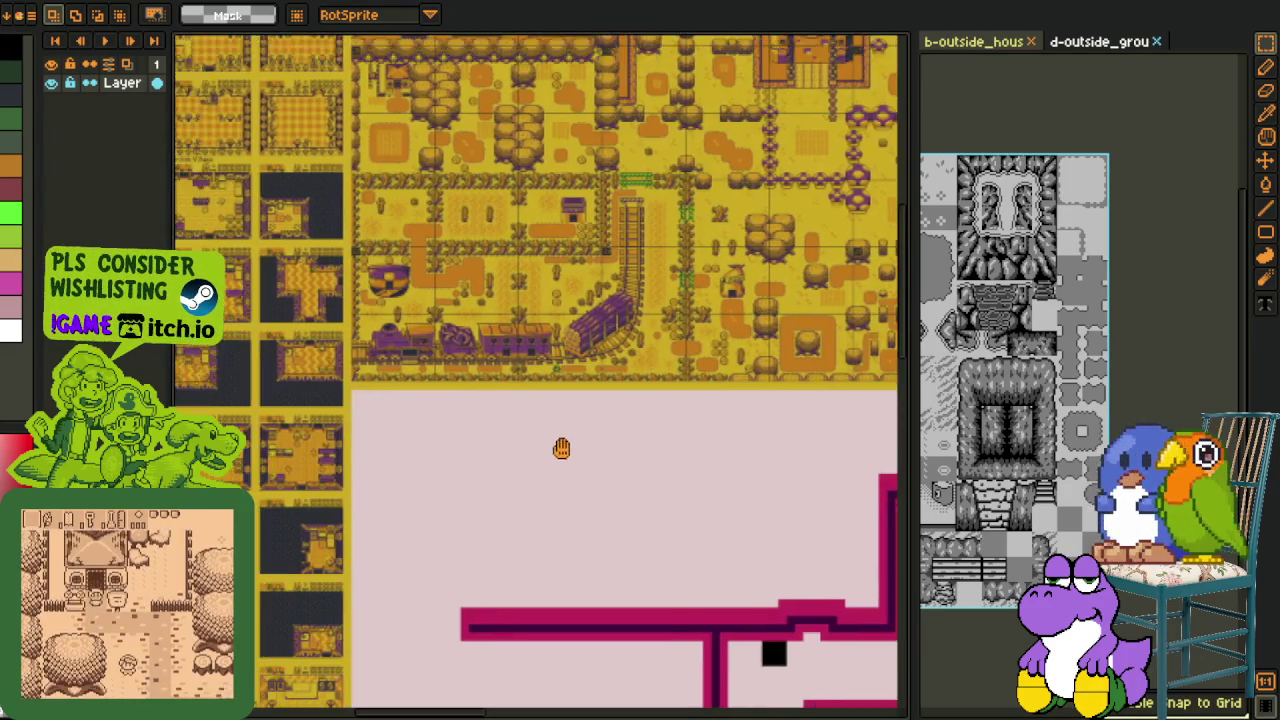
{"action": "left_click_drag", "start_coordinate": [463, 366], "coordinate": [694, 514]}
{"action": "left_click_drag", "start_coordinate": [487, 430], "coordinate": [263, 333]}
{"action": "scroll", "coordinate": [263, 333], "scroll_direction": "up", "scroll_amount": 1}
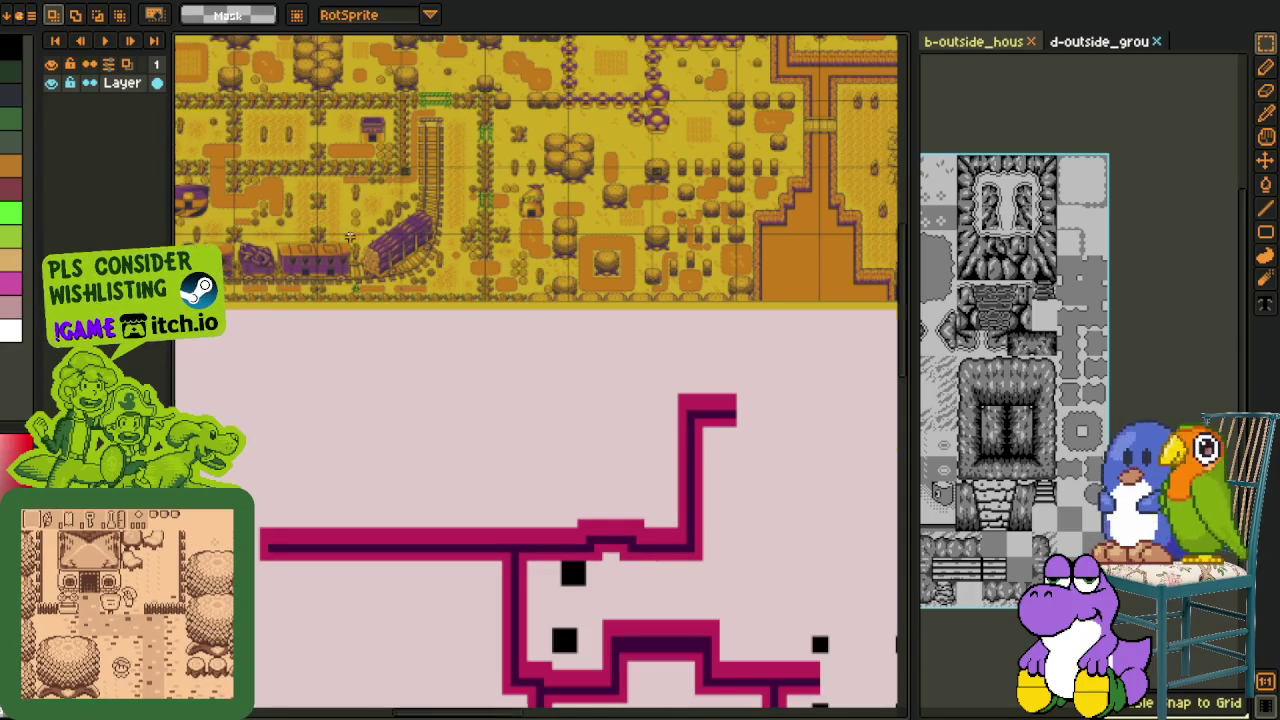
{"action": "scroll", "coordinate": [350, 236], "scroll_direction": "up", "scroll_amount": 3}
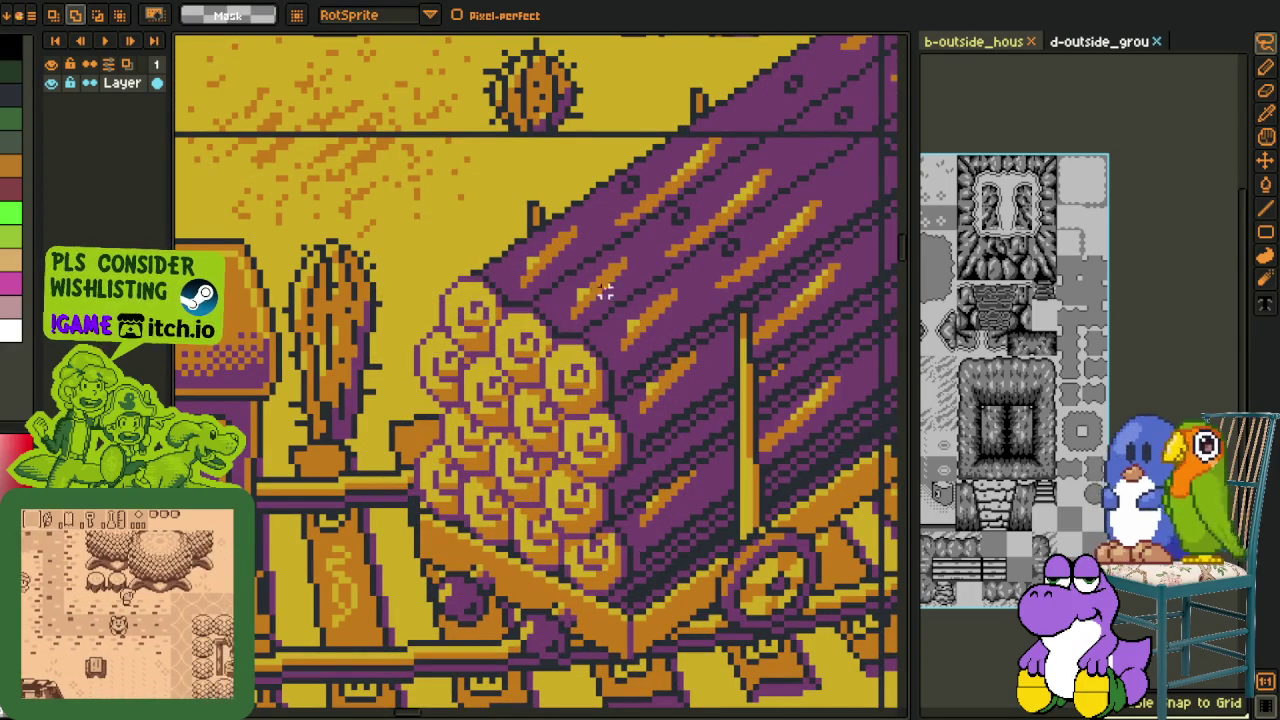
Step: With grid snapping toggled, select the yellow log pile, cut and restore it, then deselect
{"action": "key", "text": "shift+s"}
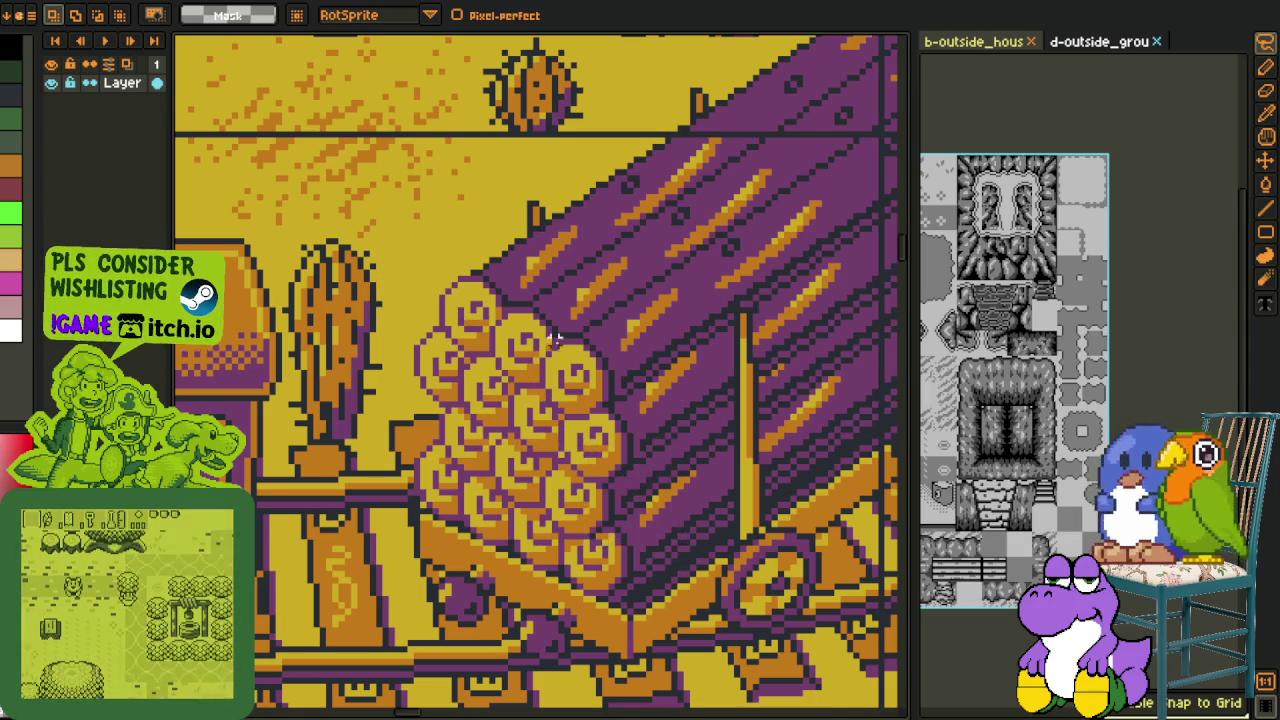
{"action": "left_click_drag", "start_coordinate": [391, 233], "coordinate": [690, 642]}
{"action": "key", "text": "Delete"}
{"action": "key", "text": "ctrl+z"}
{"action": "key", "text": "ctrl+d"}
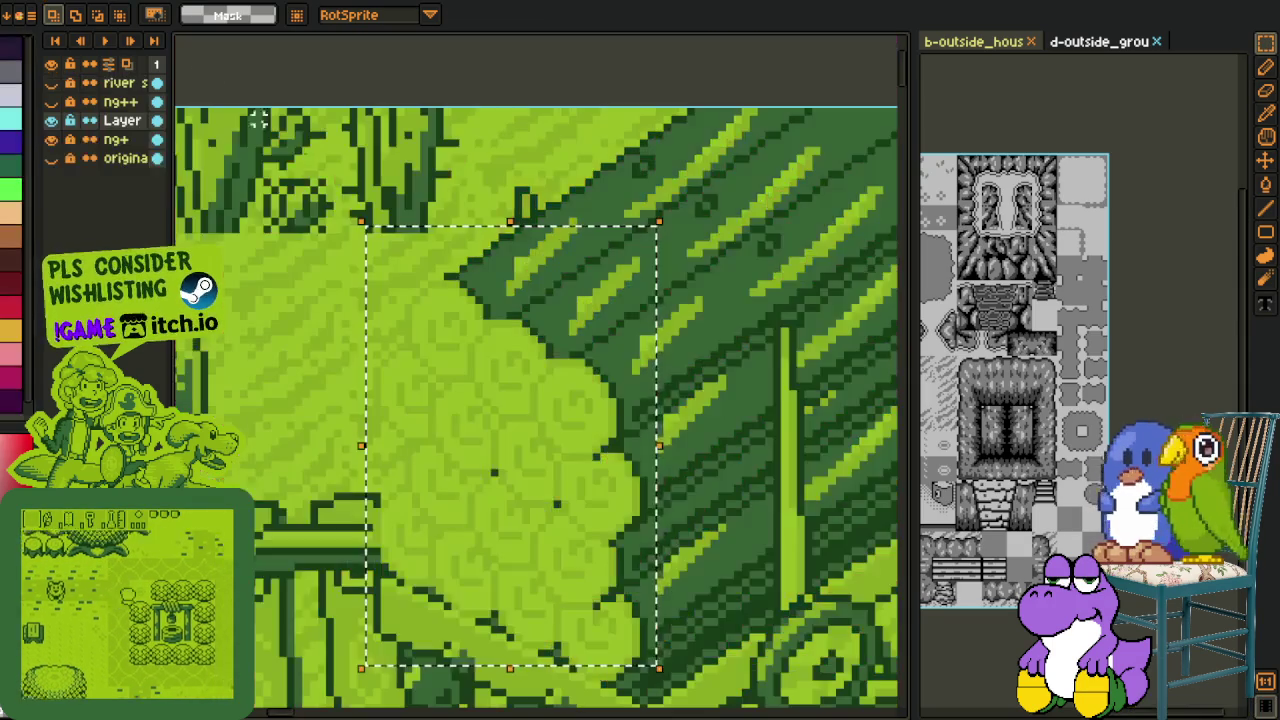
{"action": "right_click", "coordinate": [106, 121]}
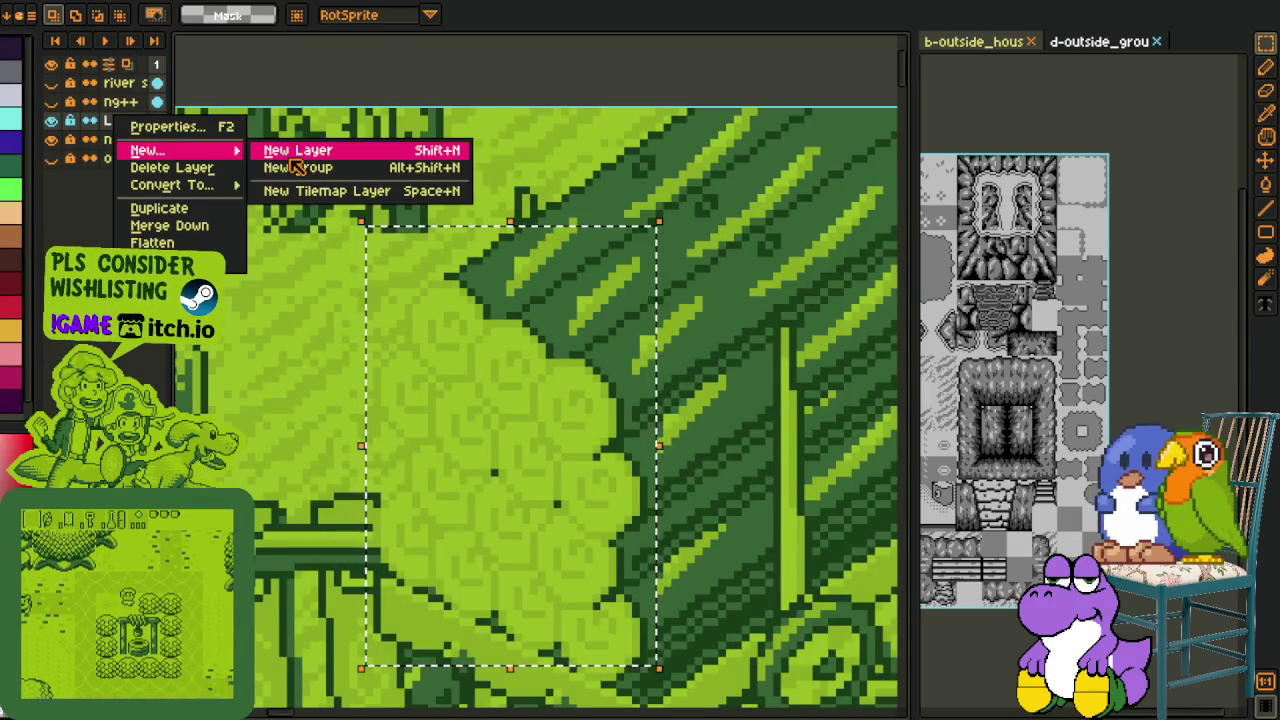
Step: Paste the yellow log pile into a new layer over the green log car and check alignment
{"action": "mouse_move", "coordinate": [147, 150]}
{"action": "left_click", "coordinate": [330, 149]}
{"action": "key", "text": "ctrl+v"}
{"action": "mouse_move", "coordinate": [533, 377]}
{"action": "left_mouse_down"}
{"action": "mouse_move", "coordinate": [519, 442]}
{"action": "mouse_move", "coordinate": [527, 430]}
{"action": "left_mouse_up"}
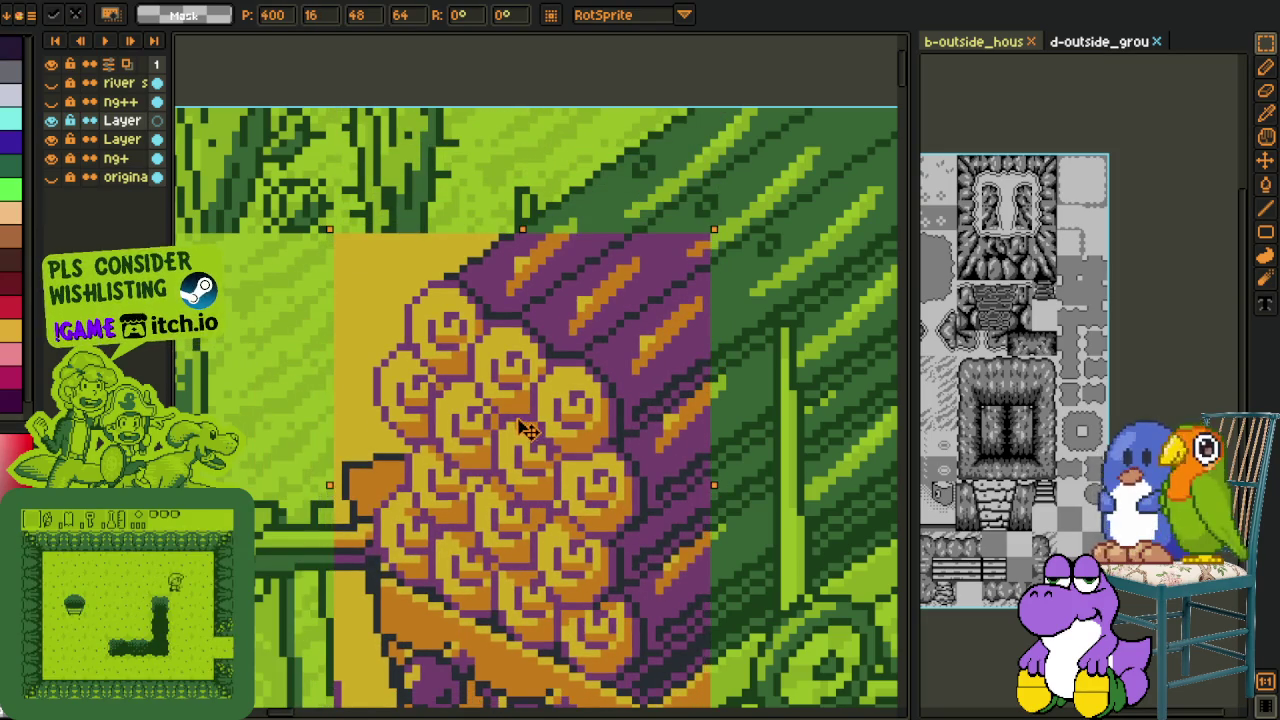
{"action": "left_click", "coordinate": [51, 120]}
{"action": "left_click", "coordinate": [51, 120]}
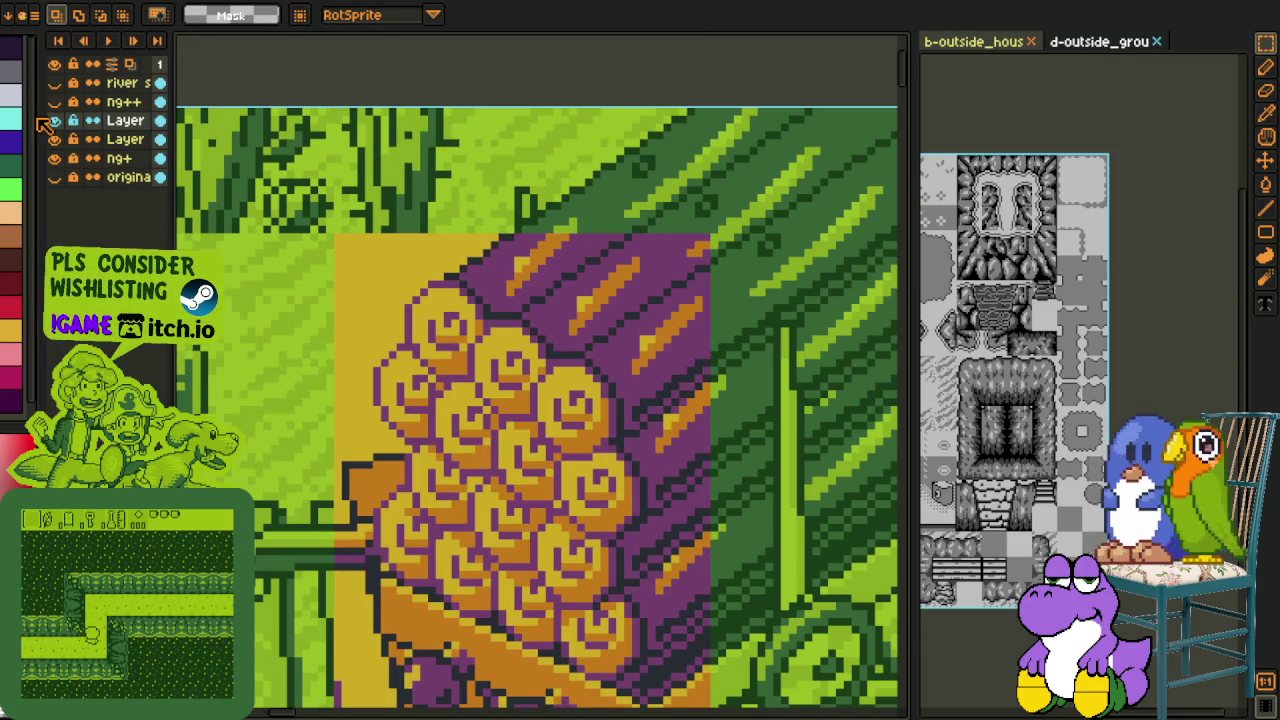
{"action": "left_click", "coordinate": [56, 121]}
{"action": "left_click", "coordinate": [56, 121]}
{"action": "left_click", "coordinate": [56, 121]}
{"action": "left_click", "coordinate": [56, 121]}
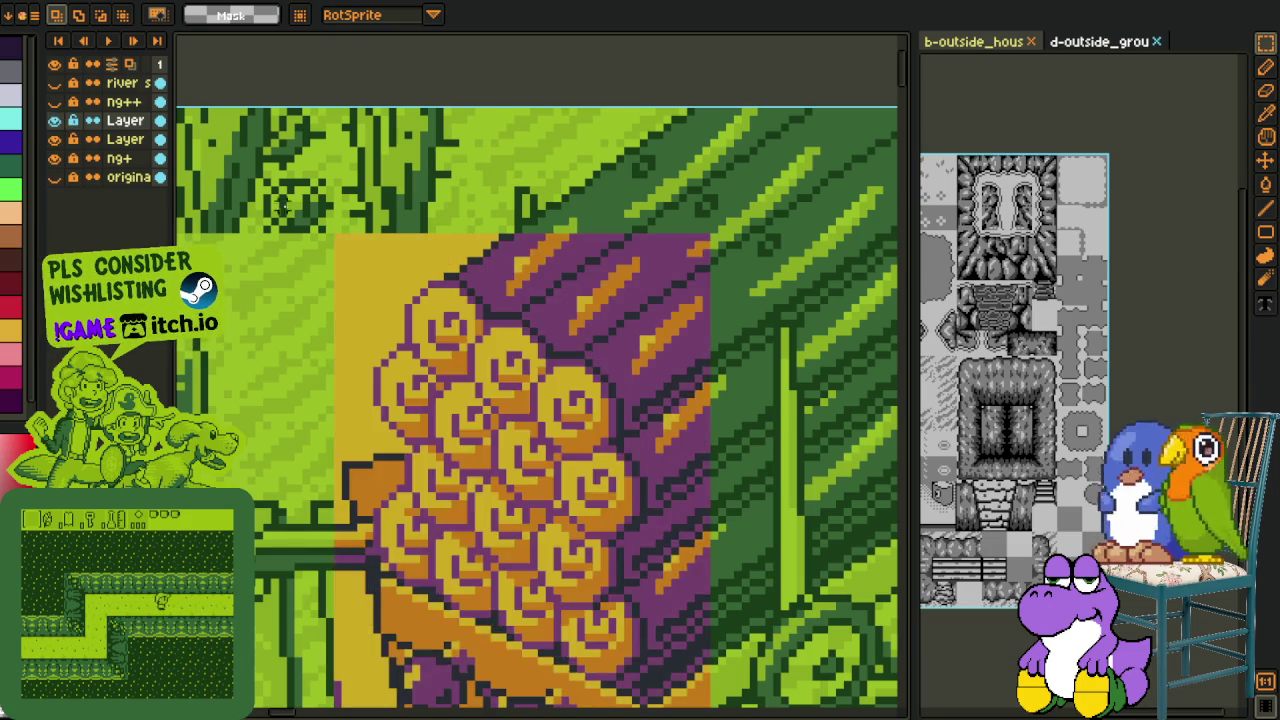
Step: Select a small patch of the pasted logs and reposition it, toggling the layer to compare
{"action": "scroll", "coordinate": [398, 322], "scroll_direction": "up", "scroll_amount": 1}
{"action": "left_click_drag", "start_coordinate": [422, 320], "coordinate": [378, 280]}
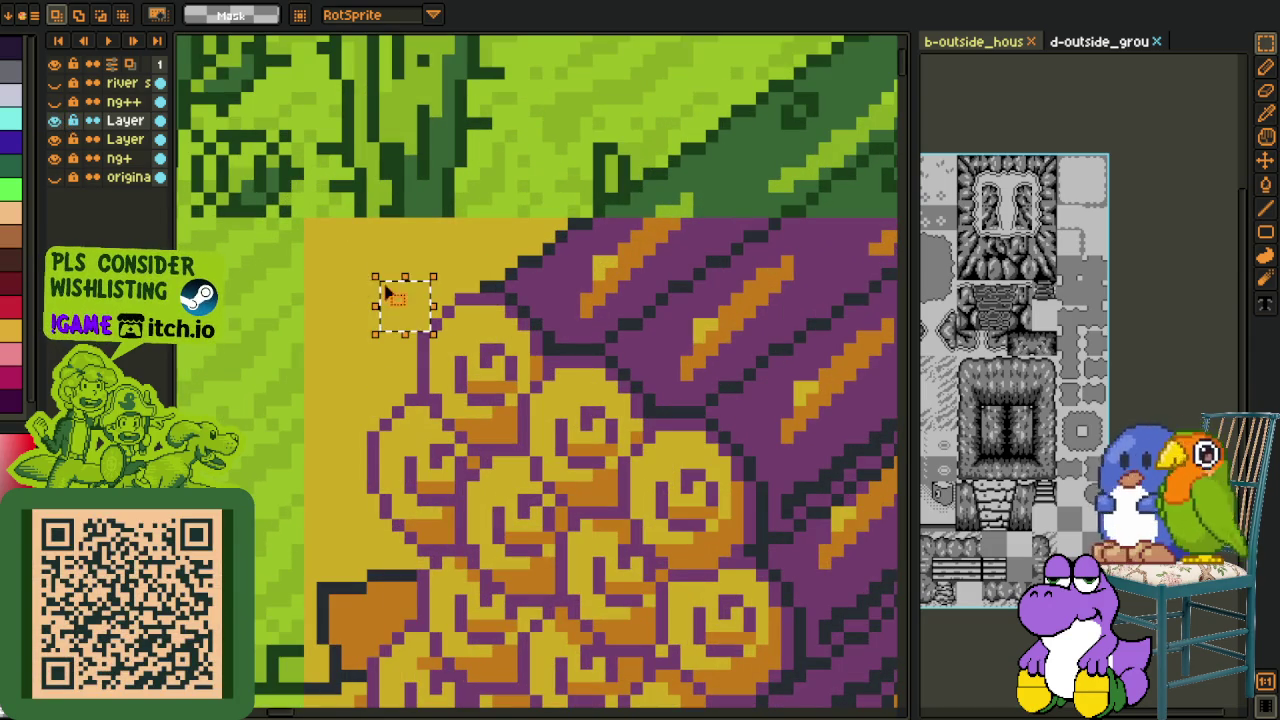
{"action": "left_click", "coordinate": [56, 121]}
{"action": "left_click", "coordinate": [56, 121]}
{"action": "left_click", "coordinate": [56, 121]}
{"action": "left_click", "coordinate": [56, 121]}
{"action": "left_click", "coordinate": [56, 121]}
{"action": "left_click", "coordinate": [56, 121]}
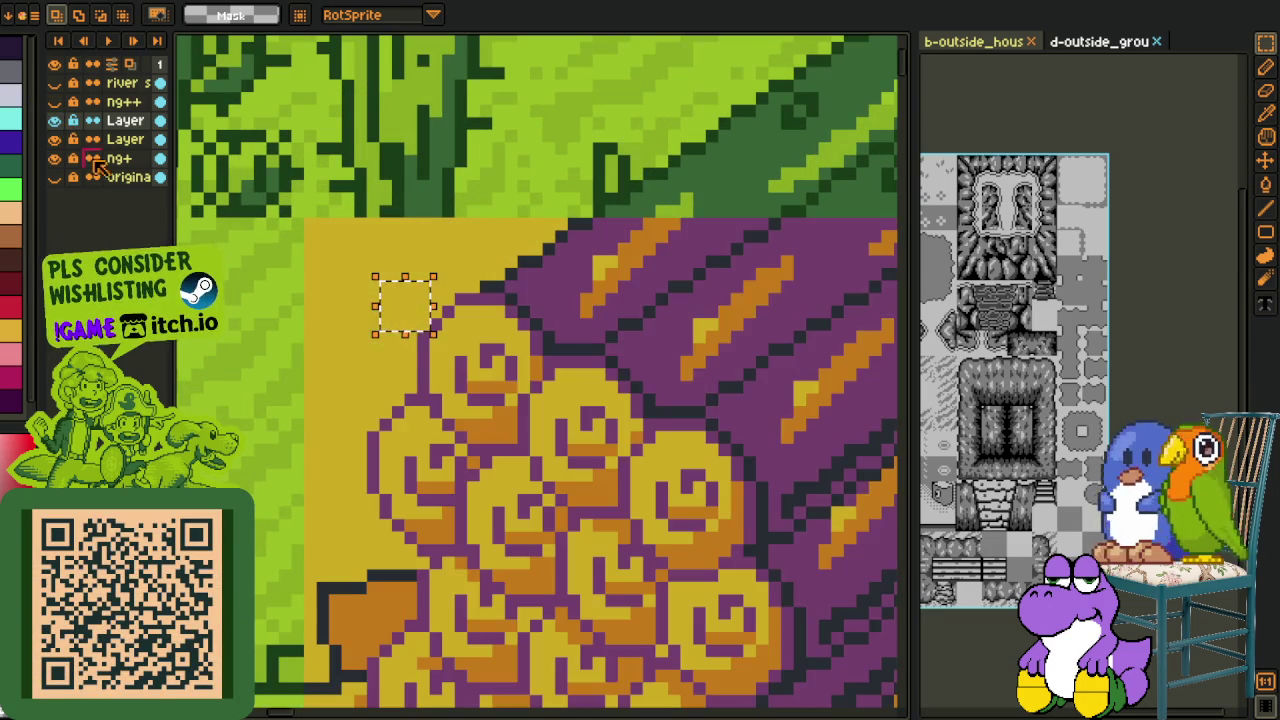
{"action": "key", "text": "ctrl+t"}
{"action": "key", "text": "Return"}
Step: Mark an area beside the wood pile, recheck the layer, and pan to the pile's bottom edge
{"action": "left_click_drag", "start_coordinate": [422, 397], "coordinate": [350, 327]}
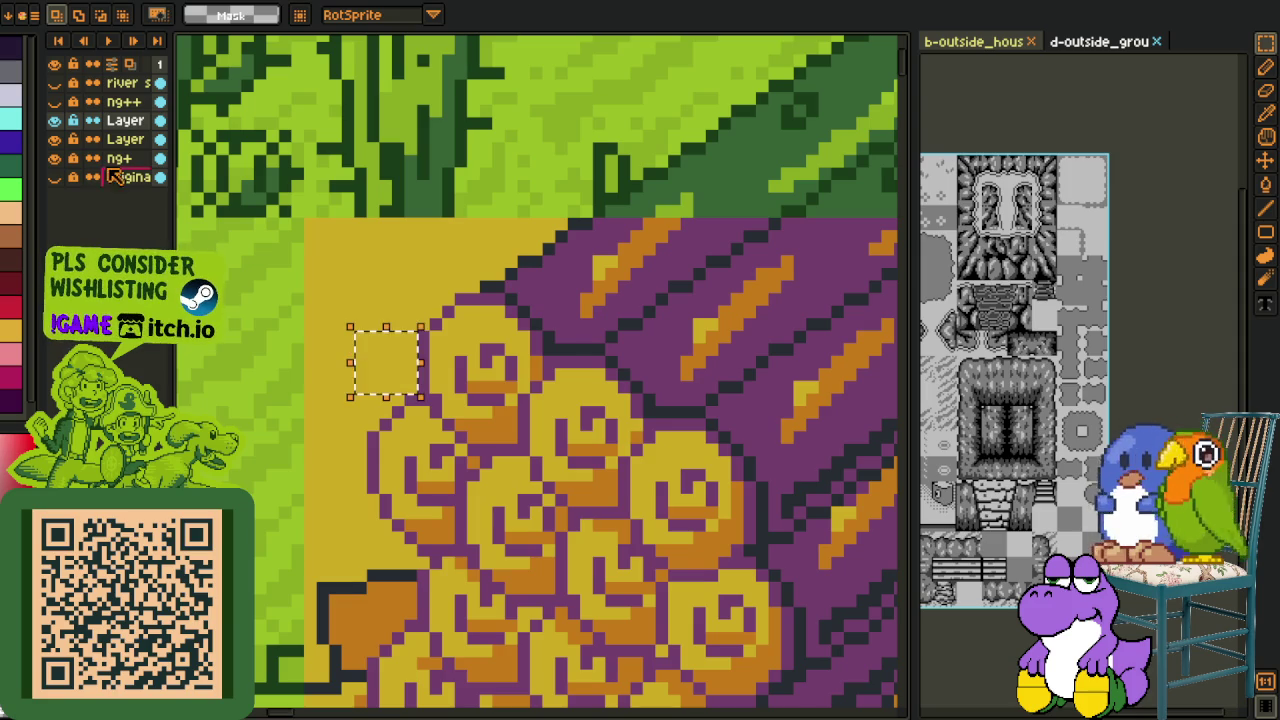
{"action": "left_click", "coordinate": [56, 121]}
{"action": "left_click", "coordinate": [56, 121]}
{"action": "left_click", "coordinate": [56, 121]}
{"action": "left_click", "coordinate": [56, 121]}
{"action": "scroll", "coordinate": [380, 400], "scroll_direction": "down", "scroll_amount": 1}
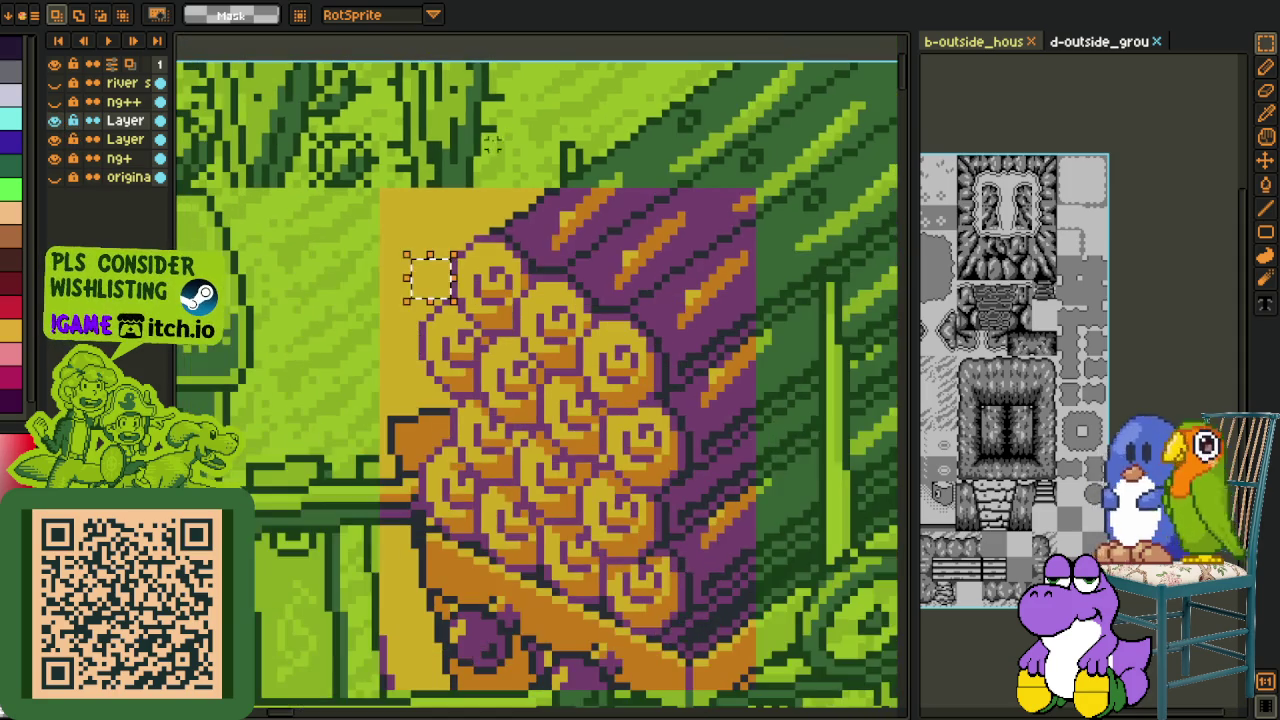
{"action": "left_click_drag", "start_coordinate": [360, 420], "coordinate": [389, 331]}
{"action": "key", "text": "h"}
{"action": "left_click_drag", "start_coordinate": [568, 544], "coordinate": [543, 344]}
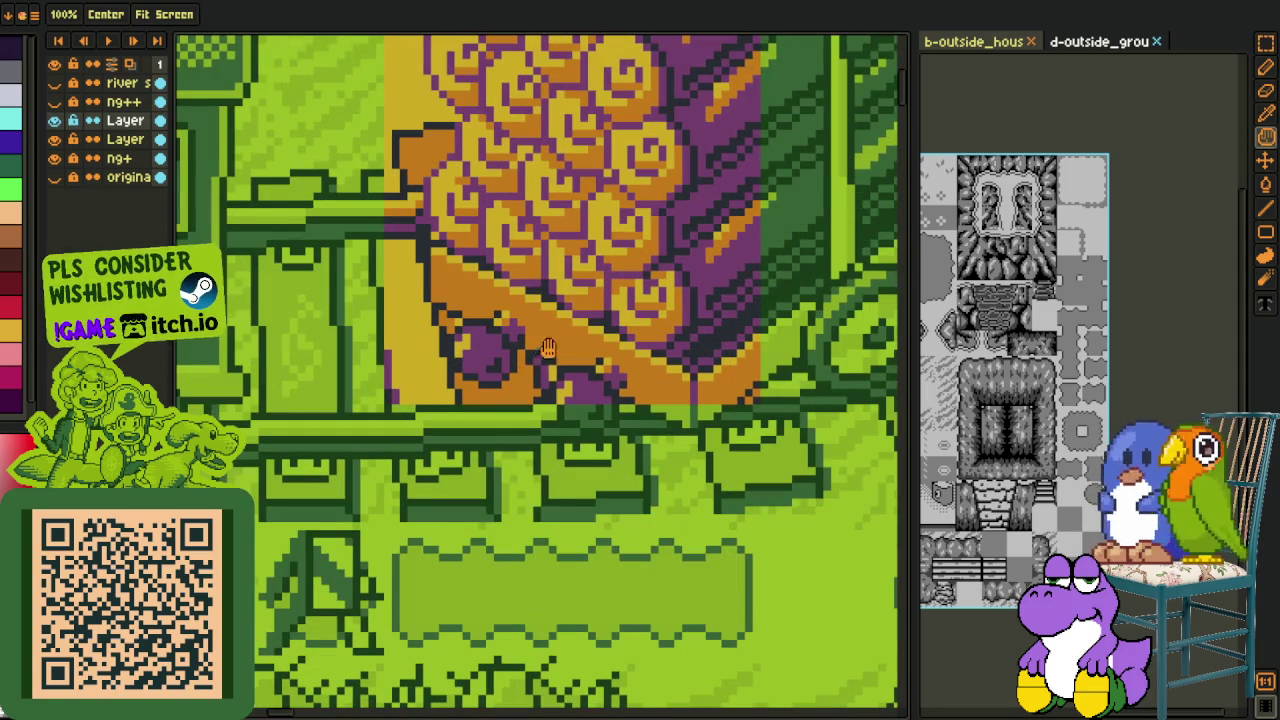
Step: Repaint the stray pixels under the pile dark green with the Pencil
{"action": "scroll", "coordinate": [535, 385], "scroll_direction": "up", "scroll_amount": 2}
{"action": "key", "text": "o"}
{"action": "scroll", "coordinate": [528, 336], "scroll_direction": "up", "scroll_amount": 1}
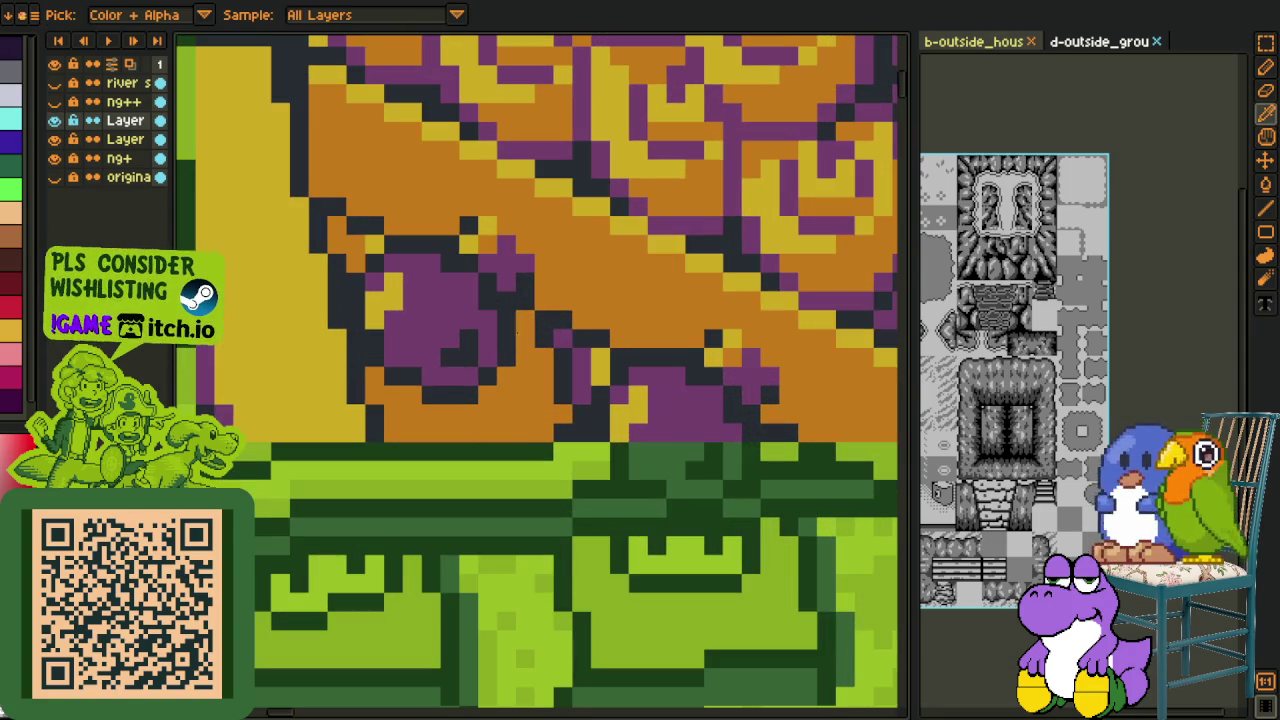
{"action": "key", "text": "m"}
{"action": "key", "text": "e"}
{"action": "left_click", "coordinate": [522, 320]}
{"action": "mouse_move", "coordinate": [525, 339]}
{"action": "left_mouse_down"}
{"action": "mouse_move", "coordinate": [583, 377]}
{"action": "mouse_move", "coordinate": [563, 414]}
{"action": "mouse_move", "coordinate": [525, 396]}
{"action": "mouse_move", "coordinate": [490, 400]}
{"action": "mouse_move", "coordinate": [450, 412]}
{"action": "mouse_move", "coordinate": [431, 452]}
{"action": "mouse_move", "coordinate": [412, 414]}
{"action": "left_mouse_up"}
Step: Shift several green blocks up over the orange rows beneath the yellow area
{"action": "key", "text": "m"}
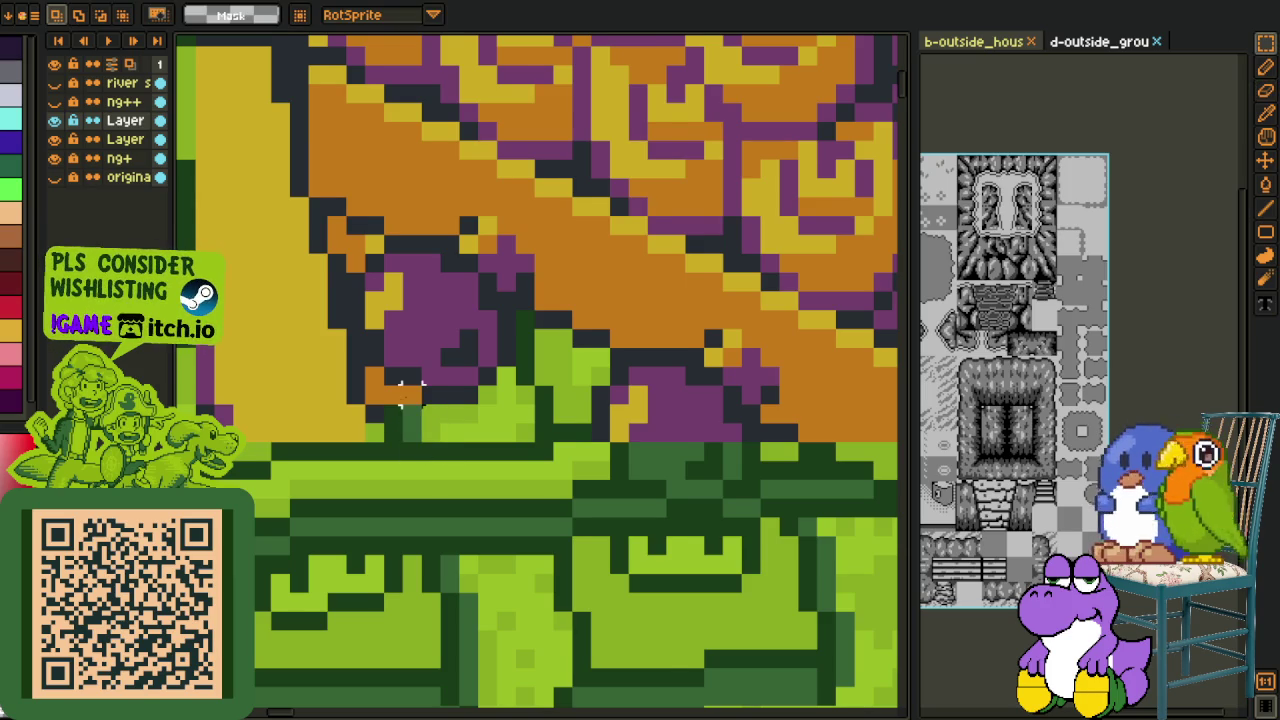
{"action": "left_click_drag", "start_coordinate": [256, 363], "coordinate": [414, 463]}
{"action": "left_click_drag", "start_coordinate": [352, 403], "coordinate": [352, 383]}
{"action": "left_click", "coordinate": [372, 335]}
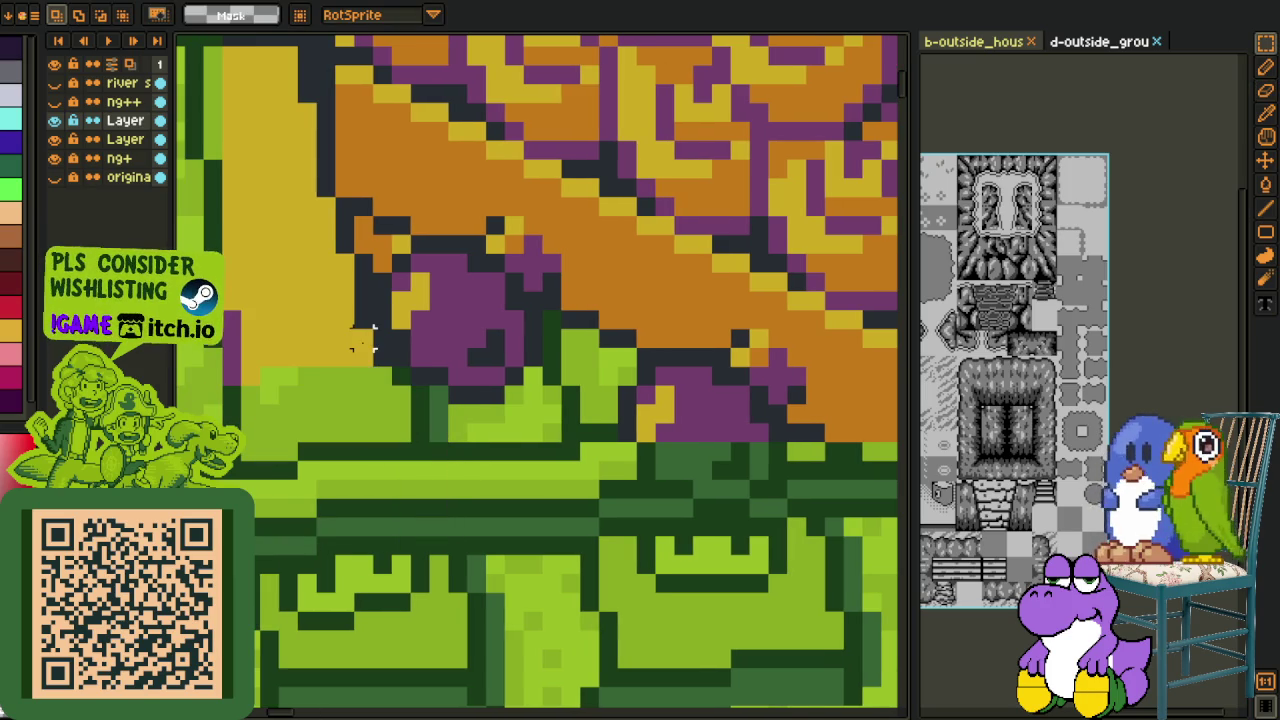
{"action": "mouse_move", "coordinate": [372, 335]}
{"action": "left_mouse_down"}
{"action": "mouse_move", "coordinate": [232, 460]}
{"action": "mouse_move", "coordinate": [368, 300]}
{"action": "mouse_move", "coordinate": [185, 370]}
{"action": "left_mouse_up"}
{"action": "left_click", "coordinate": [366, 286]}
{"action": "mouse_move", "coordinate": [362, 300]}
{"action": "left_mouse_down"}
{"action": "mouse_move", "coordinate": [362, 250]}
{"action": "mouse_move", "coordinate": [258, 330]}
{"action": "left_mouse_up"}
{"action": "left_click", "coordinate": [362, 234]}
{"action": "left_click_drag", "start_coordinate": [318, 267], "coordinate": [318, 212]}
Step: Move the green and yellow pixels beside the pile up and left, then delete the selection
{"action": "scroll", "coordinate": [400, 360], "scroll_direction": "down", "scroll_amount": 3}
{"action": "key", "text": "h"}
{"action": "scroll", "coordinate": [401, 365], "scroll_direction": "up", "scroll_amount": 3}
{"action": "key", "text": "r"}
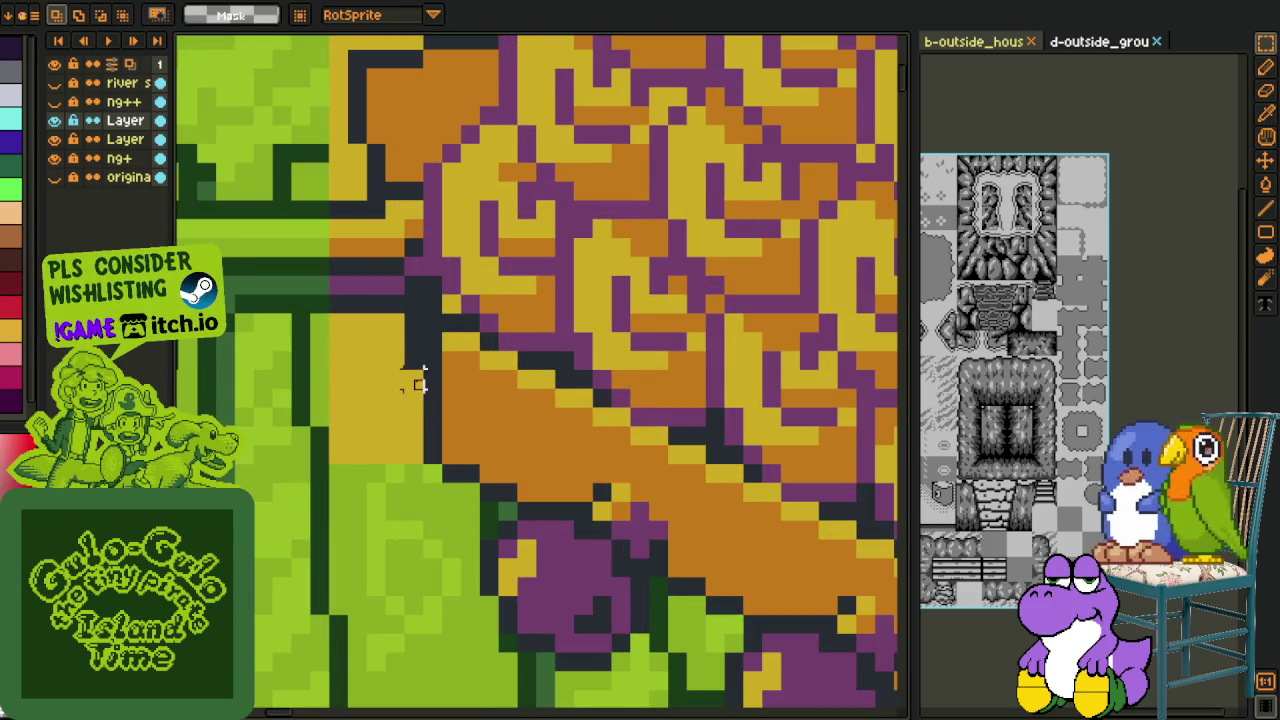
{"action": "left_click_drag", "start_coordinate": [426, 366], "coordinate": [229, 528]}
{"action": "left_click_drag", "start_coordinate": [400, 360], "coordinate": [230, 290]}
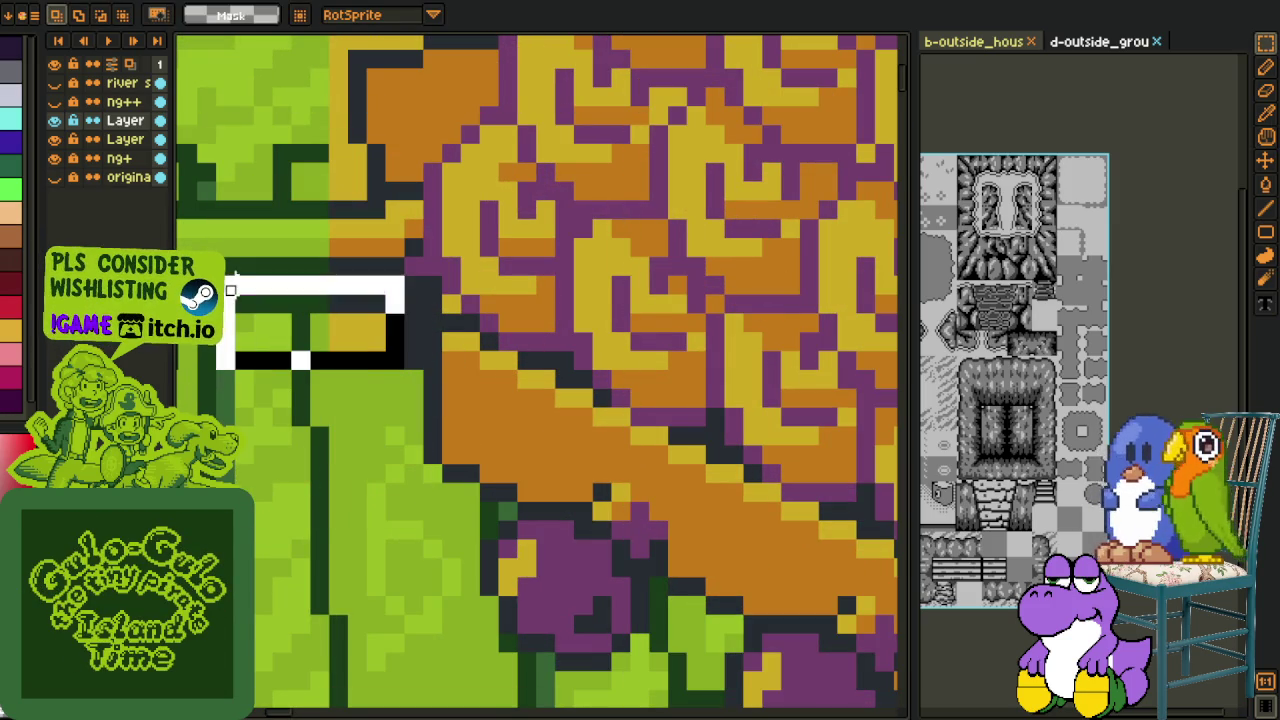
{"action": "scroll", "coordinate": [230, 290], "scroll_direction": "down", "scroll_amount": 2}
{"action": "scroll", "coordinate": [322, 282], "scroll_direction": "up", "scroll_amount": 2}
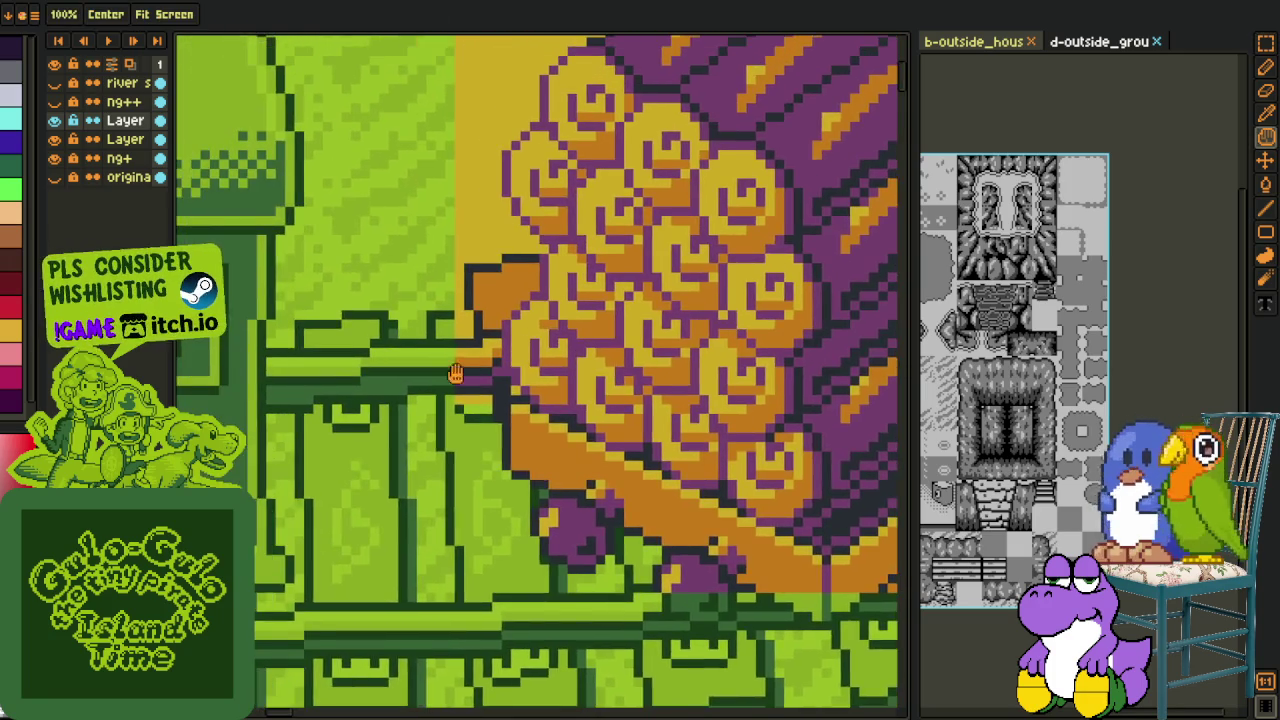
{"action": "left_click_drag", "start_coordinate": [322, 282], "coordinate": [522, 375]}
{"action": "scroll", "coordinate": [533, 370], "scroll_direction": "up", "scroll_amount": 1}
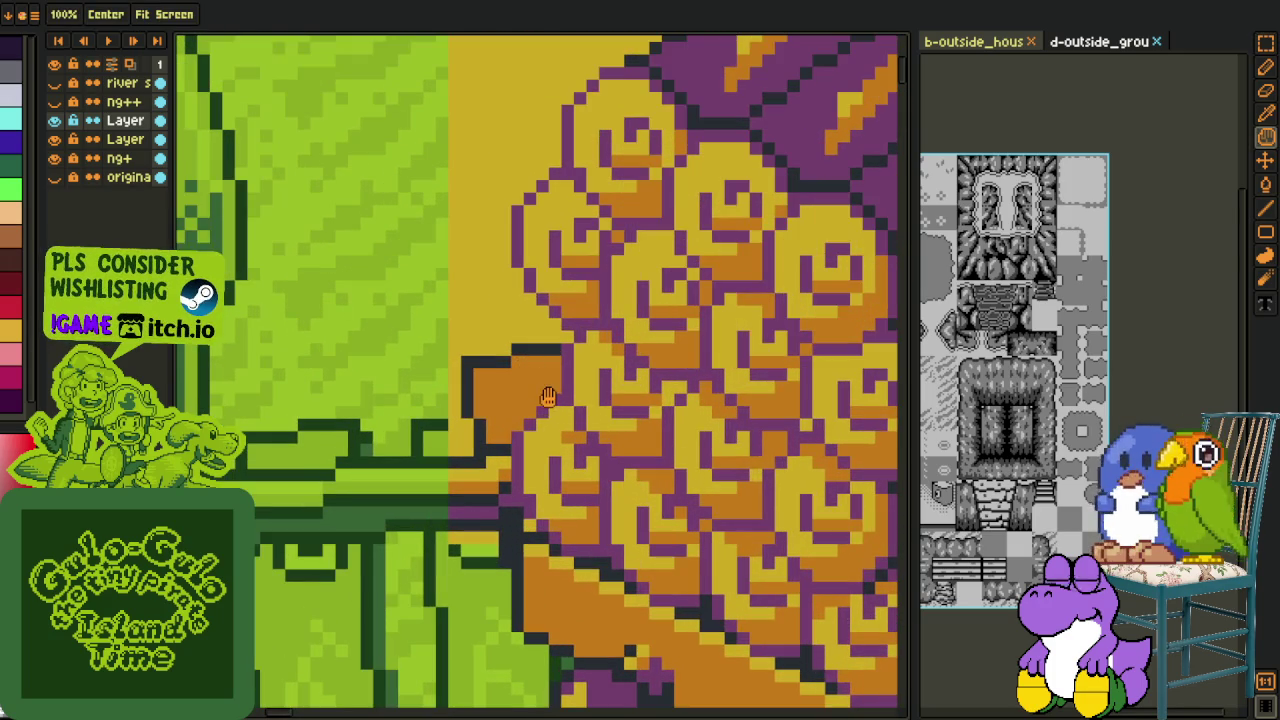
{"action": "key", "text": "Delete"}
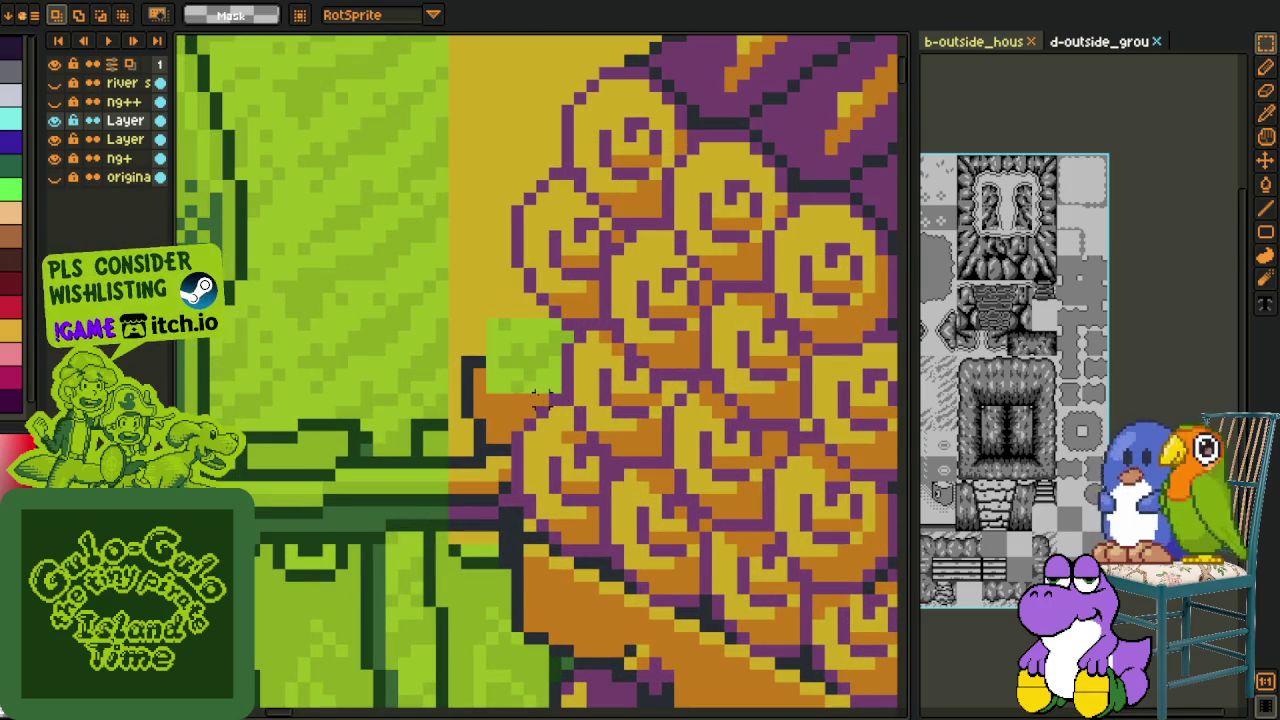
Step: Clear the leftover orange, yellow and purple pixels around the pile
{"action": "left_click_drag", "start_coordinate": [460, 305], "coordinate": [550, 405]}
{"action": "key", "text": "Delete"}
{"action": "mouse_move", "coordinate": [523, 316]}
{"action": "left_mouse_down"}
{"action": "mouse_move", "coordinate": [477, 398]}
{"action": "mouse_move", "coordinate": [452, 414]}
{"action": "mouse_move", "coordinate": [530, 450]}
{"action": "mouse_move", "coordinate": [490, 470]}
{"action": "left_mouse_up"}
{"action": "key", "text": "Delete"}
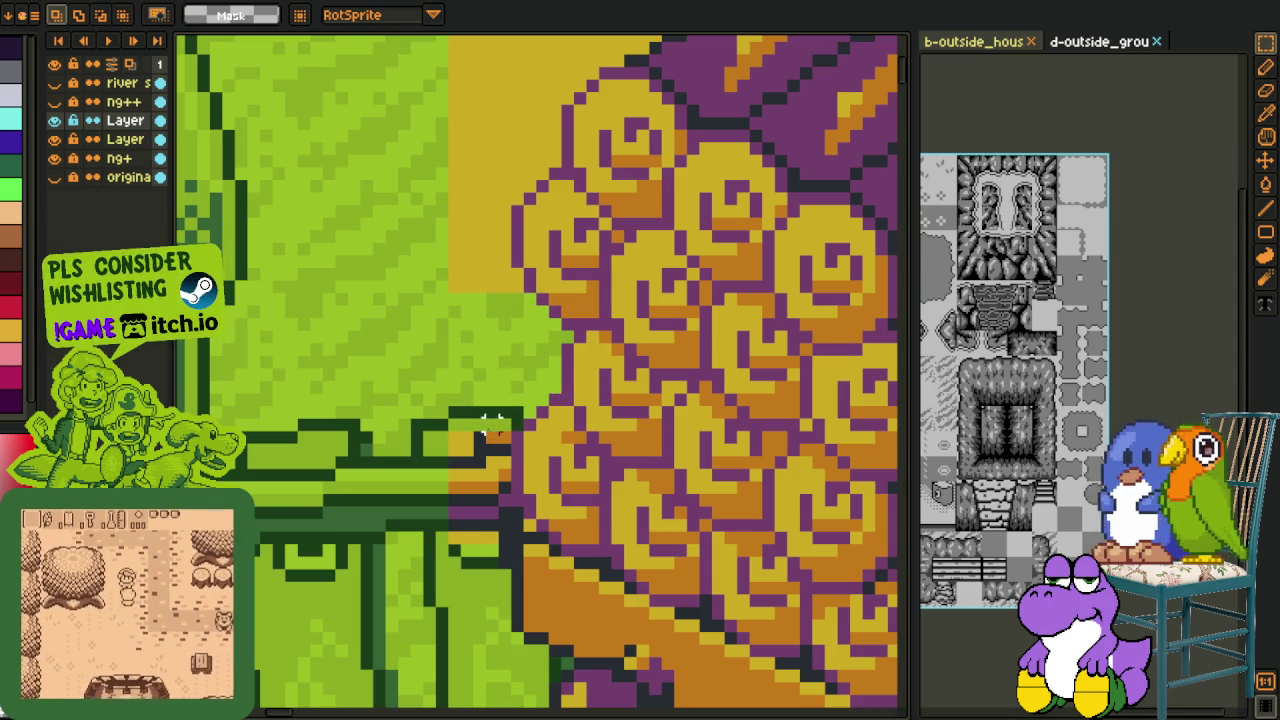
{"action": "key", "text": "ctrl+z"}
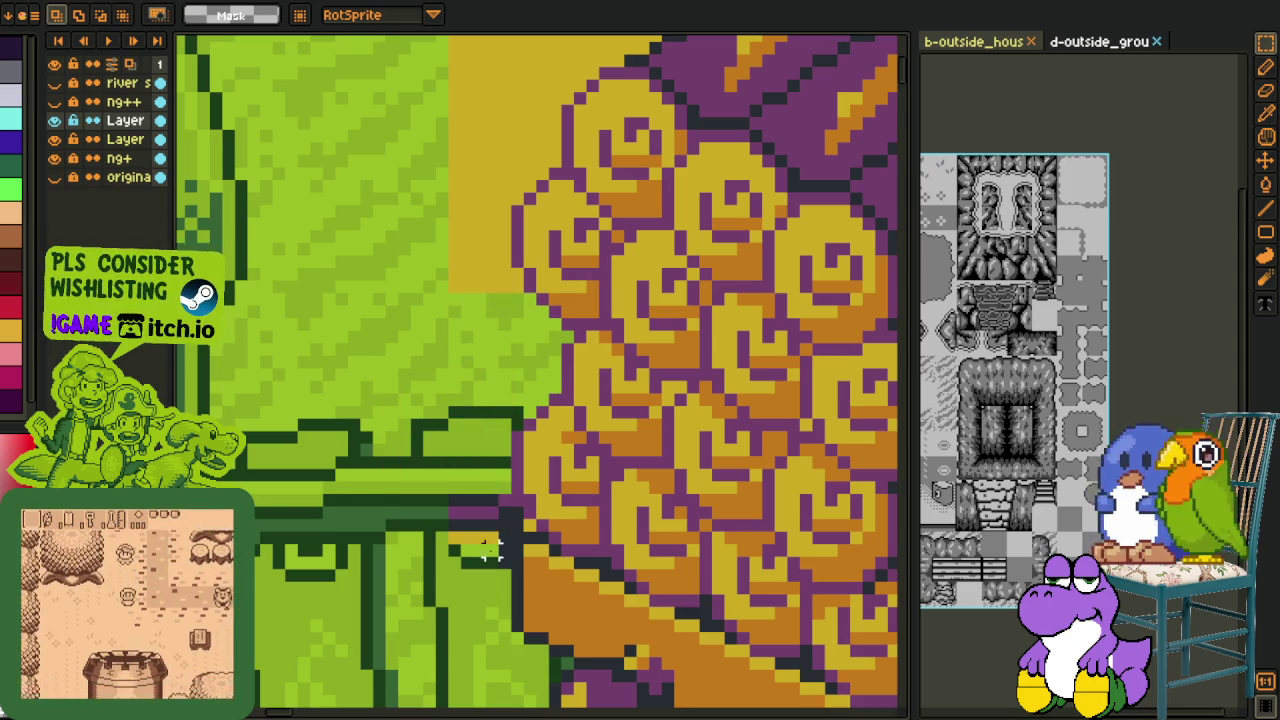
{"action": "left_click_drag", "start_coordinate": [510, 565], "coordinate": [415, 470]}
{"action": "key", "text": "Delete"}
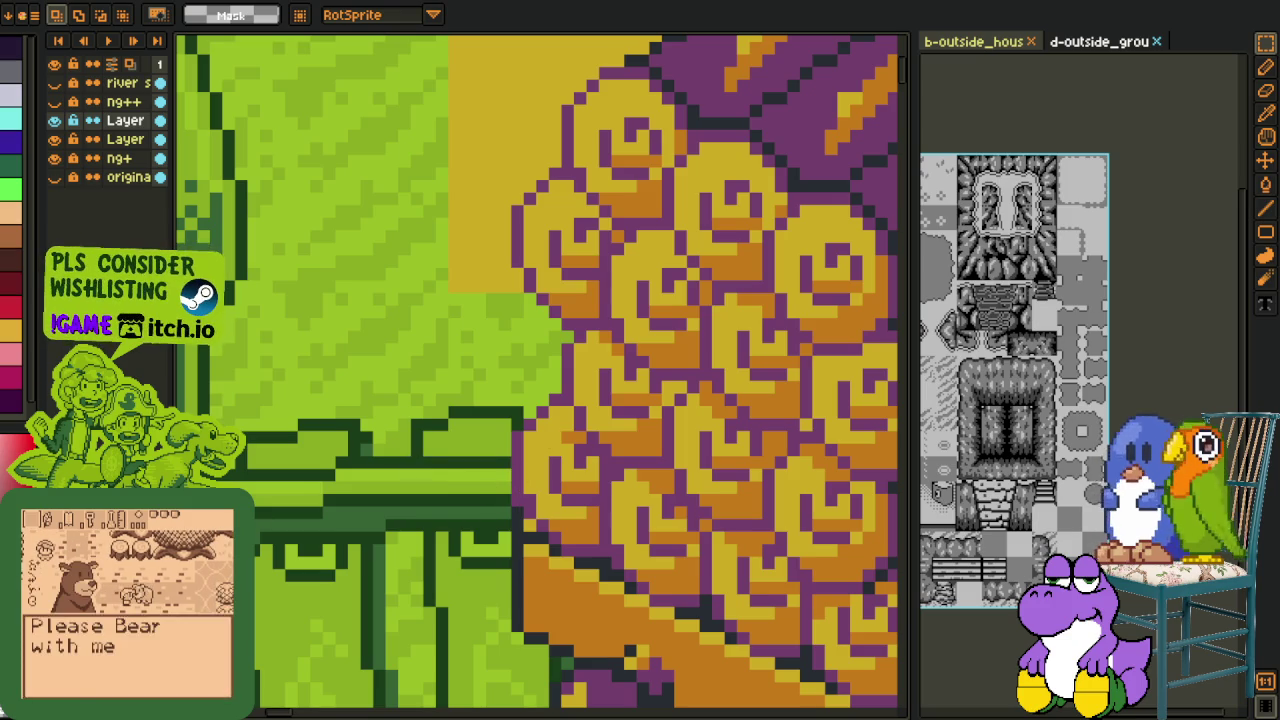
Step: Check the pile's edges, then clear the yellow strip and triangle above it to grass
{"action": "left_click", "coordinate": [57, 159]}
{"action": "left_click", "coordinate": [57, 159]}
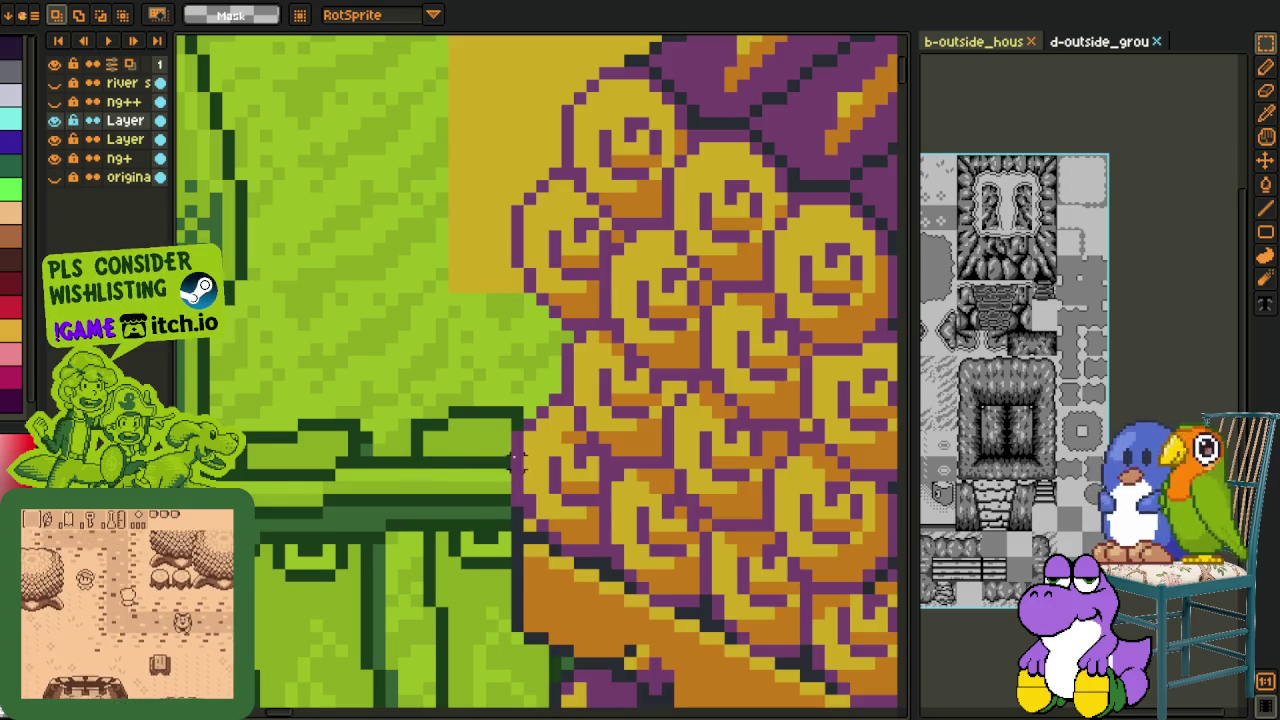
{"action": "left_click_drag", "start_coordinate": [467, 235], "coordinate": [594, 512]}
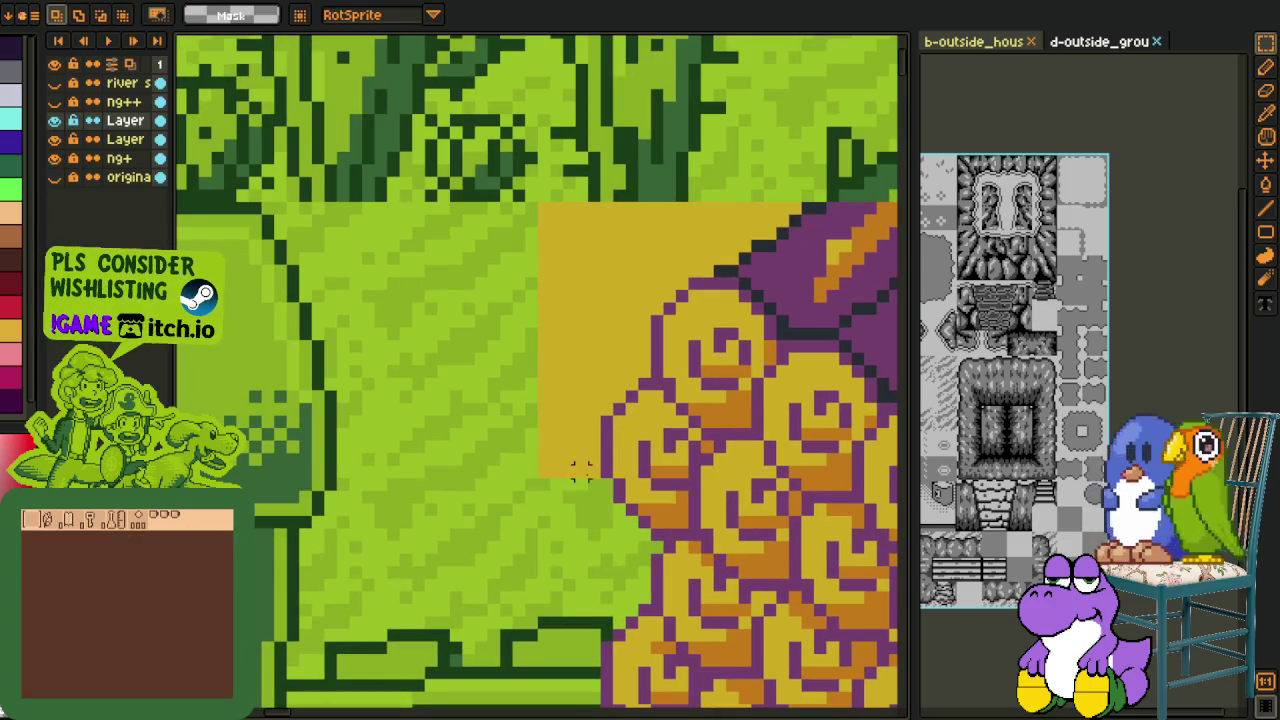
{"action": "left_click_drag", "start_coordinate": [593, 484], "coordinate": [405, 130]}
{"action": "key", "text": "Delete"}
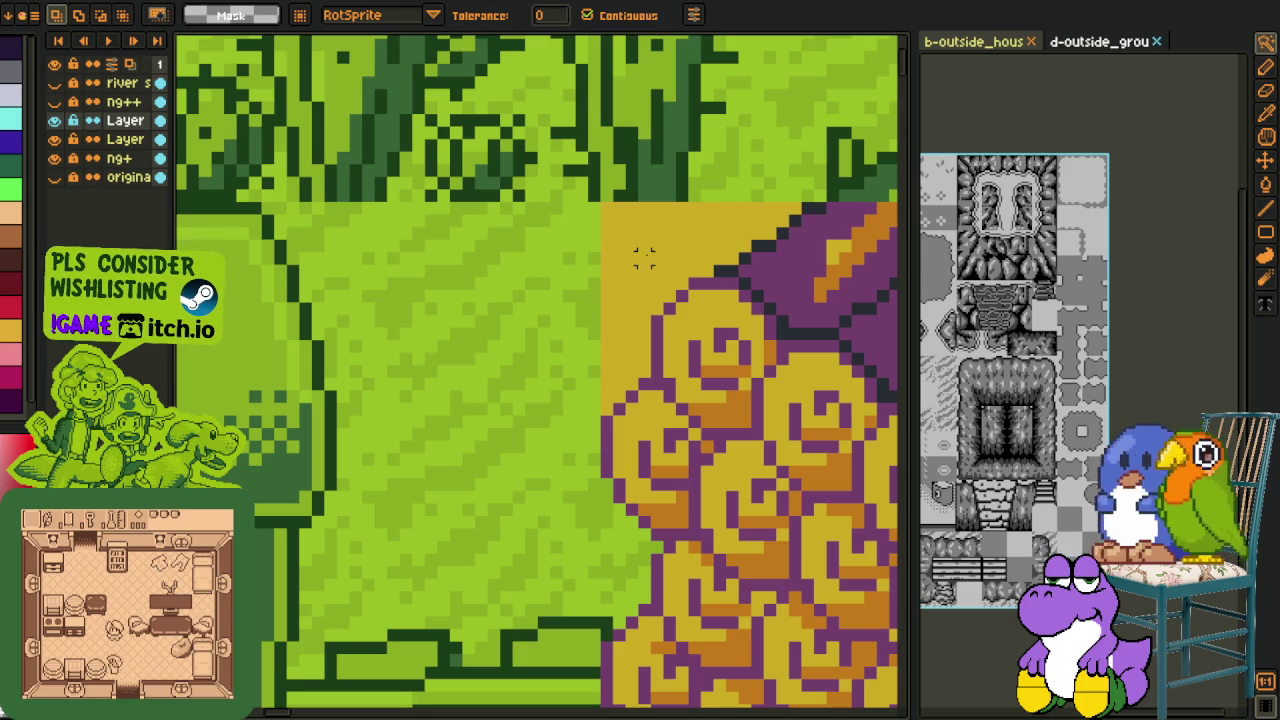
{"action": "key", "text": "Delete"}
{"action": "scroll", "coordinate": [597, 250], "scroll_direction": "down", "scroll_amount": 3}
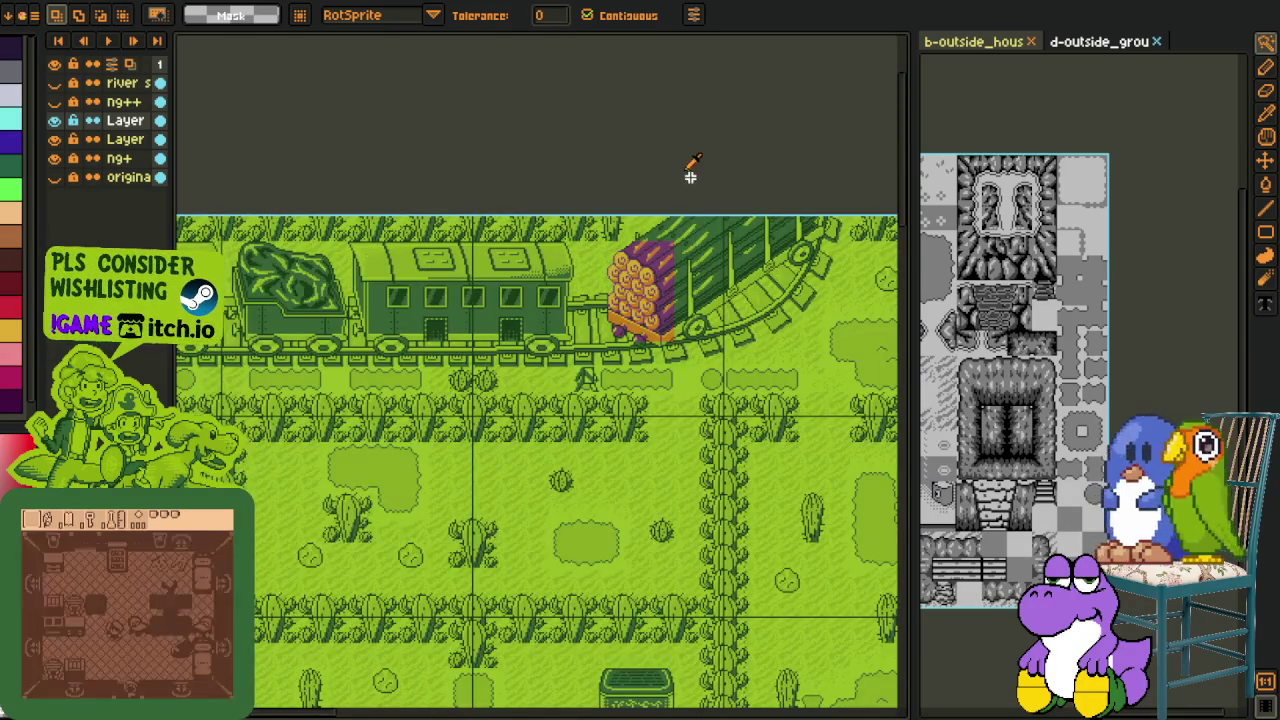
Step: Recolour the wood pile's outline, purple, orange and yellow into greens #0F380F, #306230 and #8bac0f
{"action": "key", "text": "i"}
{"action": "scroll", "coordinate": [660, 180], "scroll_direction": "up", "scroll_amount": 1}
{"action": "scroll", "coordinate": [620, 260], "scroll_direction": "up", "scroll_amount": 2}
{"action": "scroll", "coordinate": [570, 342], "scroll_direction": "up", "scroll_amount": 1}
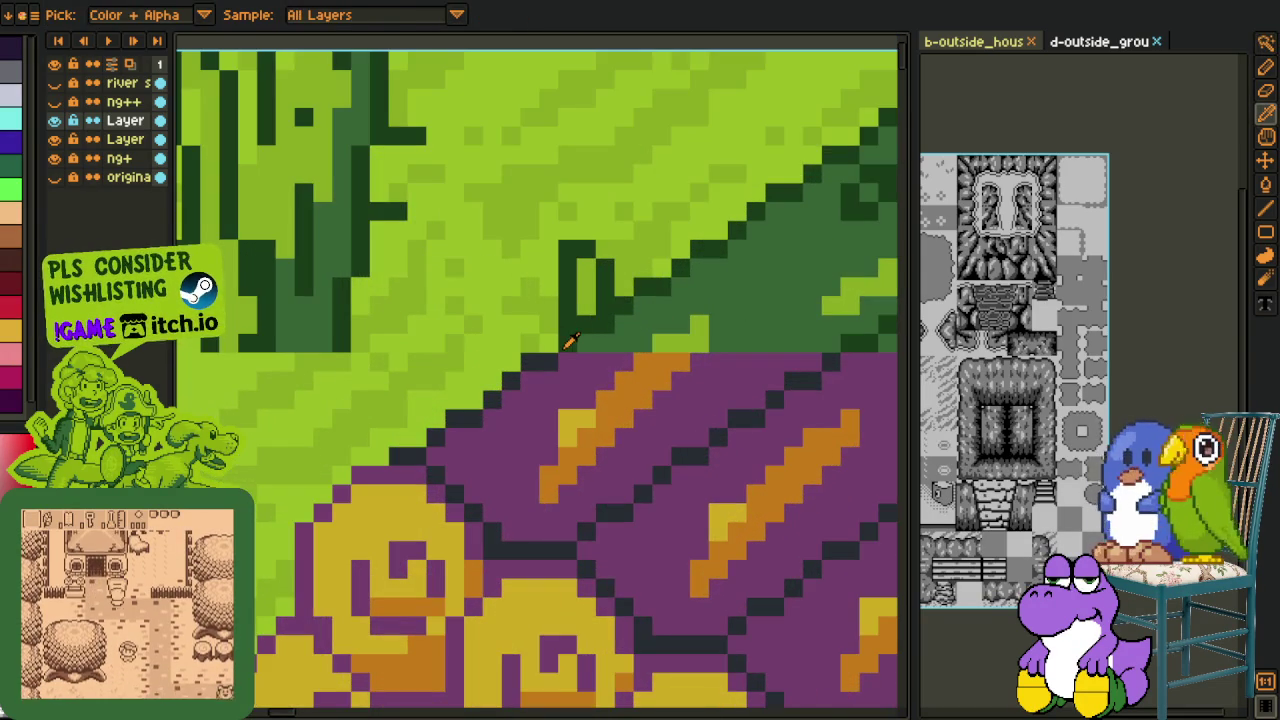
{"action": "key", "text": "shift+r"}
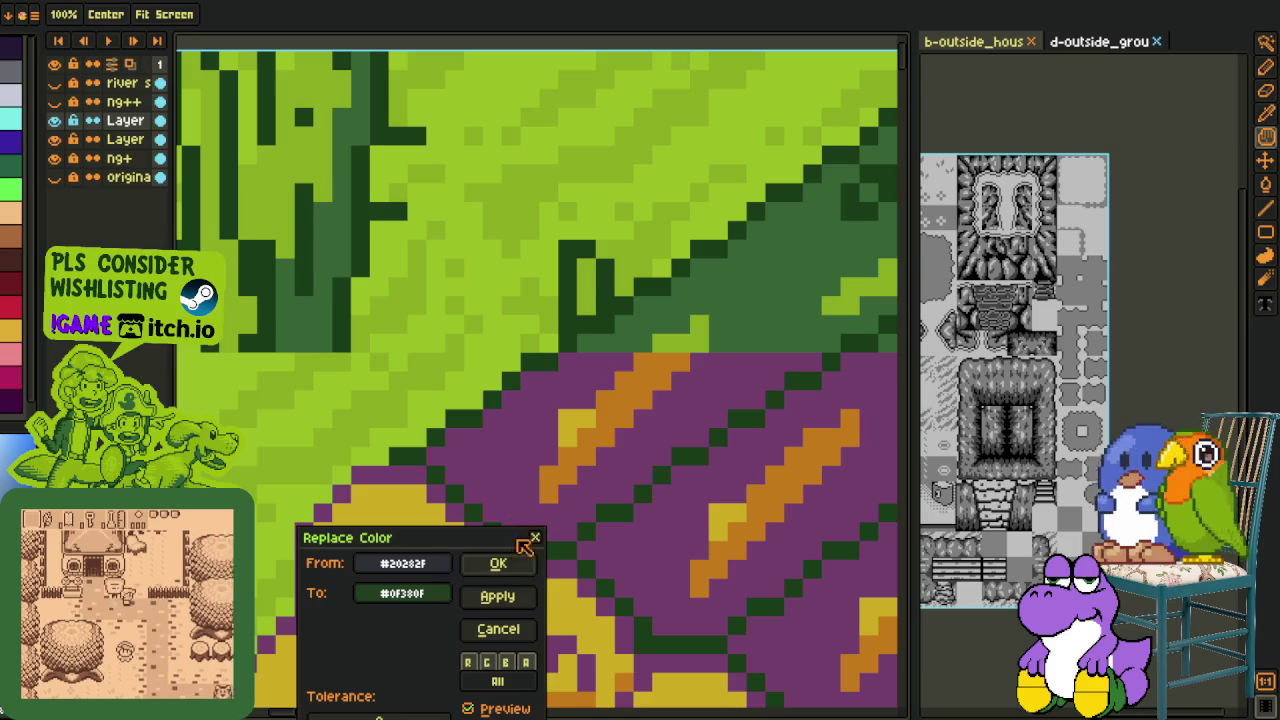
{"action": "left_click", "coordinate": [498, 563]}
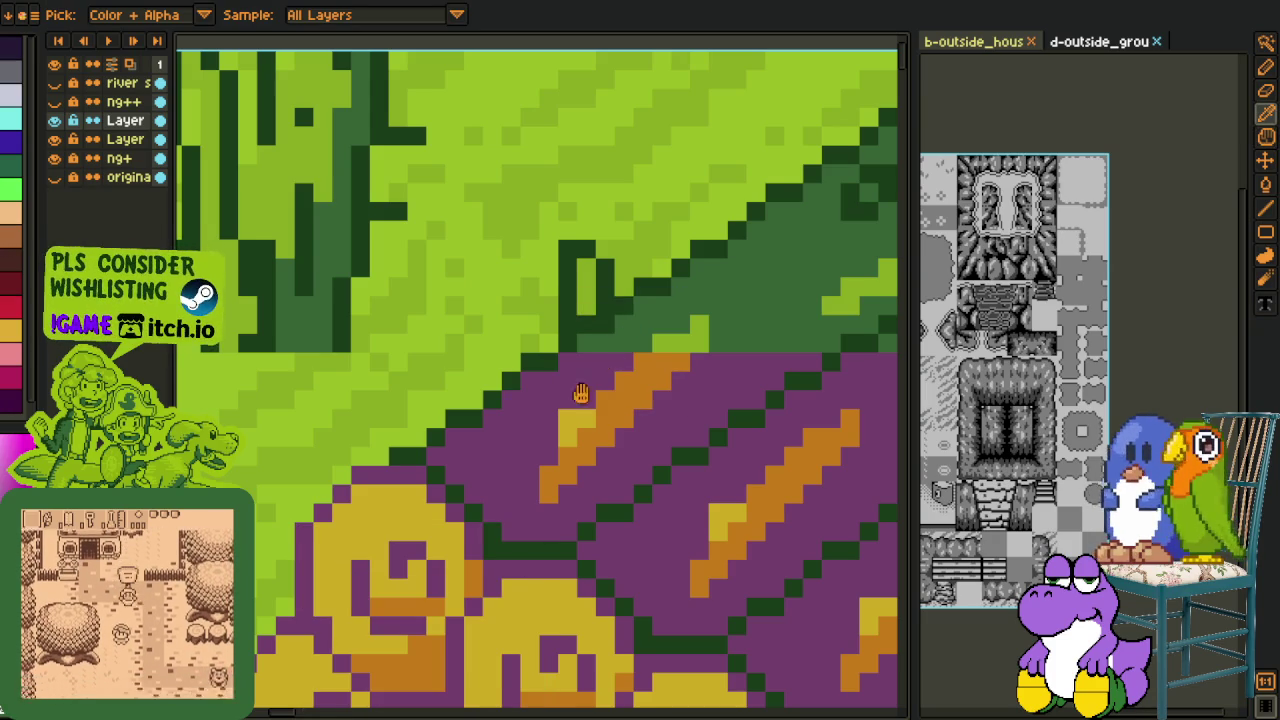
{"action": "key", "text": "shift+r"}
{"action": "left_click", "coordinate": [517, 563]}
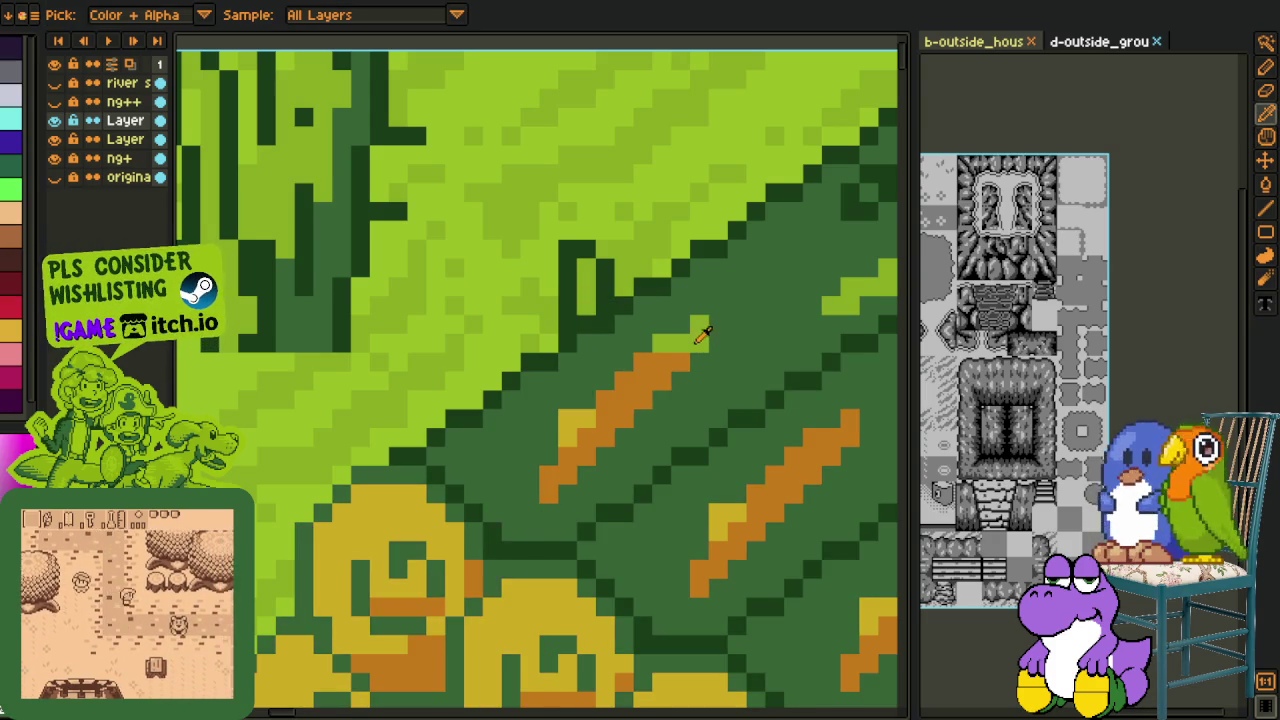
{"action": "key", "text": "shift+r"}
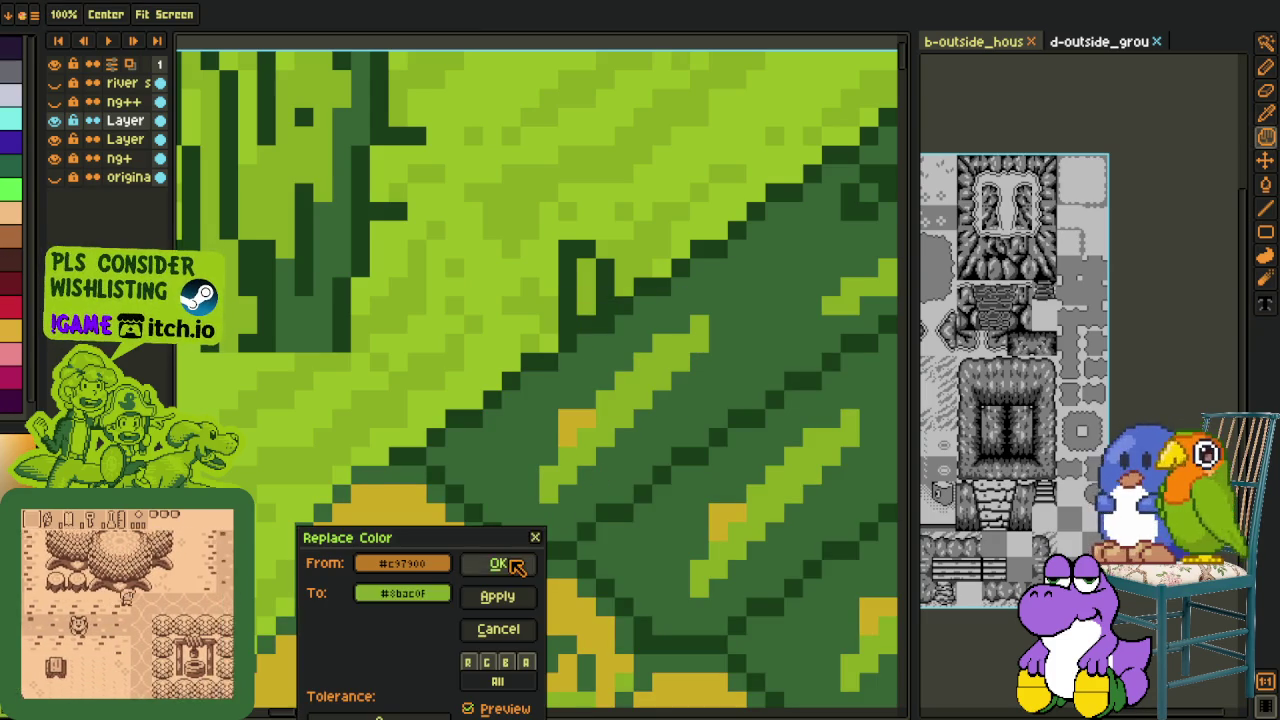
{"action": "left_click", "coordinate": [497, 594]}
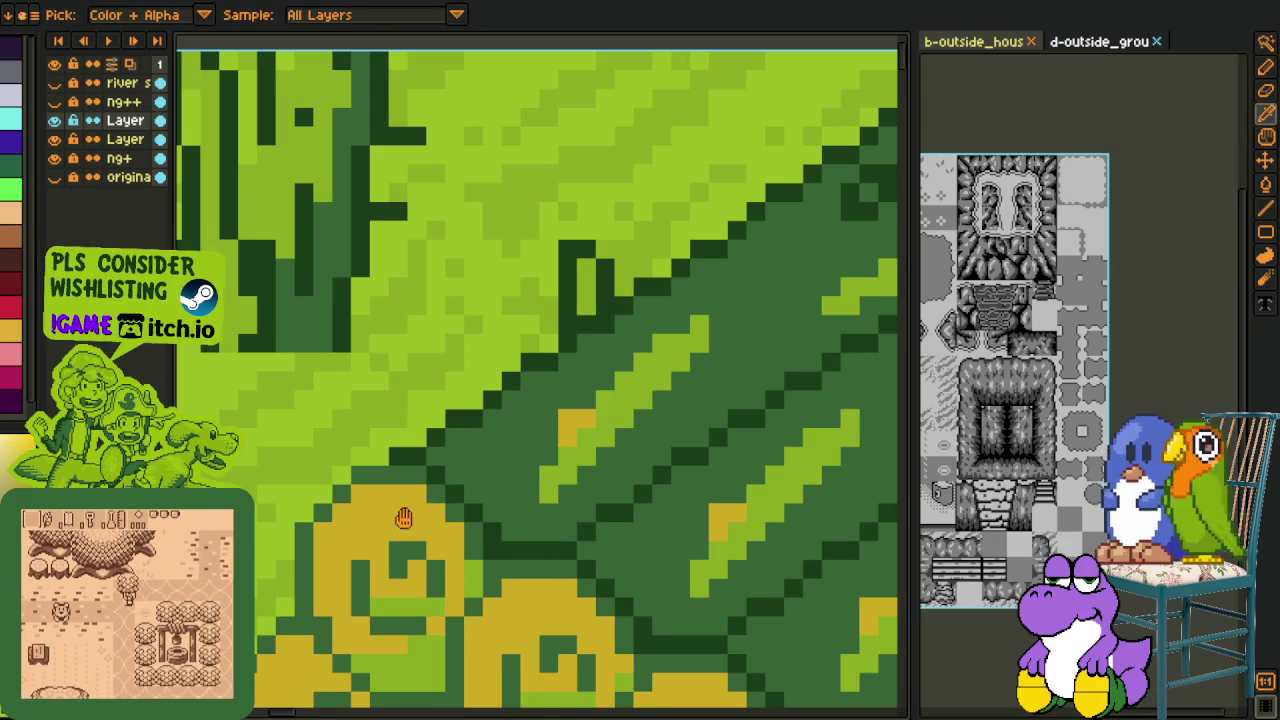
{"action": "key", "text": "shift+r"}
{"action": "left_click", "coordinate": [497, 594]}
Step: Save the map and merge the wood pile layer down into the layer below
{"action": "scroll", "coordinate": [536, 366], "scroll_direction": "down", "scroll_amount": 3}
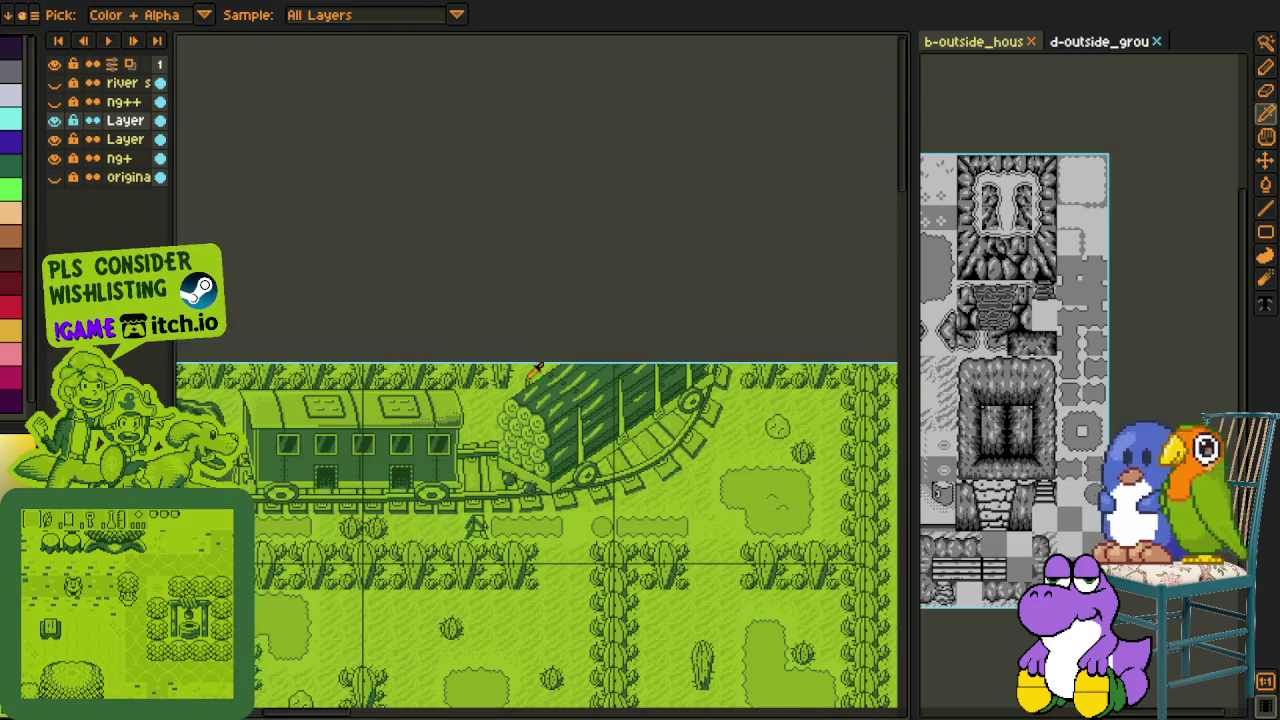
{"action": "key", "text": "ctrl+s"}
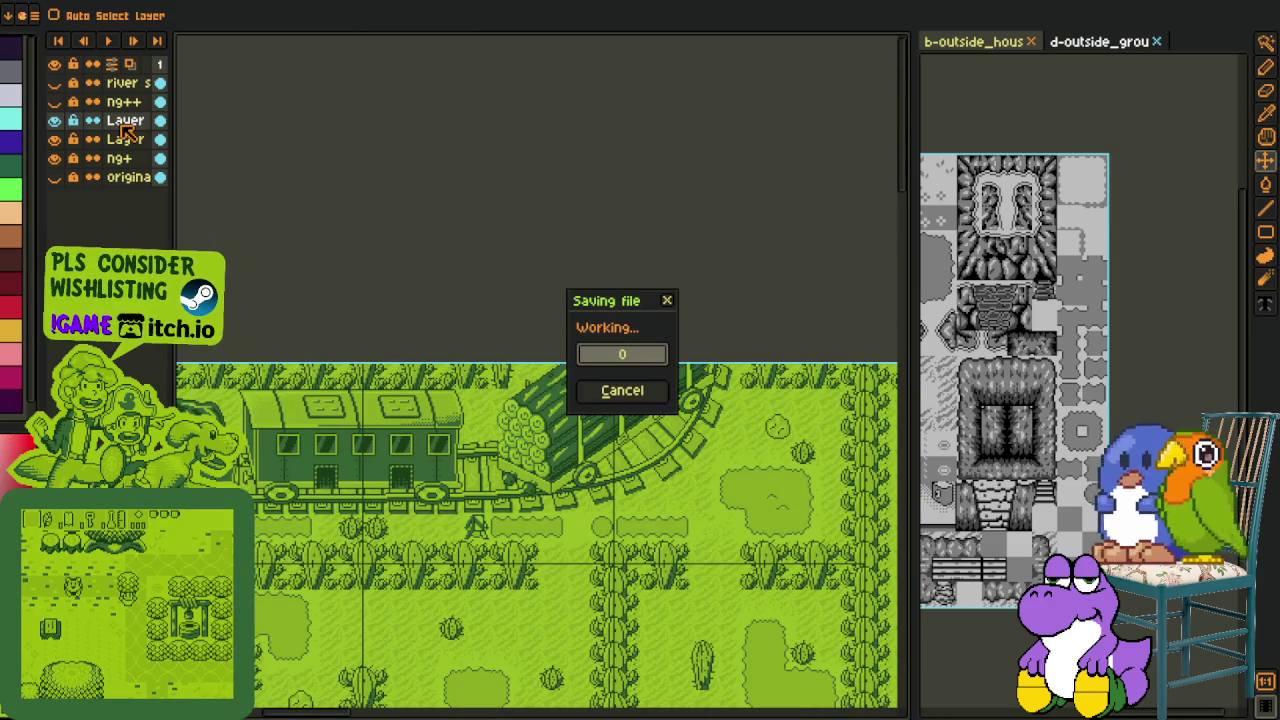
{"action": "right_click", "coordinate": [125, 138]}
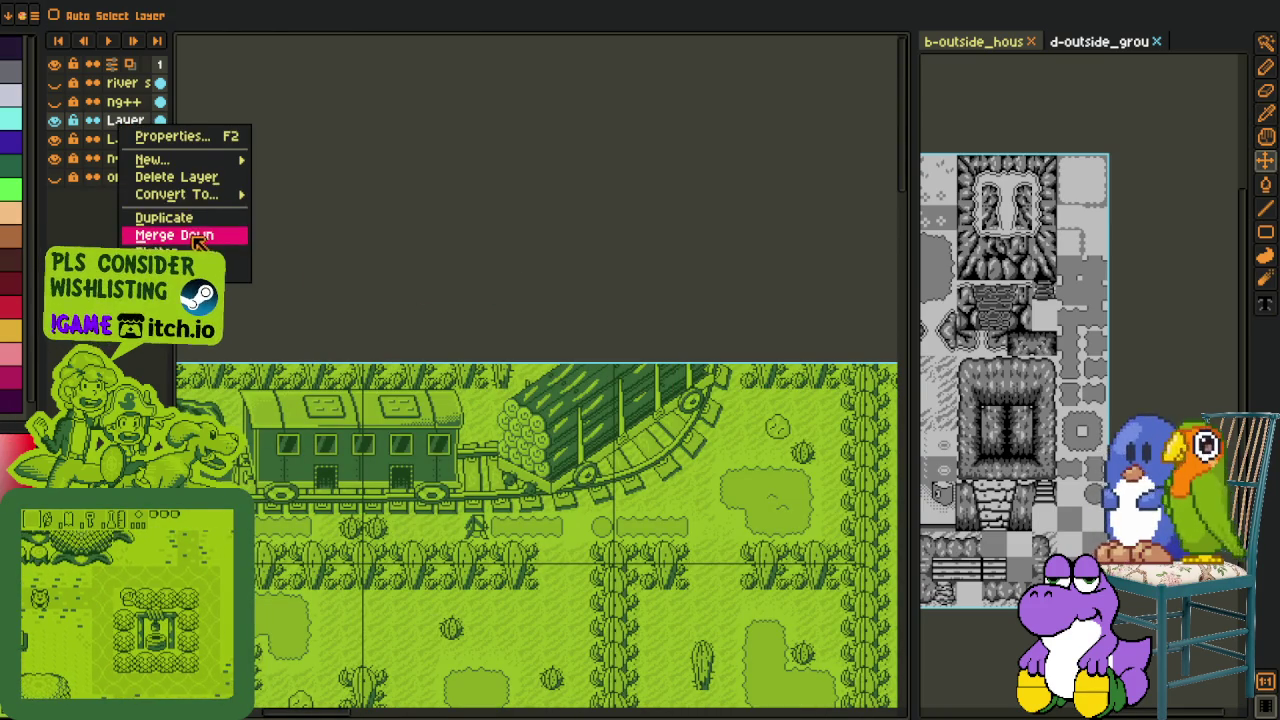
{"action": "left_click", "coordinate": [160, 231]}
{"action": "key", "text": "alt"}
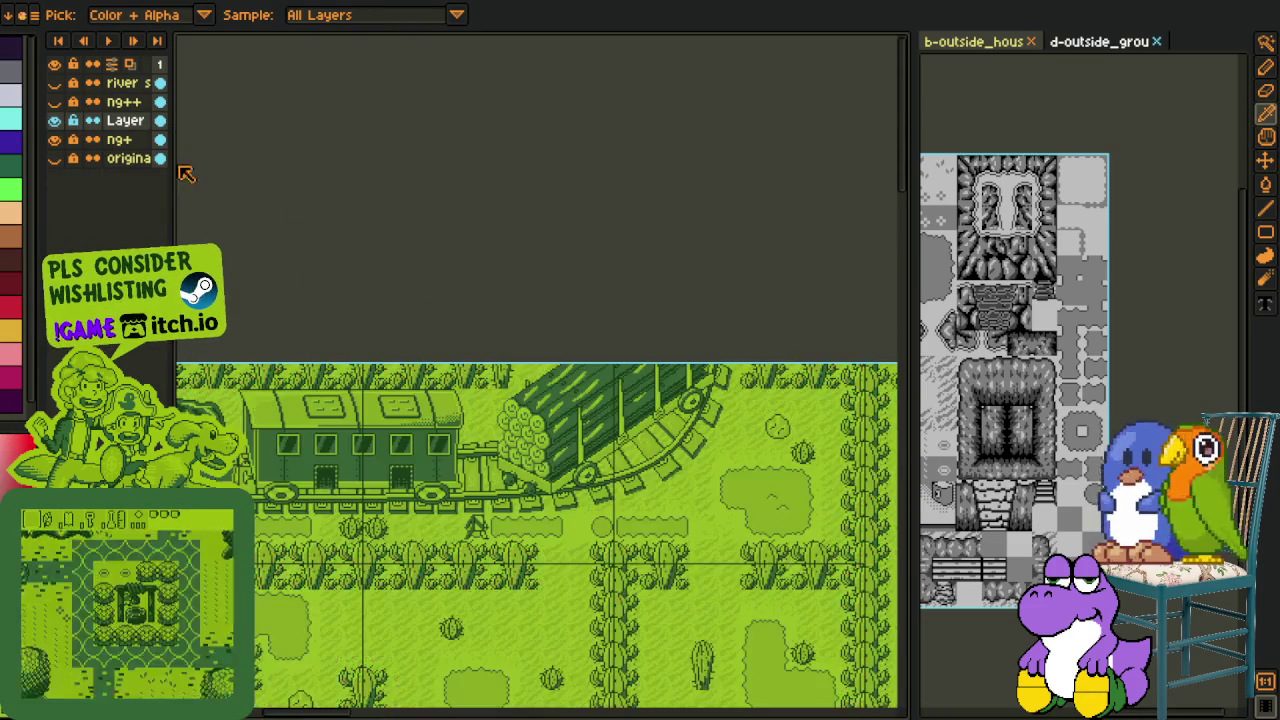
{"action": "scroll", "coordinate": [452, 467], "scroll_direction": "down", "scroll_amount": 2}
{"action": "scroll", "coordinate": [452, 467], "scroll_direction": "down", "scroll_amount": 5}
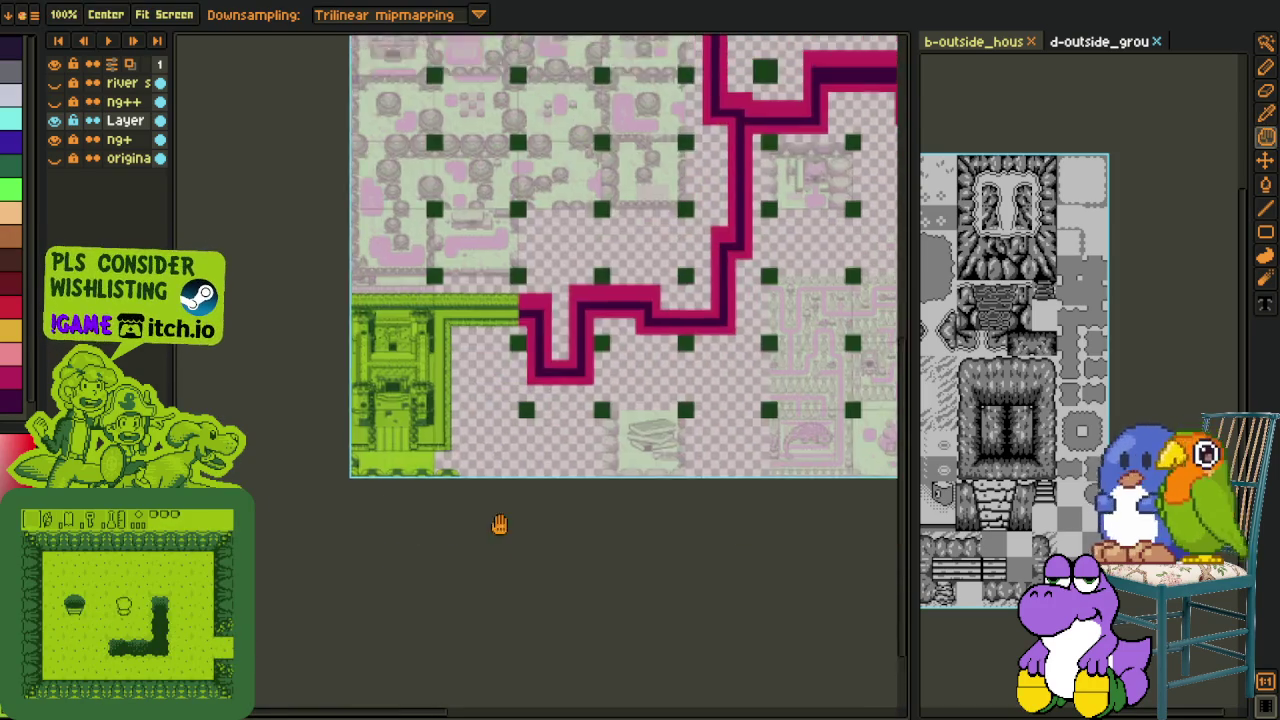
Step: Make rectangular selections on the master map around the books tile area
{"action": "scroll", "coordinate": [501, 568], "scroll_direction": "down", "scroll_amount": 1}
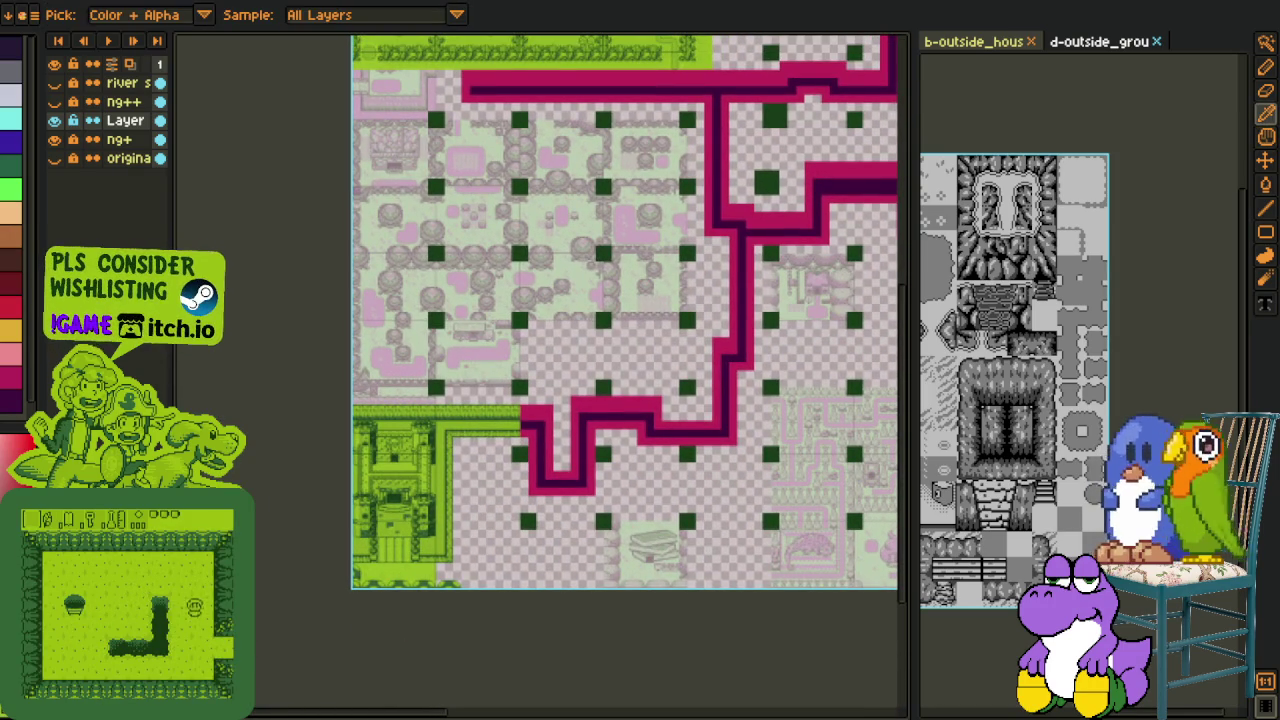
{"action": "key", "text": "m"}
{"action": "scroll", "coordinate": [496, 483], "scroll_direction": "up", "scroll_amount": 1}
{"action": "mouse_move", "coordinate": [282, 333]}
{"action": "left_mouse_down"}
{"action": "mouse_move", "coordinate": [730, 703]}
{"action": "mouse_move", "coordinate": [830, 690]}
{"action": "left_mouse_up"}
{"action": "scroll", "coordinate": [580, 503], "scroll_direction": "right", "scroll_amount": 5}
{"action": "scroll", "coordinate": [580, 503], "scroll_direction": "down", "scroll_amount": 2}
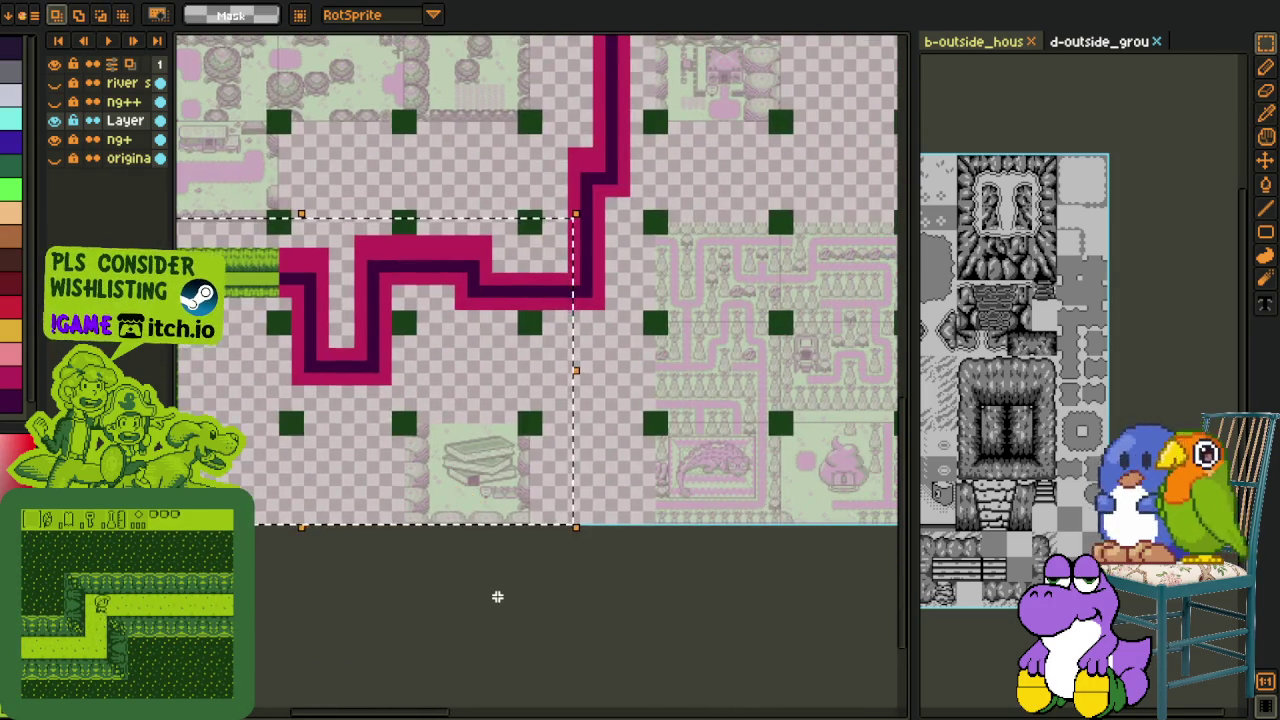
{"action": "scroll", "coordinate": [423, 503], "scroll_direction": "left", "scroll_amount": 6}
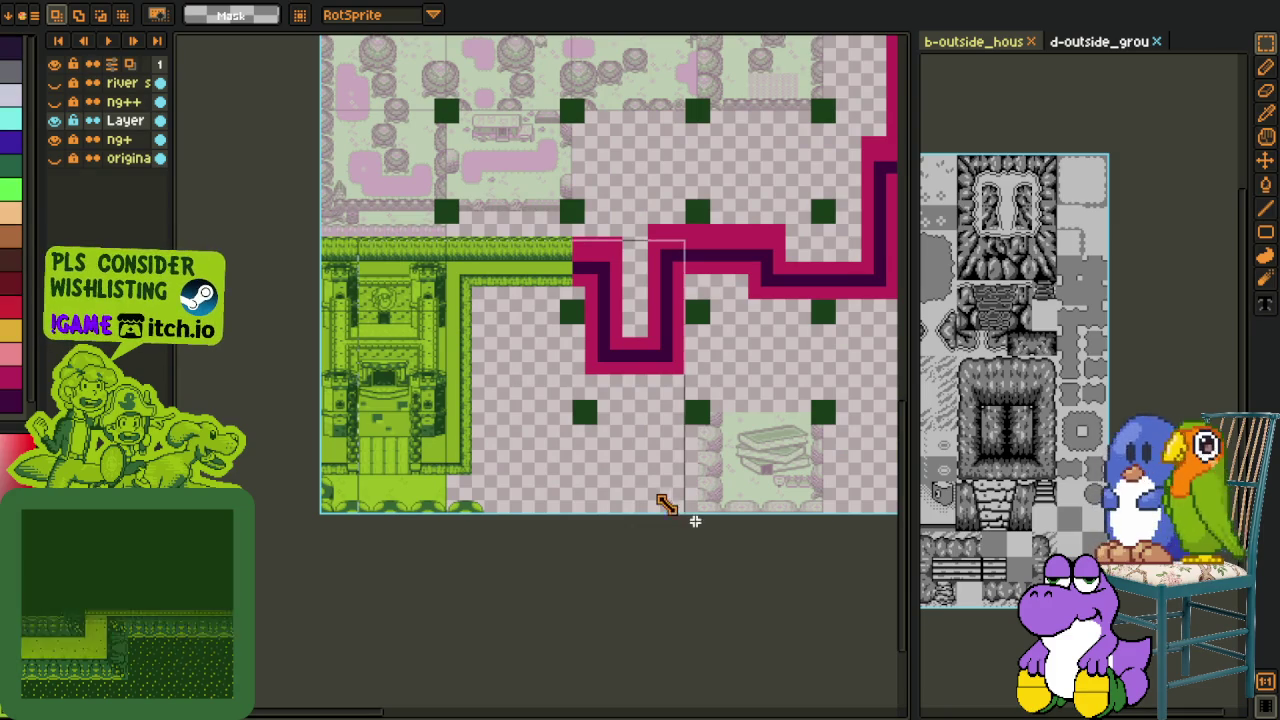
{"action": "scroll", "coordinate": [651, 474], "scroll_direction": "right", "scroll_amount": 1}
{"action": "scroll", "coordinate": [560, 478], "scroll_direction": "right", "scroll_amount": 5}
{"action": "scroll", "coordinate": [472, 479], "scroll_direction": "up", "scroll_amount": 1}
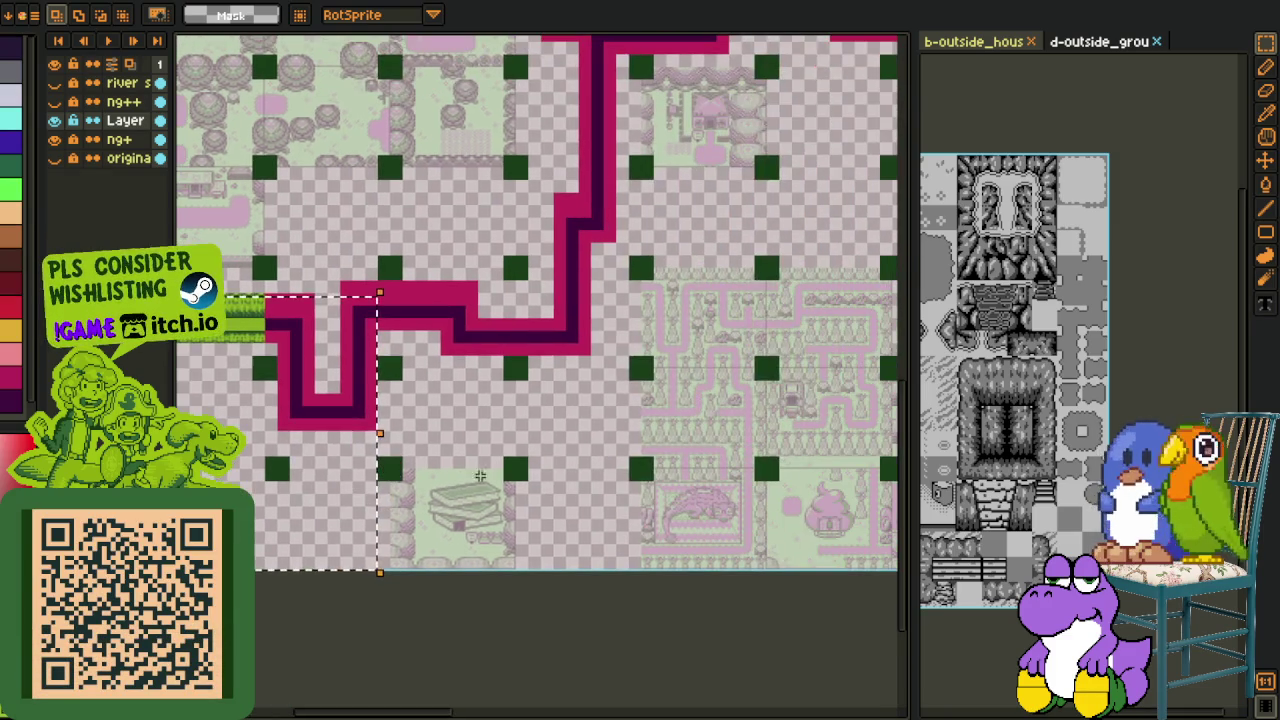
{"action": "scroll", "coordinate": [472, 479], "scroll_direction": "up", "scroll_amount": 1}
{"action": "left_click_drag", "start_coordinate": [421, 452], "coordinate": [635, 663]}
Step: Hide the green map layer, show the original map layer, and paste the clipboard
{"action": "left_click", "coordinate": [54, 120]}
{"action": "left_click", "coordinate": [54, 158]}
{"action": "scroll", "coordinate": [577, 386], "scroll_direction": "right", "scroll_amount": 2}
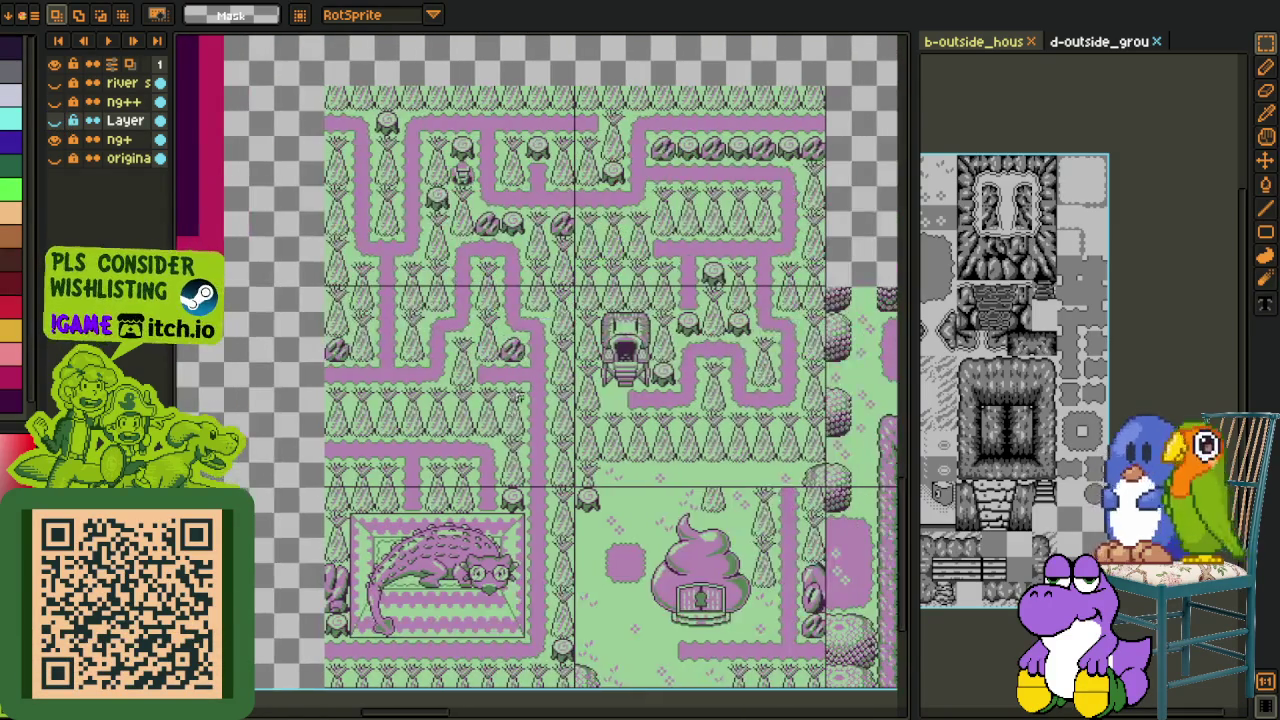
{"action": "scroll", "coordinate": [605, 445], "scroll_direction": "down", "scroll_amount": 1}
{"action": "scroll", "coordinate": [605, 445], "scroll_direction": "down", "scroll_amount": 1}
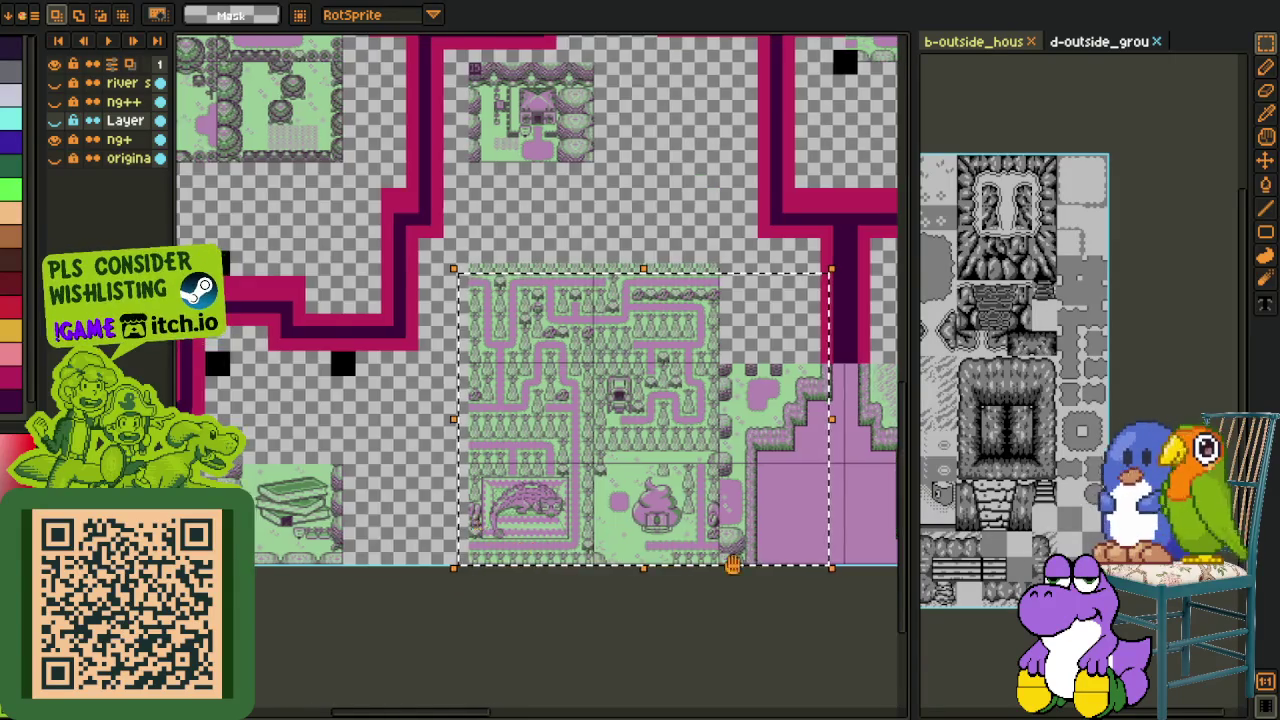
{"action": "scroll", "coordinate": [675, 555], "scroll_direction": "up", "scroll_amount": 2}
{"action": "scroll", "coordinate": [471, 557], "scroll_direction": "up", "scroll_amount": 1}
{"action": "scroll", "coordinate": [788, 412], "scroll_direction": "down", "scroll_amount": 1}
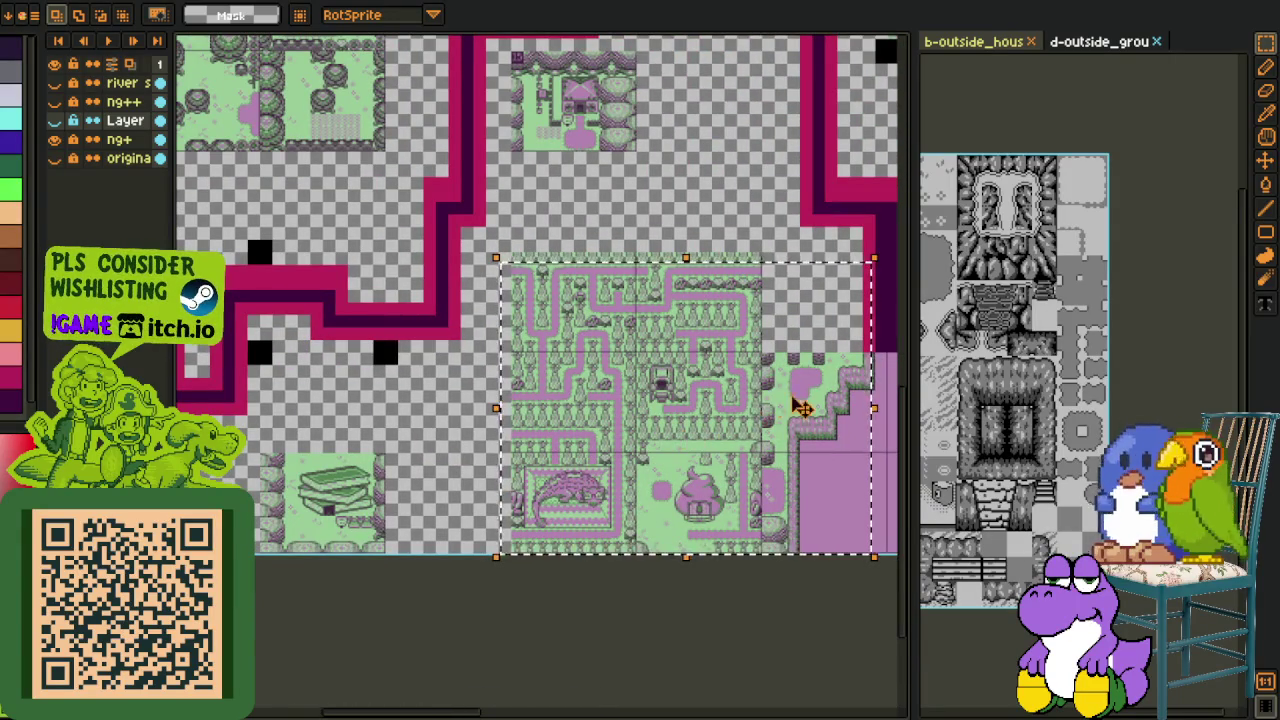
{"action": "scroll", "coordinate": [737, 394], "scroll_direction": "right", "scroll_amount": 4}
{"action": "scroll", "coordinate": [706, 338], "scroll_direction": "right", "scroll_amount": 4}
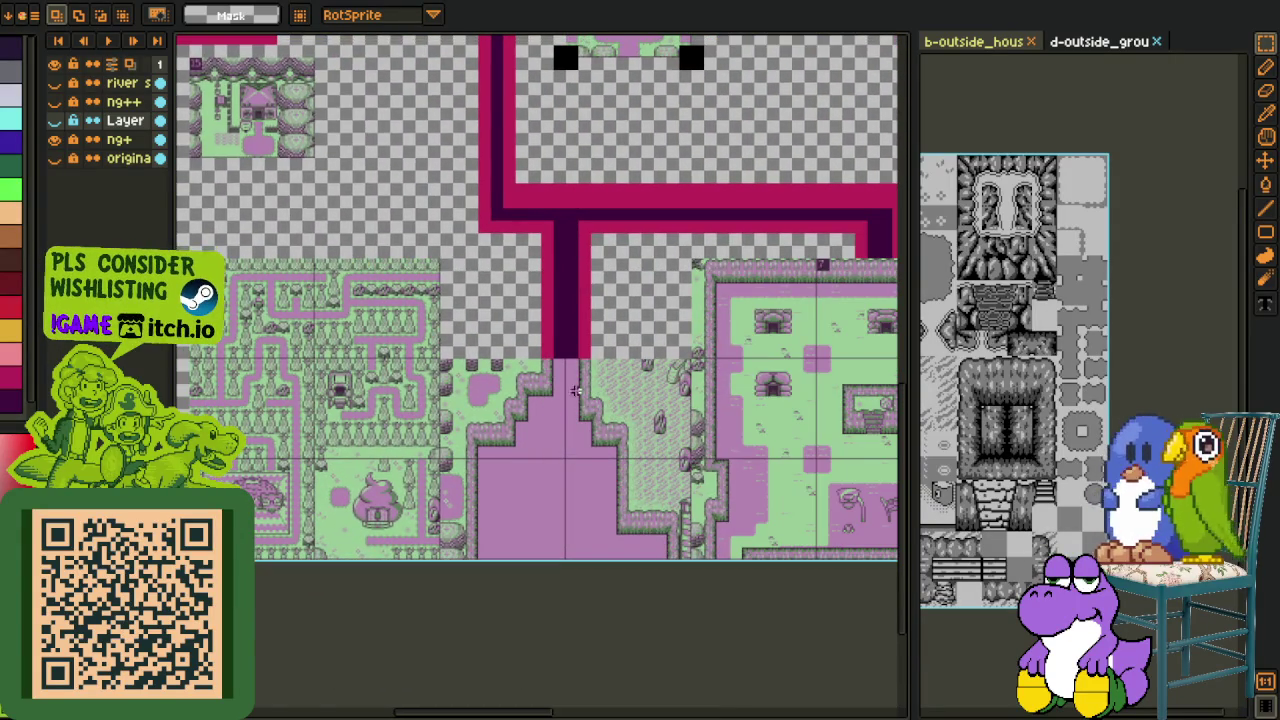
{"action": "scroll", "coordinate": [581, 395], "scroll_direction": "up", "scroll_amount": 1}
{"action": "key", "text": "ctrl+v"}
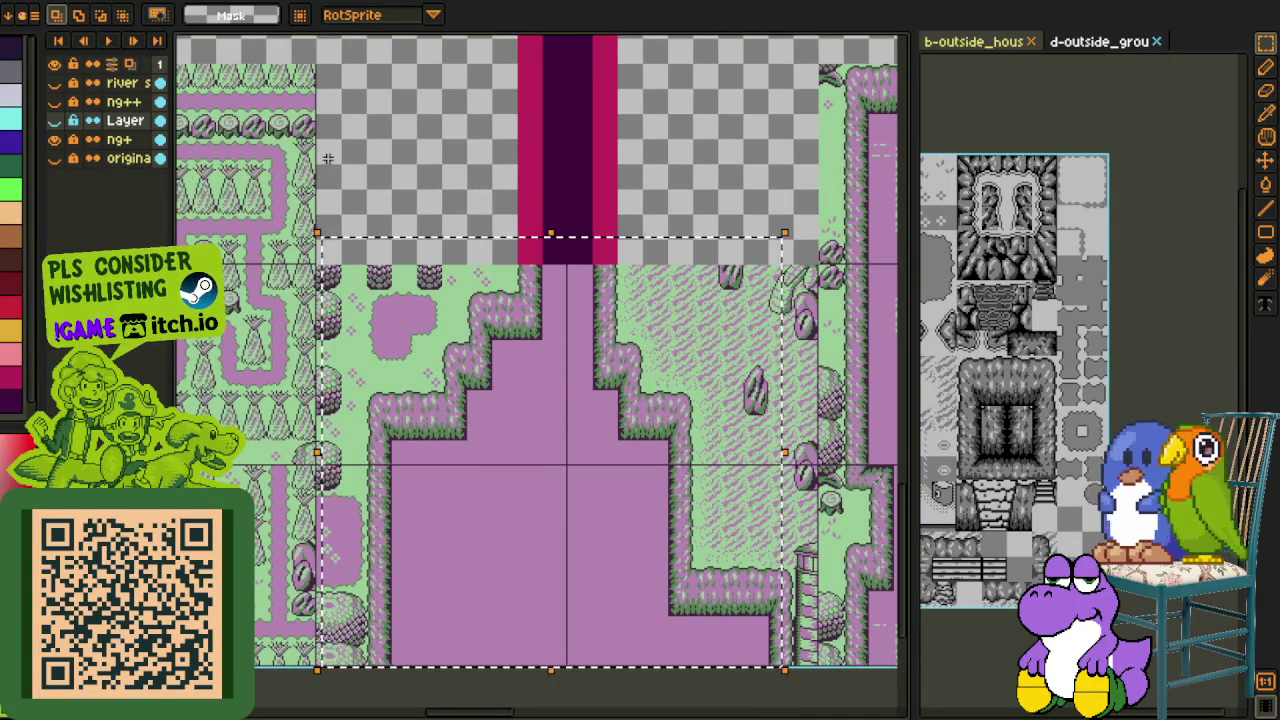
Step: Swap ng+ for the orange ng++ layer, select part of the pink area, then deselect
{"action": "left_click", "coordinate": [55, 139]}
{"action": "left_click", "coordinate": [55, 101]}
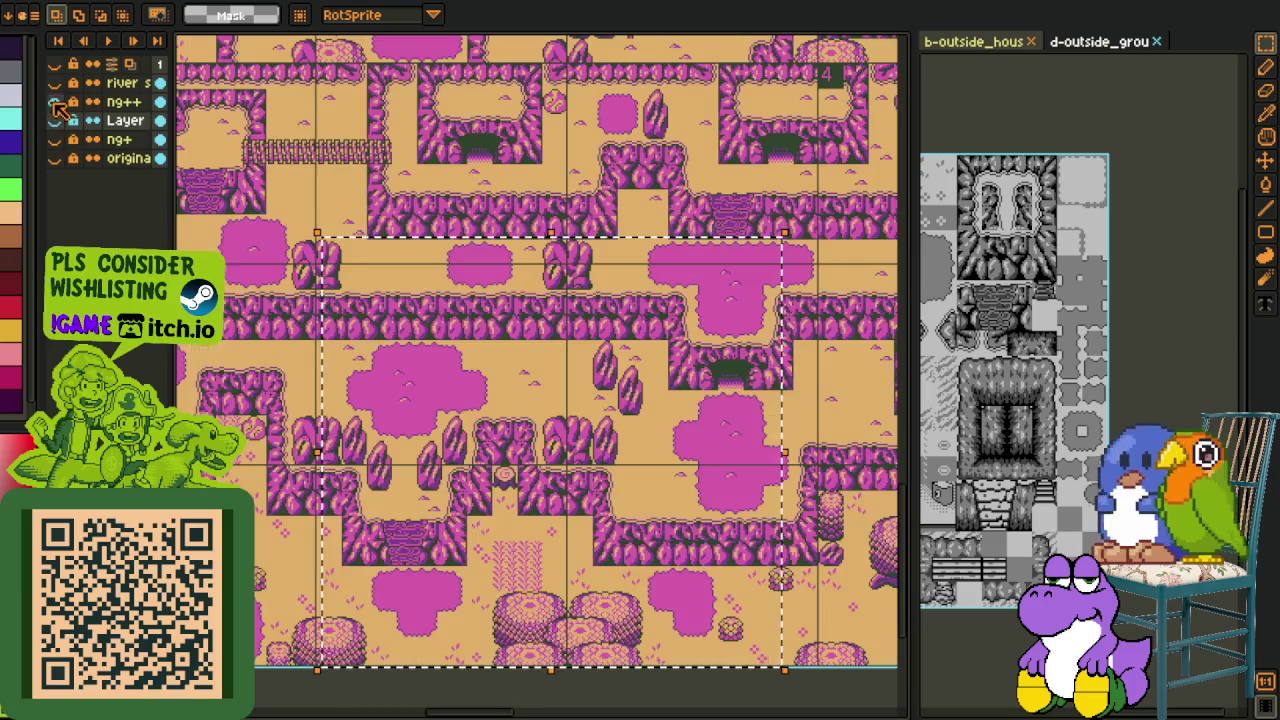
{"action": "scroll", "coordinate": [510, 203], "scroll_direction": "down", "scroll_amount": 3}
{"action": "scroll", "coordinate": [689, 251], "scroll_direction": "right", "scroll_amount": 5}
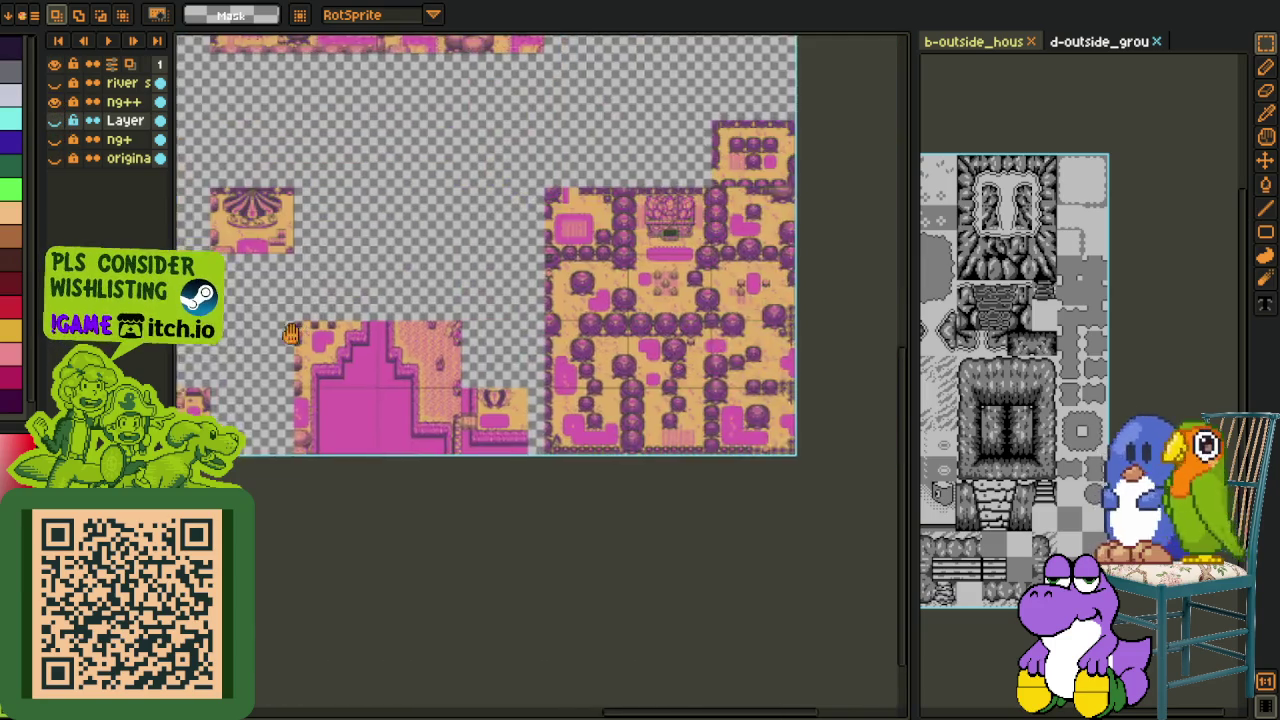
{"action": "scroll", "coordinate": [689, 251], "scroll_direction": "up", "scroll_amount": 2}
{"action": "scroll", "coordinate": [277, 387], "scroll_direction": "left", "scroll_amount": 5}
{"action": "scroll", "coordinate": [450, 400], "scroll_direction": "up", "scroll_amount": 1}
{"action": "left_click_drag", "start_coordinate": [295, 235], "coordinate": [602, 557]}
{"action": "scroll", "coordinate": [602, 557], "scroll_direction": "up", "scroll_amount": 1}
{"action": "scroll", "coordinate": [560, 509], "scroll_direction": "up", "scroll_amount": 2}
{"action": "scroll", "coordinate": [534, 466], "scroll_direction": "down", "scroll_amount": 2}
{"action": "scroll", "coordinate": [600, 530], "scroll_direction": "down", "scroll_amount": 2}
{"action": "key", "text": "ctrl+d"}
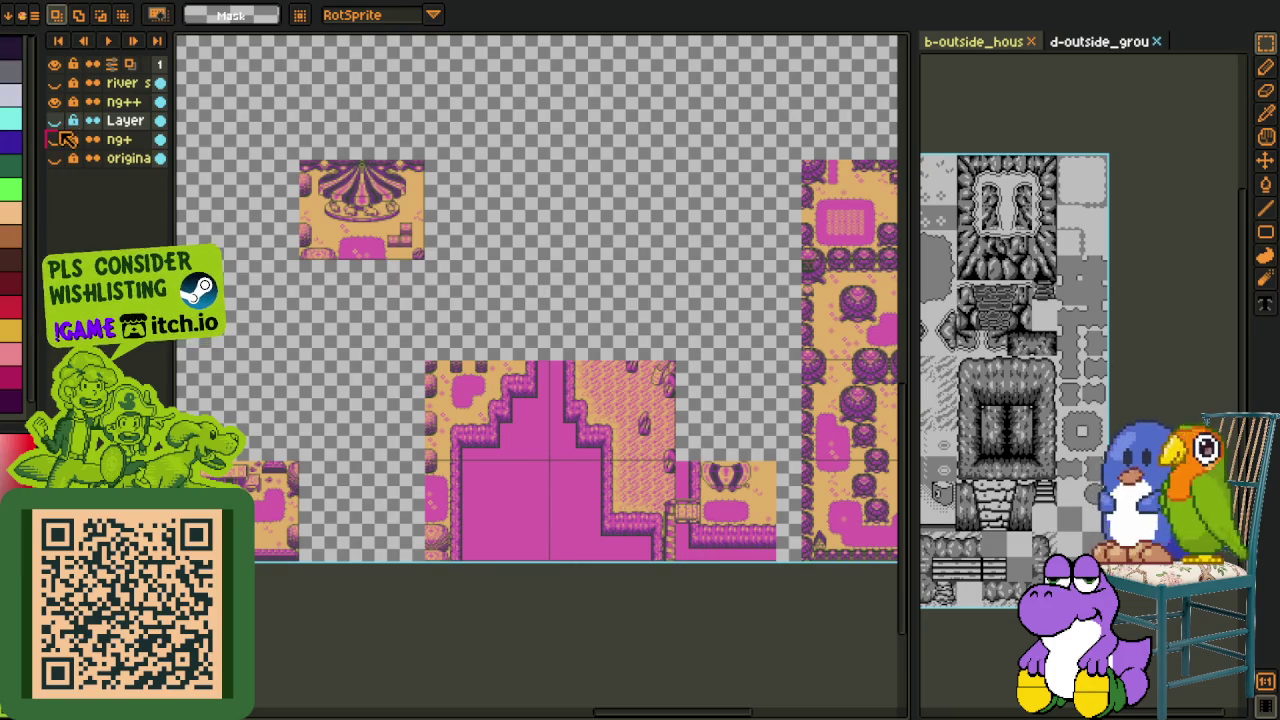
Step: Toggle the green Layer and ng+ visibility, hiding all layers and then showing only ng+
{"action": "left_click", "coordinate": [54, 120]}
{"action": "left_click", "coordinate": [55, 140]}
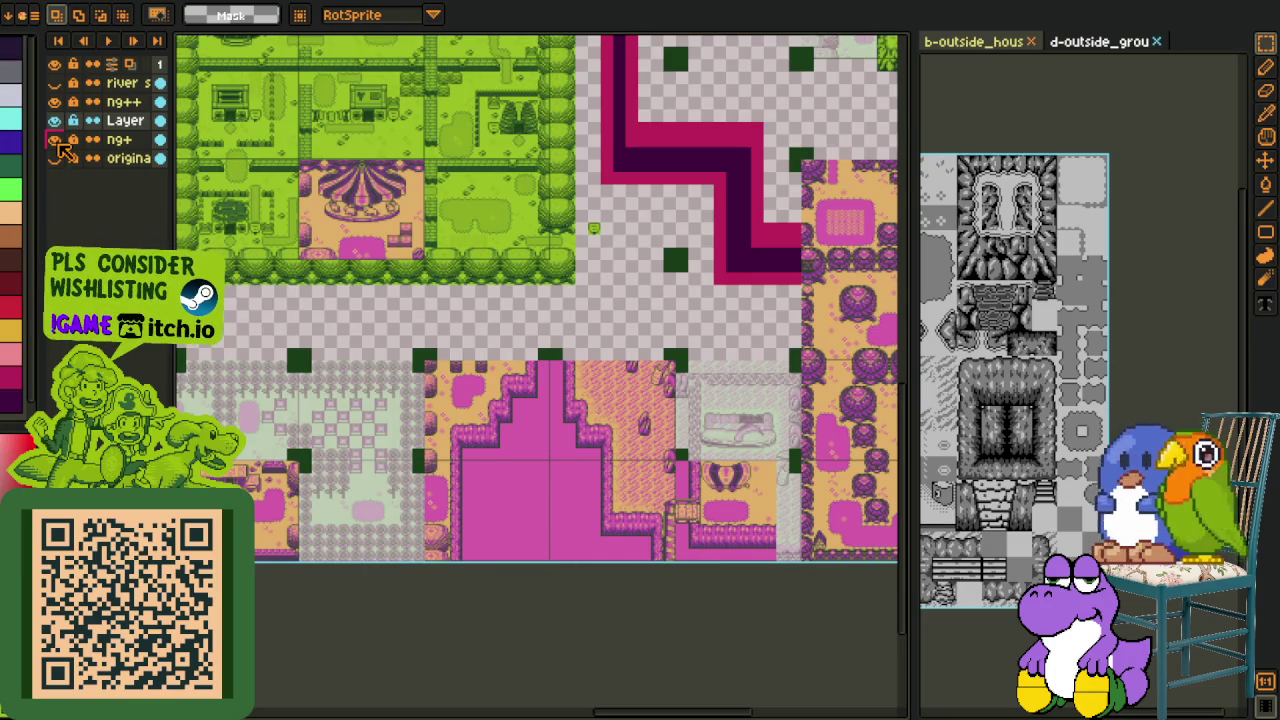
{"action": "left_click", "coordinate": [55, 140]}
{"action": "left_click", "coordinate": [55, 120]}
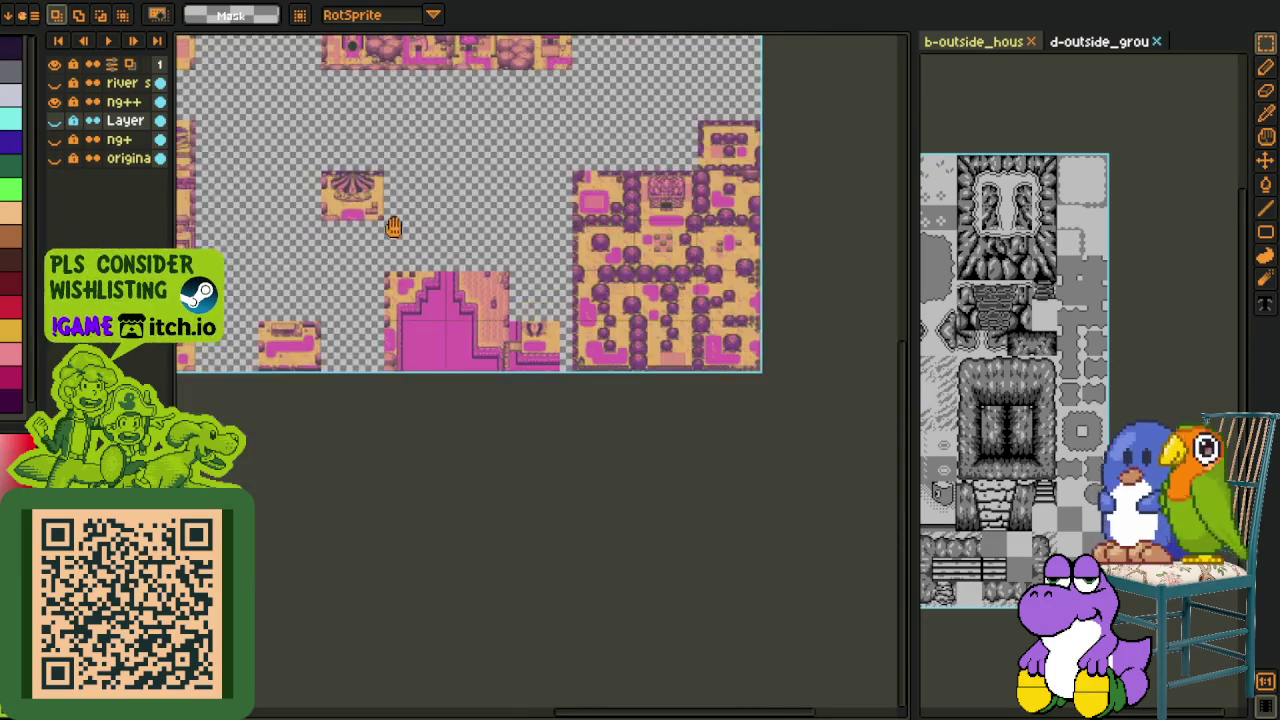
{"action": "left_click", "coordinate": [55, 63]}
{"action": "left_click_drag", "start_coordinate": [55, 63], "coordinate": [58, 145]}
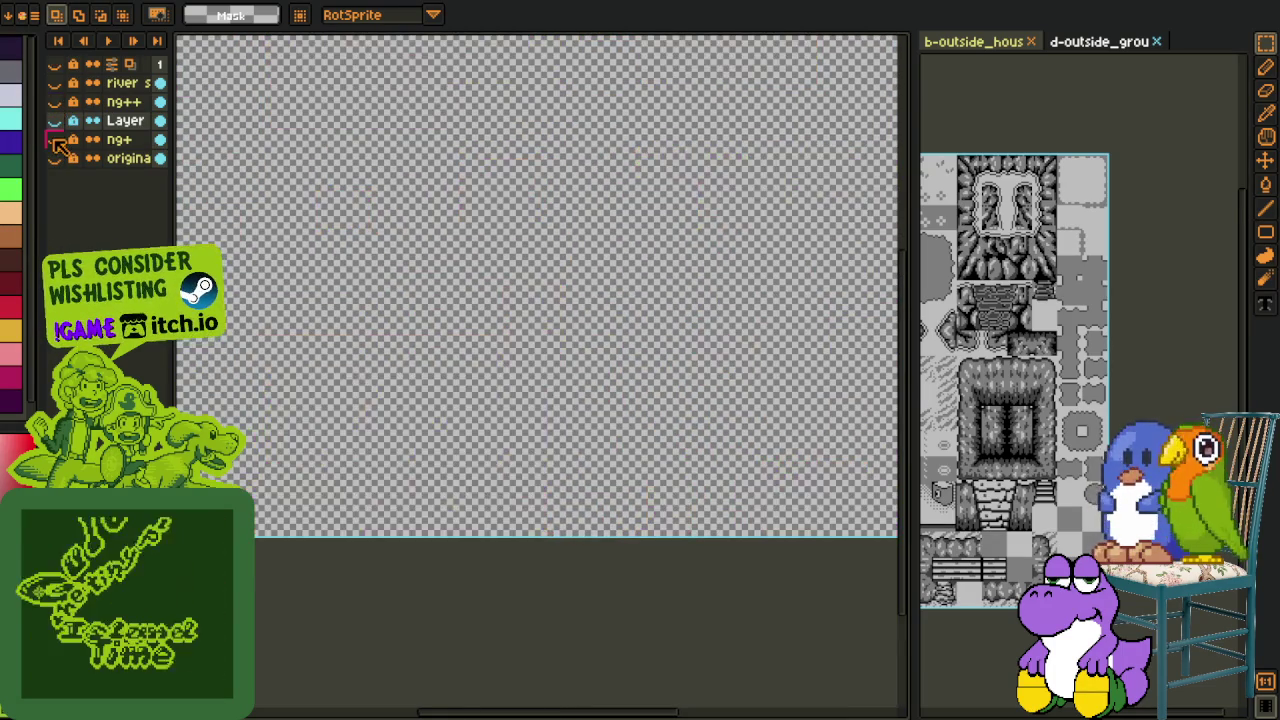
{"action": "left_click", "coordinate": [55, 140]}
Step: Compare the ng+ and ng++ maps, ending with only the green Layer visible
{"action": "left_click_drag", "start_coordinate": [250, 260], "coordinate": [326, 340]}
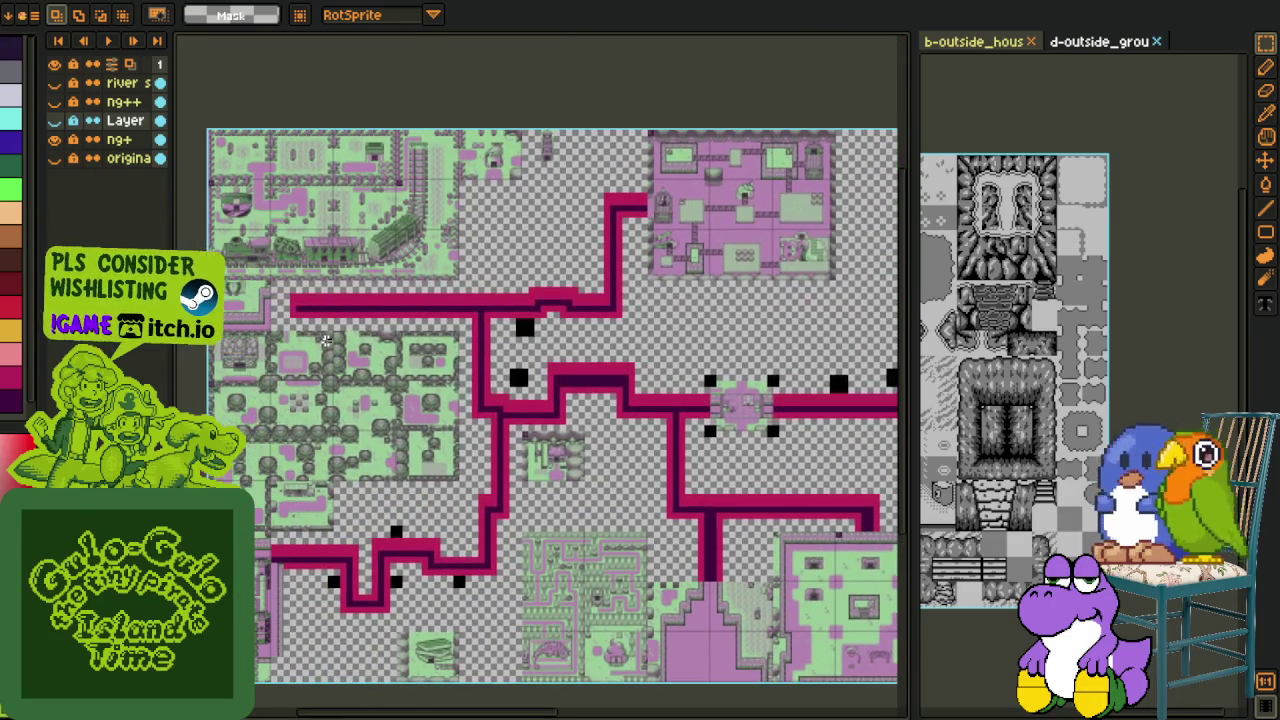
{"action": "left_click_drag", "start_coordinate": [489, 393], "coordinate": [529, 394]}
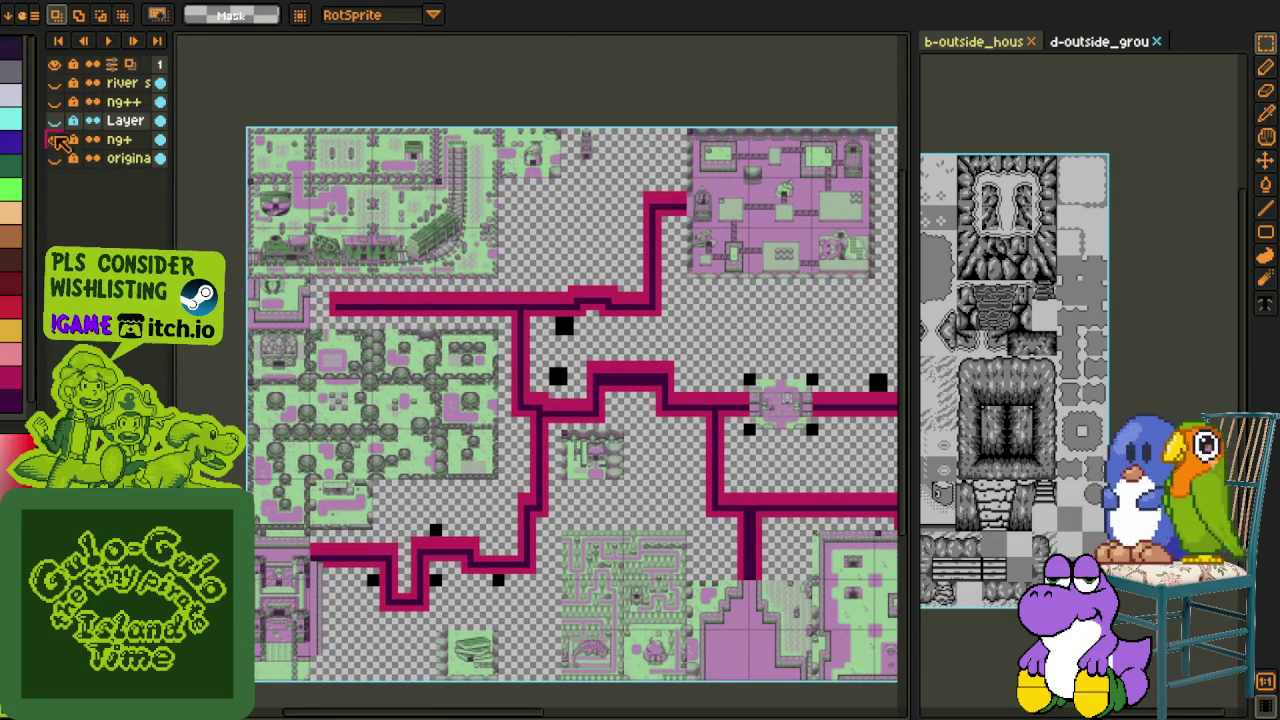
{"action": "left_click", "coordinate": [55, 140]}
{"action": "left_click", "coordinate": [55, 102]}
{"action": "left_click", "coordinate": [55, 102]}
{"action": "left_click", "coordinate": [55, 120]}
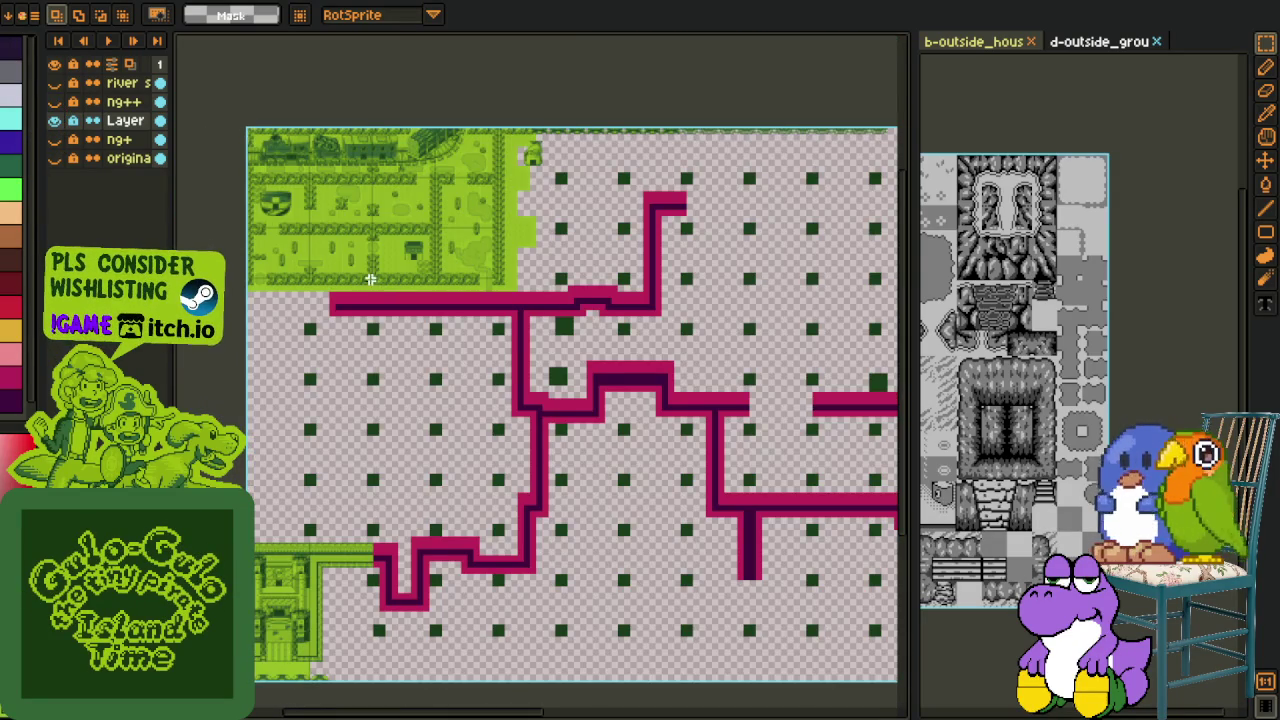
{"action": "scroll", "coordinate": [370, 280], "scroll_direction": "down", "scroll_amount": 1}
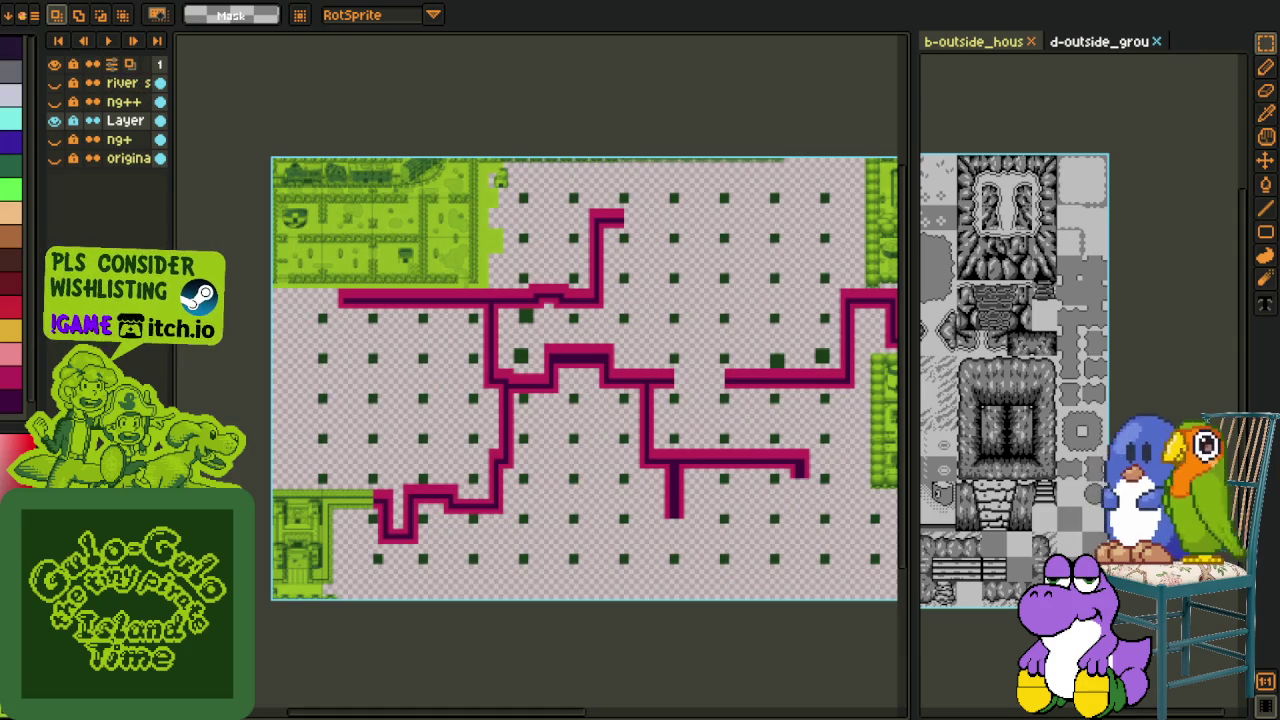
{"action": "left_click", "coordinate": [35, 14]}
{"action": "mouse_move", "coordinate": [40, 121]}
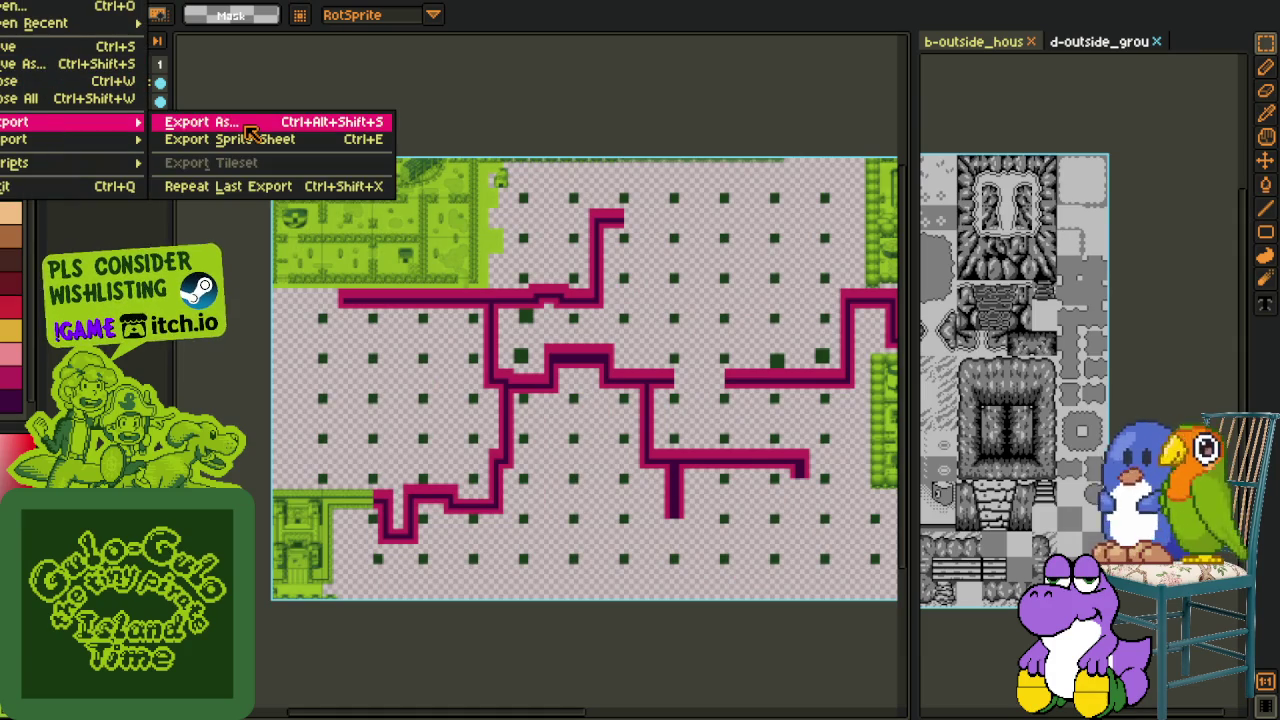
Step: Export the map as new_game_plus_map_2.png without layers, save, and bring up Export Sprite Sheet
{"action": "left_click", "coordinate": [200, 121]}
{"action": "key", "text": "Return"}
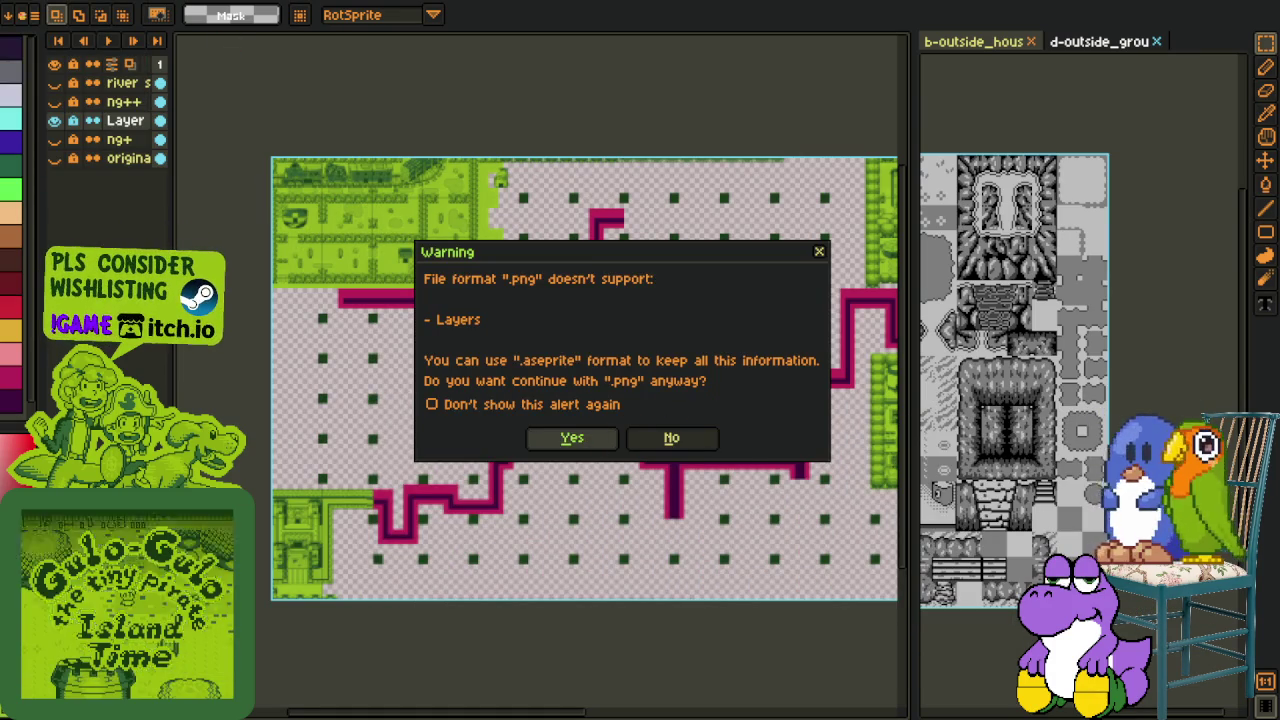
{"action": "left_click", "coordinate": [597, 438]}
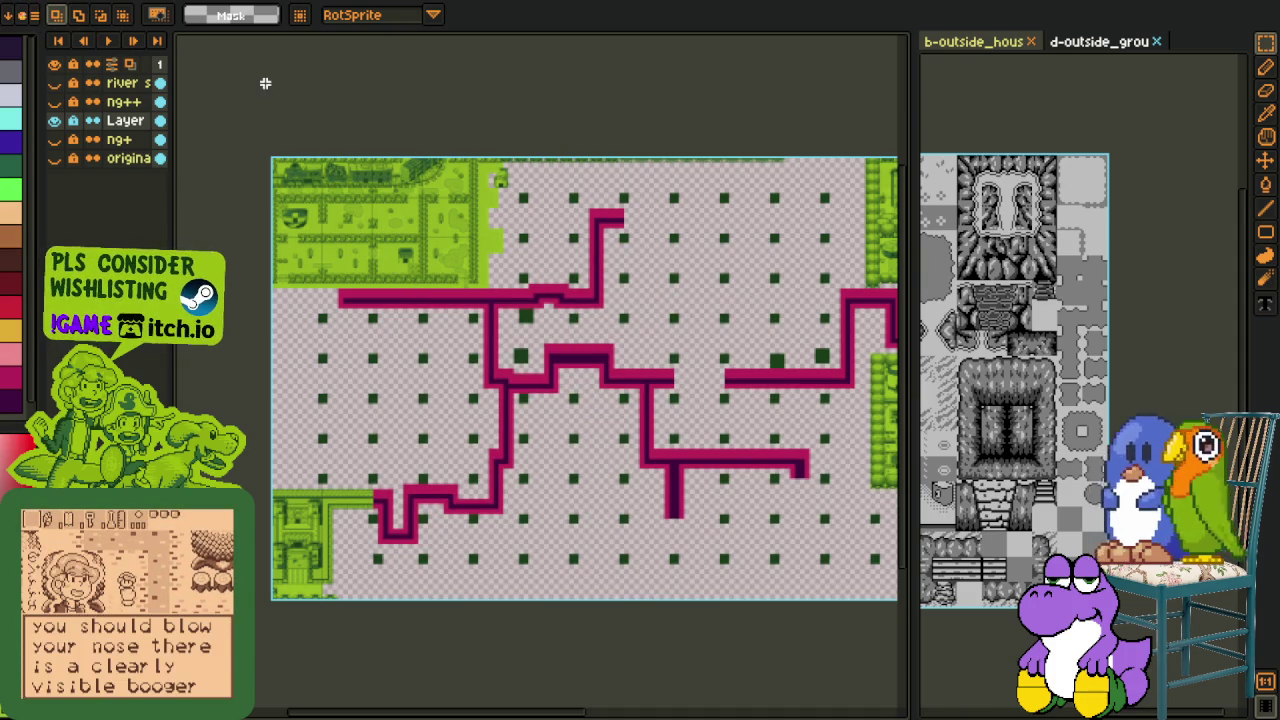
{"action": "key", "text": "ctrl+s"}
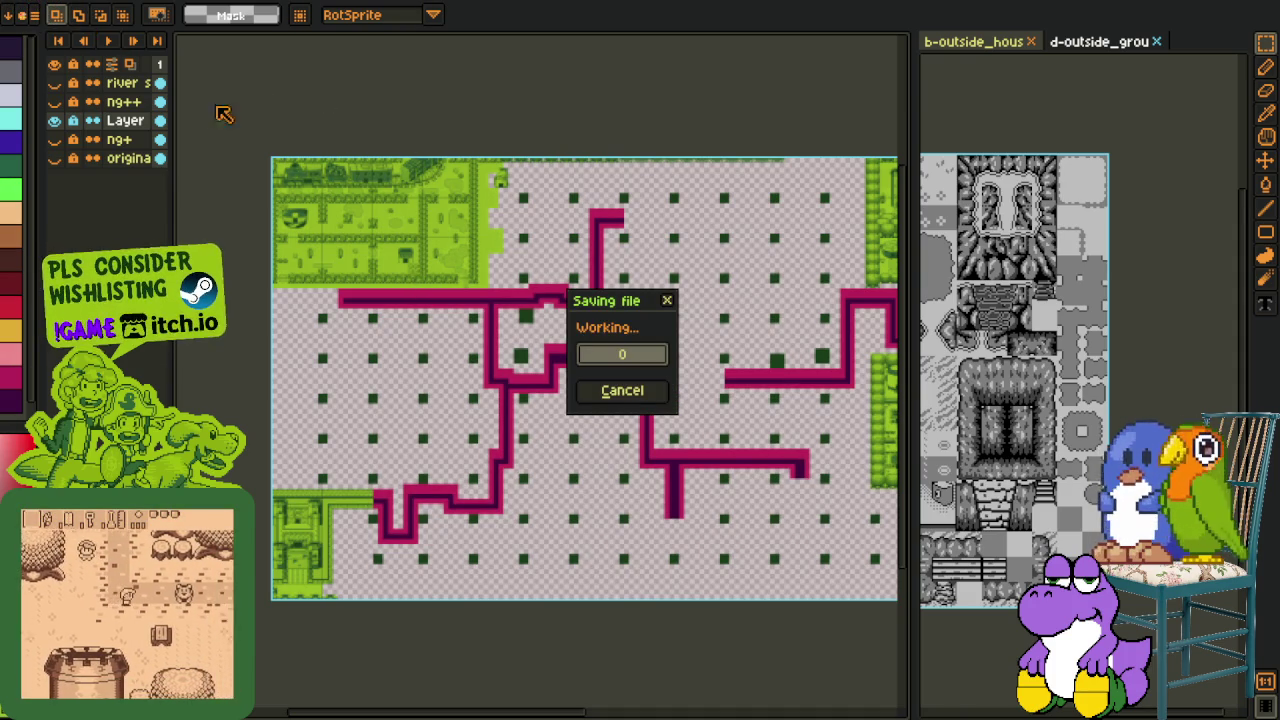
{"action": "left_click", "coordinate": [34, 14]}
{"action": "mouse_move", "coordinate": [40, 139]}
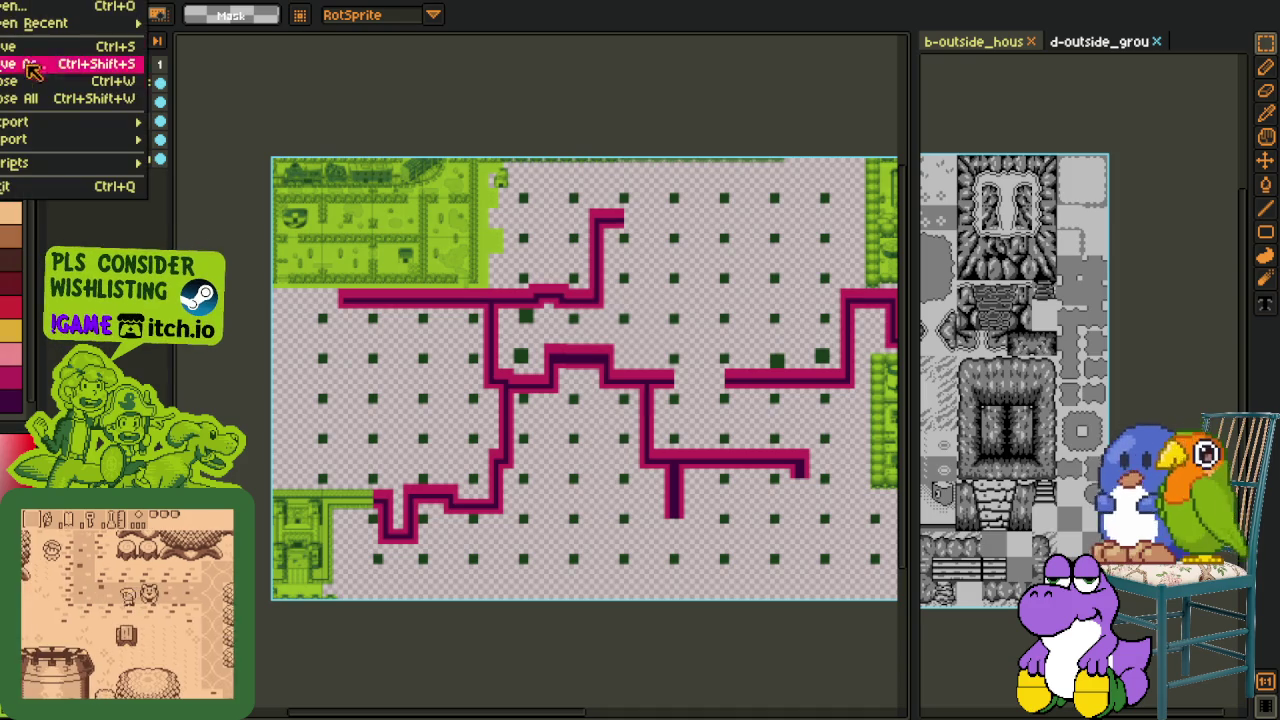
{"action": "left_click", "coordinate": [230, 140]}
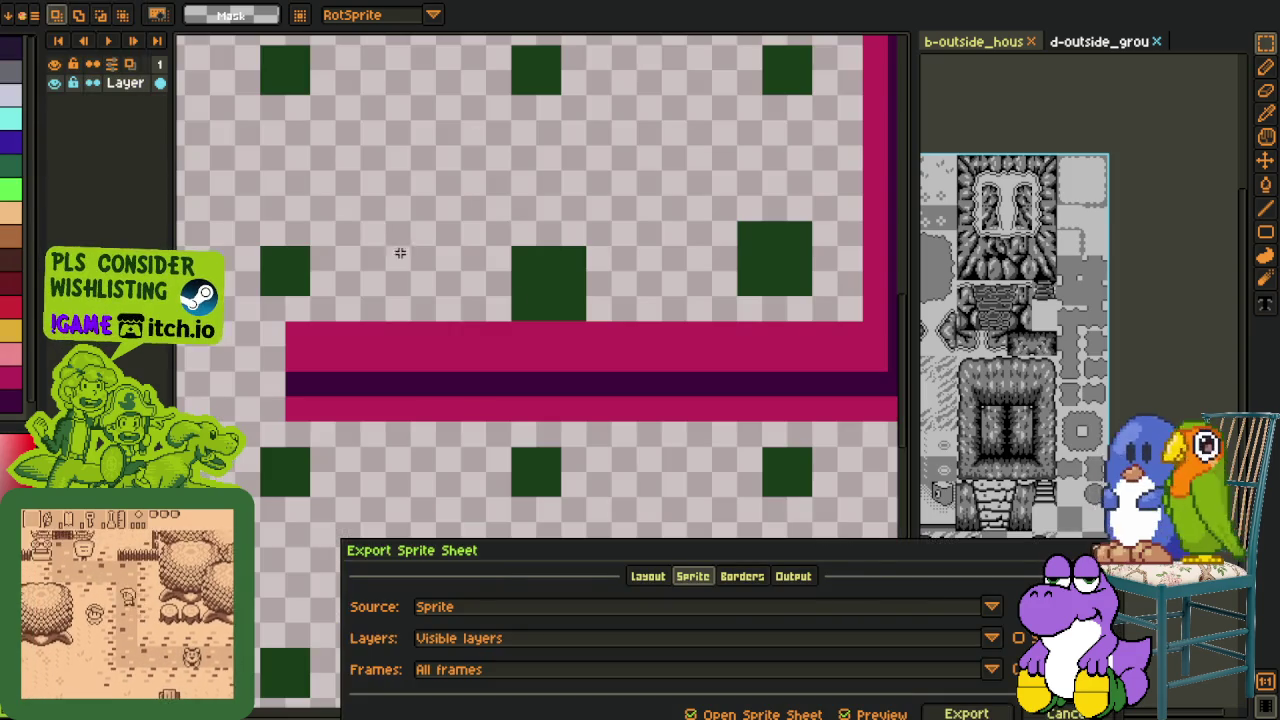
Step: Generate the single-layer sprite sheet and cut the whole green map to the clipboard
{"action": "key", "text": "Escape"}
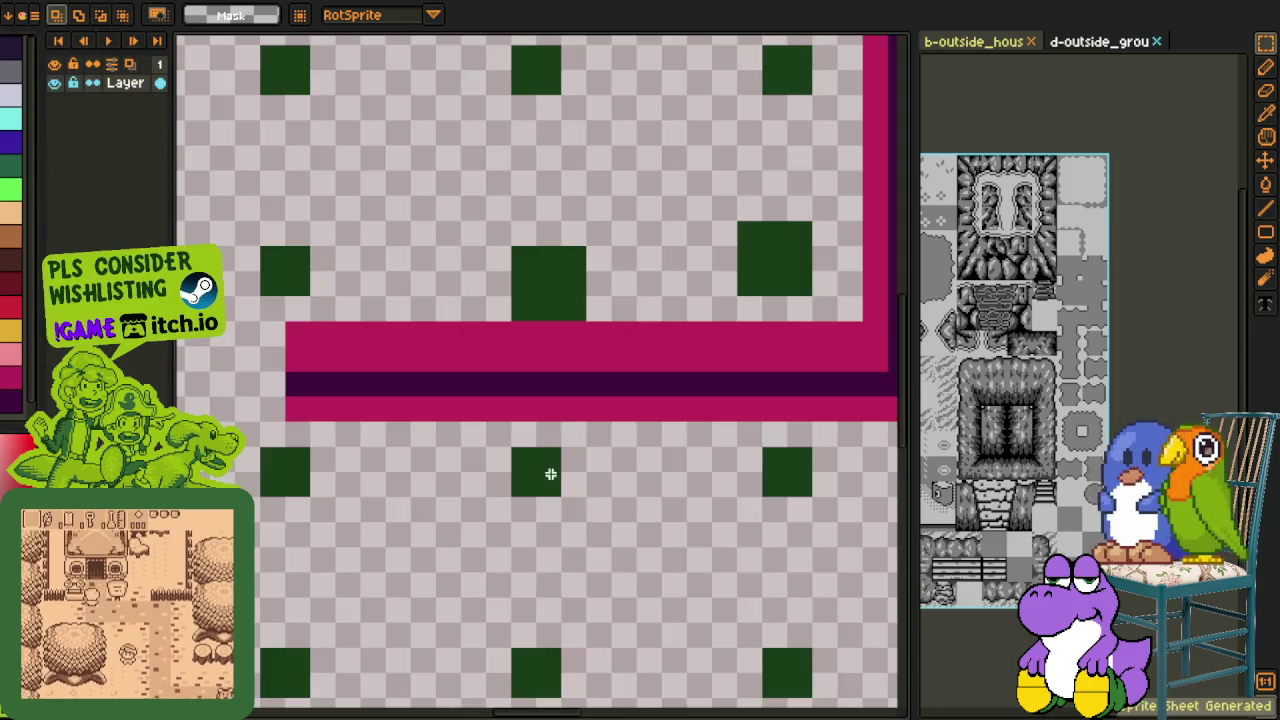
{"action": "scroll", "coordinate": [557, 385], "scroll_direction": "down", "scroll_amount": 2}
{"action": "scroll", "coordinate": [557, 385], "scroll_direction": "down", "scroll_amount": 2}
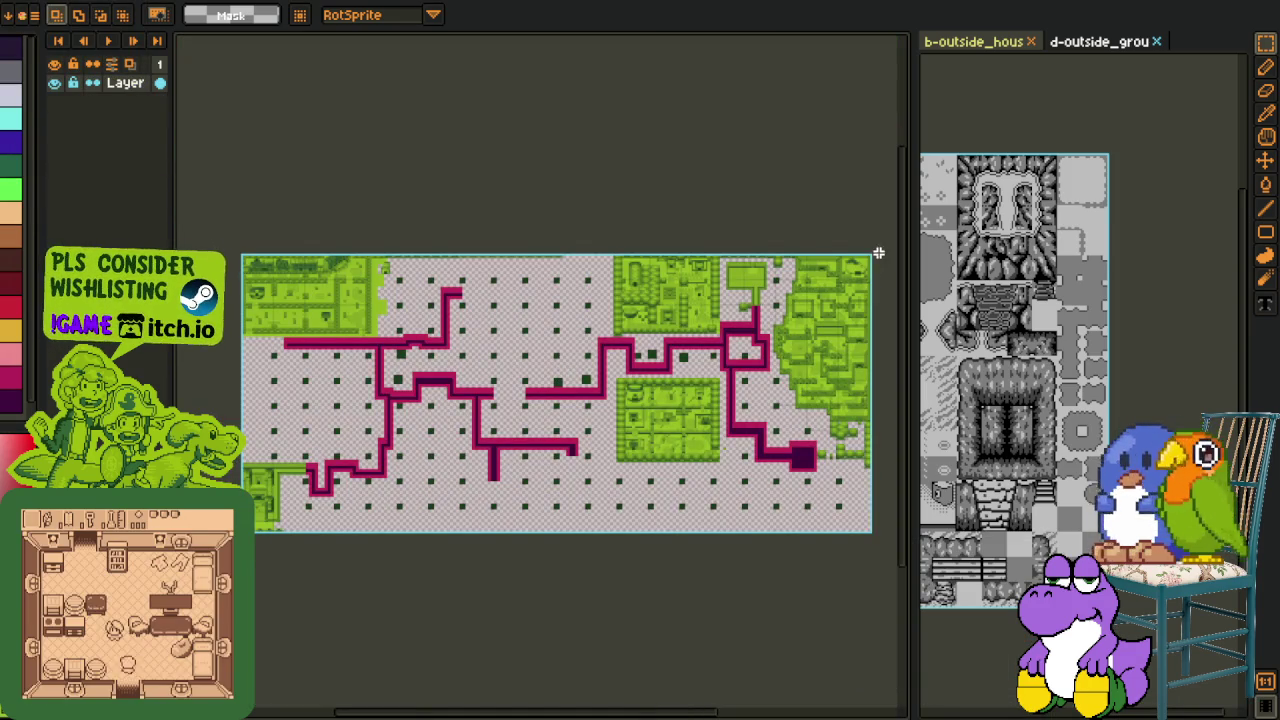
{"action": "scroll", "coordinate": [618, 402], "scroll_direction": "left", "scroll_amount": 5}
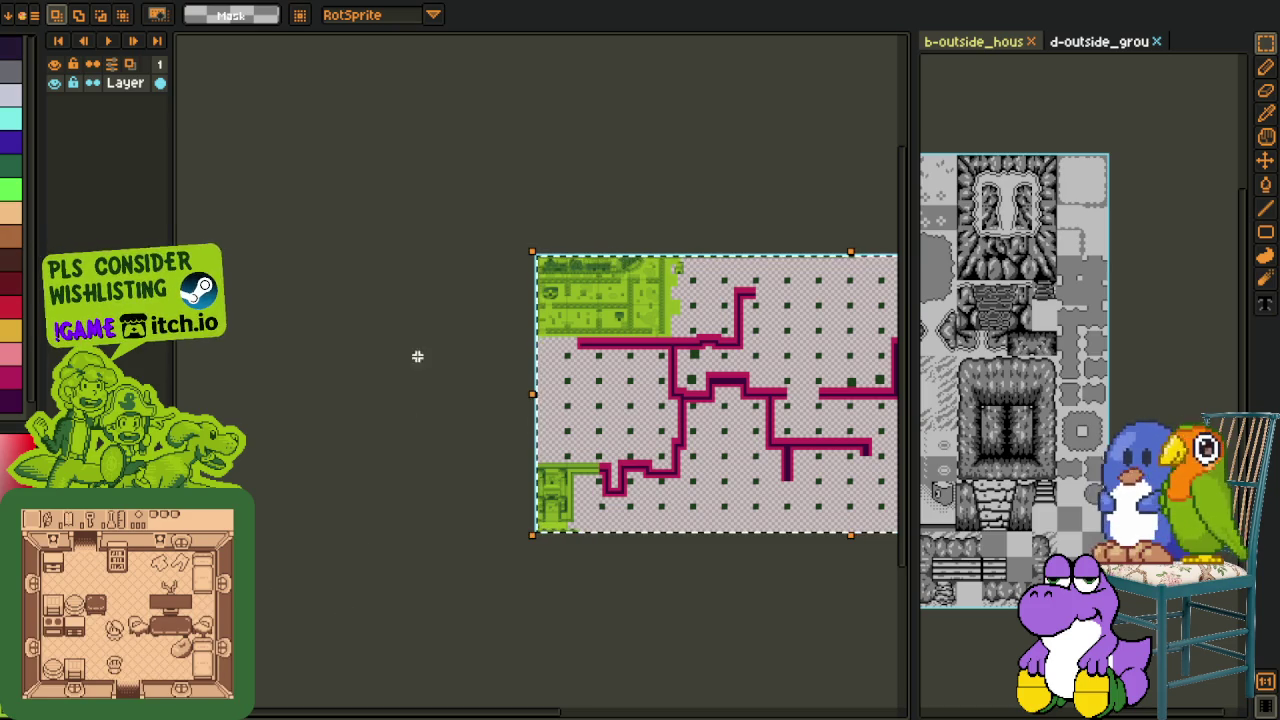
{"action": "key", "text": "Delete"}
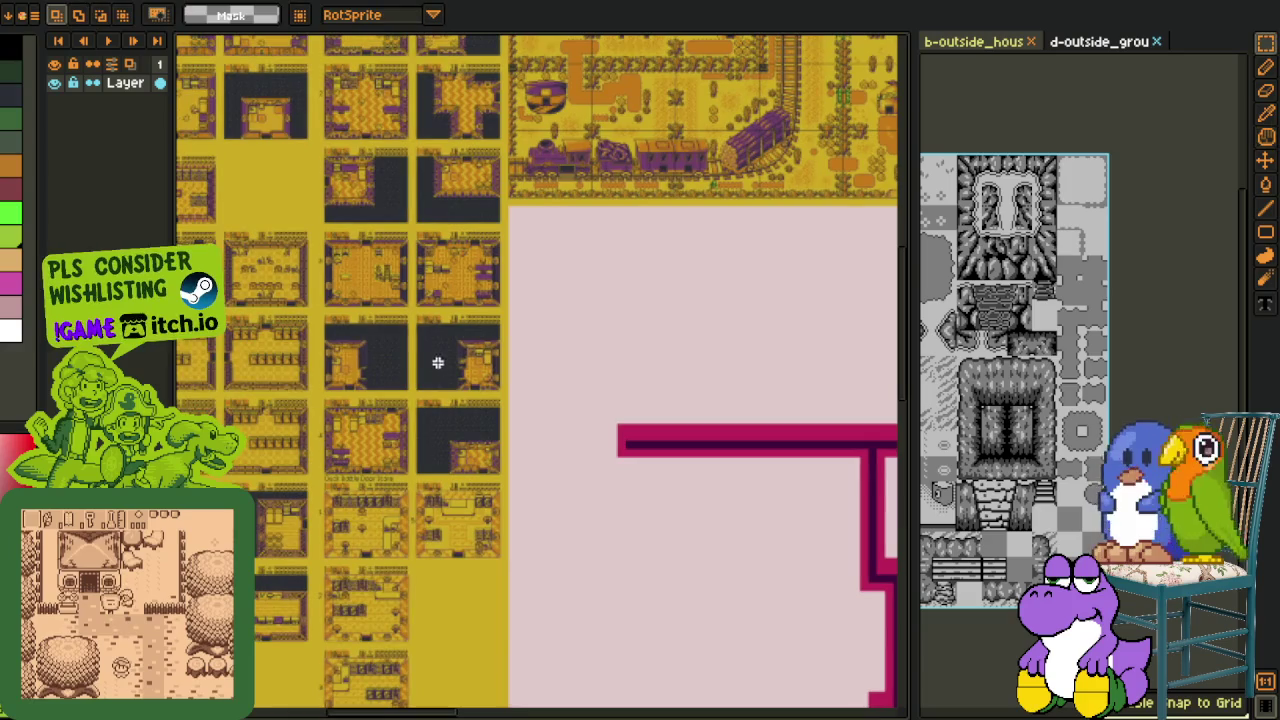
Step: Add a new layer to the master map and line the pasted green section up in place
{"action": "right_click", "coordinate": [117, 85]}
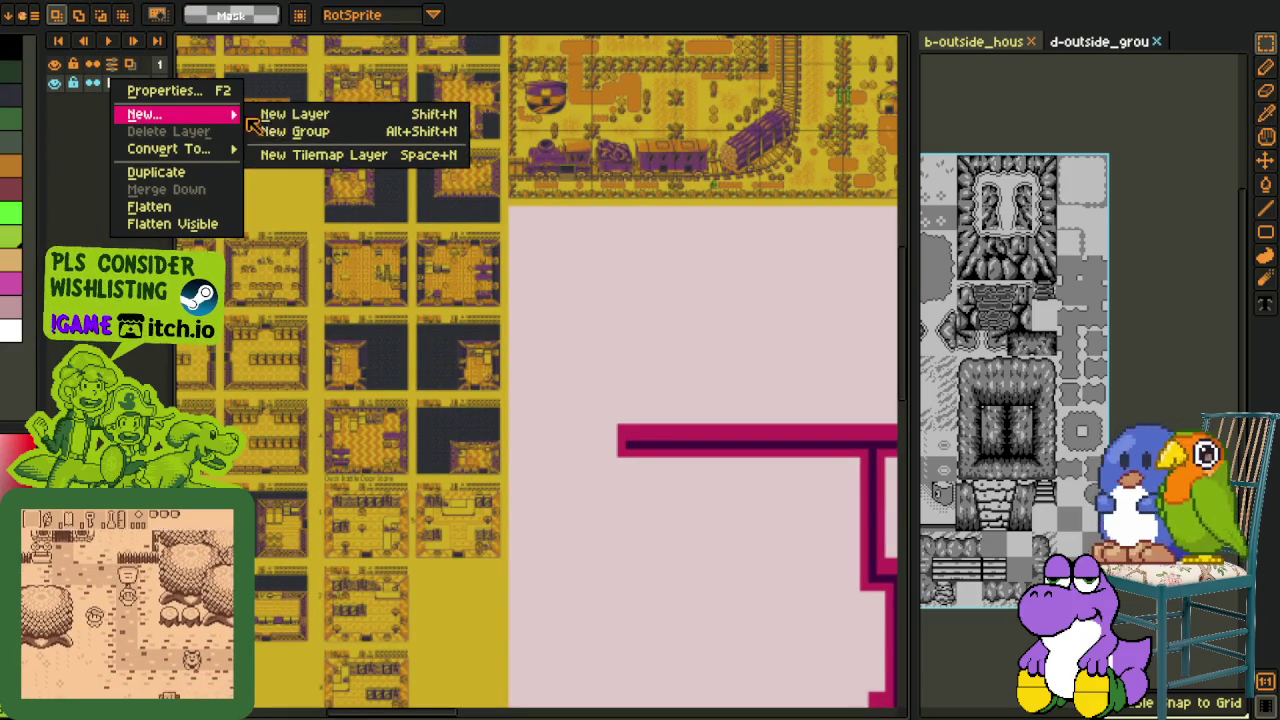
{"action": "left_click", "coordinate": [275, 116]}
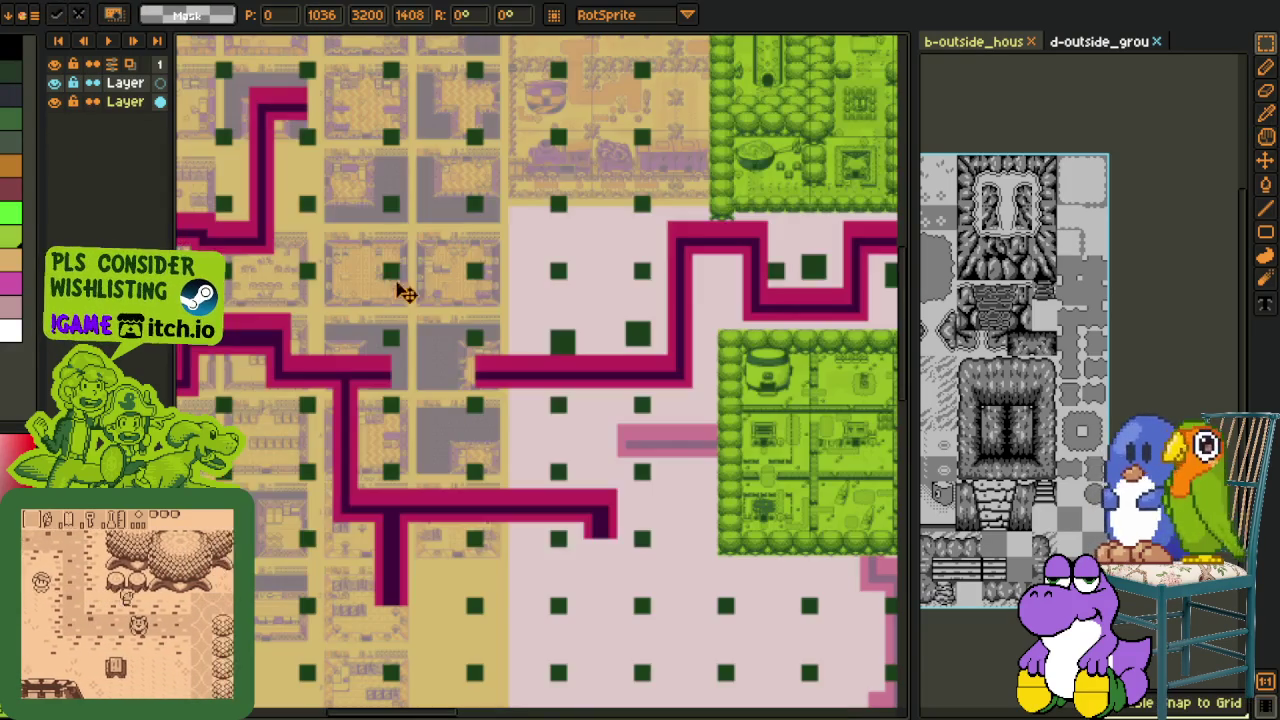
{"action": "mouse_move", "coordinate": [540, 287]}
{"action": "left_mouse_down"}
{"action": "mouse_move", "coordinate": [760, 409]}
{"action": "mouse_move", "coordinate": [420, 286]}
{"action": "mouse_move", "coordinate": [517, 306]}
{"action": "mouse_move", "coordinate": [868, 300]}
{"action": "left_mouse_up"}
{"action": "scroll", "coordinate": [620, 200], "scroll_direction": "up", "scroll_amount": 2}
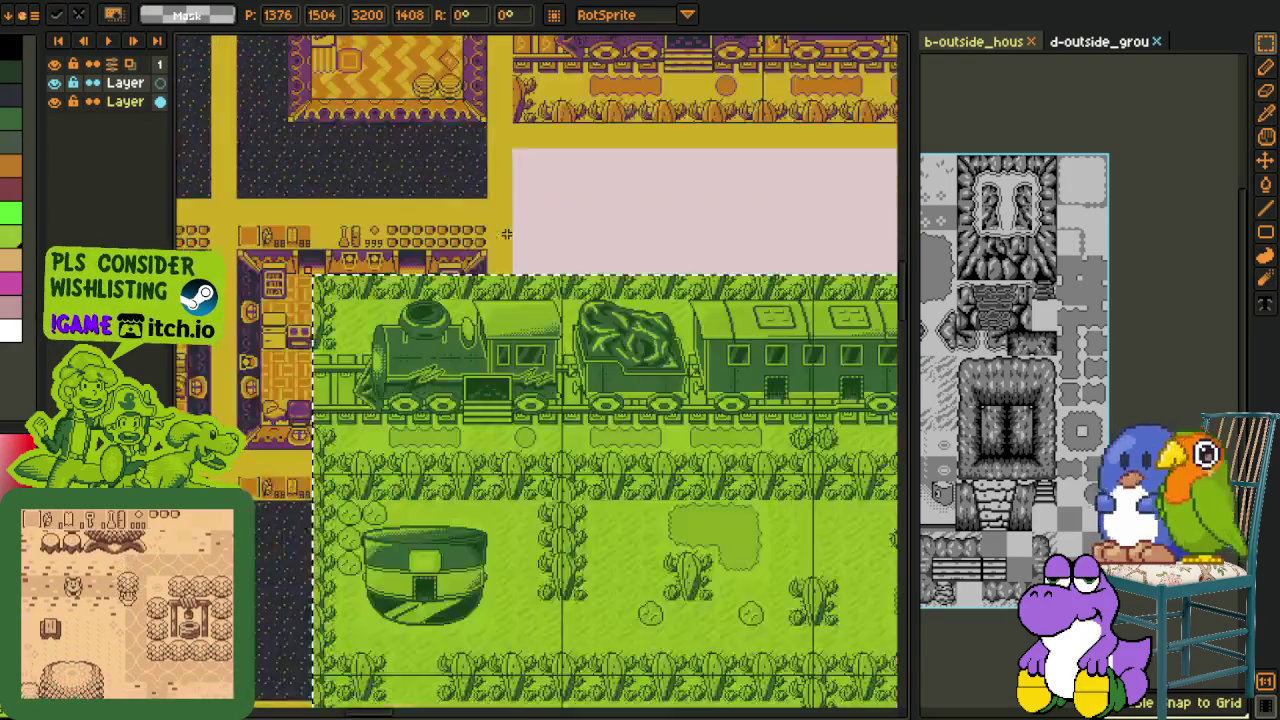
{"action": "scroll", "coordinate": [620, 200], "scroll_direction": "up", "scroll_amount": 2}
{"action": "scroll", "coordinate": [620, 200], "scroll_direction": "up", "scroll_amount": 1}
{"action": "mouse_move", "coordinate": [620, 200]}
{"action": "left_mouse_down"}
{"action": "mouse_move", "coordinate": [677, 134]}
{"action": "mouse_move", "coordinate": [571, 151]}
{"action": "mouse_move", "coordinate": [670, 170]}
{"action": "mouse_move", "coordinate": [605, 158]}
{"action": "left_mouse_up"}
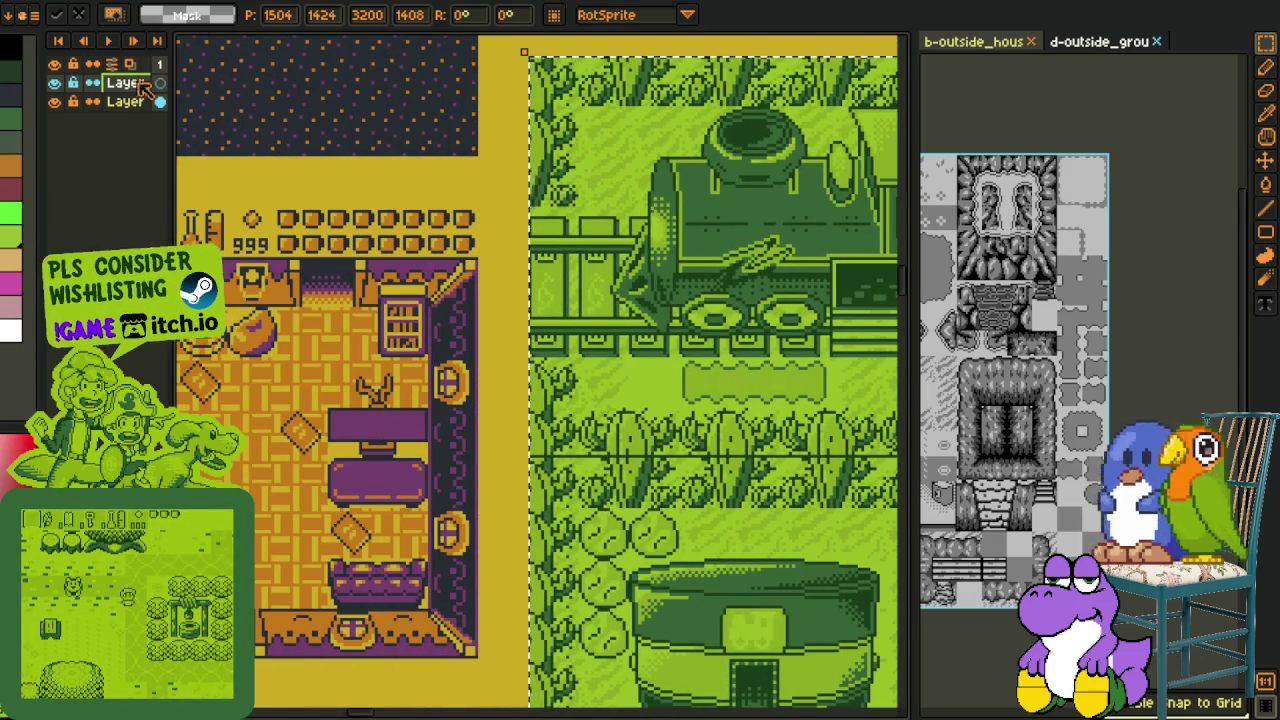
{"action": "left_click", "coordinate": [420, 186]}
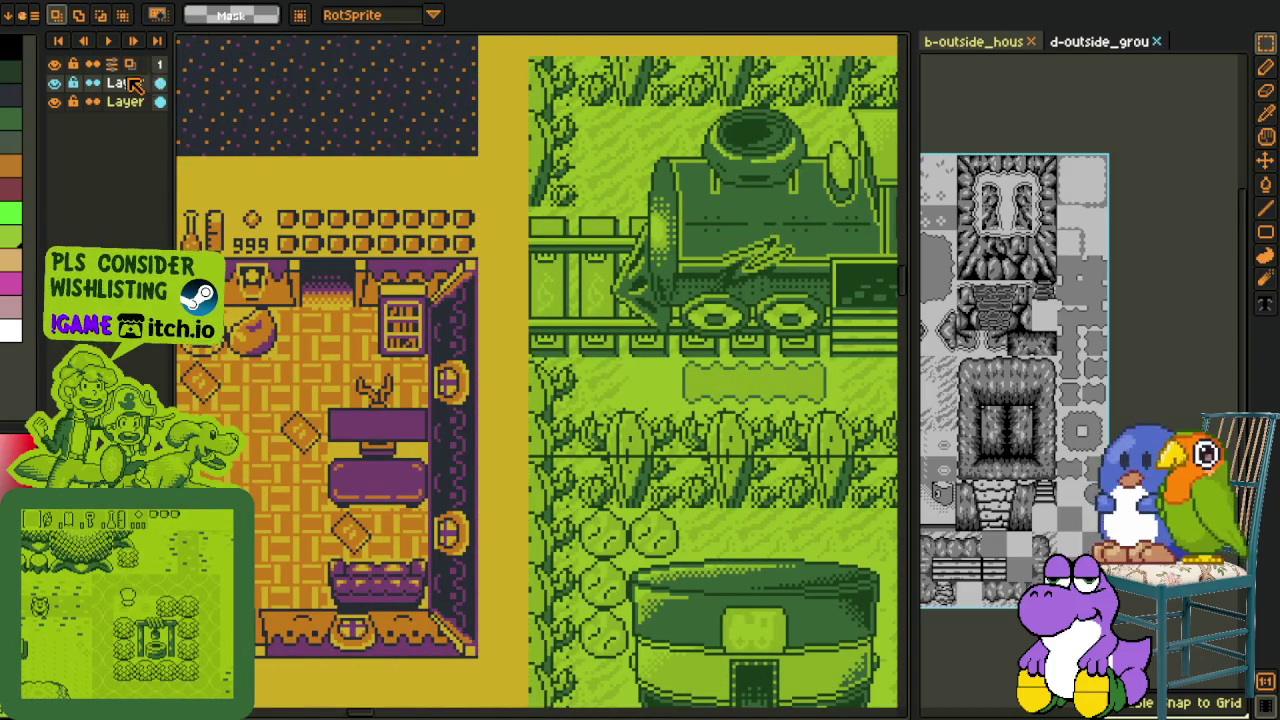
Step: Merge the pasted layer down, save the map and close the document
{"action": "right_click", "coordinate": [125, 82]}
{"action": "left_click", "coordinate": [182, 188]}
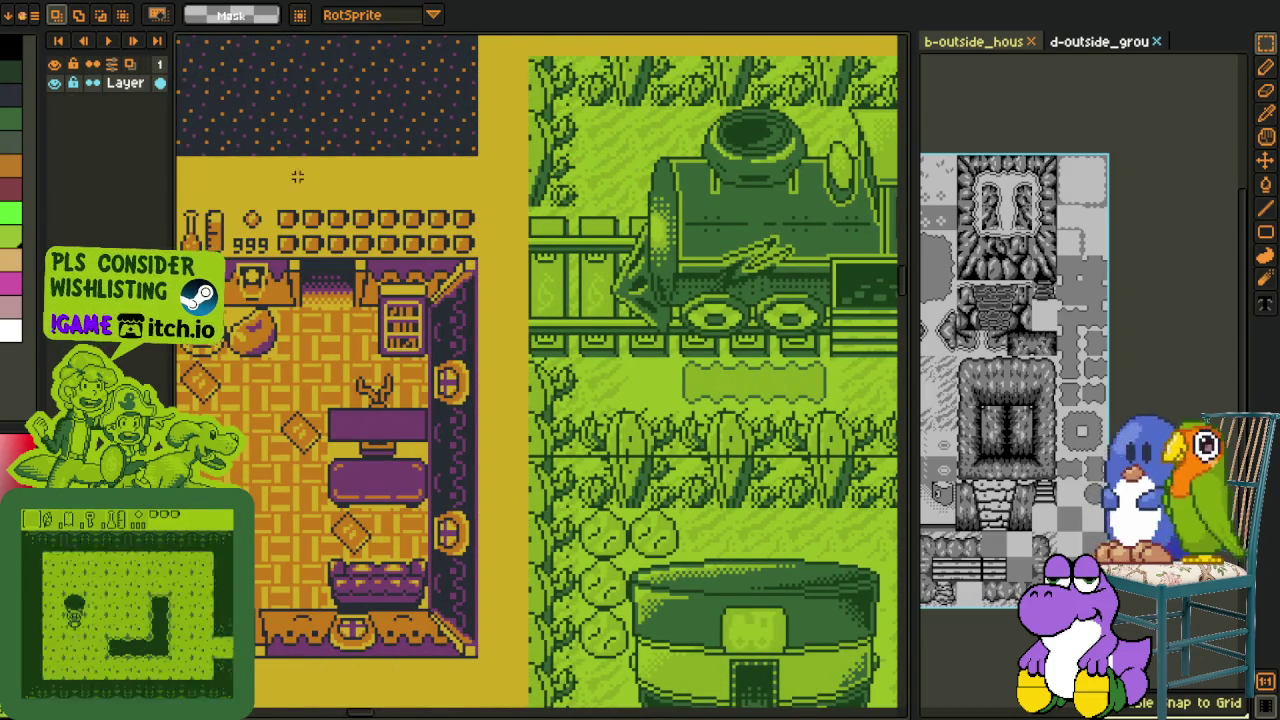
{"action": "scroll", "coordinate": [415, 148], "scroll_direction": "down", "scroll_amount": 3}
{"action": "scroll", "coordinate": [415, 148], "scroll_direction": "down", "scroll_amount": 2}
{"action": "scroll", "coordinate": [415, 148], "scroll_direction": "down", "scroll_amount": 2}
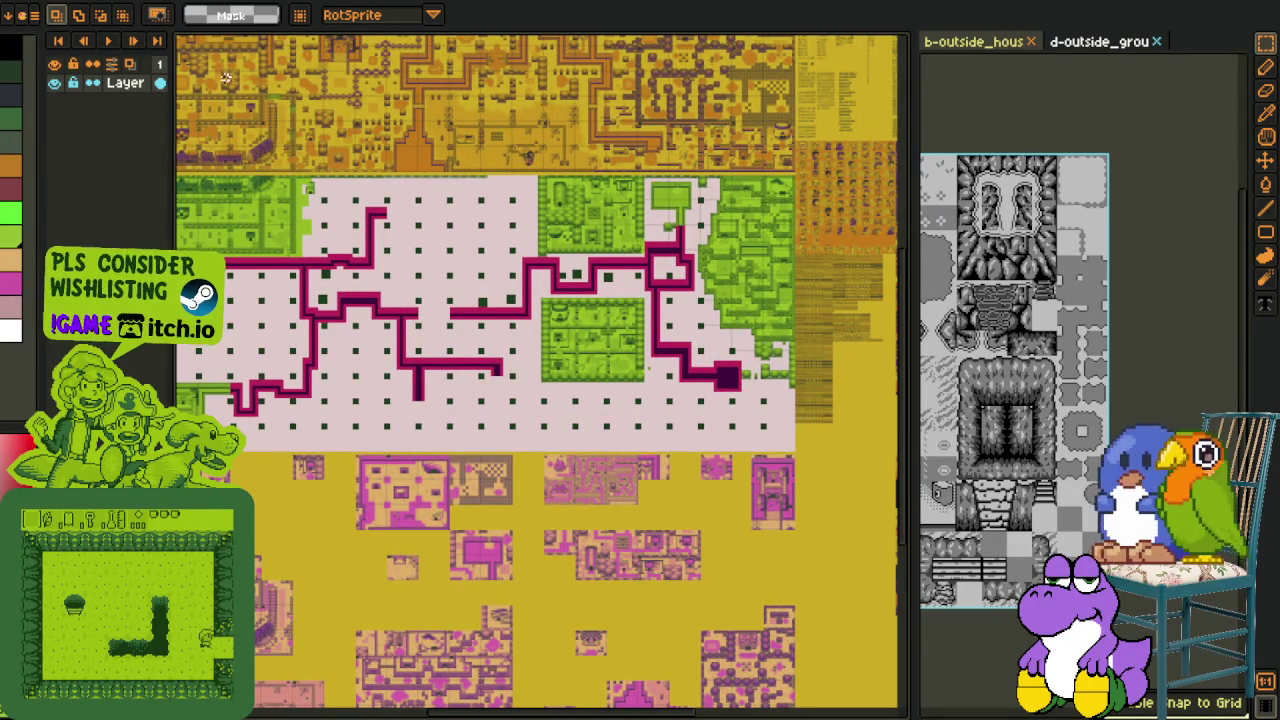
{"action": "key", "text": "ctrl+s"}
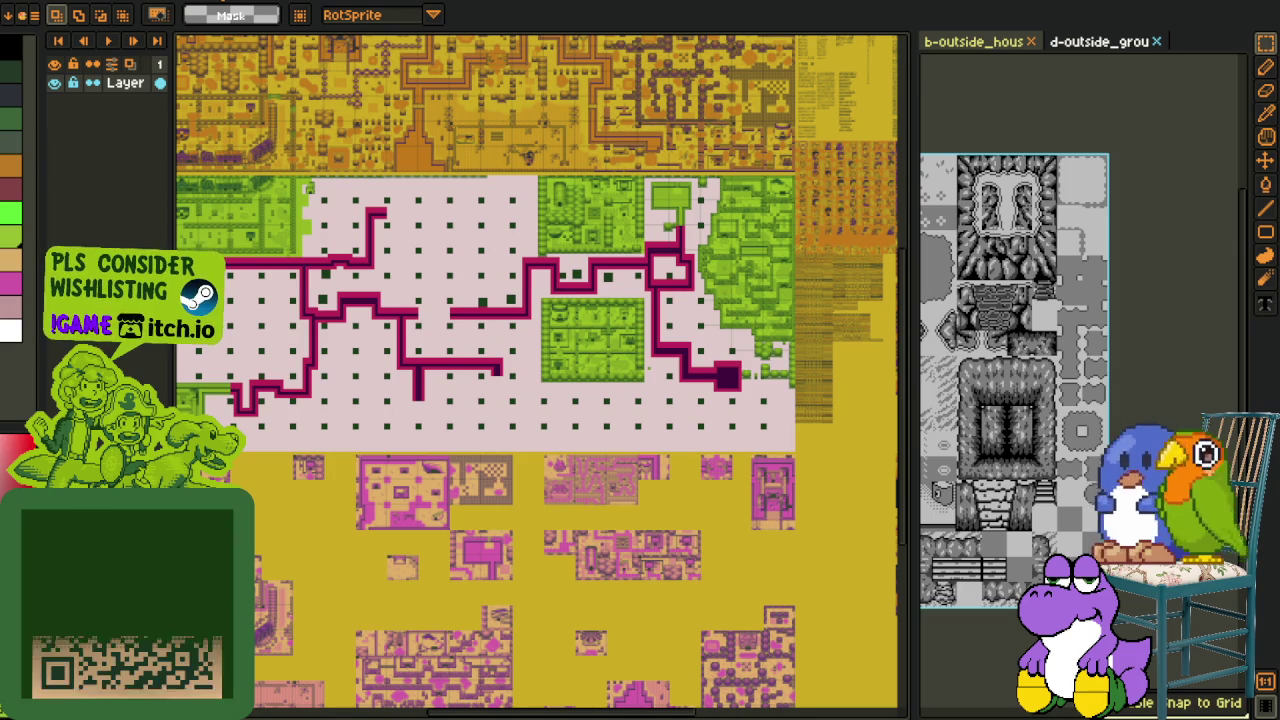
{"action": "key", "text": "ctrl+w"}
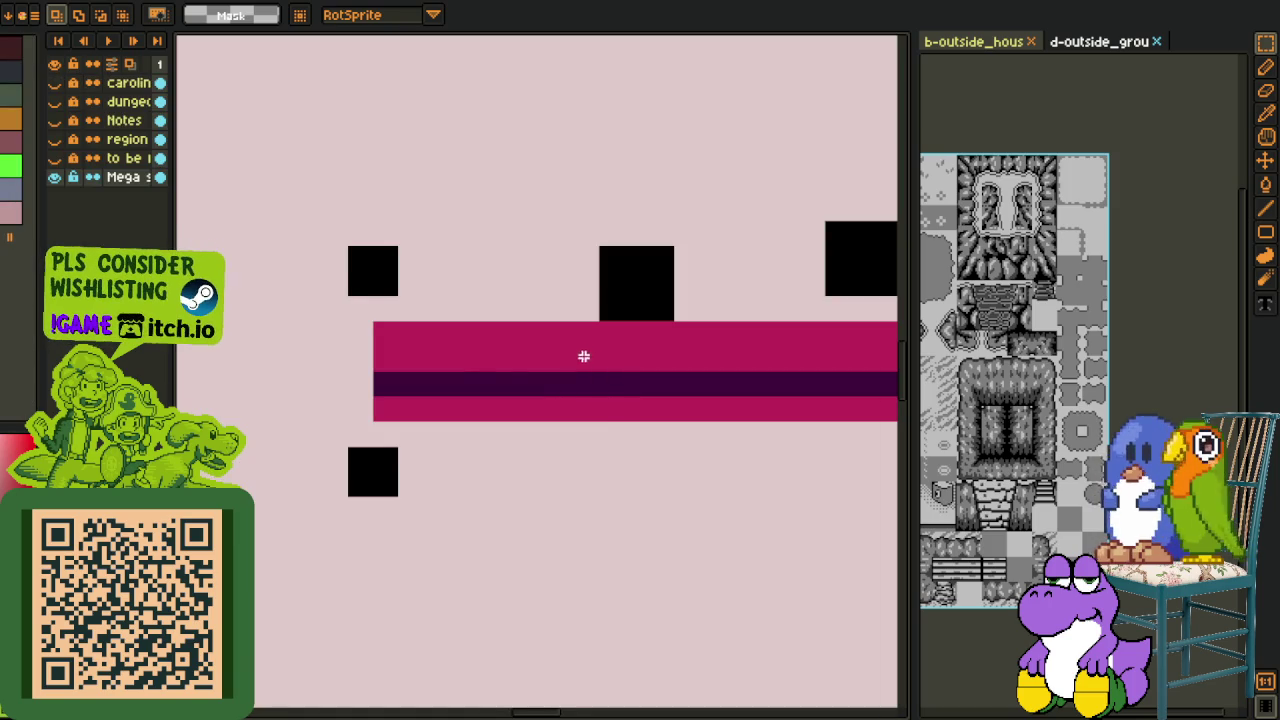
Step: Add a new layer above the Mega layer and paste the green map section onto it
{"action": "scroll", "coordinate": [589, 357], "scroll_direction": "down", "scroll_amount": 1}
{"action": "scroll", "coordinate": [580, 337], "scroll_direction": "down", "scroll_amount": 1}
{"action": "scroll", "coordinate": [580, 337], "scroll_direction": "down", "scroll_amount": 1}
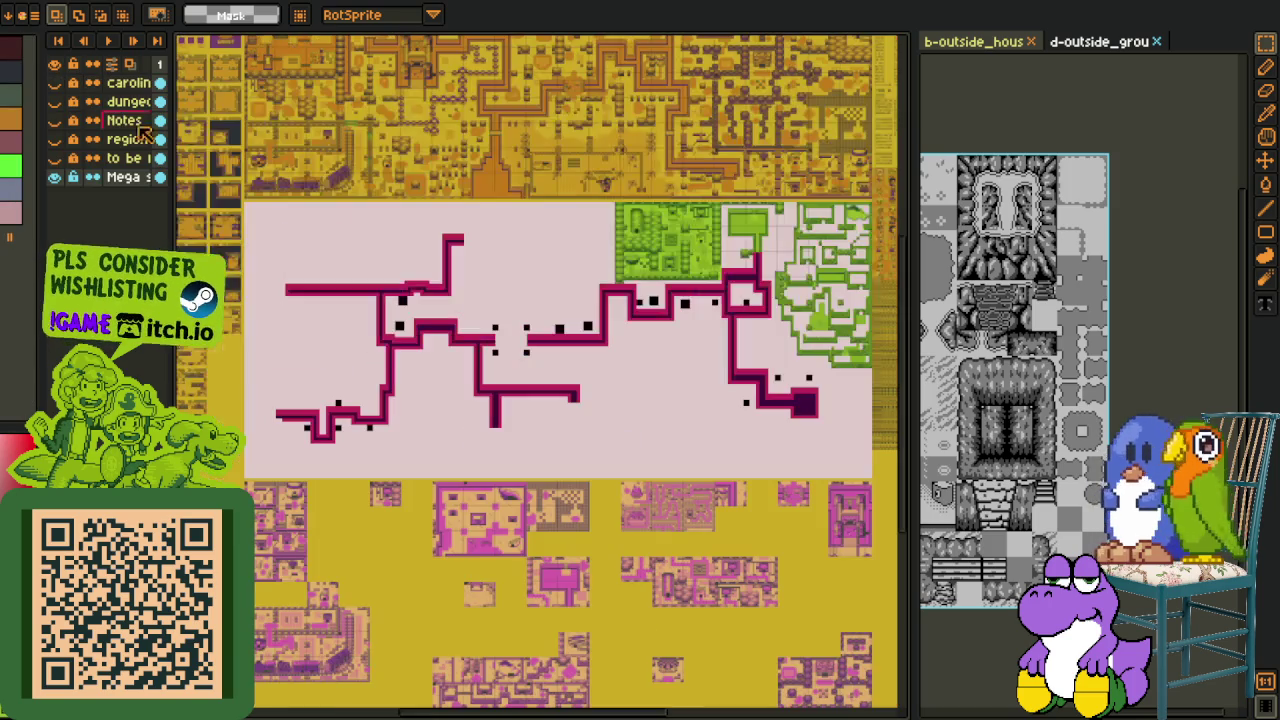
{"action": "right_click", "coordinate": [124, 177]}
{"action": "mouse_move", "coordinate": [155, 210]}
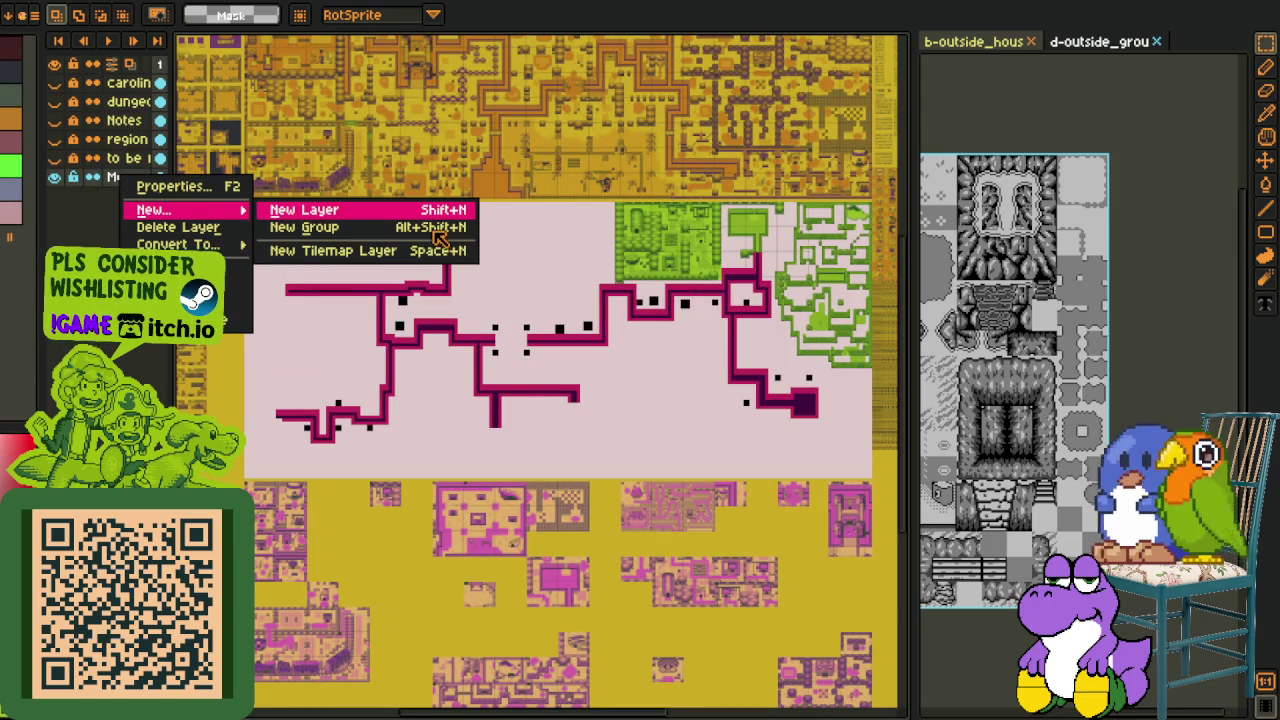
{"action": "left_click", "coordinate": [425, 212]}
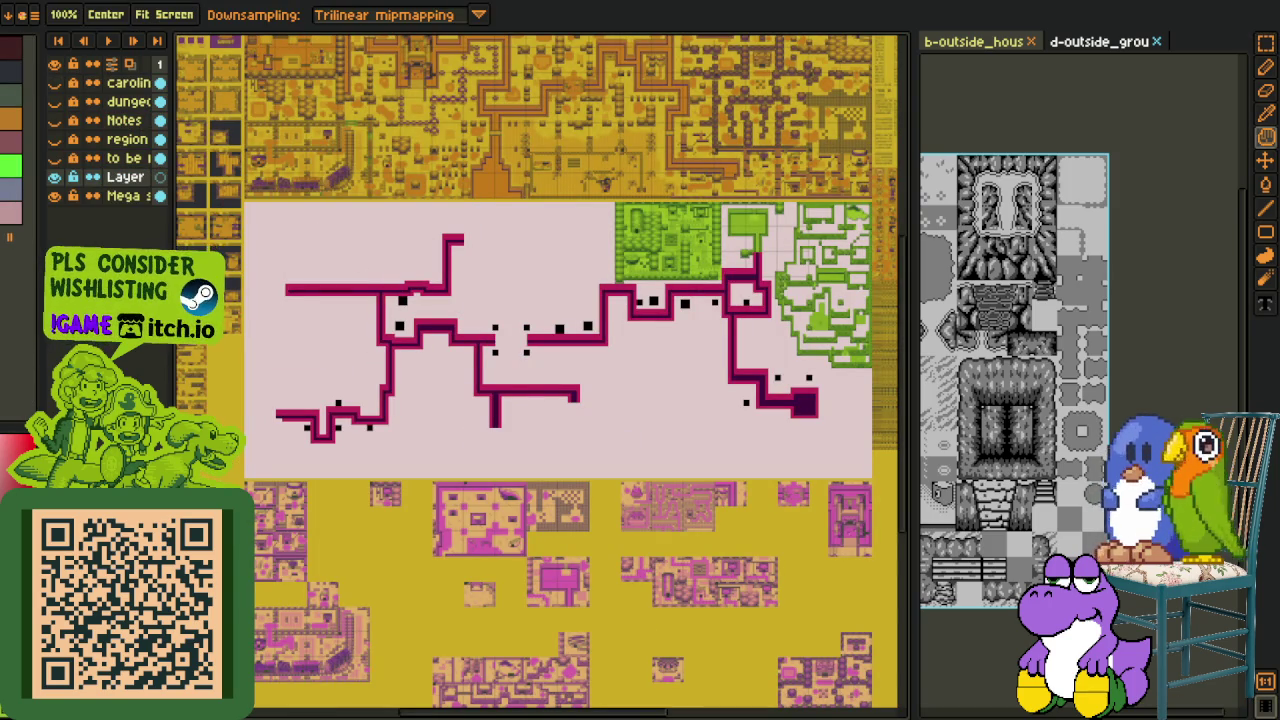
{"action": "left_click_drag", "start_coordinate": [323, 240], "coordinate": [387, 300]}
{"action": "key", "text": "ctrl+v"}
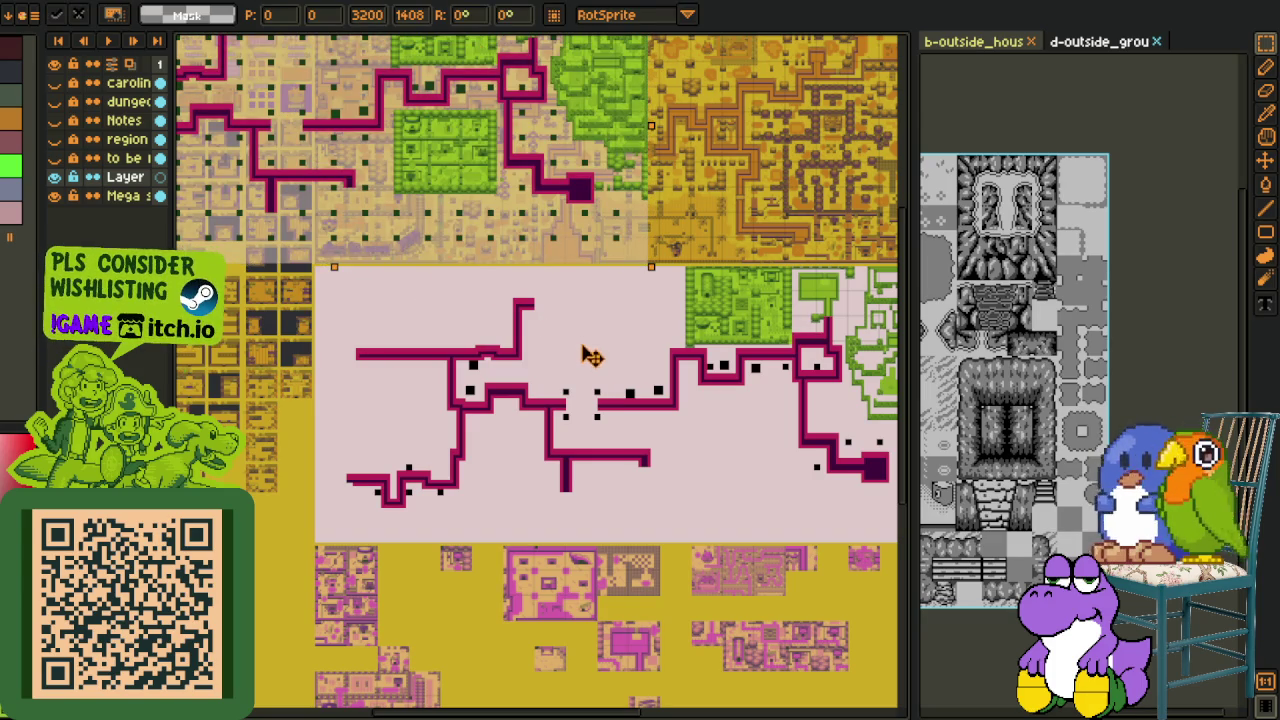
Step: Align the pasted section just below the orange train tracks and commit it
{"action": "left_click_drag", "start_coordinate": [630, 390], "coordinate": [410, 322]}
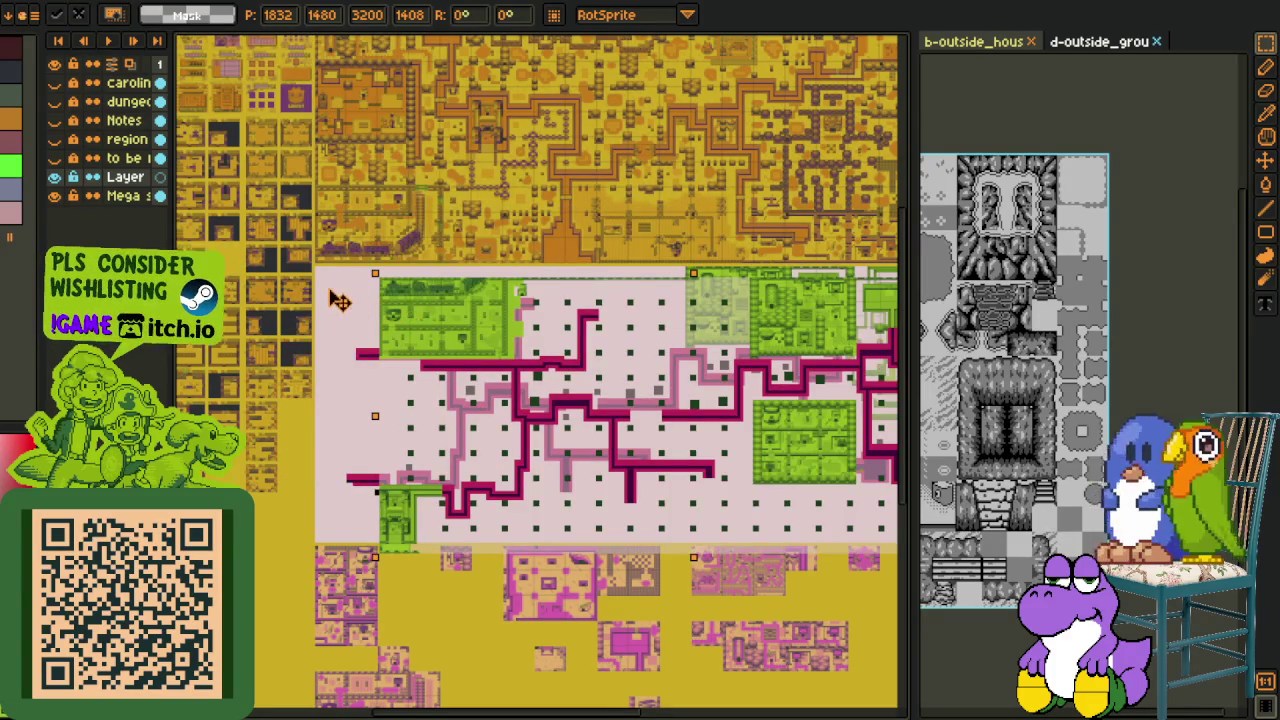
{"action": "scroll", "coordinate": [350, 290], "scroll_direction": "up", "scroll_amount": 1}
{"action": "scroll", "coordinate": [350, 290], "scroll_direction": "up", "scroll_amount": 2}
{"action": "scroll", "coordinate": [350, 290], "scroll_direction": "up", "scroll_amount": 1}
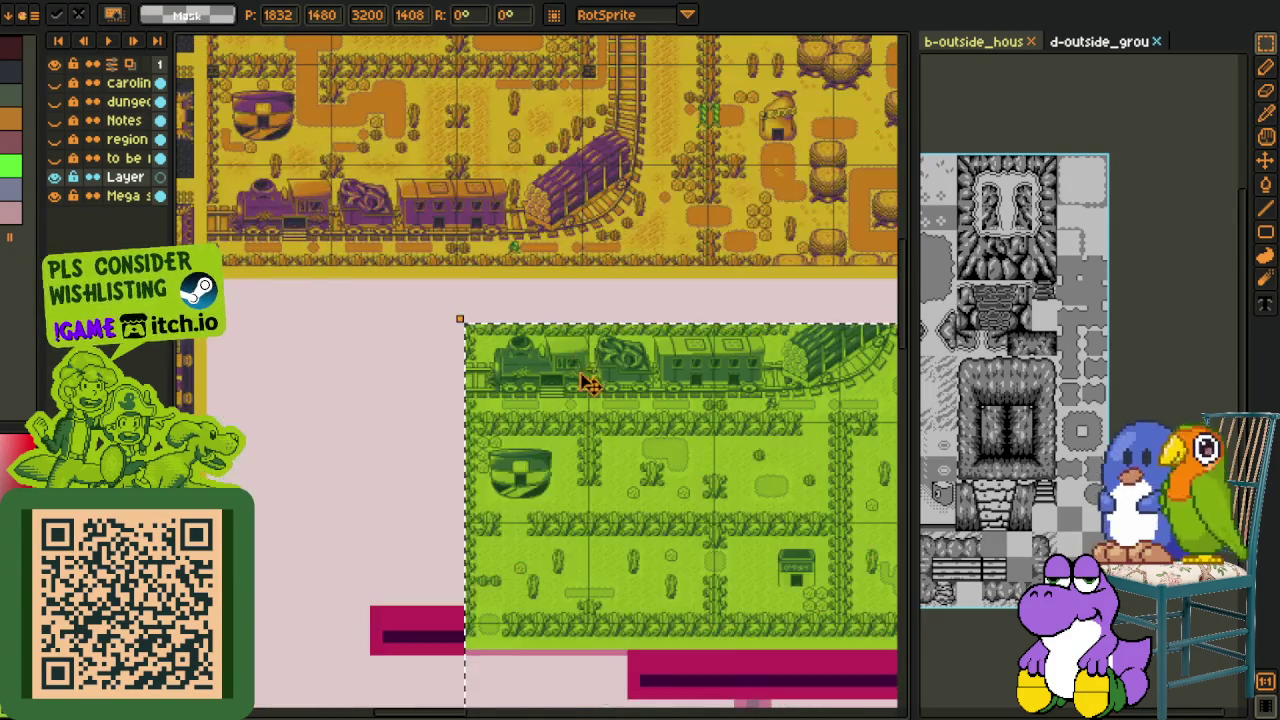
{"action": "left_click_drag", "start_coordinate": [358, 345], "coordinate": [345, 365]}
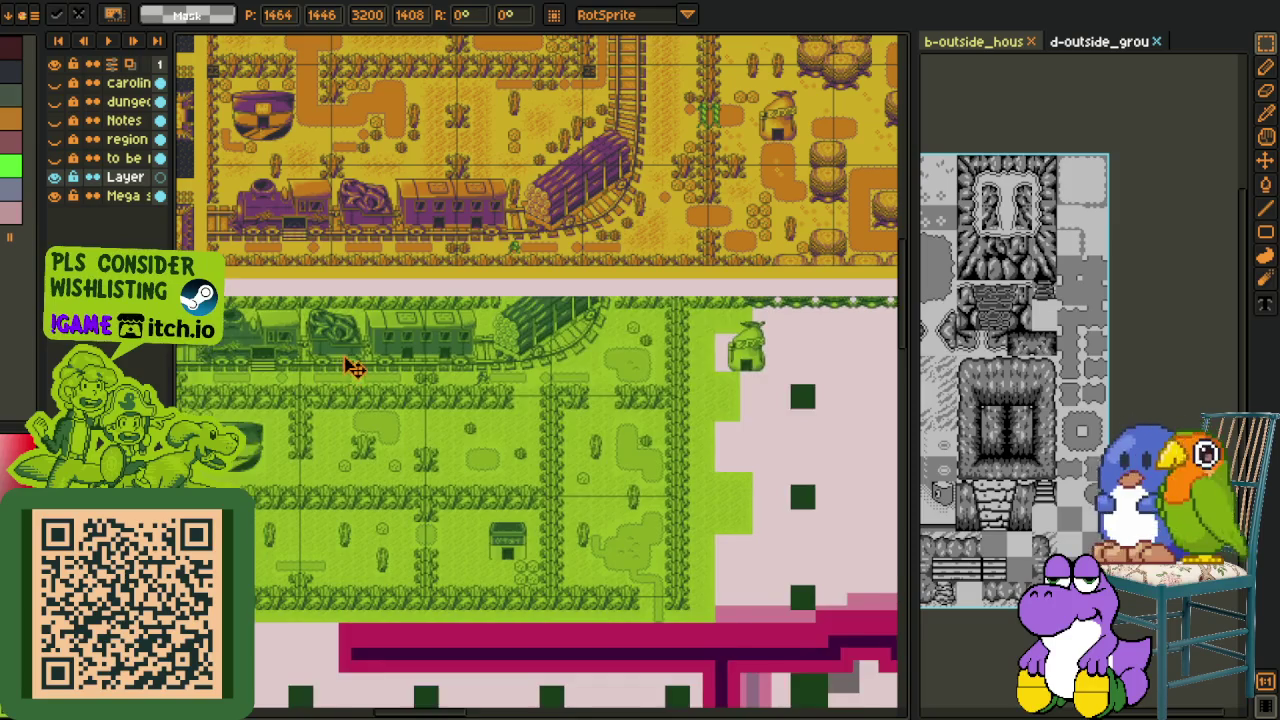
{"action": "mouse_move", "coordinate": [232, 305]}
{"action": "left_mouse_down"}
{"action": "mouse_move", "coordinate": [436, 360]}
{"action": "mouse_move", "coordinate": [428, 343]}
{"action": "left_mouse_up"}
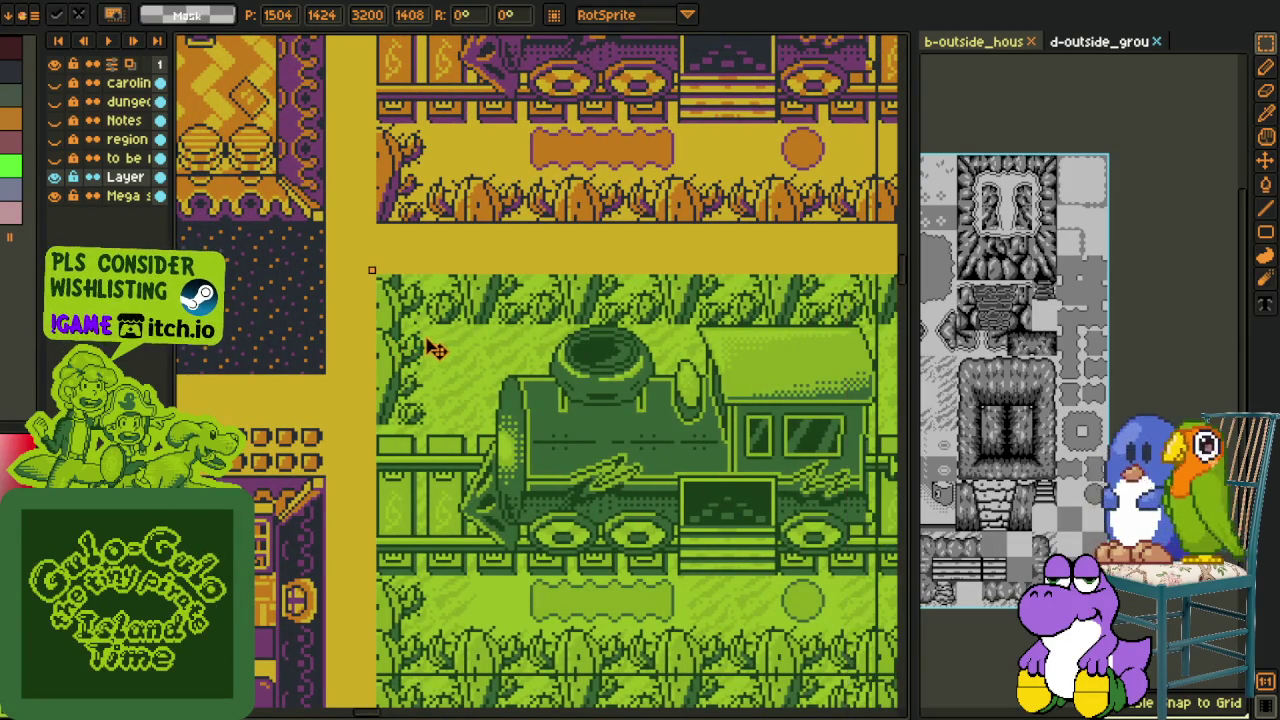
{"action": "left_click", "coordinate": [398, 203]}
Step: Merge the pasted layer down into the Mega layer and save the master map
{"action": "right_click", "coordinate": [125, 177]}
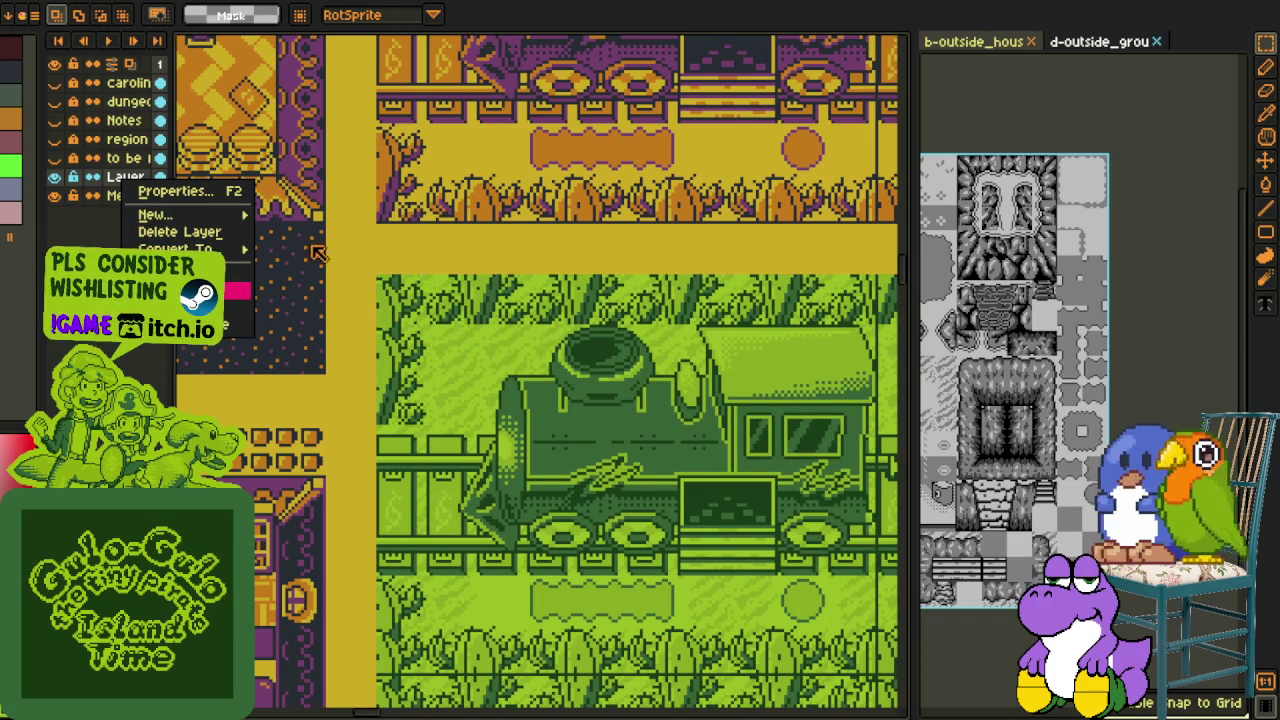
{"action": "left_click", "coordinate": [179, 231]}
{"action": "scroll", "coordinate": [447, 200], "scroll_direction": "down", "scroll_amount": 1}
{"action": "scroll", "coordinate": [447, 200], "scroll_direction": "down", "scroll_amount": 2}
{"action": "scroll", "coordinate": [447, 200], "scroll_direction": "down", "scroll_amount": 1}
{"action": "key", "text": "ctrl+s"}
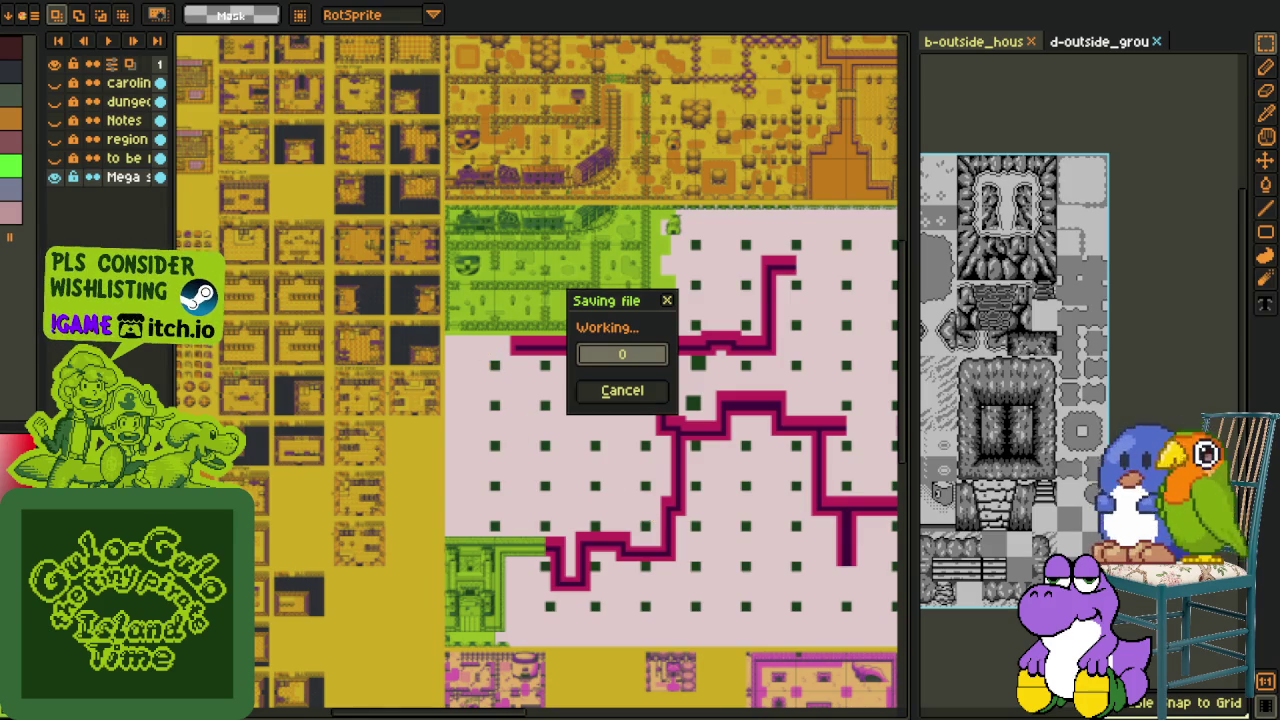
{"action": "left_click_drag", "start_coordinate": [651, 486], "coordinate": [248, 428]}
{"action": "scroll", "coordinate": [385, 397], "scroll_direction": "down", "scroll_amount": 1}
{"action": "scroll", "coordinate": [385, 397], "scroll_direction": "down", "scroll_amount": 1}
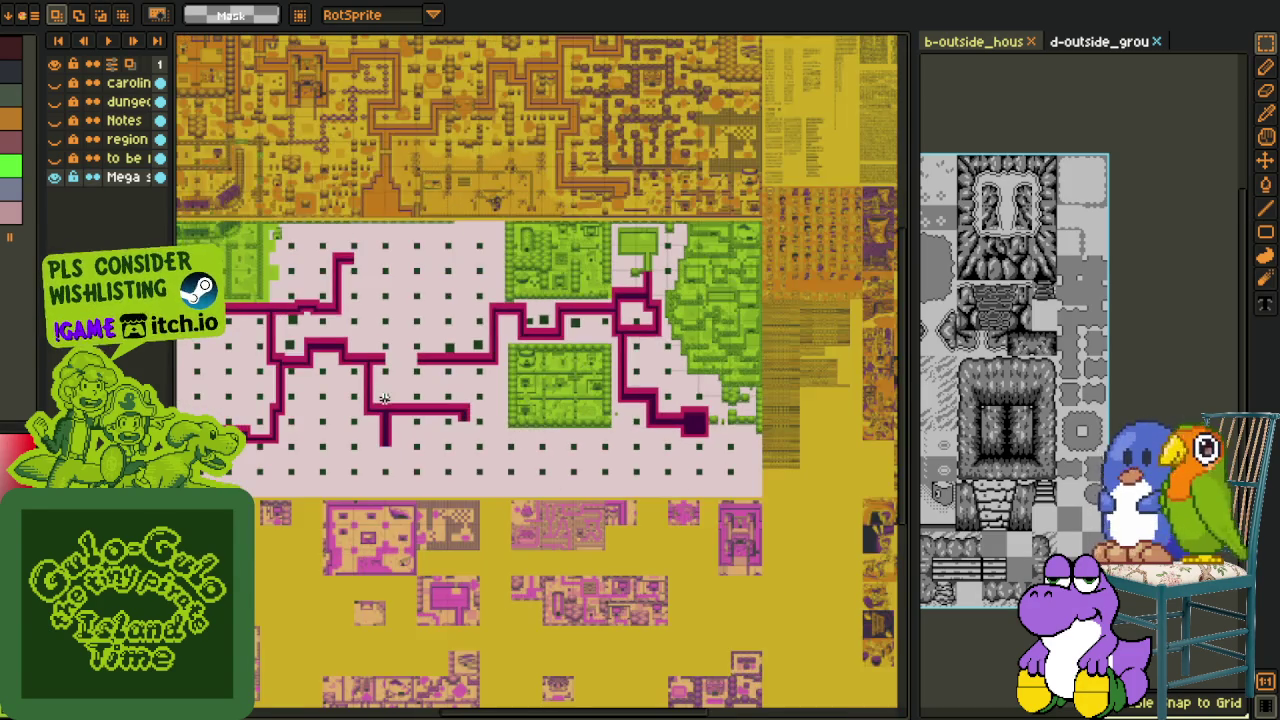
{"action": "scroll", "coordinate": [384, 398], "scroll_direction": "down", "scroll_amount": 1}
{"action": "scroll", "coordinate": [450, 396], "scroll_direction": "down", "scroll_amount": 1}
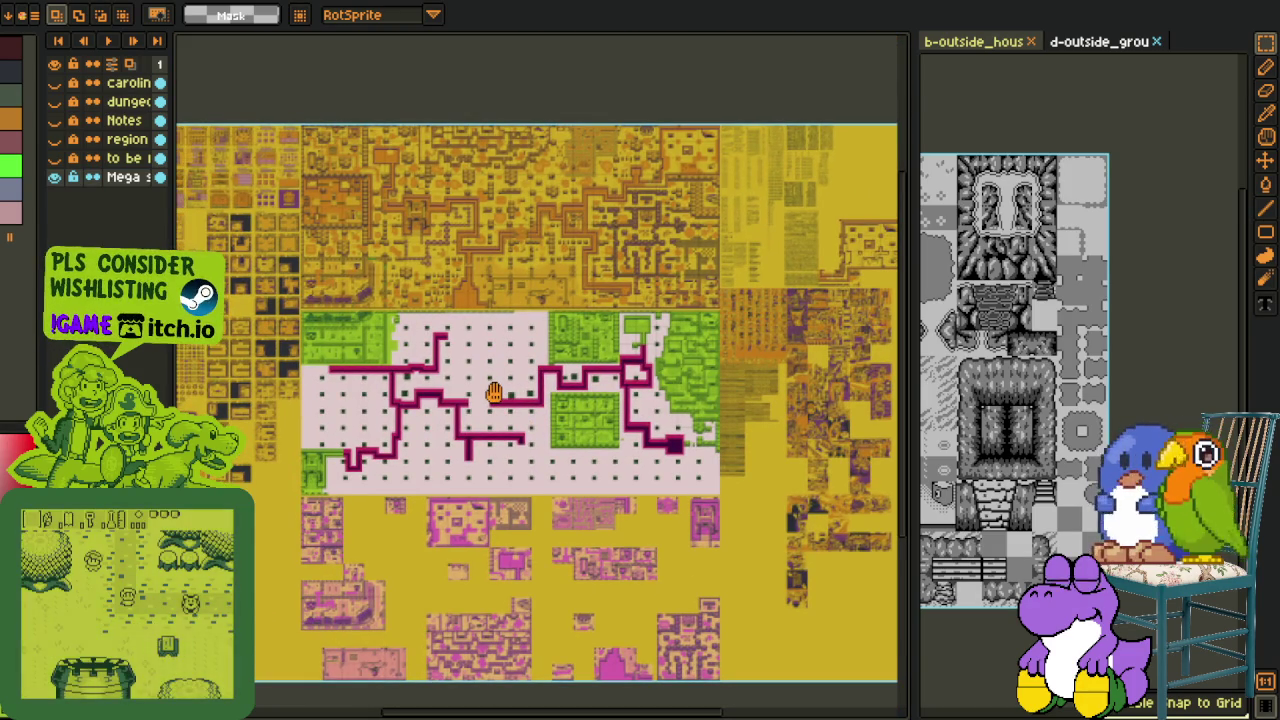
{"action": "left_click_drag", "start_coordinate": [497, 396], "coordinate": [495, 382]}
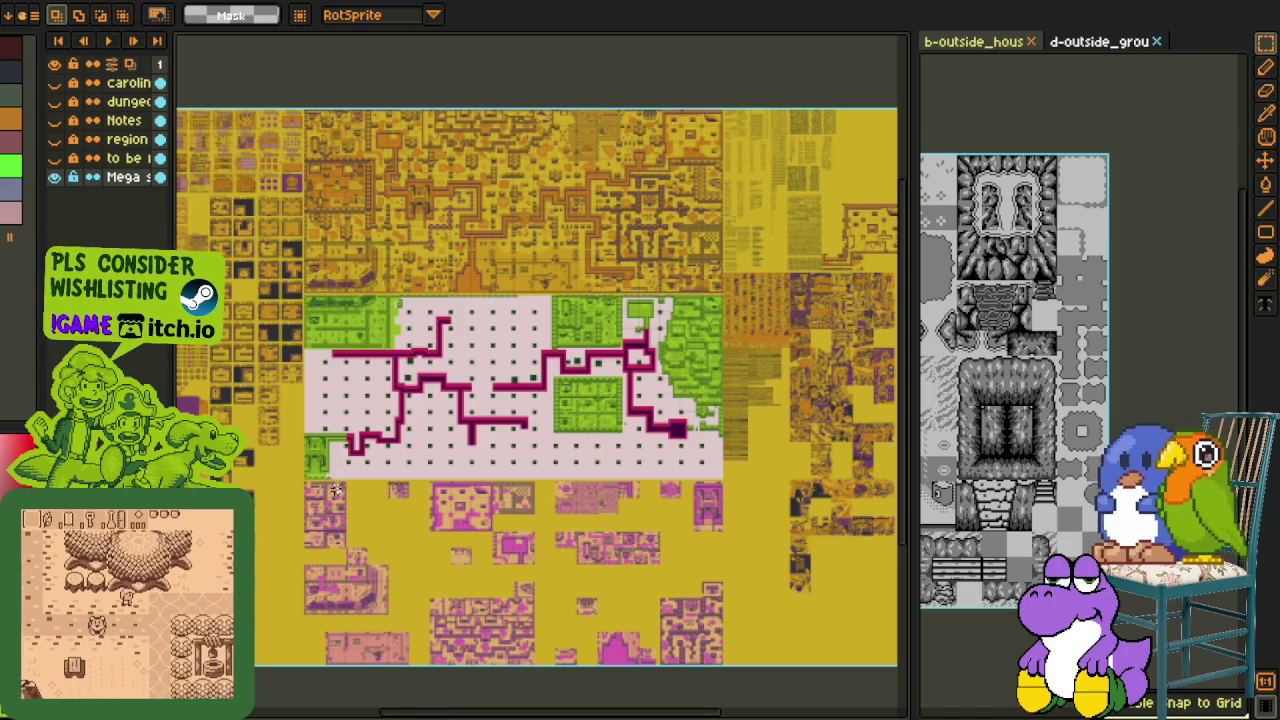
{"action": "scroll", "coordinate": [318, 448], "scroll_direction": "up", "scroll_amount": 2}
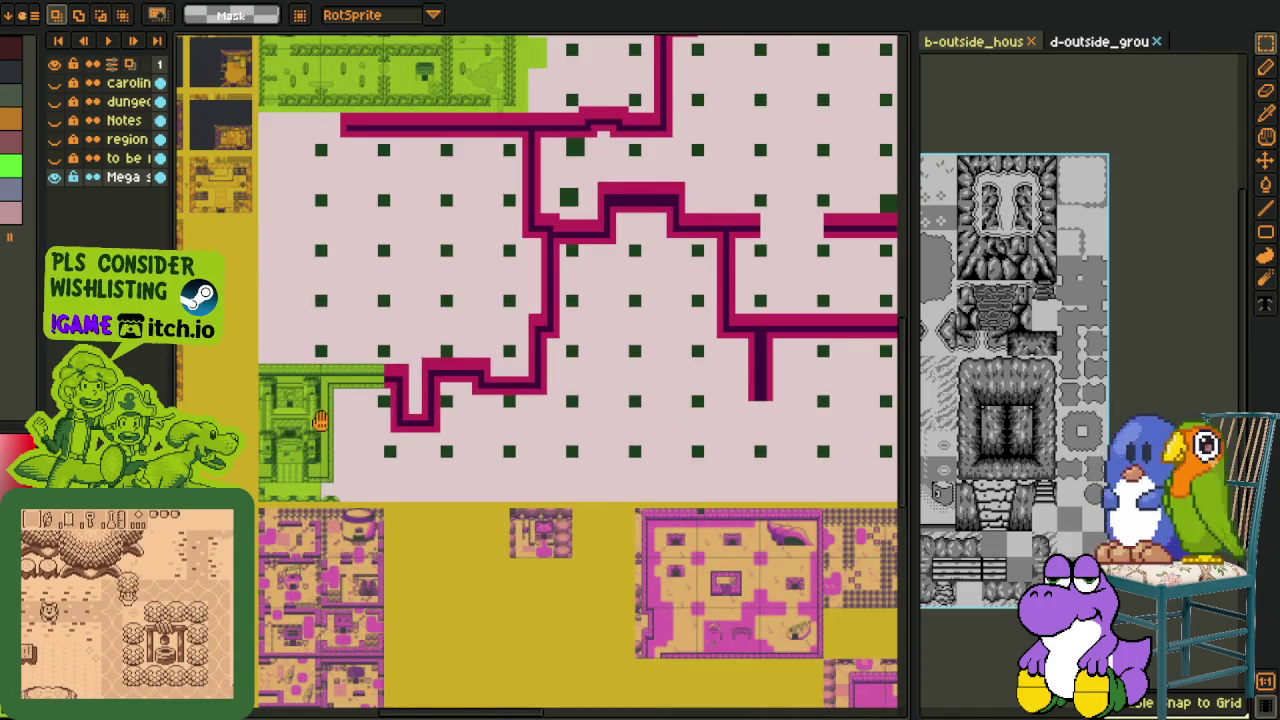
{"action": "left_click_drag", "start_coordinate": [318, 448], "coordinate": [403, 457]}
{"action": "scroll", "coordinate": [413, 421], "scroll_direction": "up", "scroll_amount": 1}
{"action": "scroll", "coordinate": [395, 572], "scroll_direction": "up", "scroll_amount": 1}
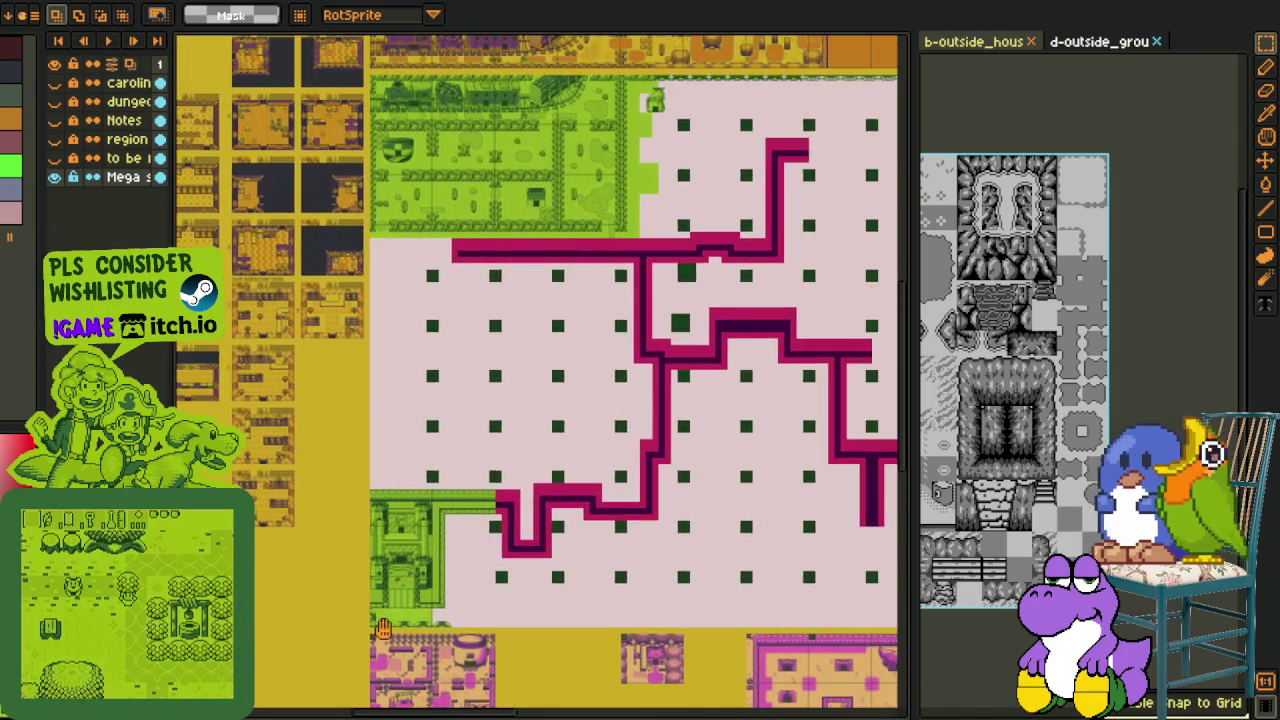
{"action": "scroll", "coordinate": [410, 545], "scroll_direction": "up", "scroll_amount": 2}
{"action": "scroll", "coordinate": [406, 578], "scroll_direction": "up", "scroll_amount": 1}
{"action": "scroll", "coordinate": [425, 560], "scroll_direction": "up", "scroll_amount": 2}
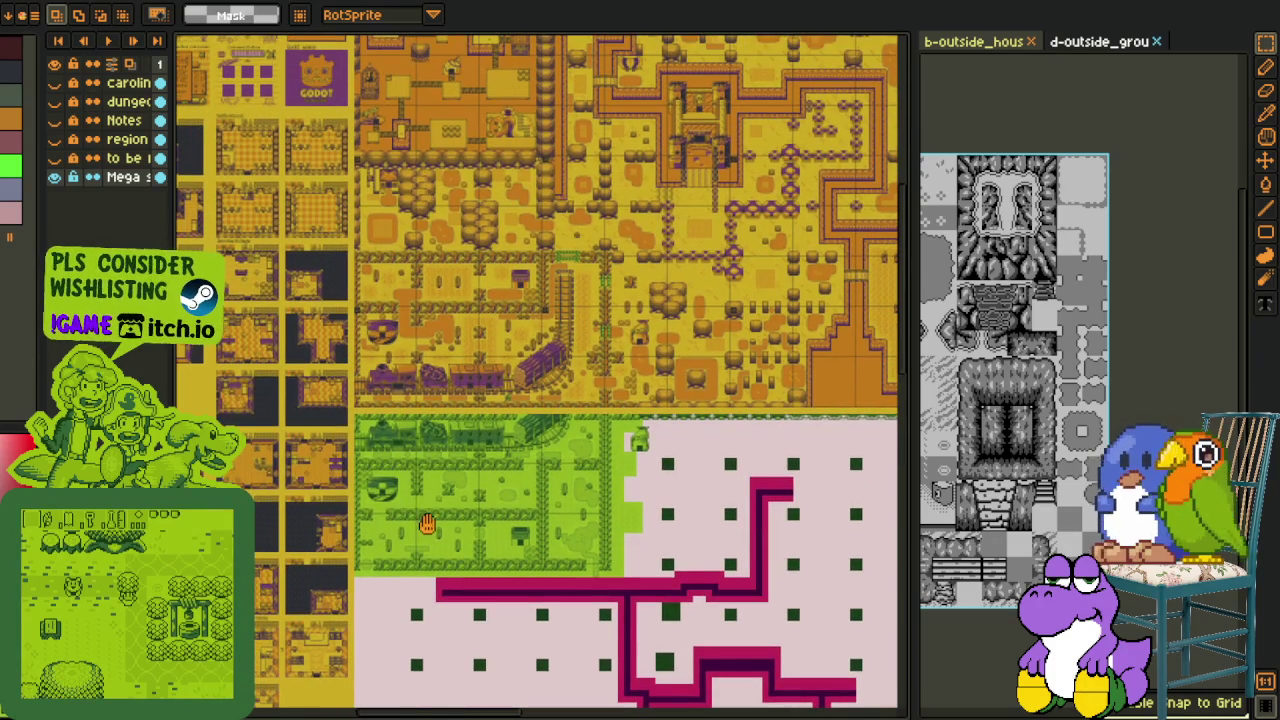
{"action": "scroll", "coordinate": [425, 550], "scroll_direction": "up", "scroll_amount": 2}
{"action": "scroll", "coordinate": [420, 600], "scroll_direction": "up", "scroll_amount": 2}
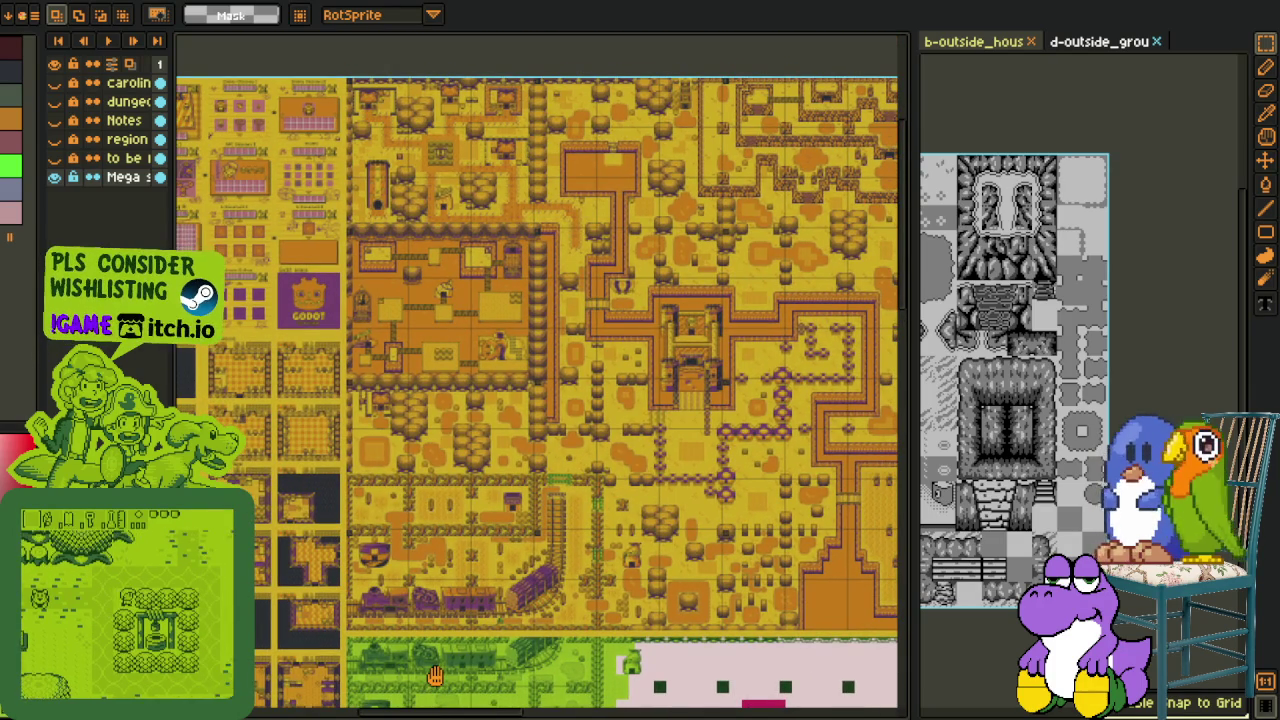
{"action": "scroll", "coordinate": [418, 612], "scroll_direction": "down", "scroll_amount": 1}
{"action": "scroll", "coordinate": [410, 600], "scroll_direction": "down", "scroll_amount": 3}
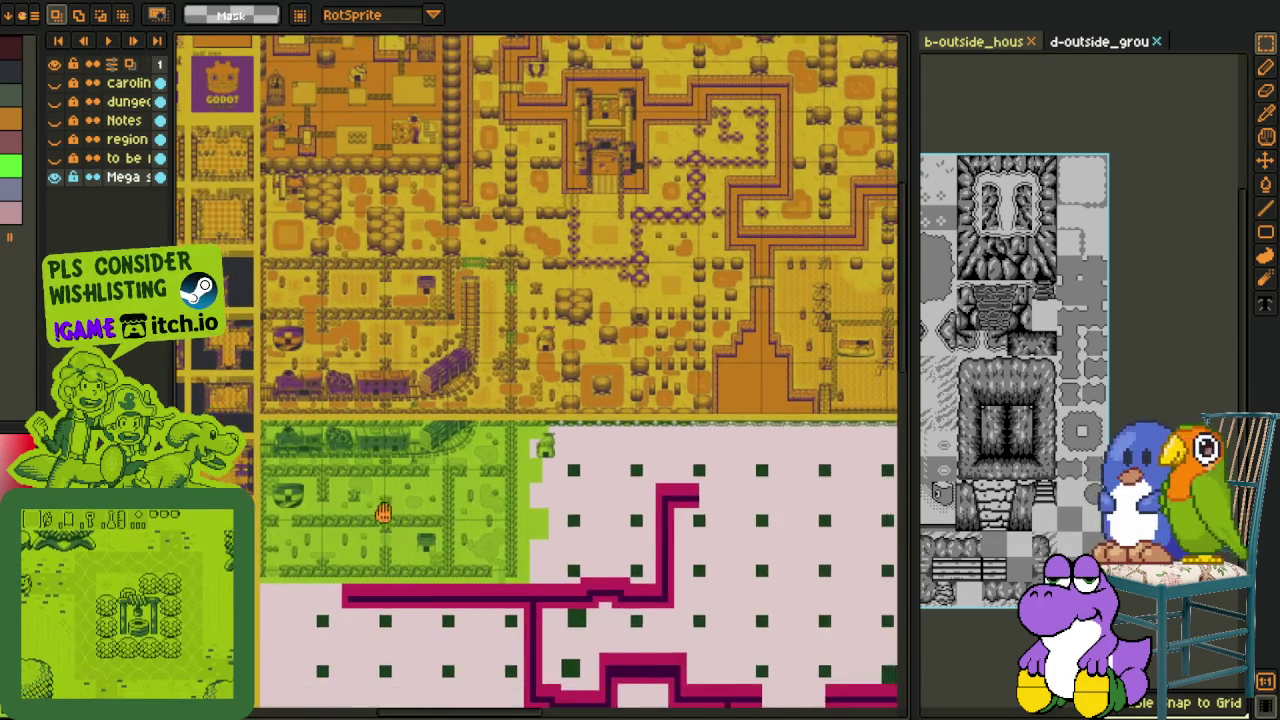
{"action": "scroll", "coordinate": [400, 592], "scroll_direction": "down", "scroll_amount": 2}
{"action": "scroll", "coordinate": [425, 555], "scroll_direction": "down", "scroll_amount": 2}
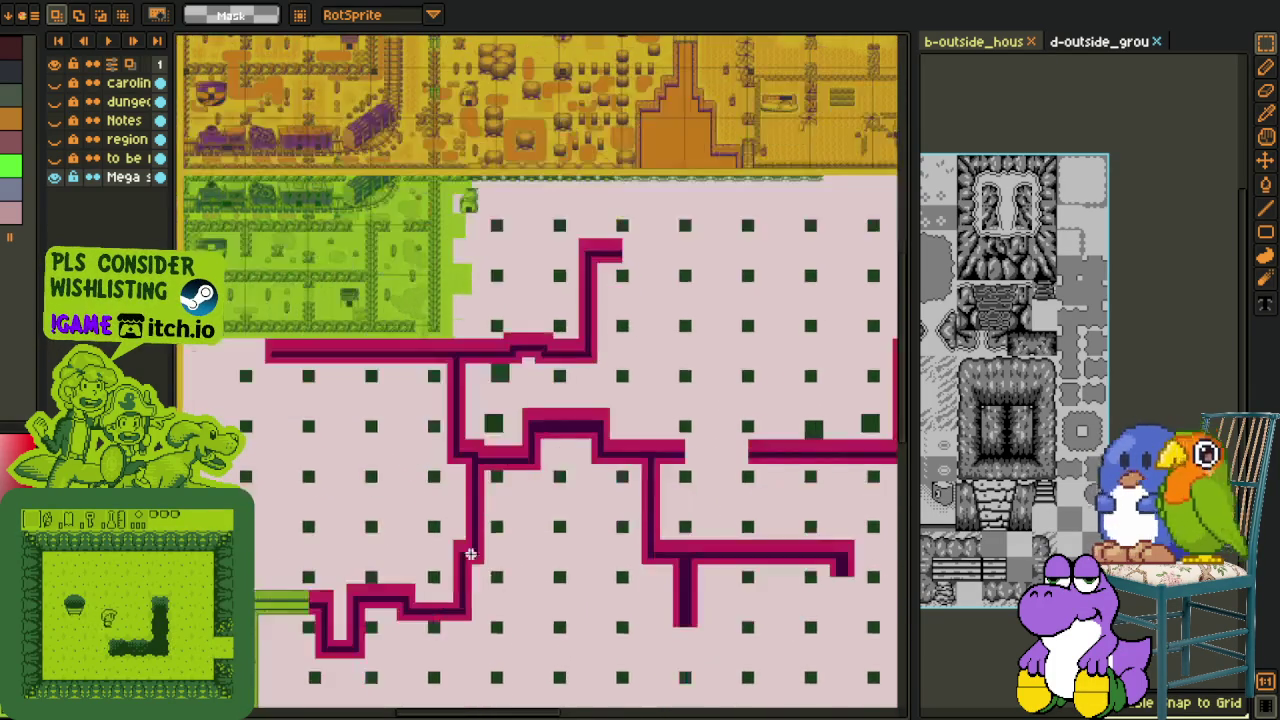
{"action": "scroll", "coordinate": [456, 450], "scroll_direction": "down", "scroll_amount": 3}
{"action": "scroll", "coordinate": [456, 450], "scroll_direction": "right", "scroll_amount": 1}
{"action": "scroll", "coordinate": [503, 323], "scroll_direction": "down", "scroll_amount": 3}
{"action": "scroll", "coordinate": [503, 323], "scroll_direction": "right", "scroll_amount": 3}
{"action": "scroll", "coordinate": [336, 500], "scroll_direction": "right", "scroll_amount": 1}
{"action": "scroll", "coordinate": [534, 363], "scroll_direction": "up", "scroll_amount": 1}
{"action": "scroll", "coordinate": [534, 363], "scroll_direction": "right", "scroll_amount": 2}
{"action": "scroll", "coordinate": [357, 543], "scroll_direction": "up", "scroll_amount": 1}
{"action": "scroll", "coordinate": [357, 543], "scroll_direction": "right", "scroll_amount": 1}
{"action": "scroll", "coordinate": [363, 529], "scroll_direction": "right", "scroll_amount": 1}
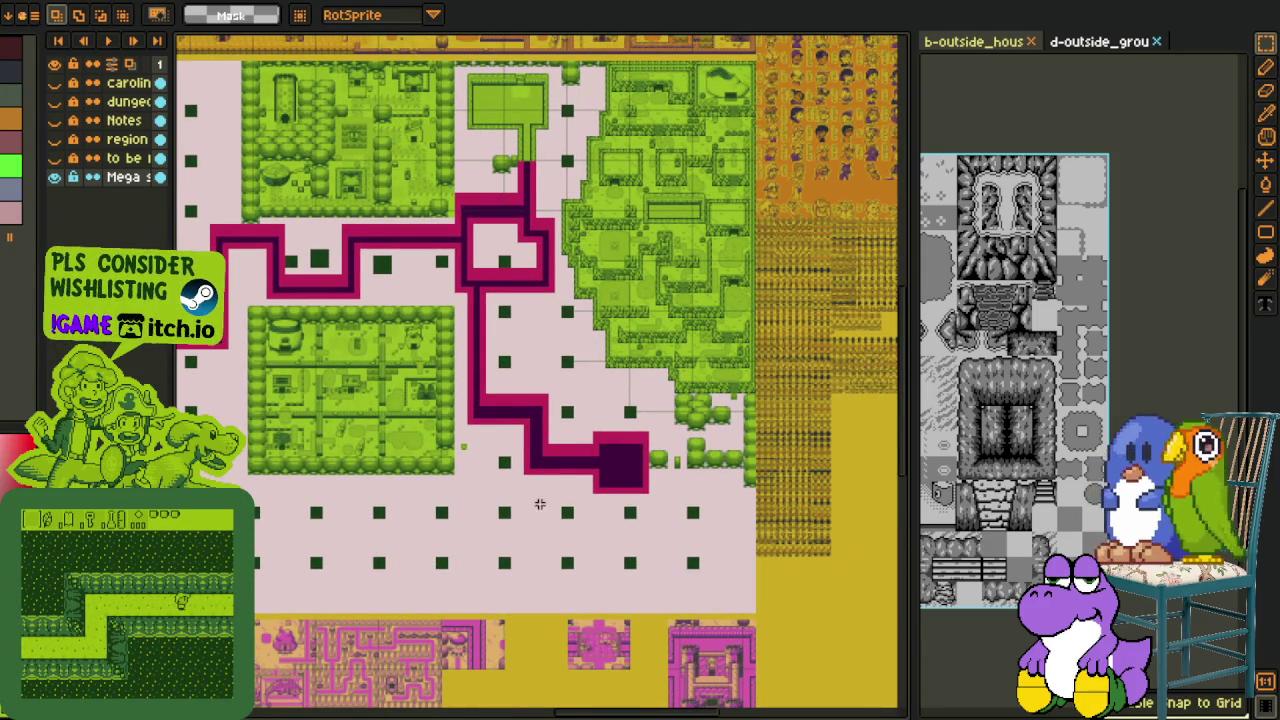
{"action": "scroll", "coordinate": [530, 519], "scroll_direction": "down", "scroll_amount": 2}
{"action": "scroll", "coordinate": [540, 520], "scroll_direction": "down", "scroll_amount": 1}
{"action": "scroll", "coordinate": [540, 520], "scroll_direction": "right", "scroll_amount": 3}
{"action": "scroll", "coordinate": [549, 520], "scroll_direction": "left", "scroll_amount": 3}
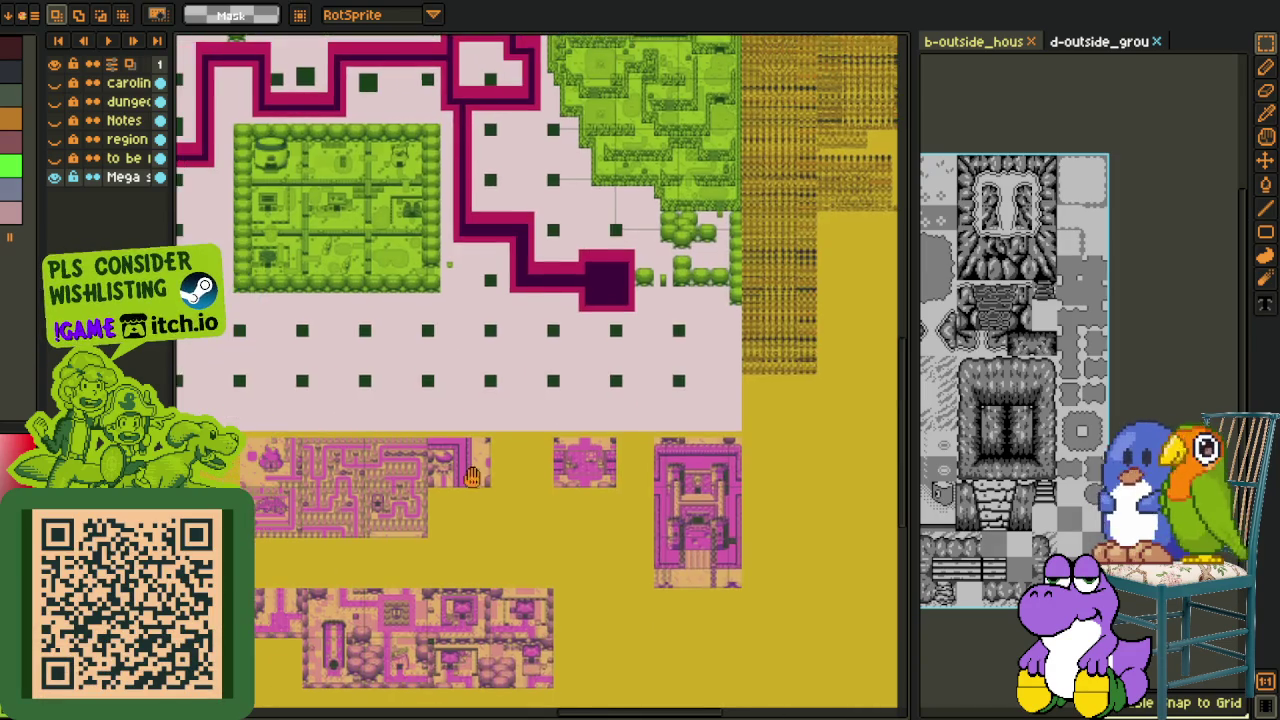
{"action": "scroll", "coordinate": [523, 451], "scroll_direction": "left", "scroll_amount": 2}
{"action": "scroll", "coordinate": [523, 457], "scroll_direction": "up", "scroll_amount": 1}
{"action": "scroll", "coordinate": [523, 457], "scroll_direction": "left", "scroll_amount": 1}
{"action": "scroll", "coordinate": [586, 529], "scroll_direction": "up", "scroll_amount": 2}
{"action": "scroll", "coordinate": [578, 515], "scroll_direction": "left", "scroll_amount": 1}
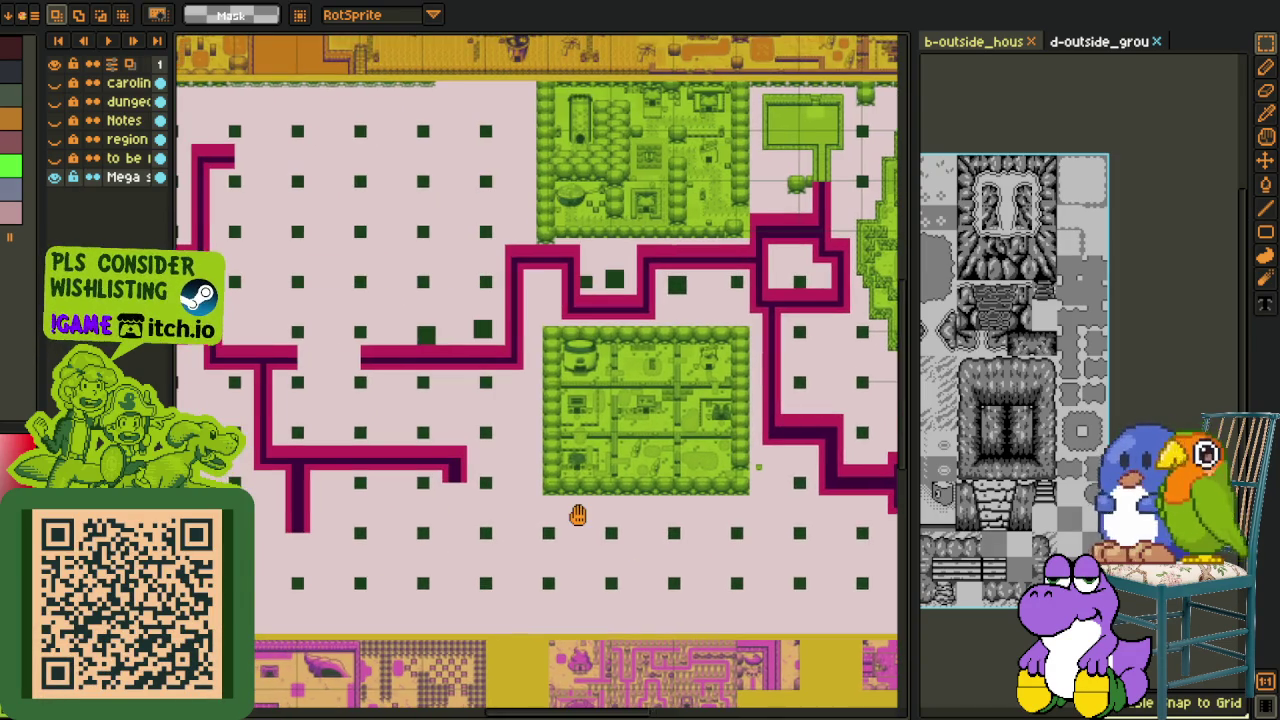
{"action": "scroll", "coordinate": [600, 470], "scroll_direction": "left", "scroll_amount": 1}
{"action": "scroll", "coordinate": [667, 428], "scroll_direction": "up", "scroll_amount": 1}
{"action": "scroll", "coordinate": [557, 407], "scroll_direction": "up", "scroll_amount": 1}
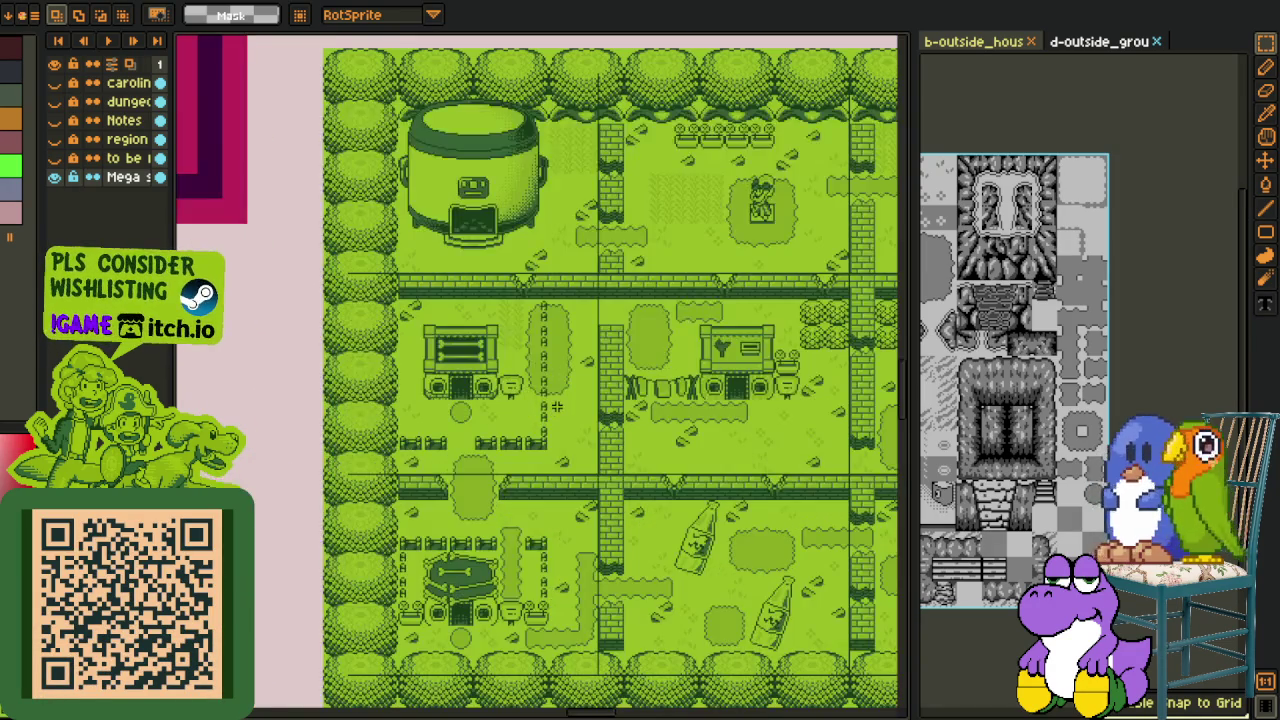